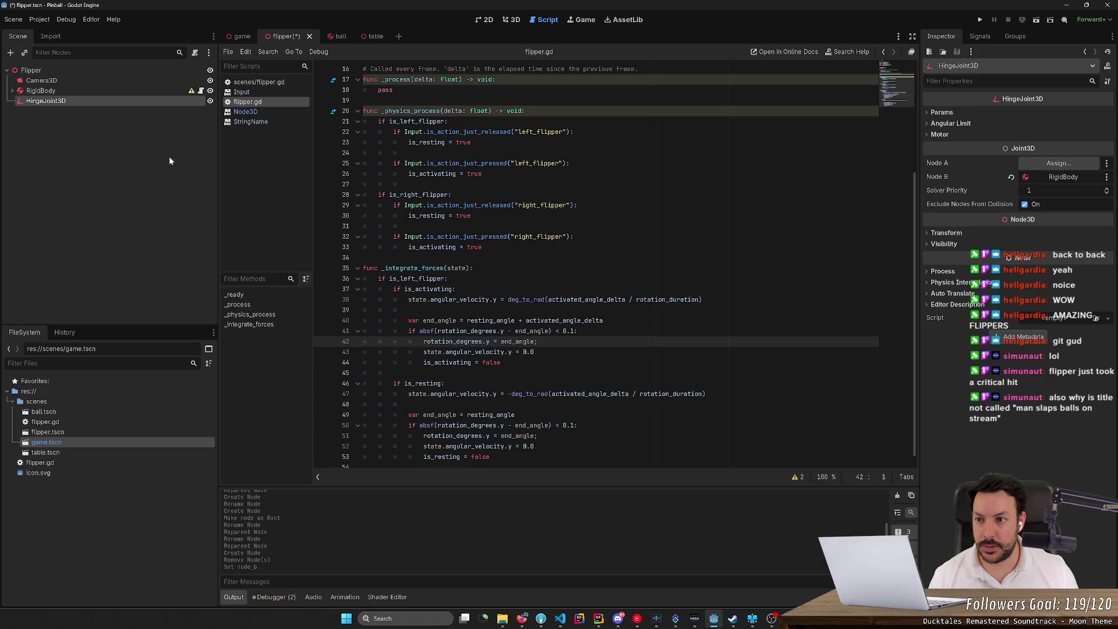
- Move the hinge joint between Camera3D and RigidBody in the Flipper scene tree and save
key(ctrl+s)
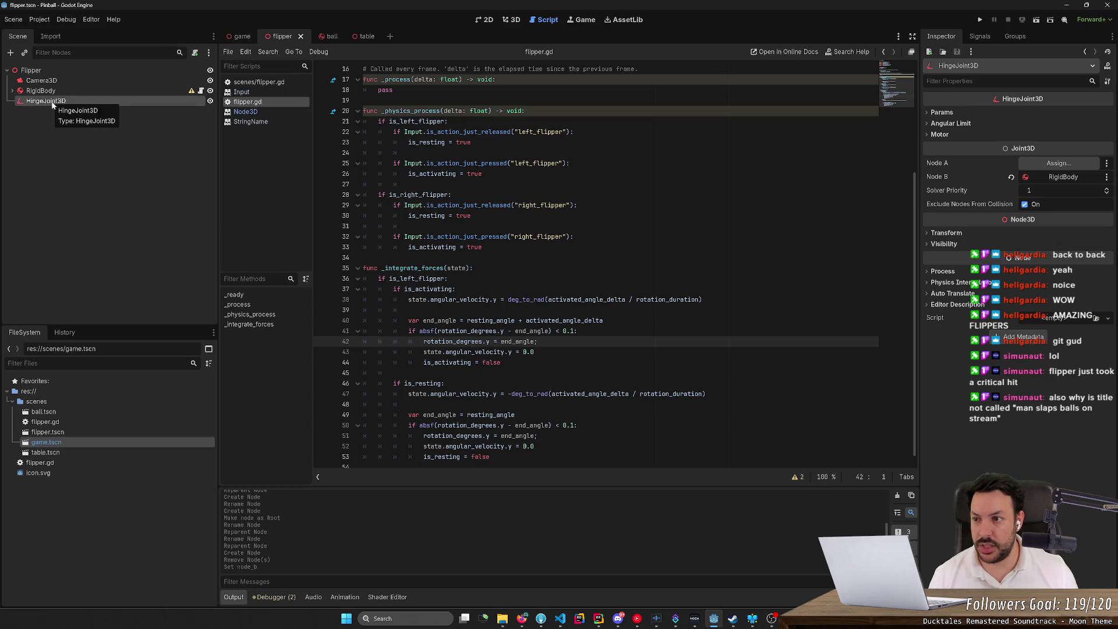
mouse_move(52, 105)
mouse_down()
mouse_move(59, 79)
mouse_move(66, 91)
mouse_up()
click(57, 102)
click(68, 92)
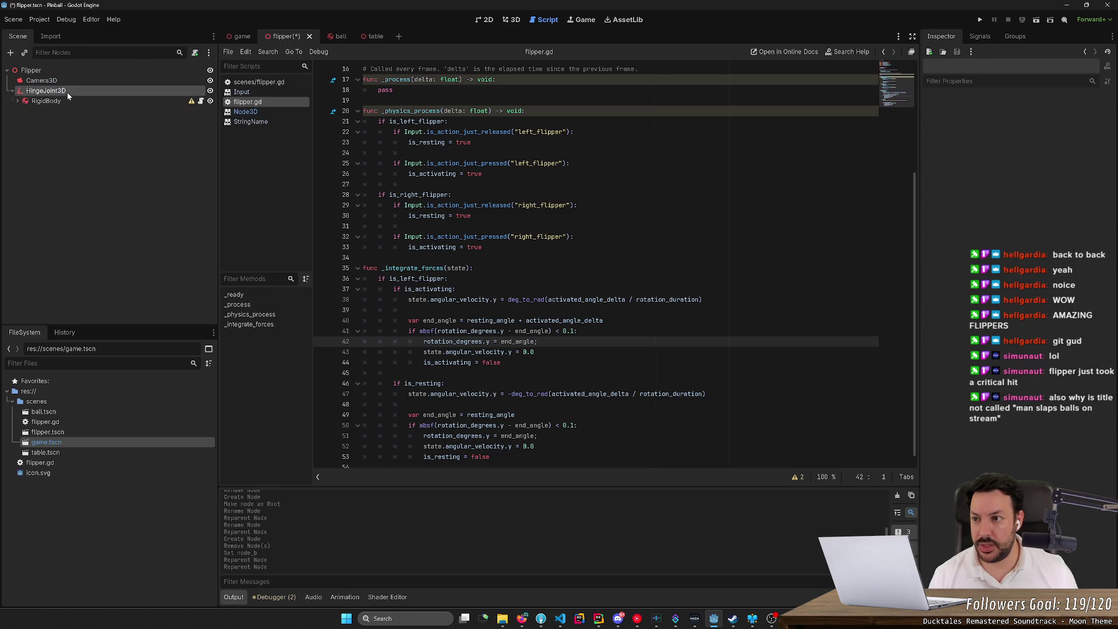
key(ctrl+s)
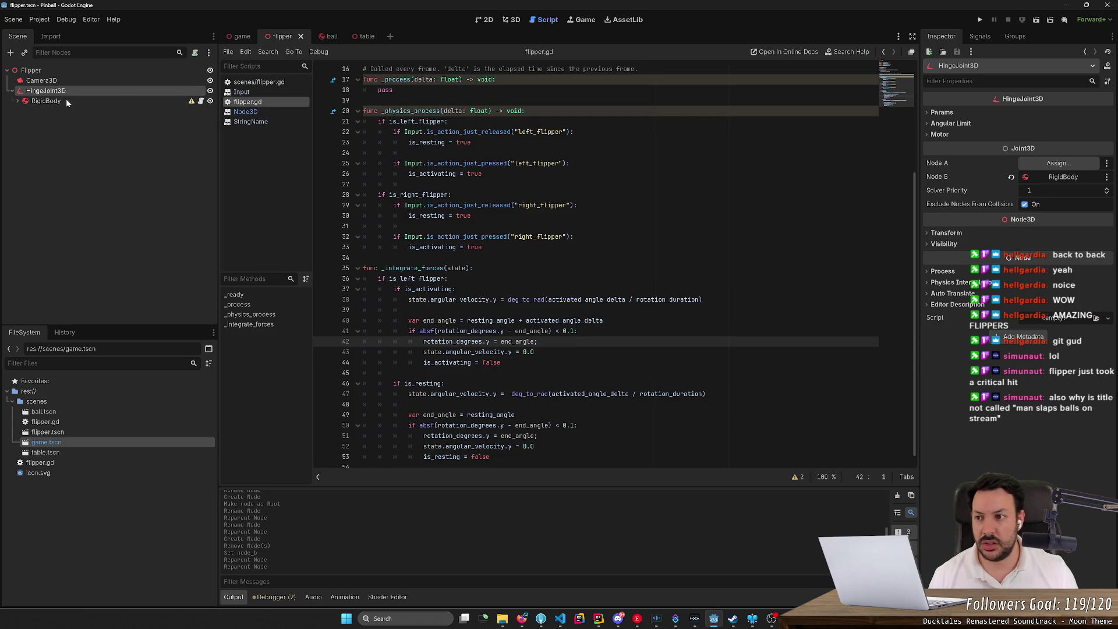
click(65, 100)
mouse_move(65, 101)
mouse_down()
mouse_move(65, 91)
mouse_move(64, 104)
mouse_up()
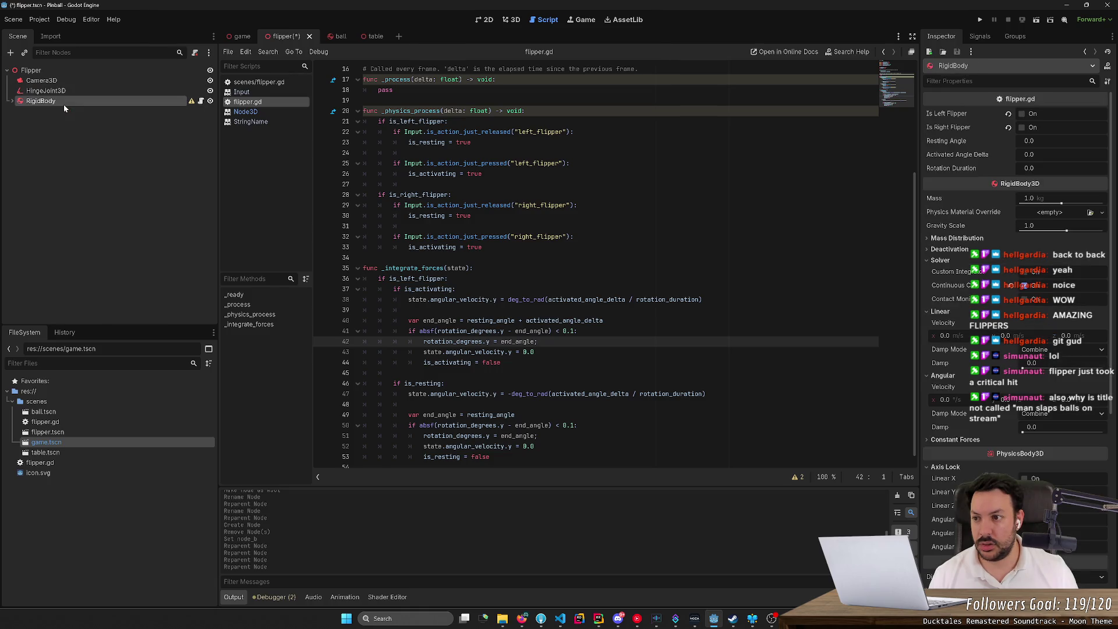
key(ctrl+s)
- Rename the hinge joint node to 'Hinge'
click(79, 90)
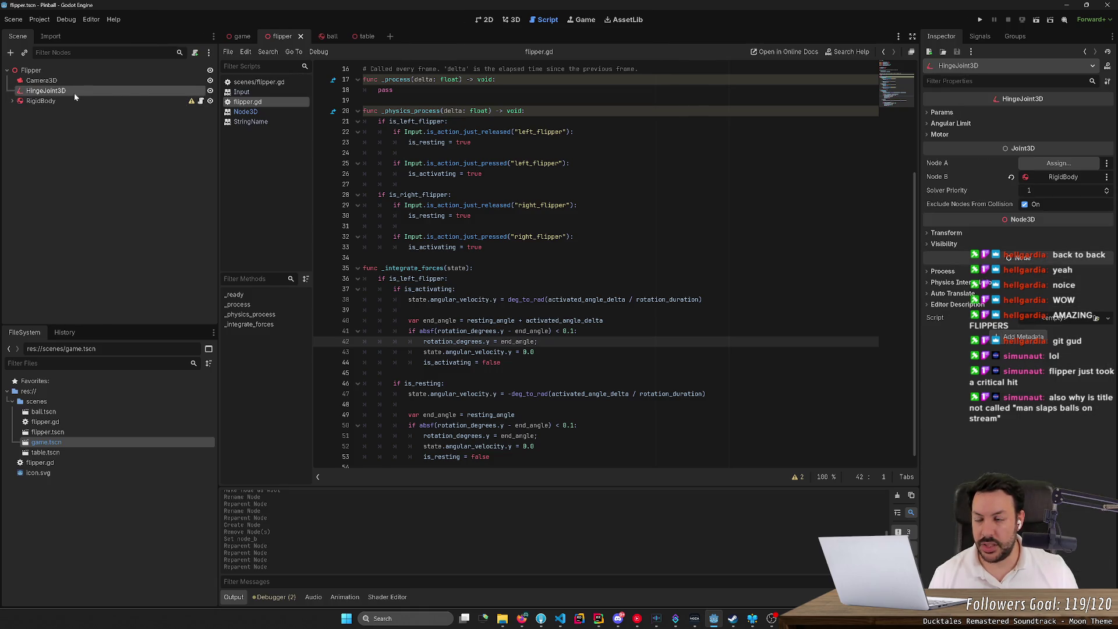
double_click(68, 93)
text(Hinge)
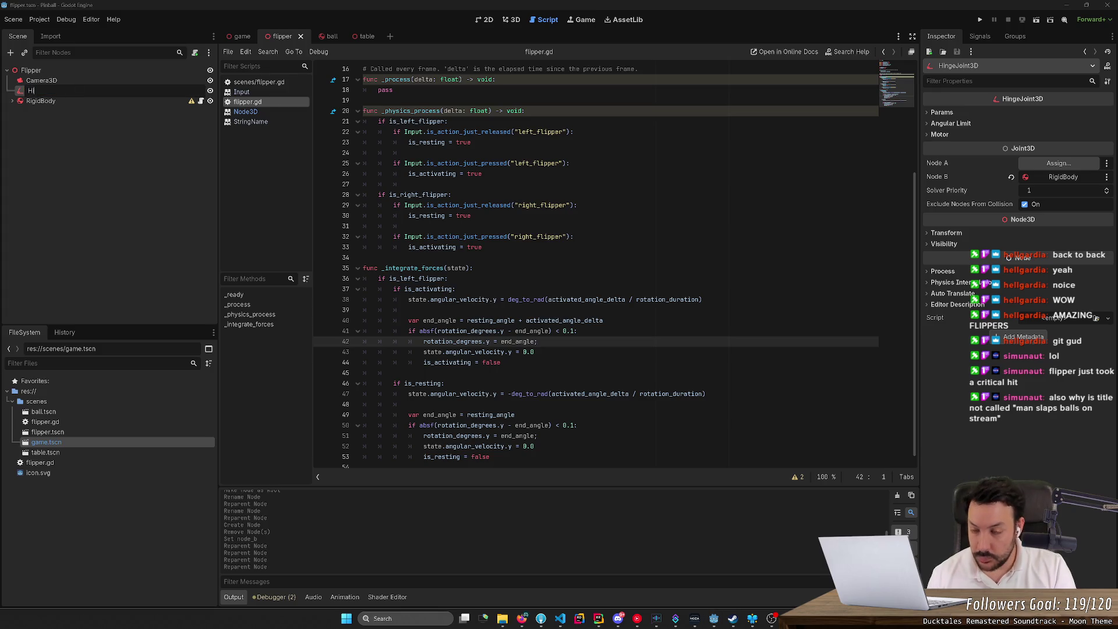
key(Return)
- Undo an accidental rename of RigidBody to 'Rigidbody' and save the scene
click(63, 100)
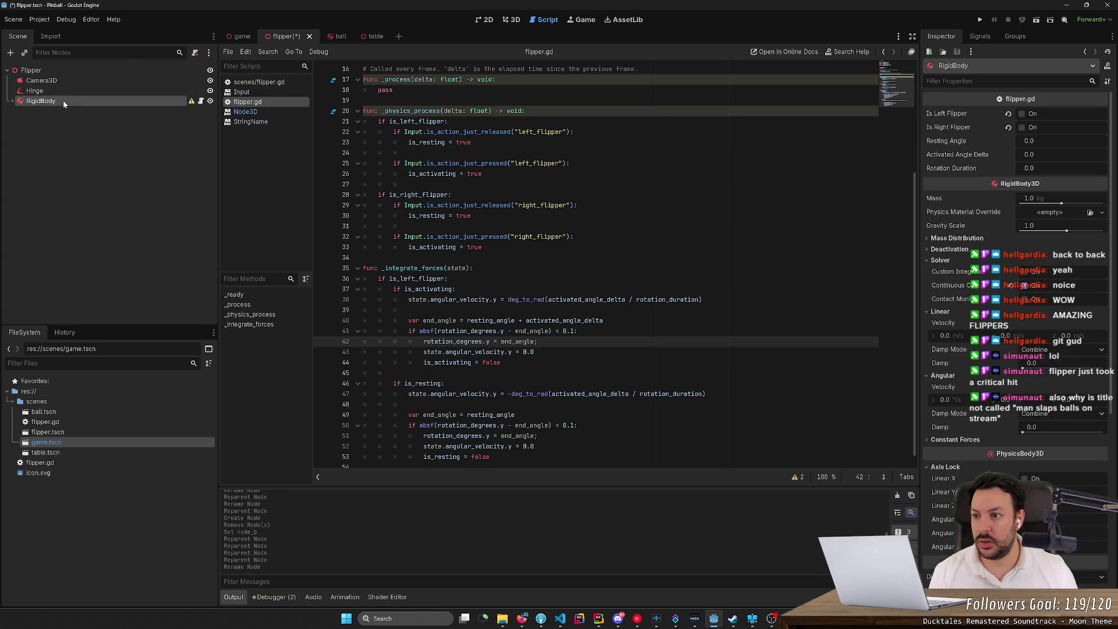
click(63, 100)
click(53, 101)
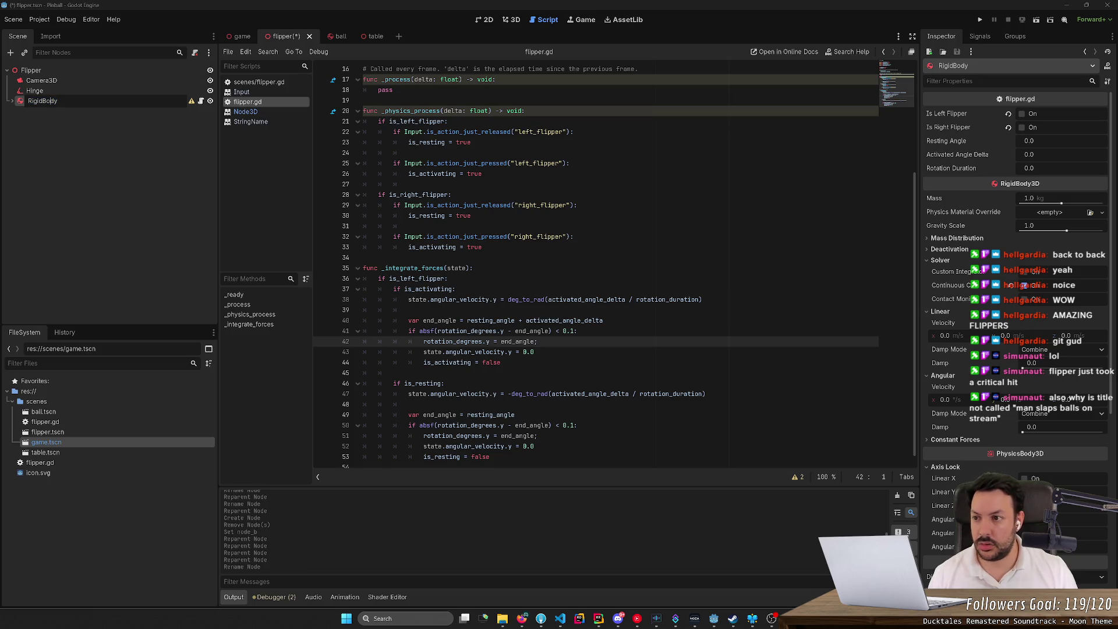
key(Delete)
text(b)
key(Return)
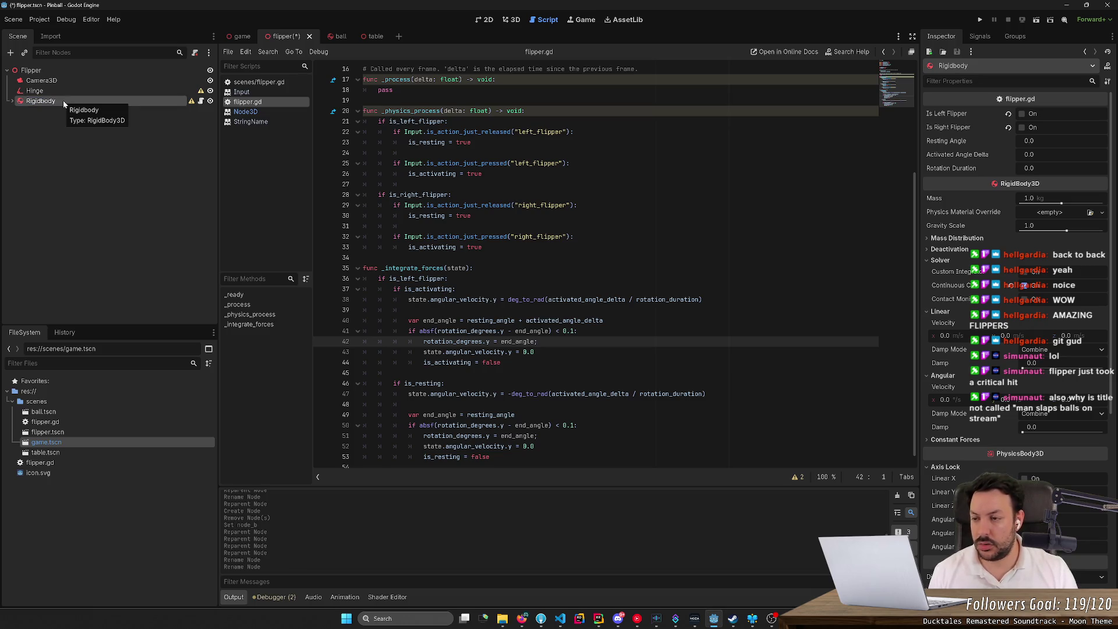
key(ctrl+z)
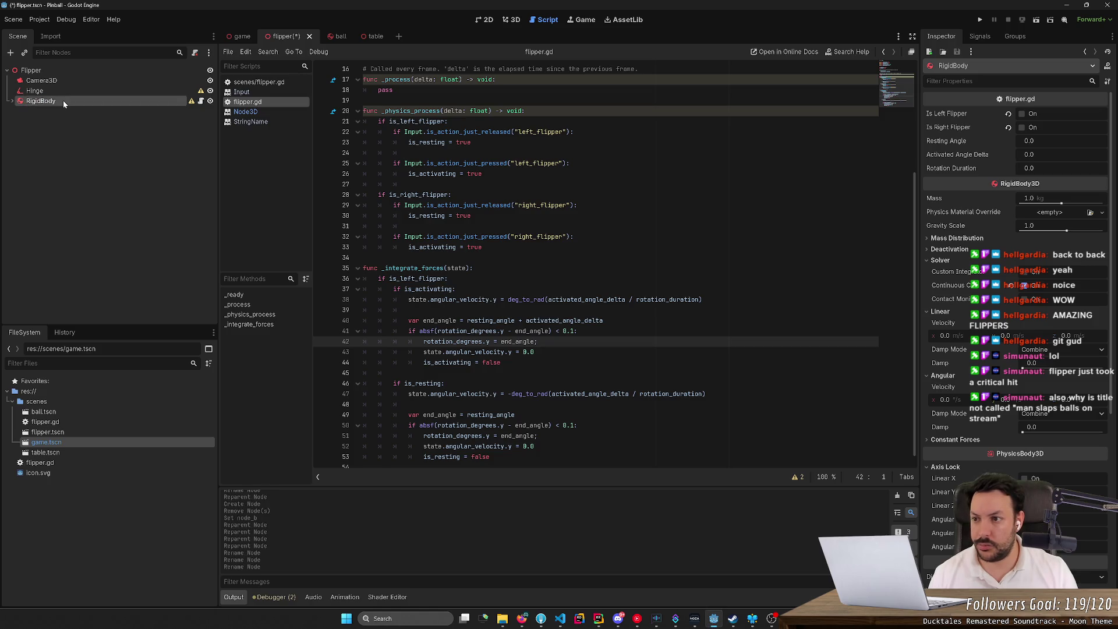
key(ctrl+s)
click(70, 90)
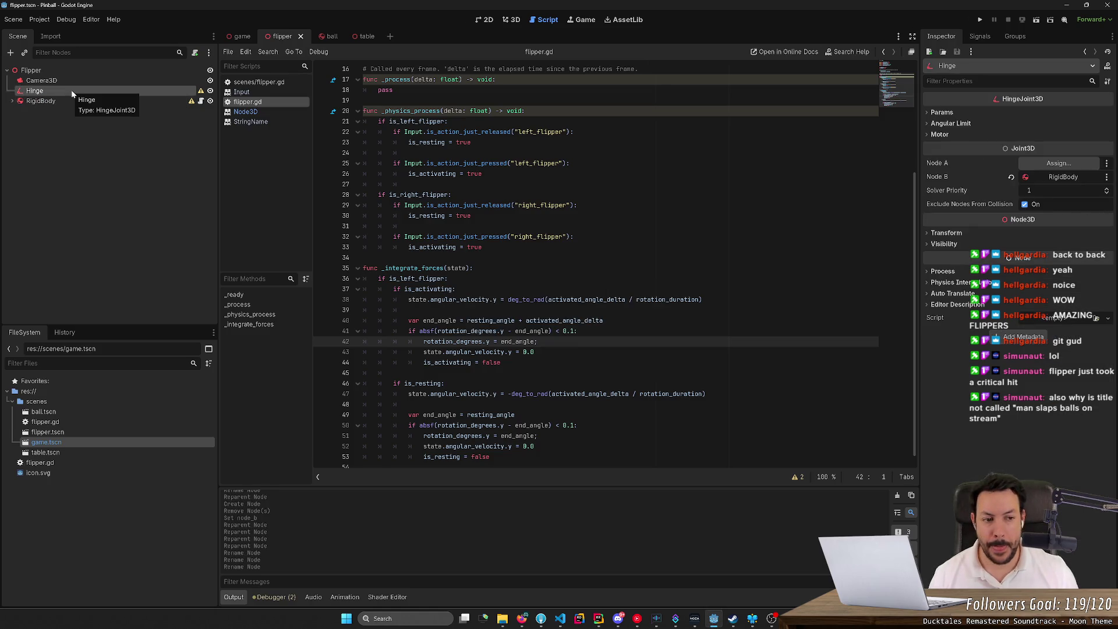
- Expand the Hinge's Params, Angular Limit and Motor sections, then run the flipper scene
click(942, 112)
click(942, 136)
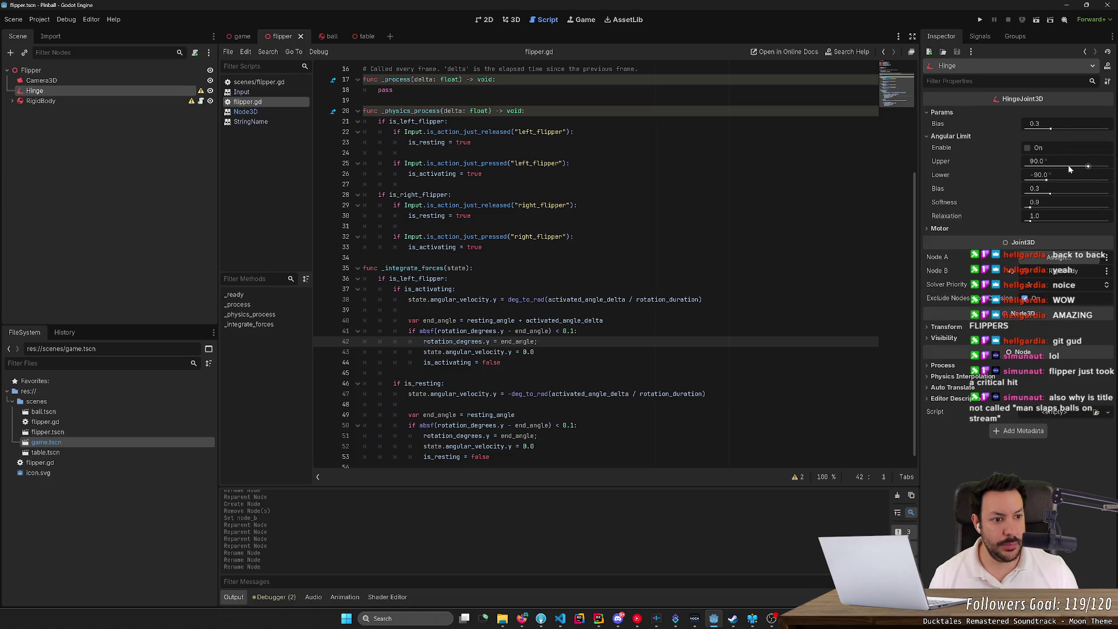
click(1000, 226)
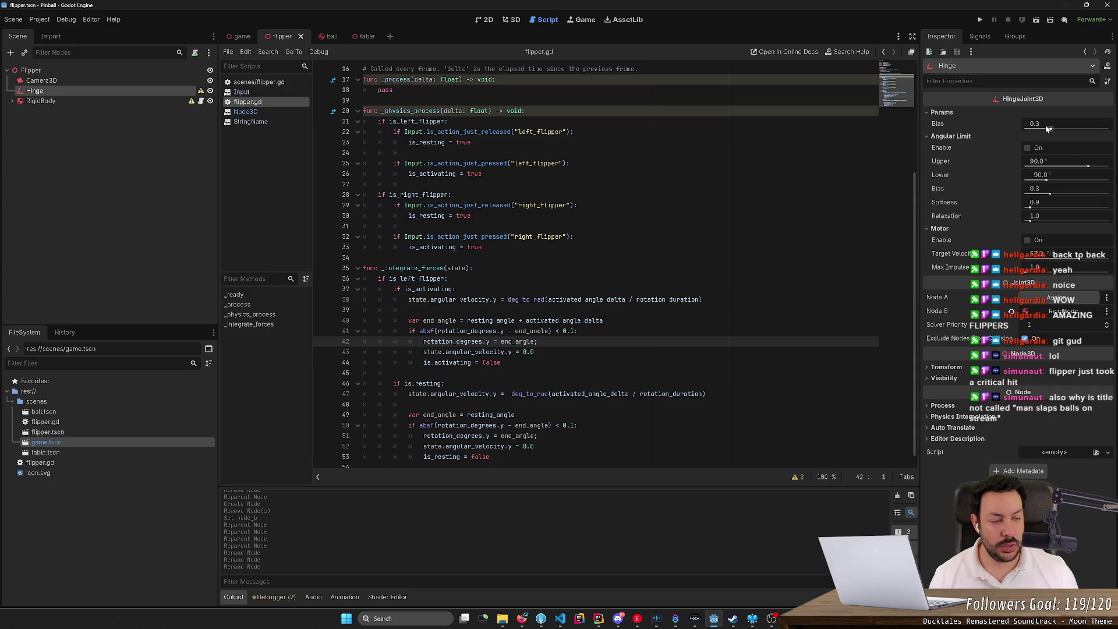
mouse_move(979, 176)
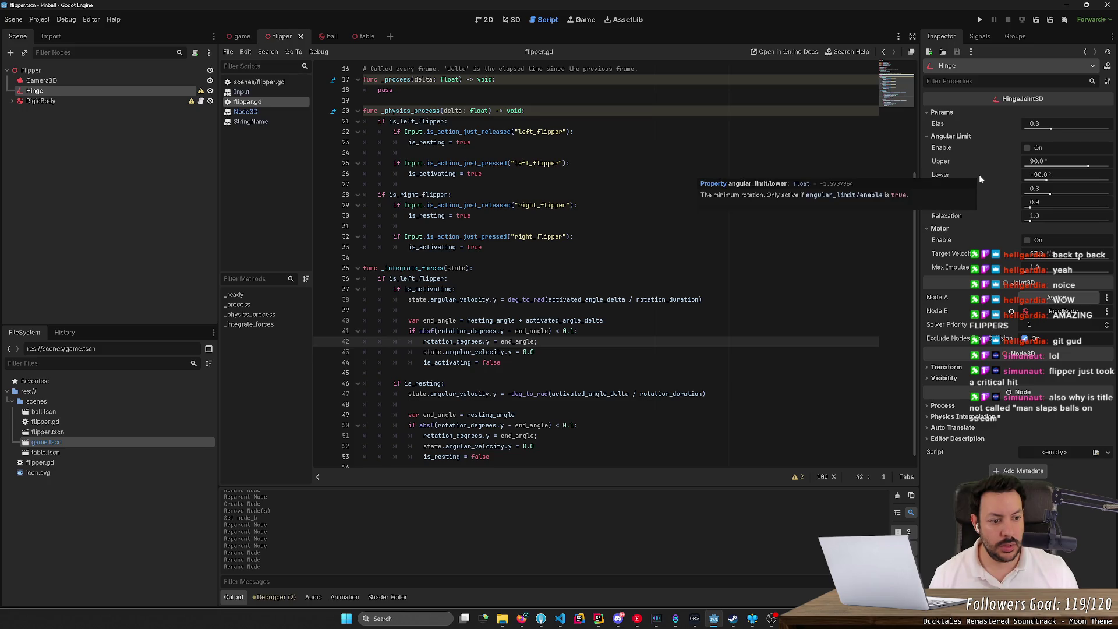
click(1037, 19)
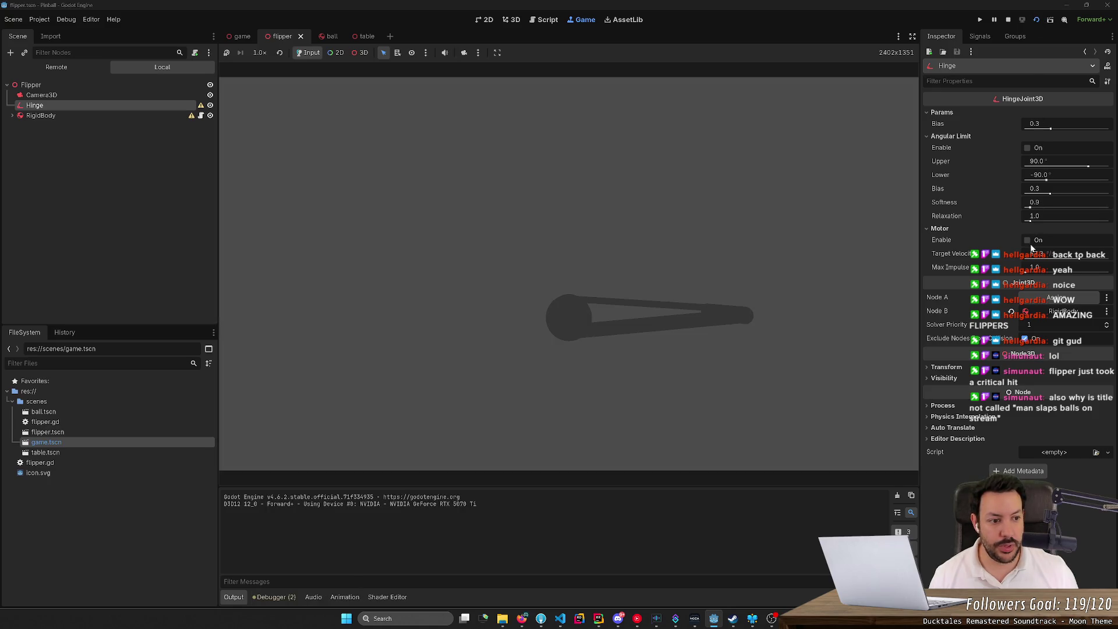
- Toggle the Hinge's motor enable, and turn its angular limit on and back off
click(1027, 241)
click(1028, 148)
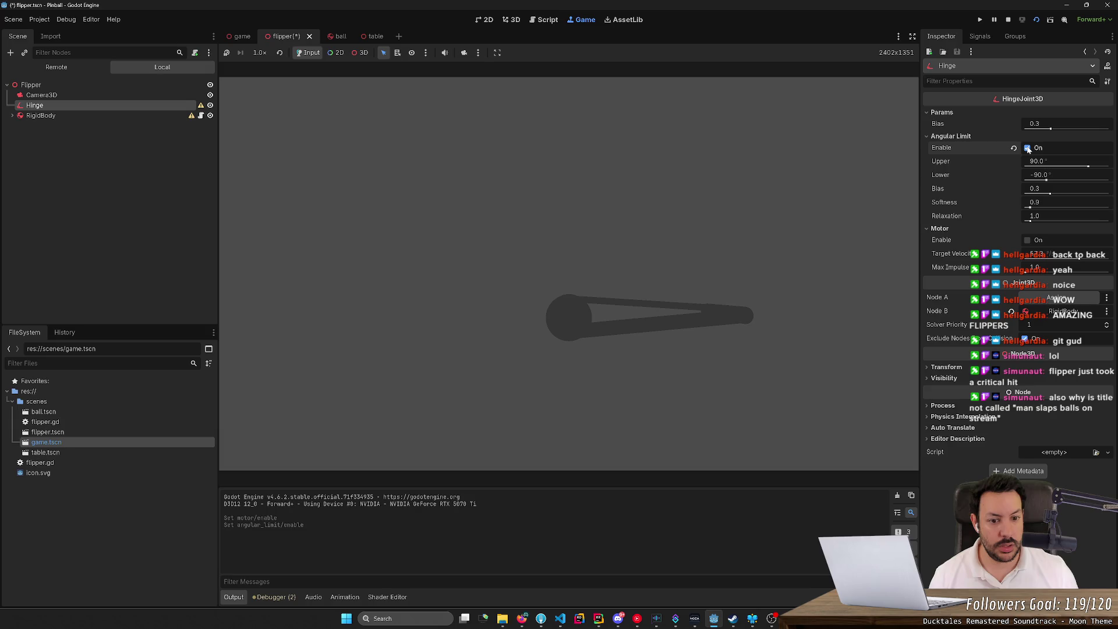
click(1028, 148)
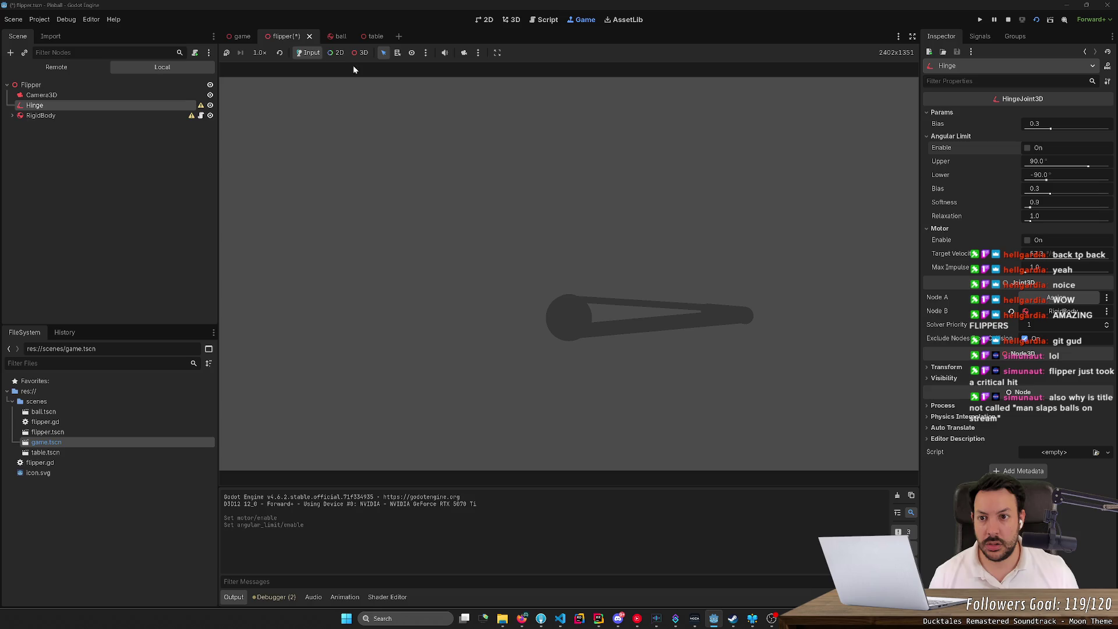
- Switch the running game view to 3D picking and select the flipper mesh
click(360, 53)
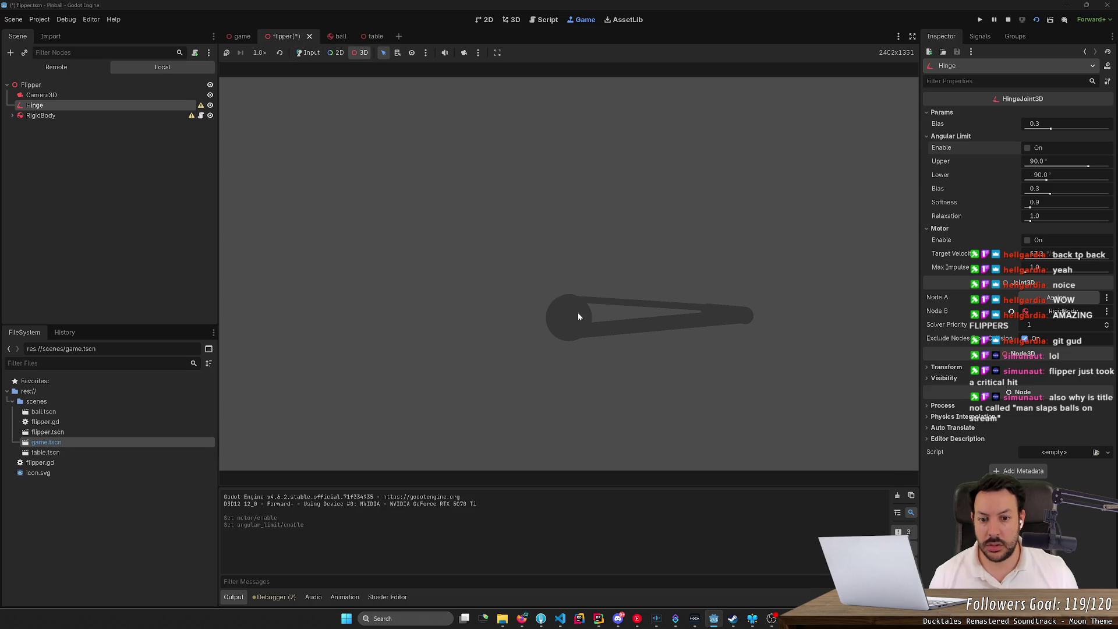
click(397, 52)
click(574, 327)
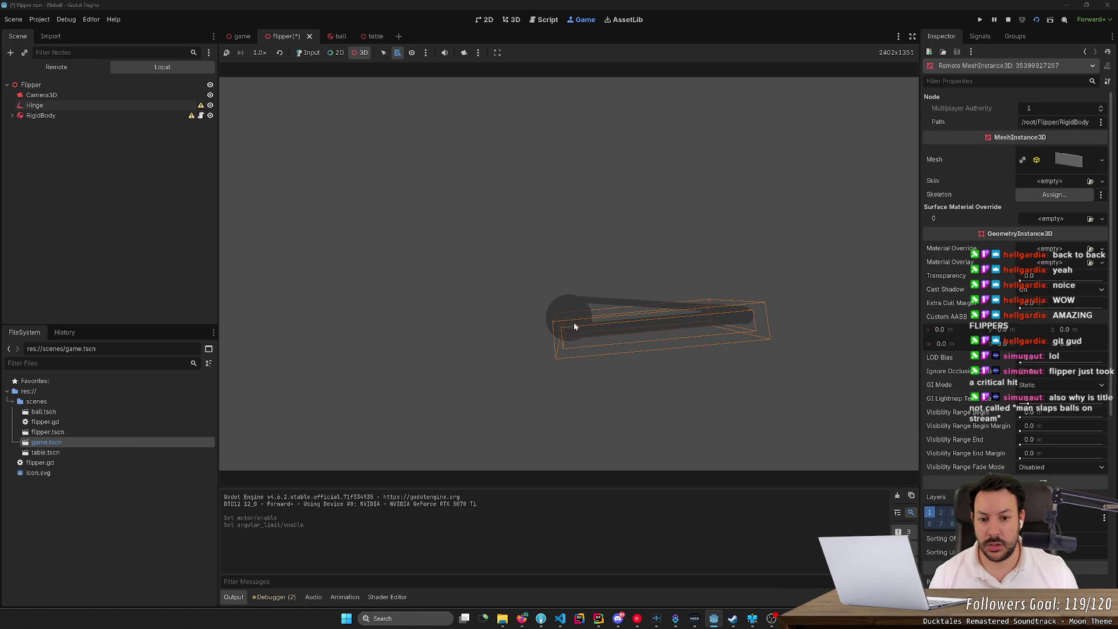
click(135, 106)
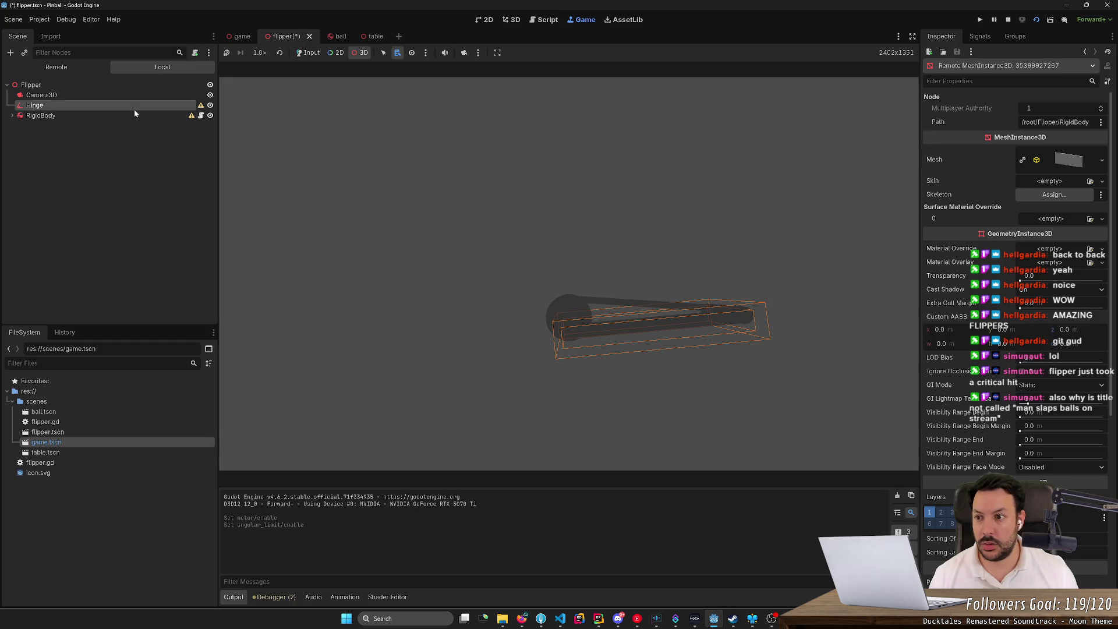
click(127, 87)
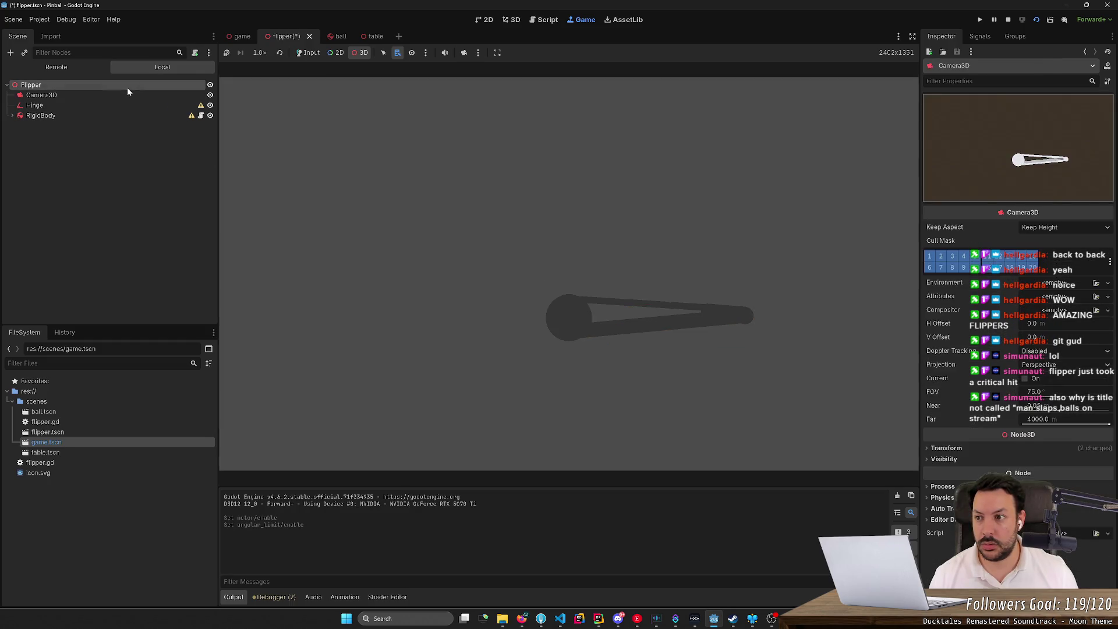
click(119, 105)
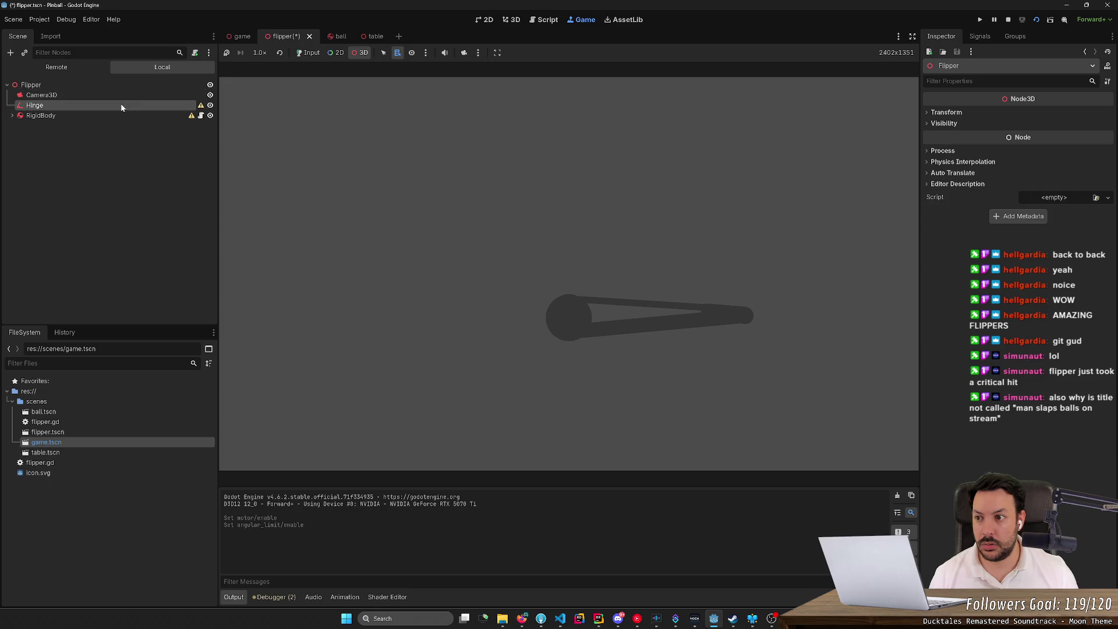
click(649, 322)
click(590, 328)
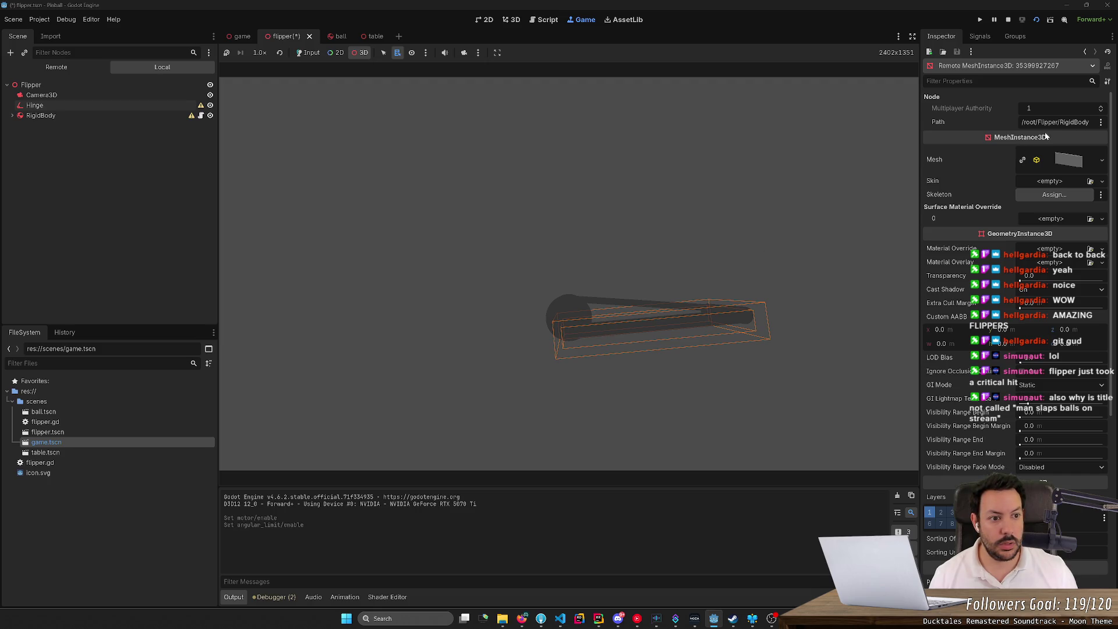
- List the remote mesh's sub-resources and pick the flipper mesh again in the game view
click(1001, 67)
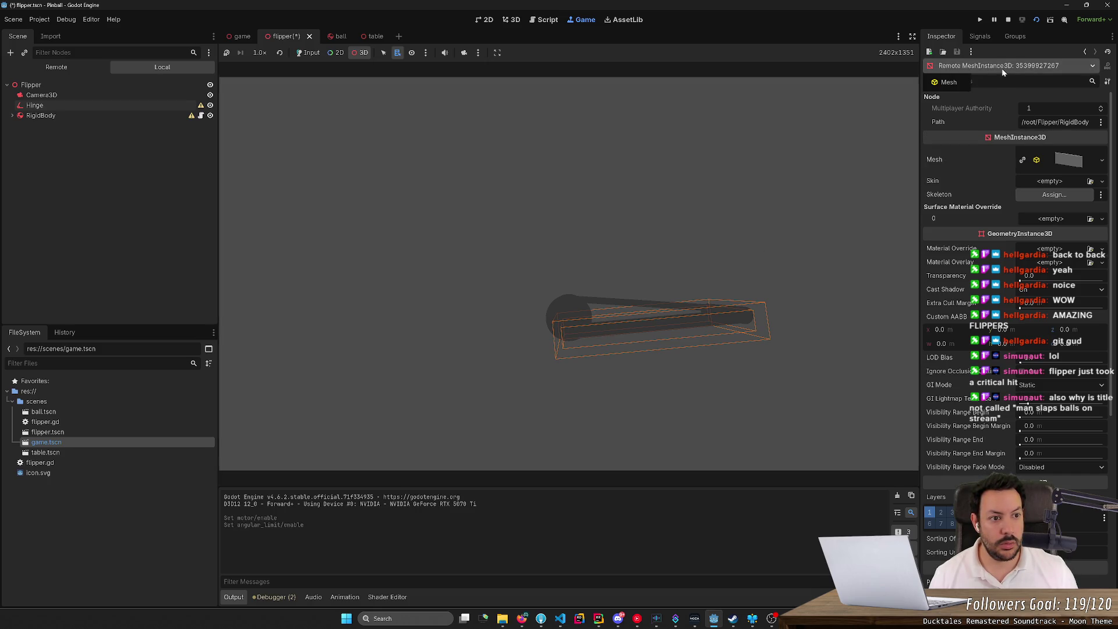
click(39, 116)
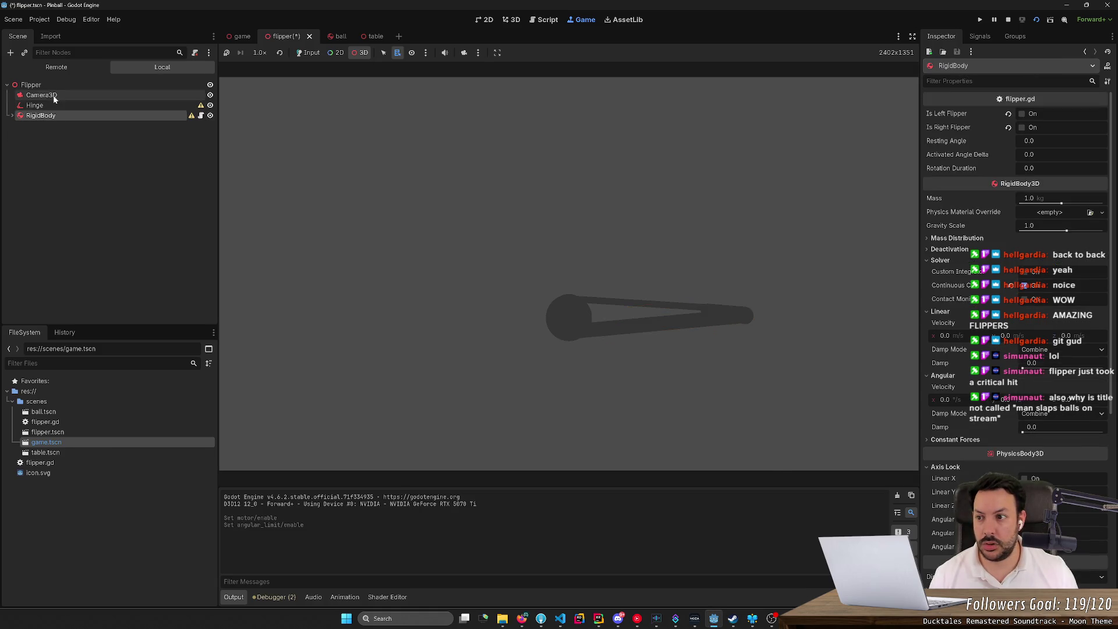
click(38, 105)
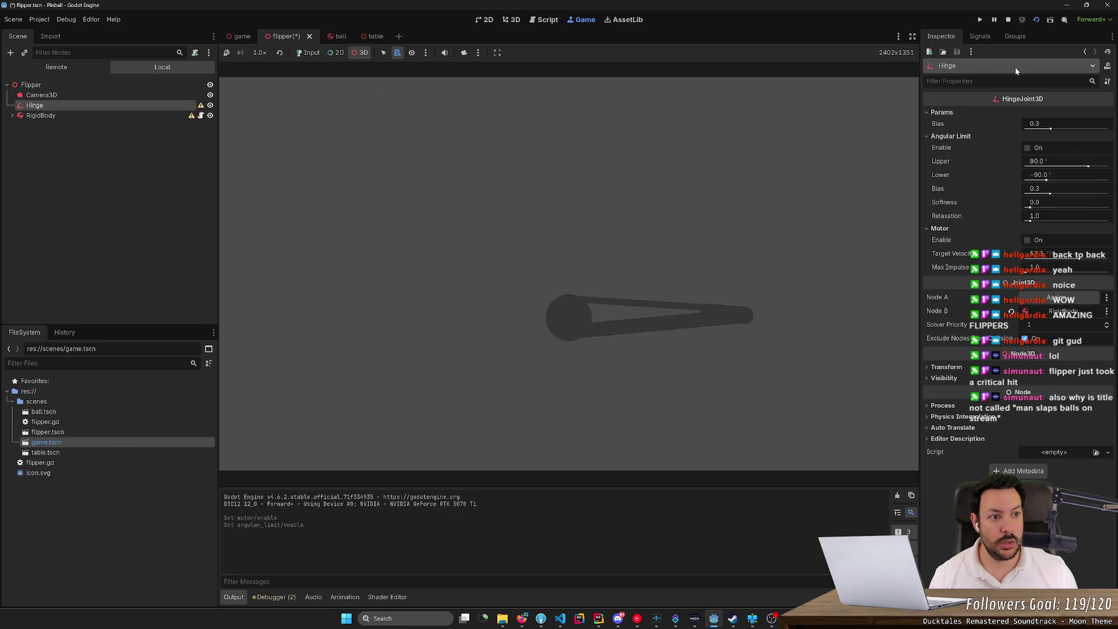
click(384, 54)
click(572, 326)
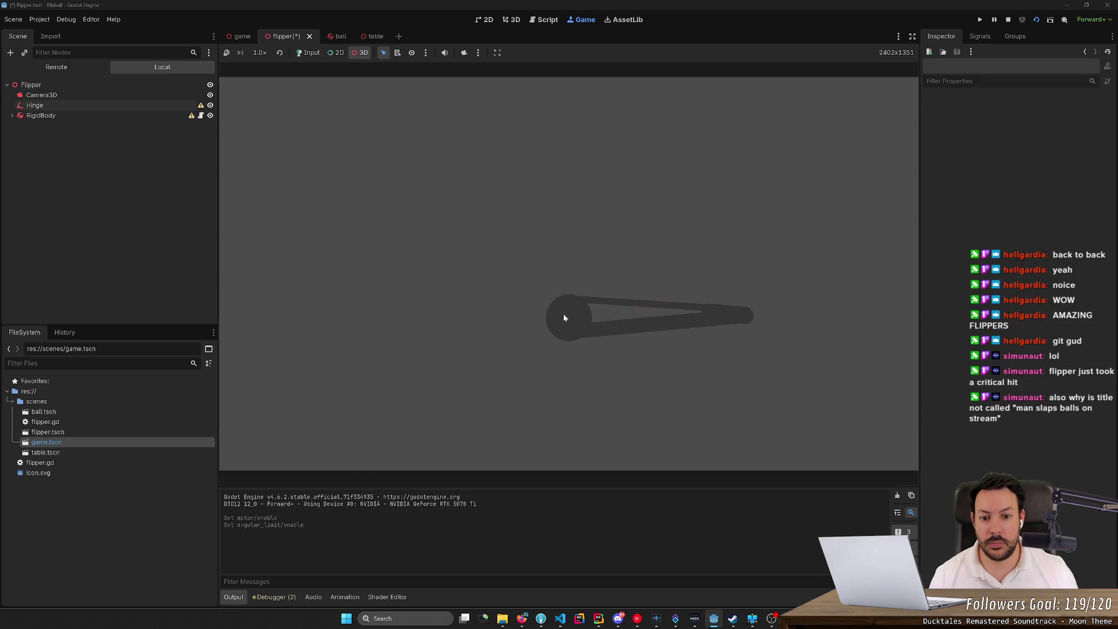
click(624, 319)
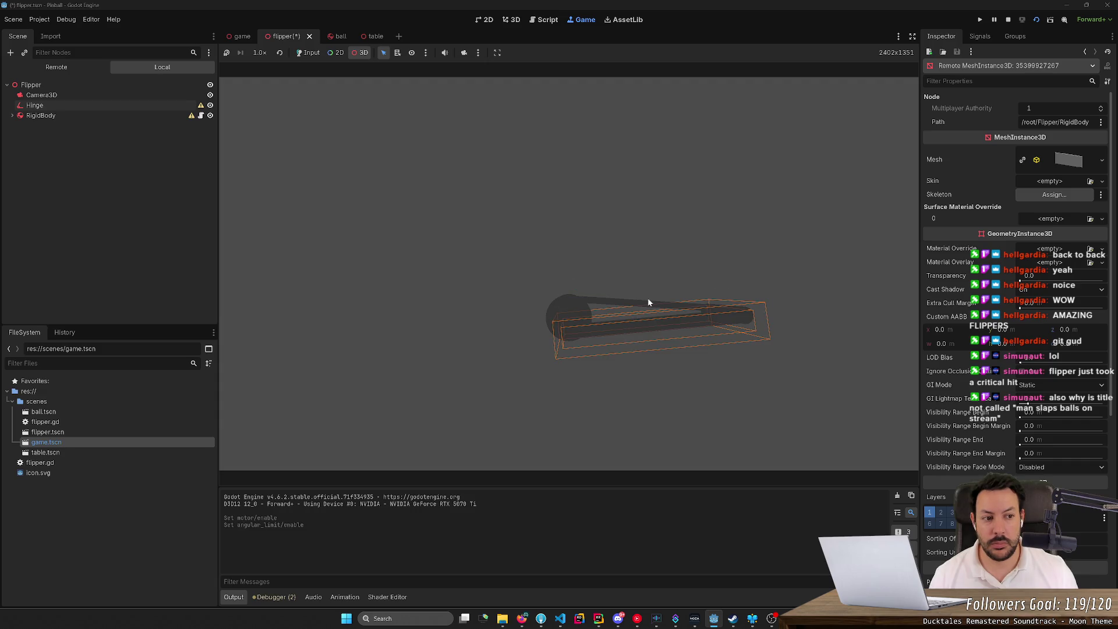
click(648, 298)
click(638, 304)
- Expand RigidBody > Shape, select all four CollisionShape3D nodes, and stop the game
click(12, 115)
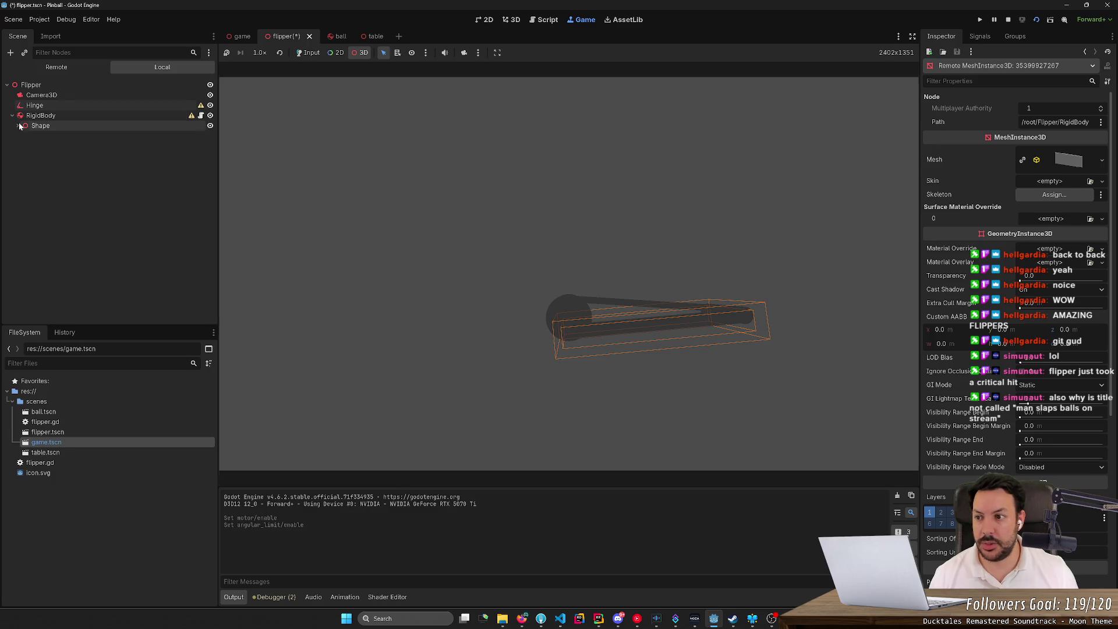
click(19, 126)
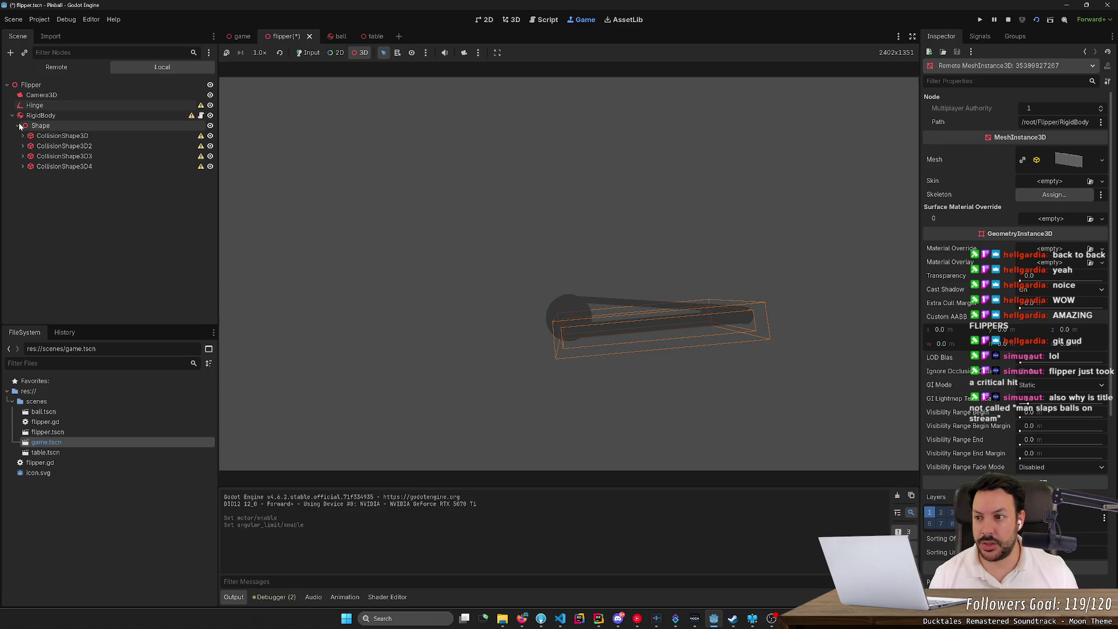
click(75, 125)
click(58, 135)
shift+click(65, 166)
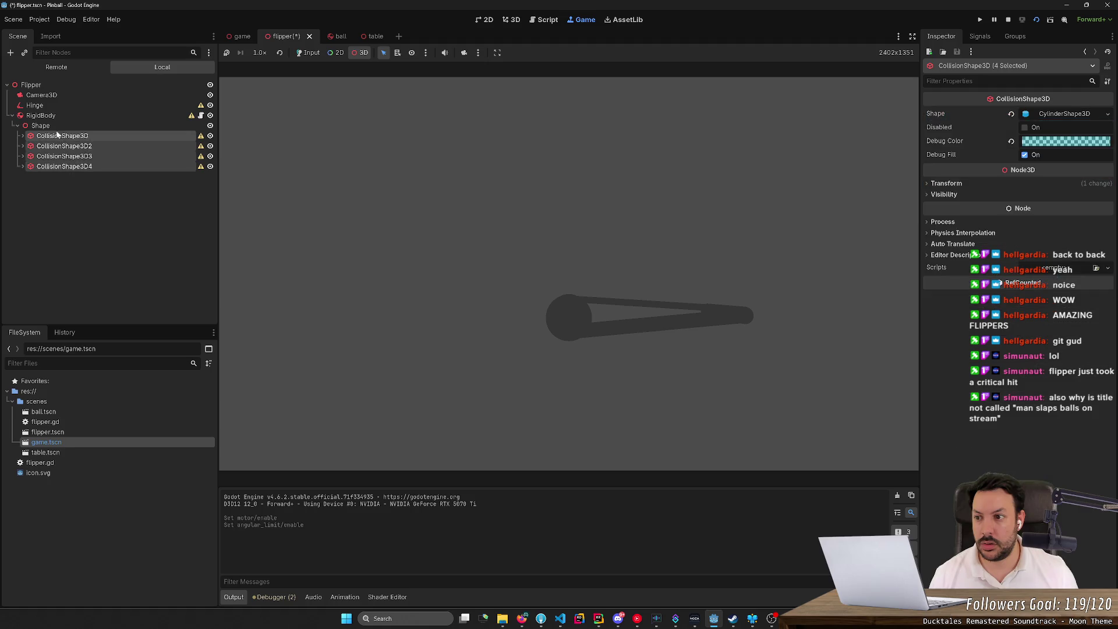
click(58, 125)
click(58, 136)
shift+click(65, 166)
click(1008, 21)
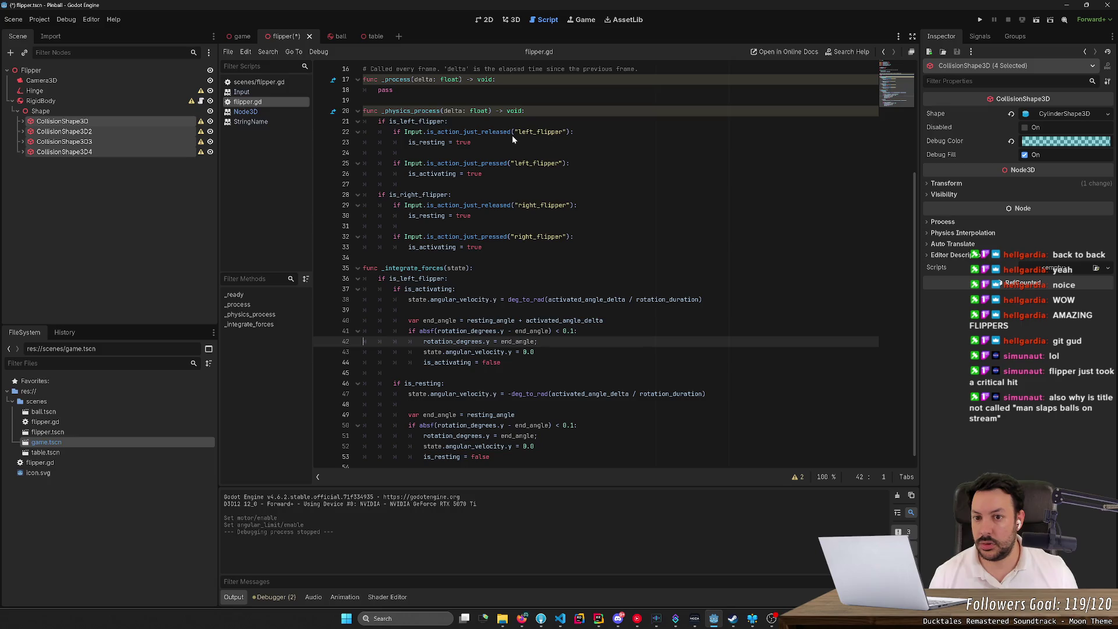
- Move the four CollisionShape3D nodes under RigidBody and delete the empty Shape node
click(64, 142)
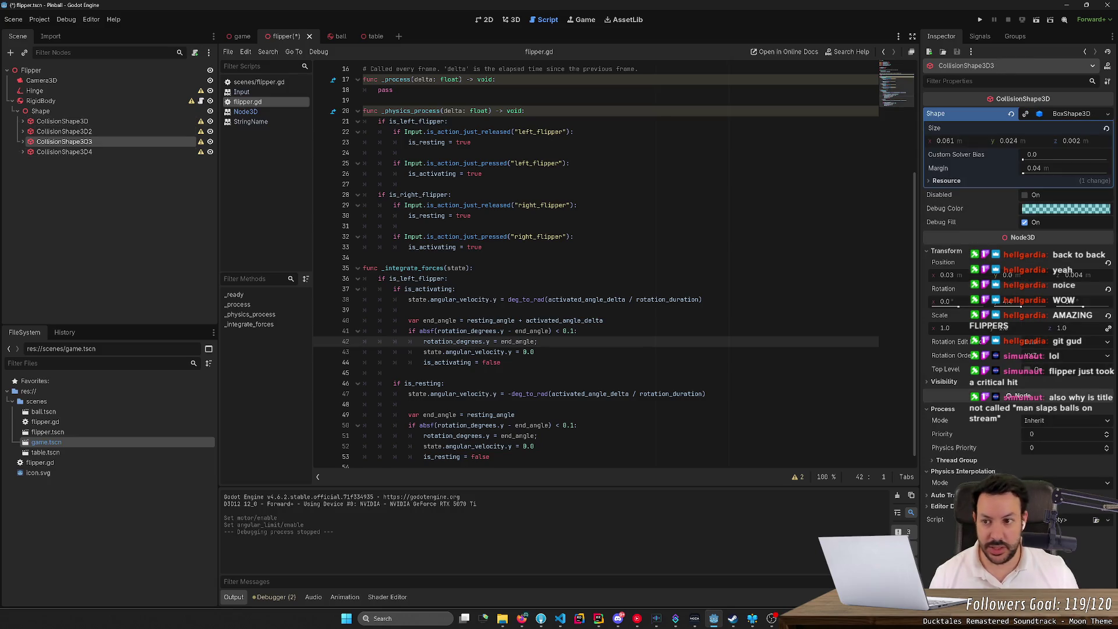
click(99, 122)
shift+click(93, 152)
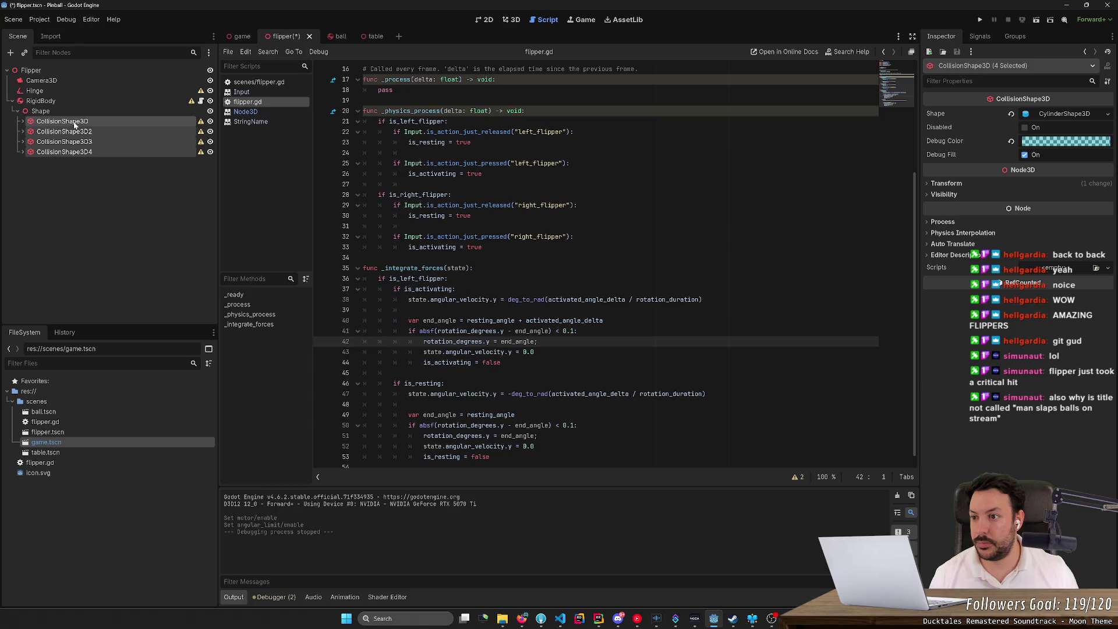
drag(75, 124, 70, 112)
click(65, 152)
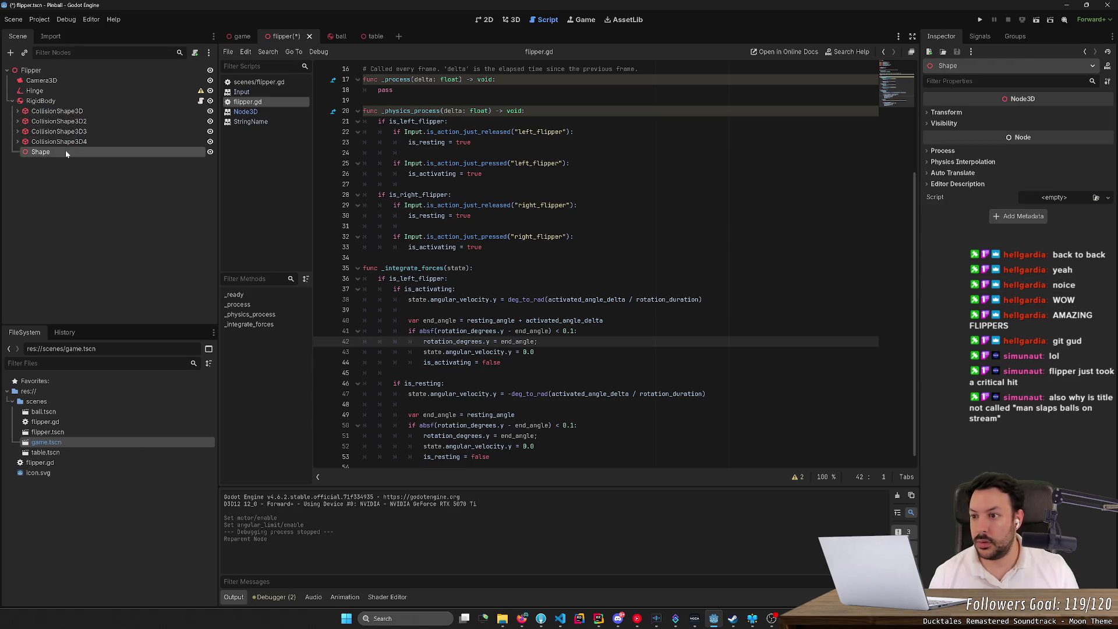
key(Delete)
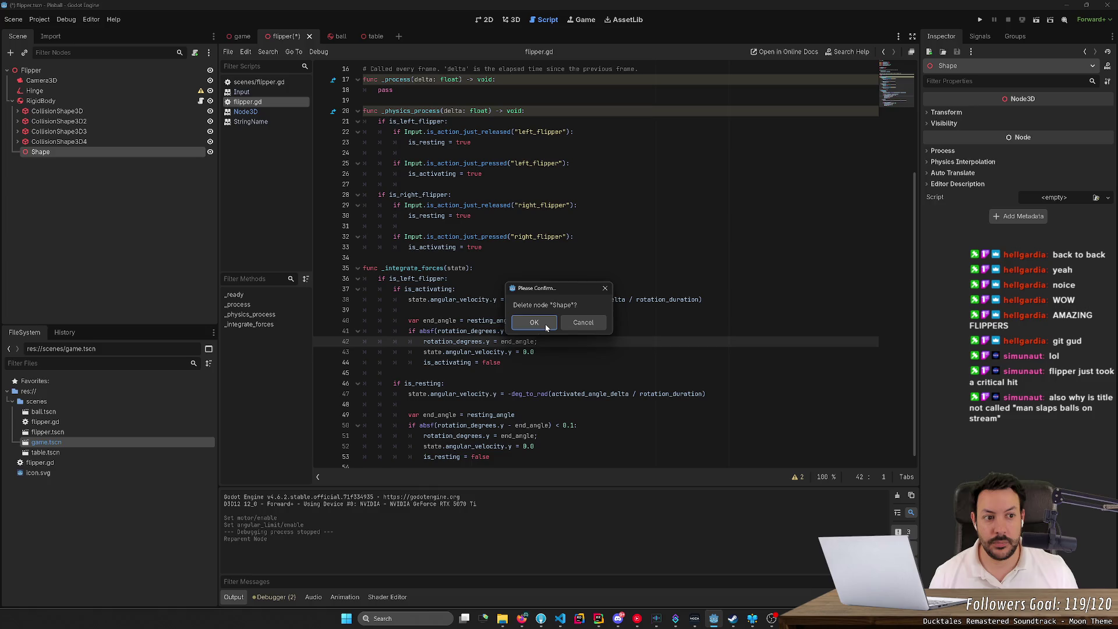
click(534, 322)
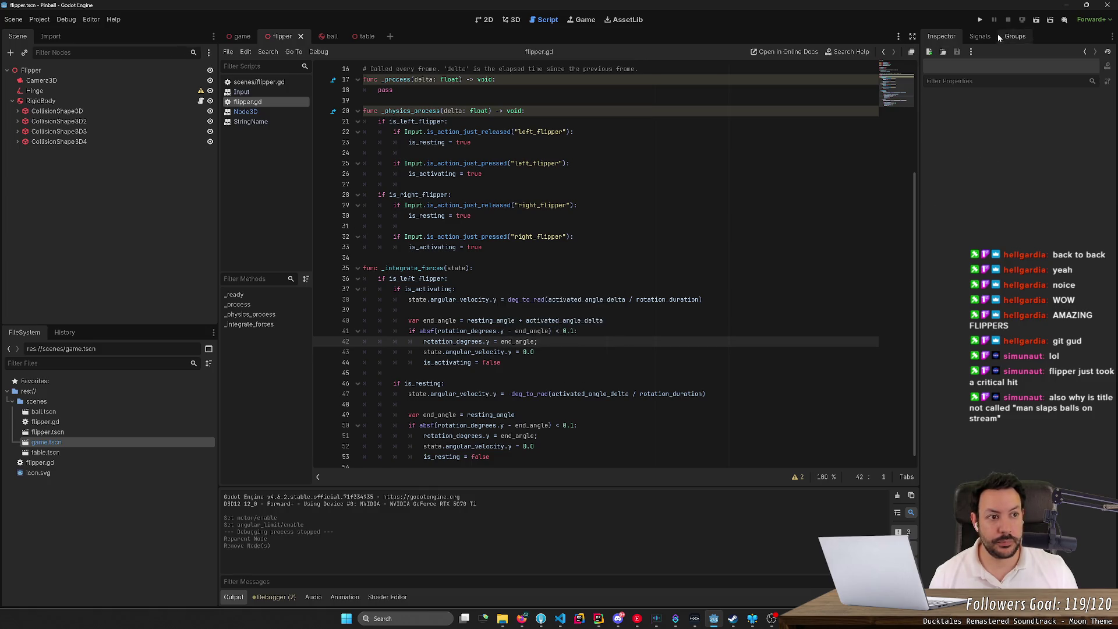
- Switch between the 3D view and the game view of the flipper
click(578, 20)
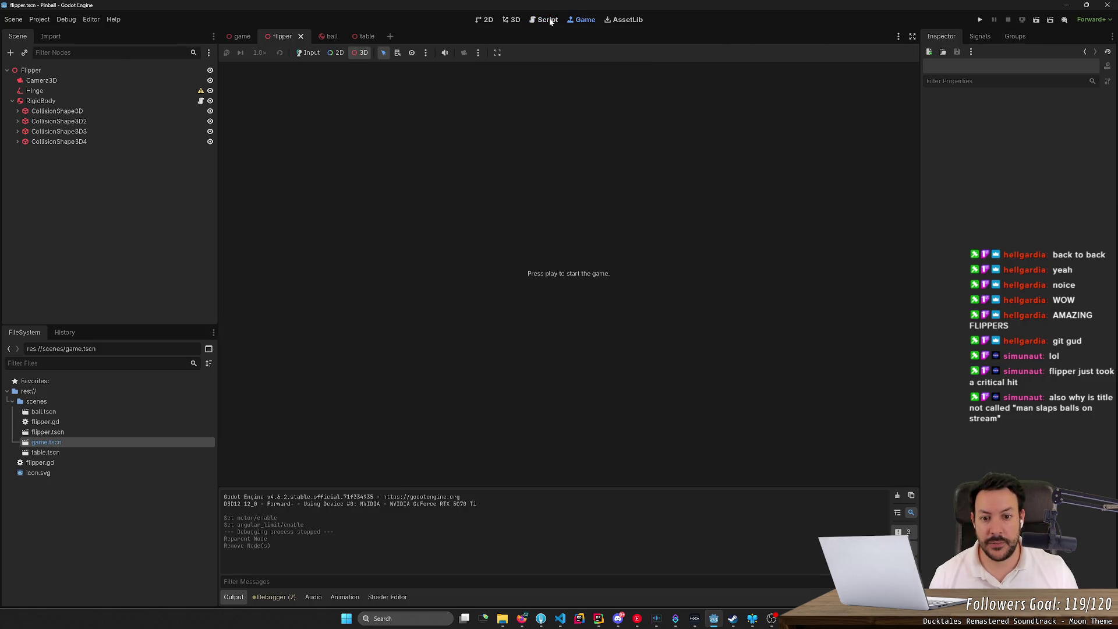
click(511, 21)
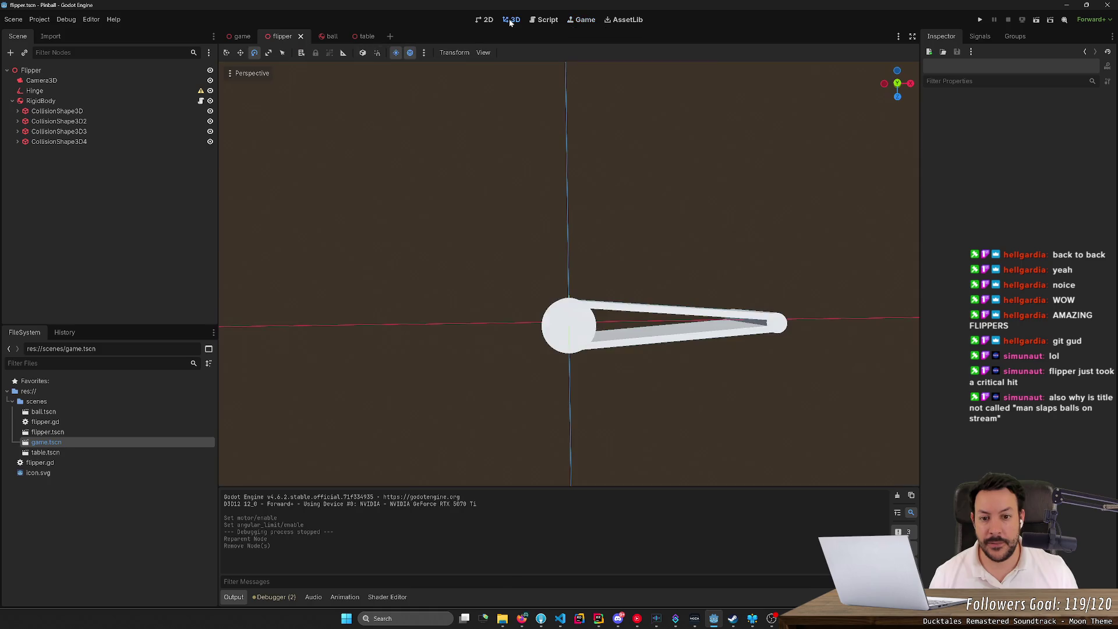
click(546, 20)
click(570, 21)
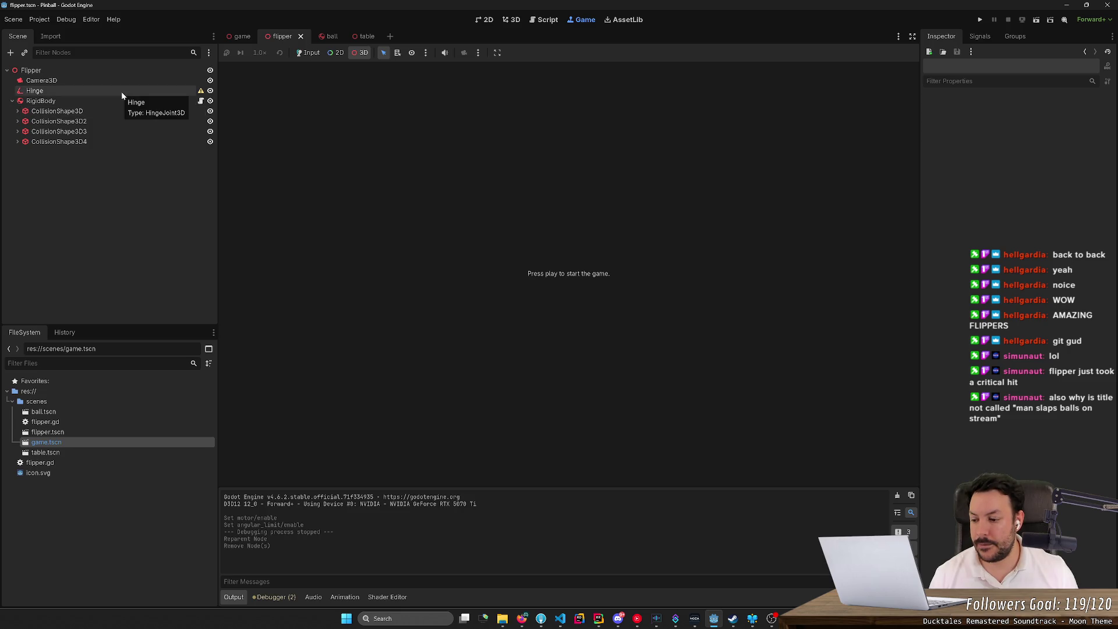
- Read and dismiss the Hinge joint's configuration warning
click(201, 91)
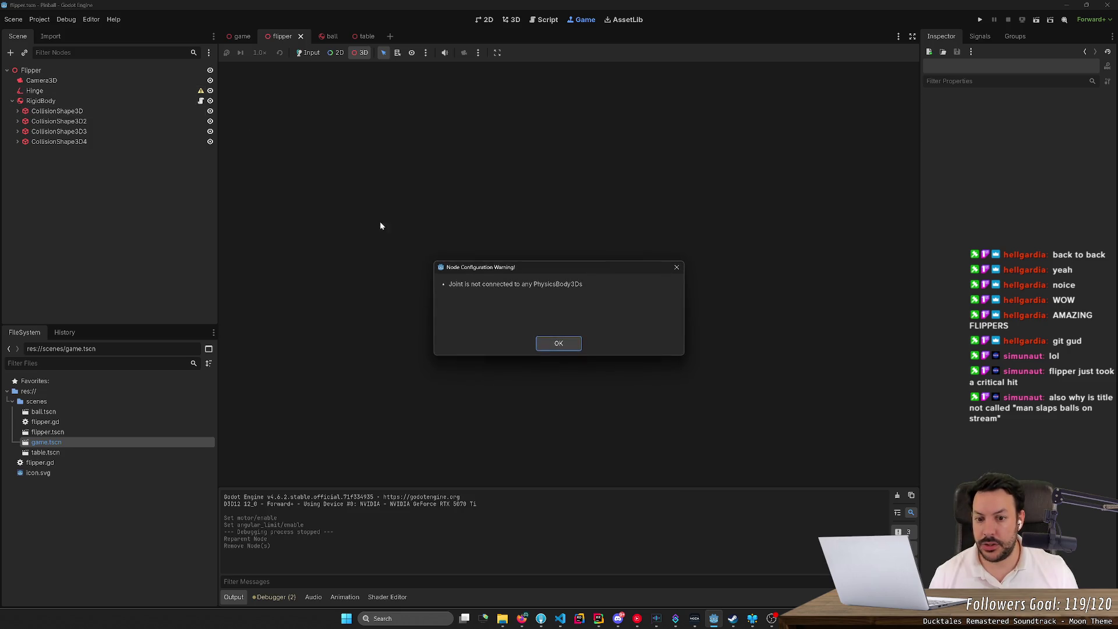
click(558, 344)
click(123, 89)
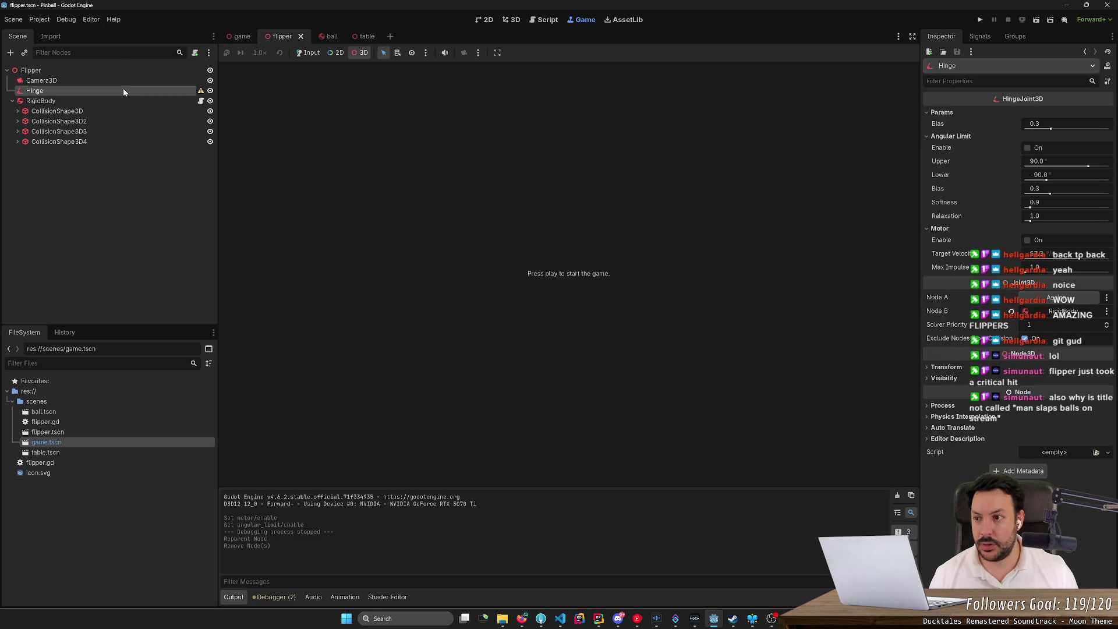
- Add a StaticBody3D node and place it above RigidBody
click(10, 53)
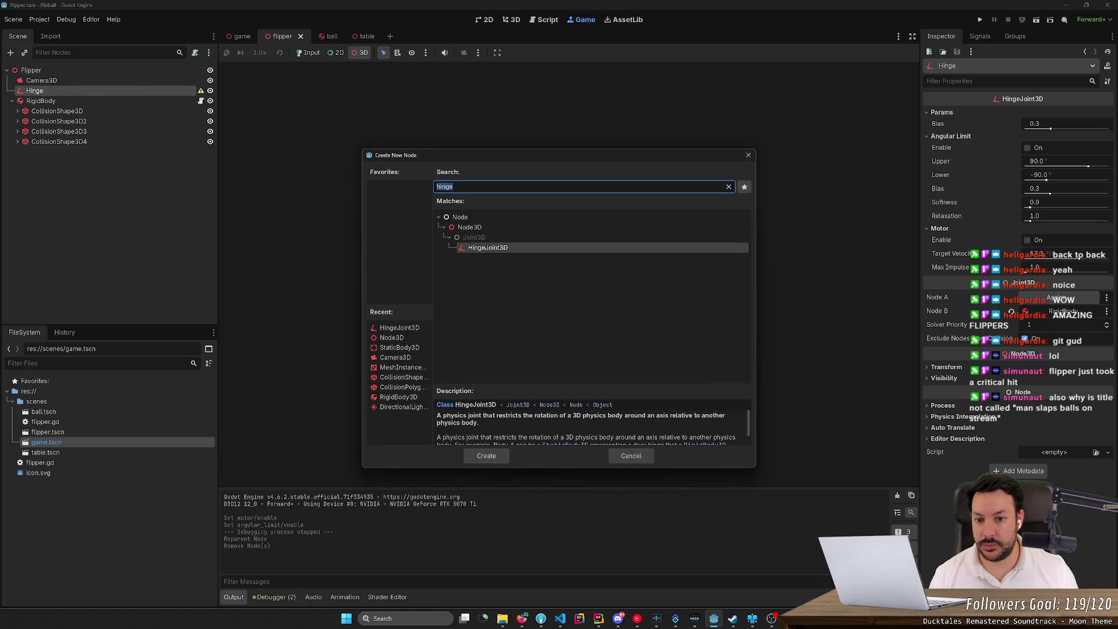
text(stat)
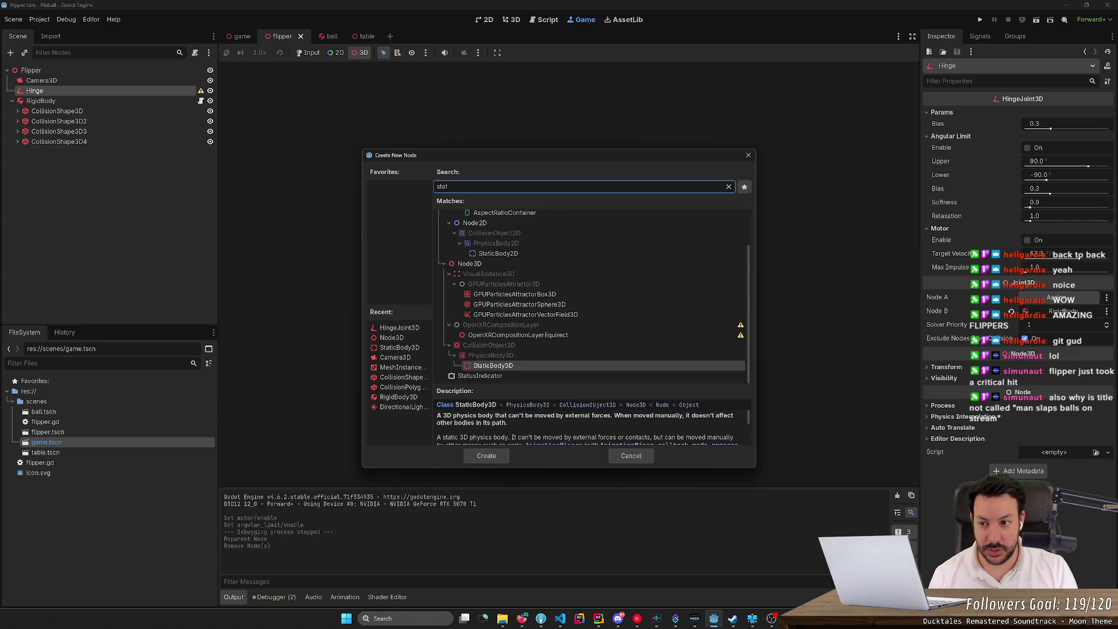
key(Return)
drag(92, 100, 66, 109)
- Assign StaticBody3D as the Hinge's Node A and save the scene
click(103, 91)
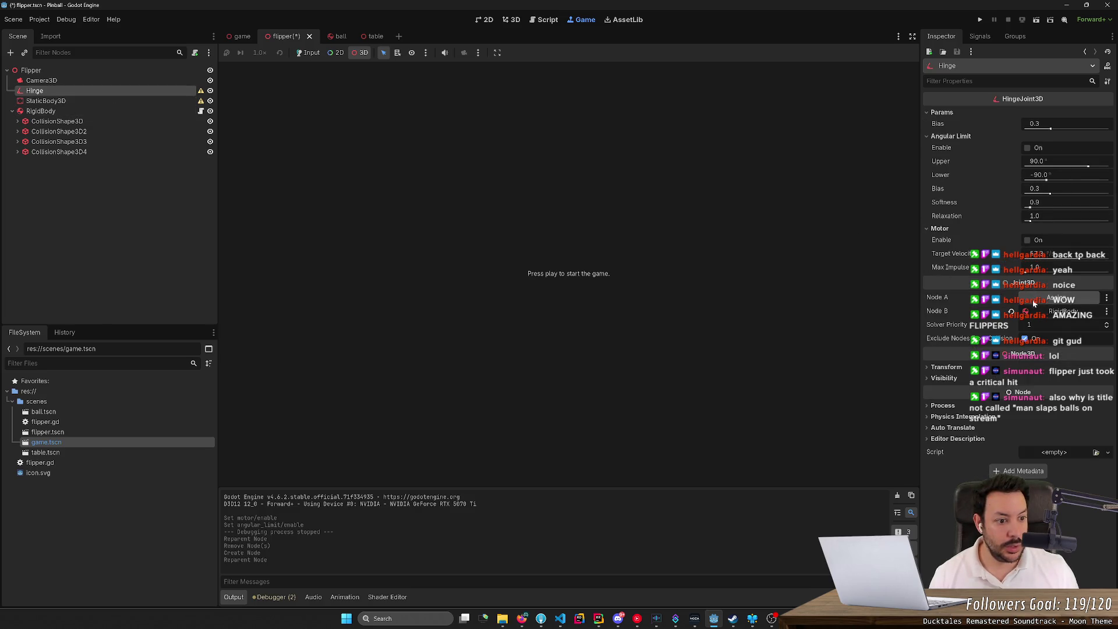
click(1065, 299)
click(538, 219)
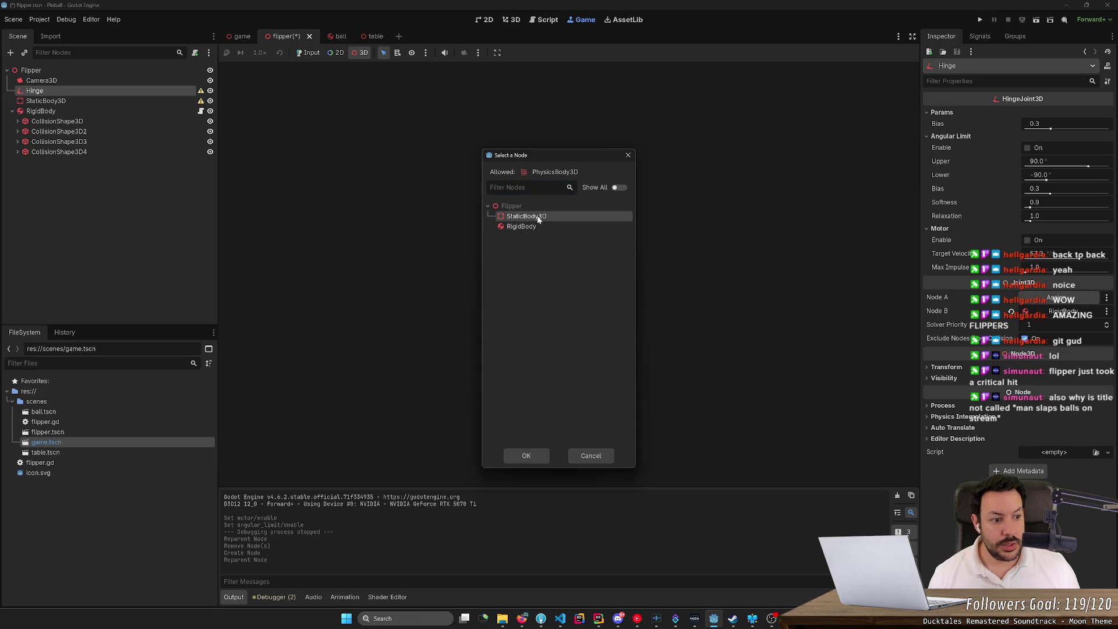
double_click(538, 219)
key(ctrl+s)
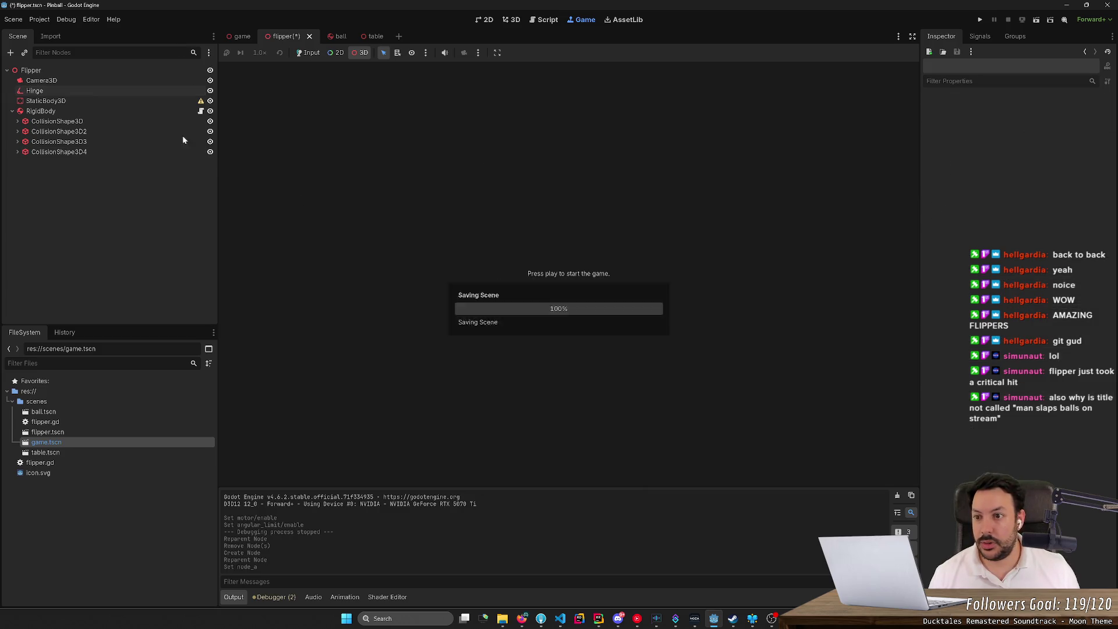
- Rename the node to 'StaticBody' and dismiss its missing-shape warning
click(141, 101)
click(142, 101)
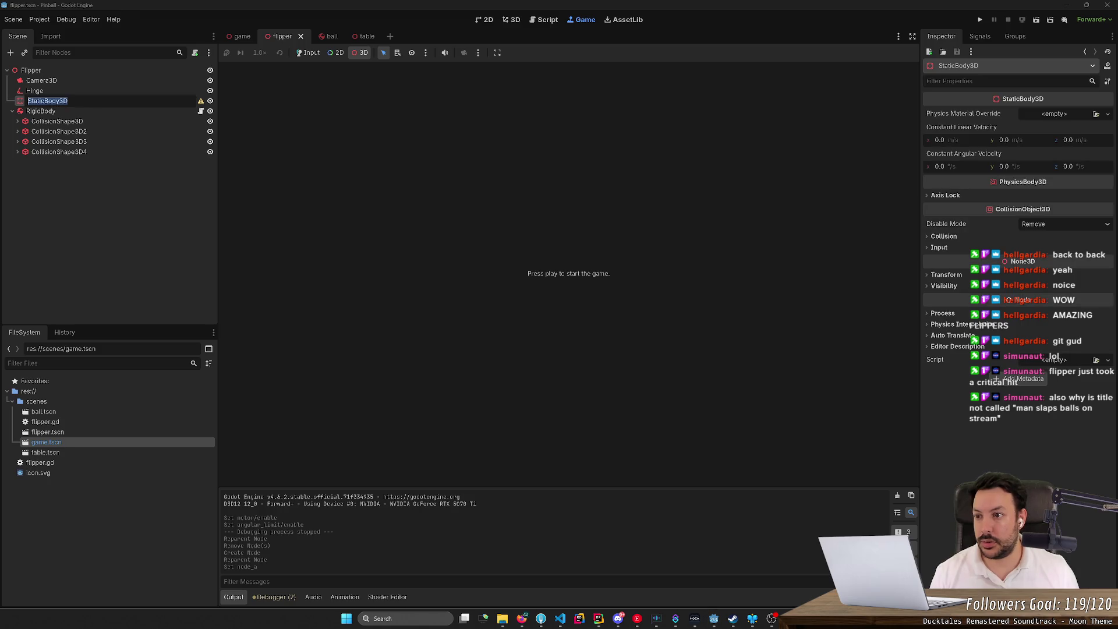
key(BackSpace)
key(BackSpace)
key(Return)
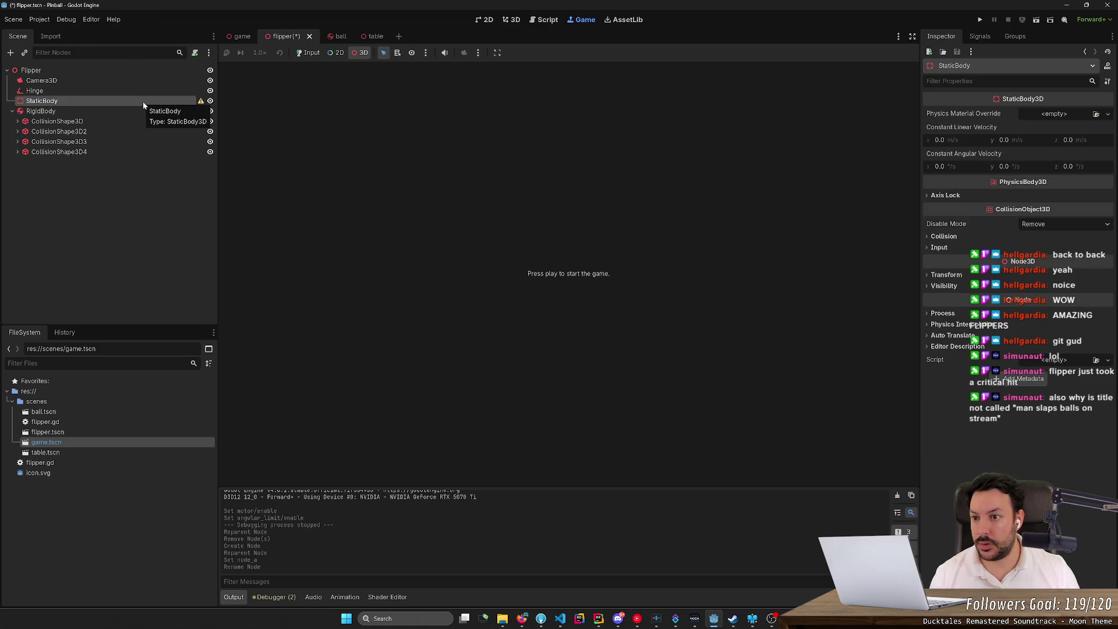
click(201, 102)
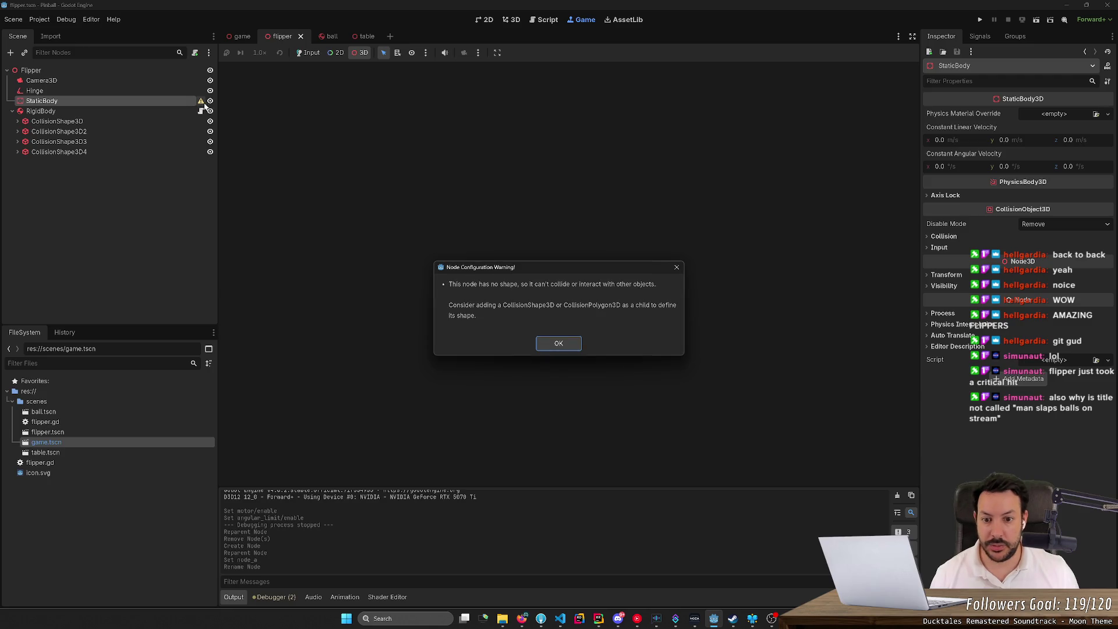
click(548, 344)
click(127, 110)
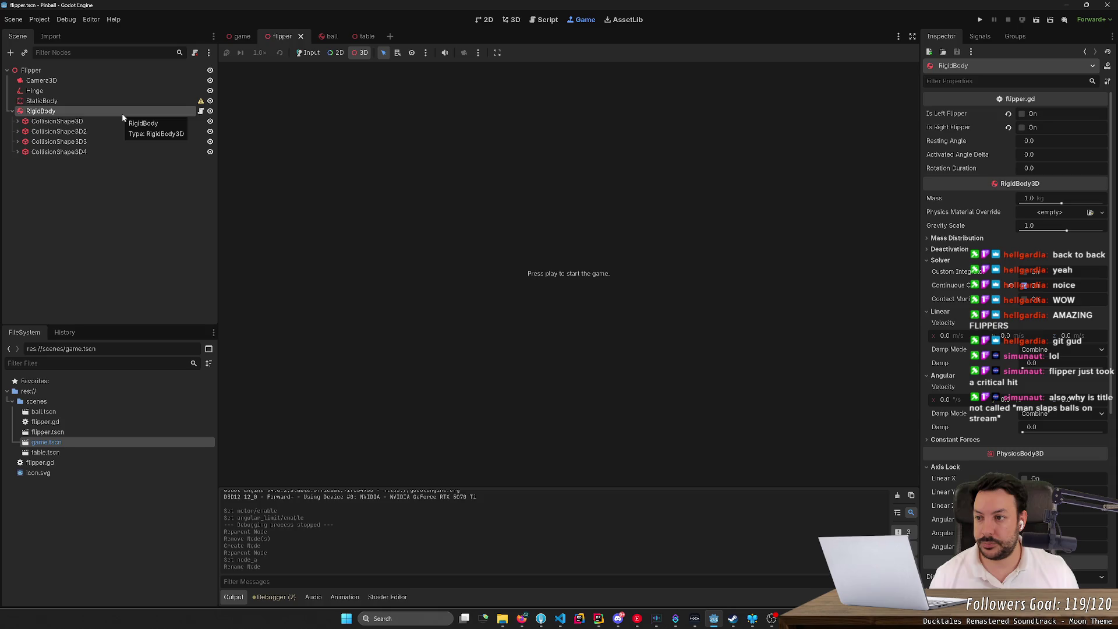
- Lower the Hinge's Motor Target Velocity to about 5.15 and save the flipper scene
key(F2)
key(Escape)
click(131, 121)
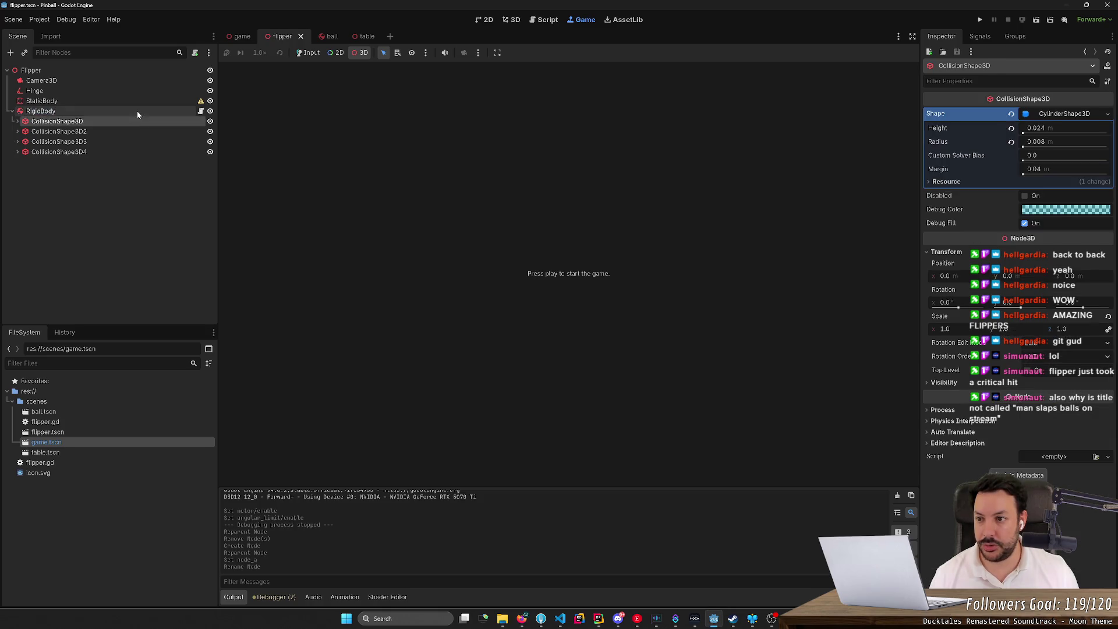
click(137, 111)
click(143, 101)
click(147, 91)
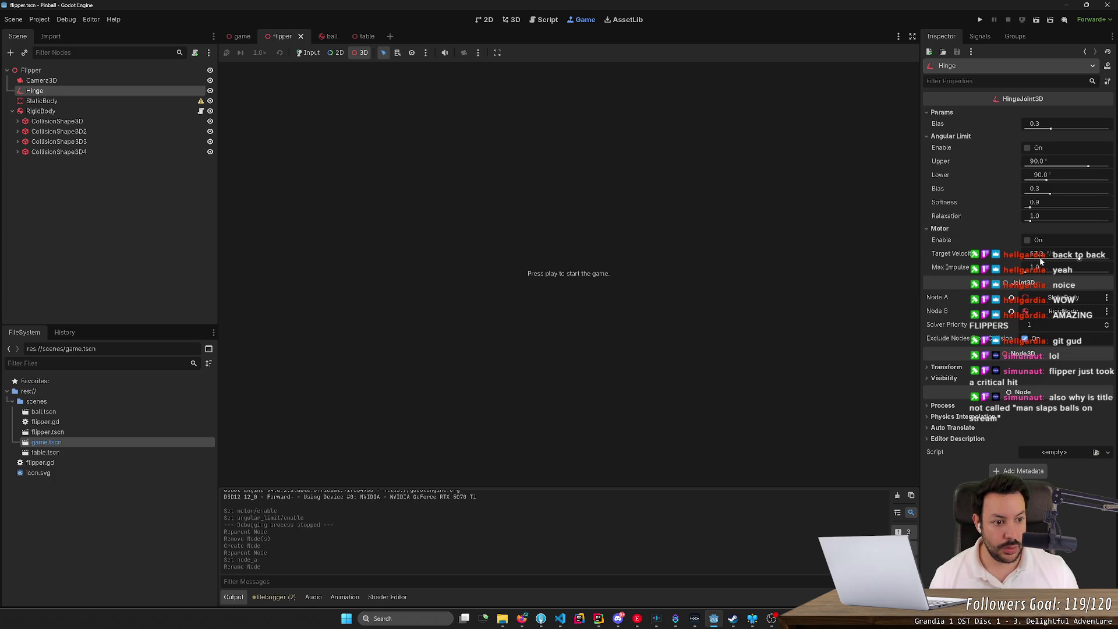
drag(1078, 257, 1028, 257)
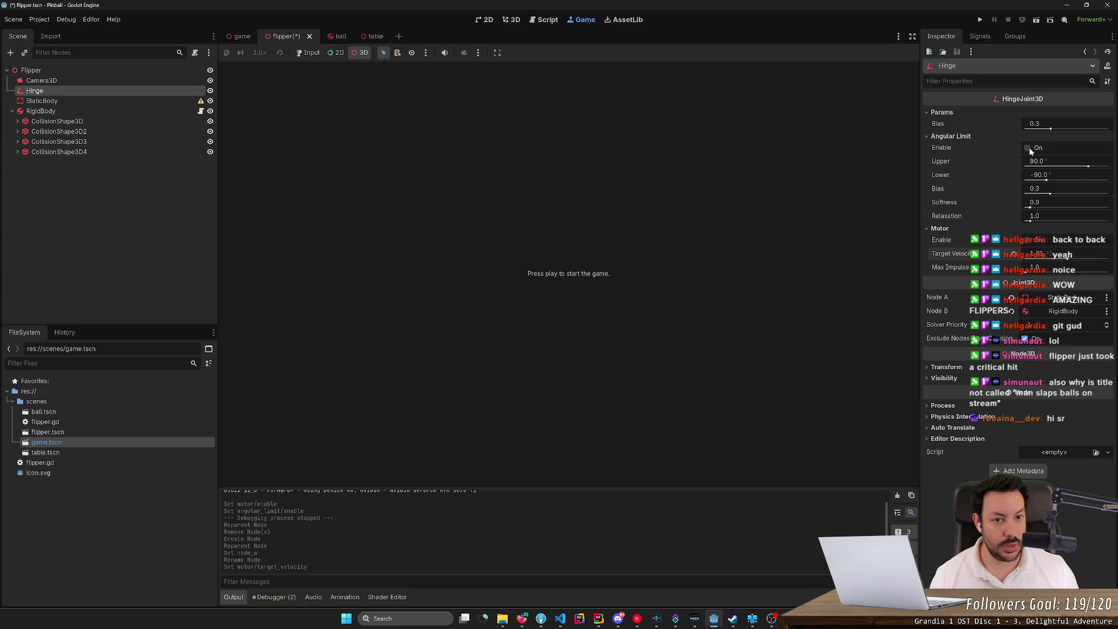
key(ctrl+s)
key(alt+Tab)
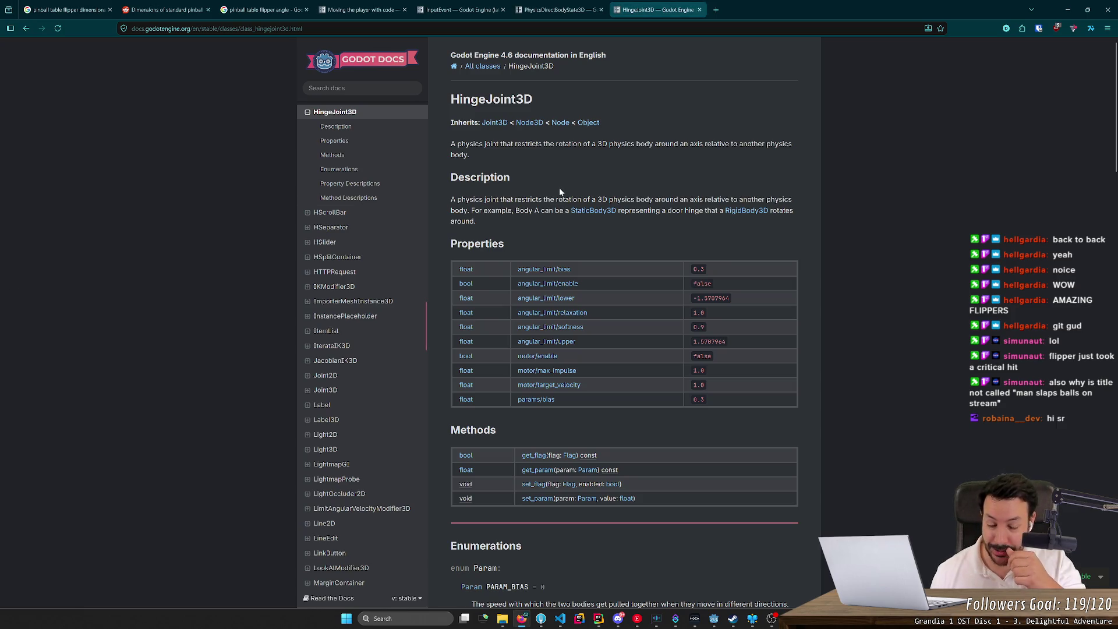
- Minimize the browser showing the HingeJoint3D docs to return to Godot
click(1067, 10)
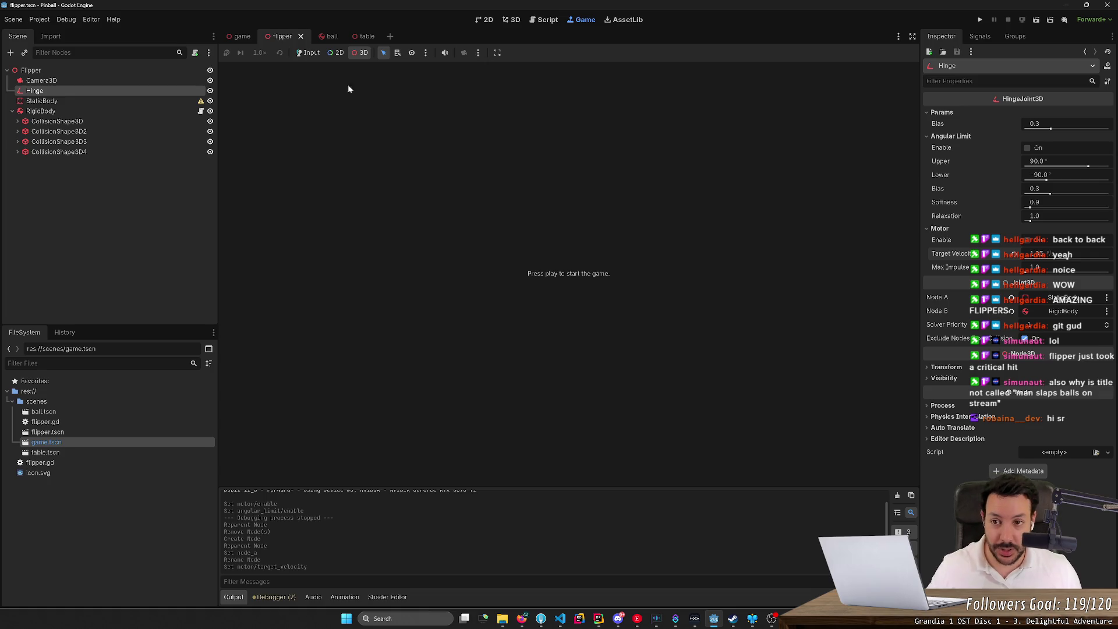
- Orbit the flipper view, then orbit and zoom the game scene to view both table flippers
click(517, 22)
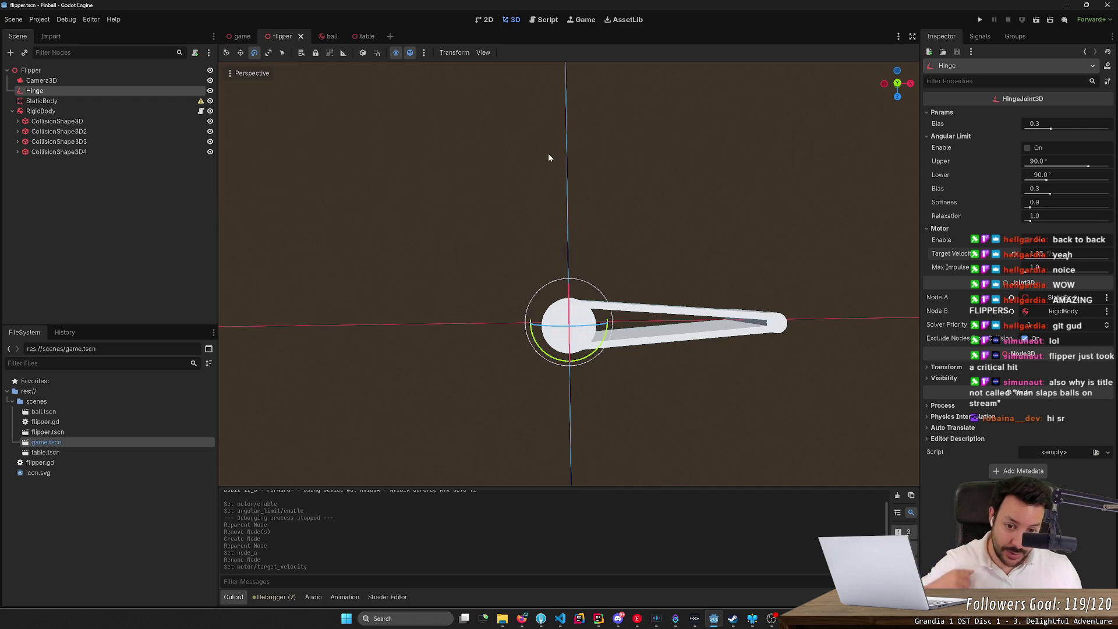
drag(549, 158, 469, 269)
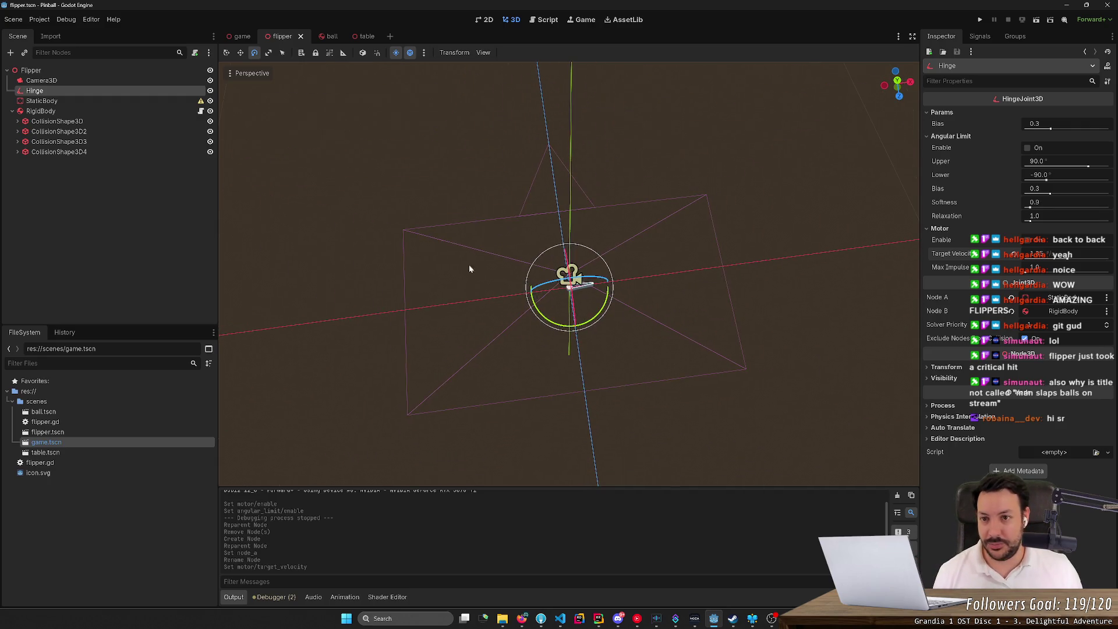
click(242, 36)
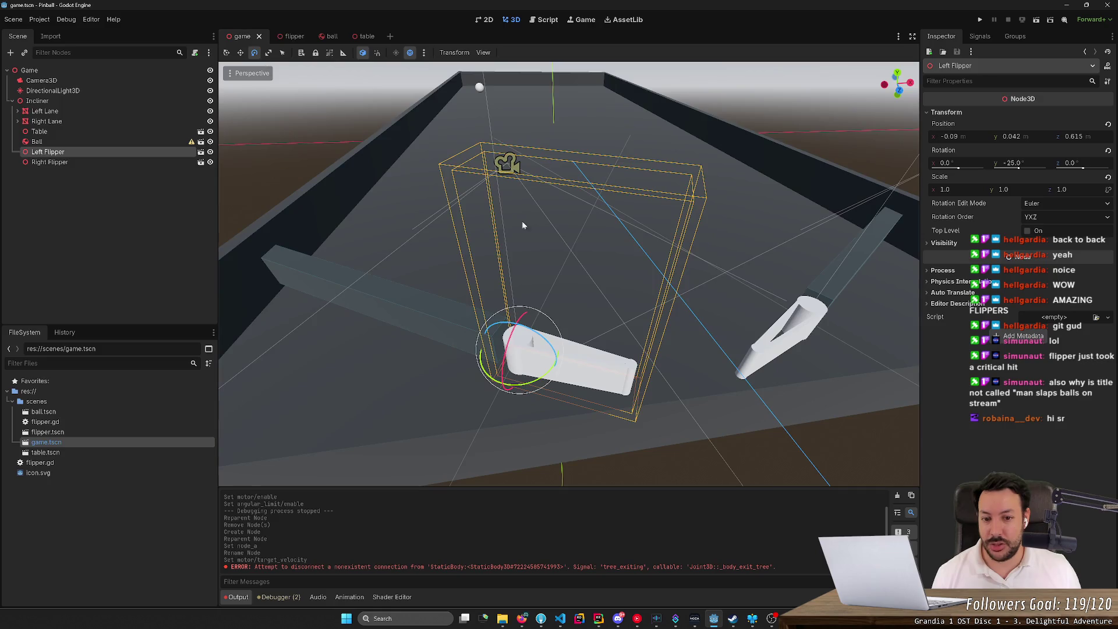
drag(524, 262, 492, 180)
click(491, 181)
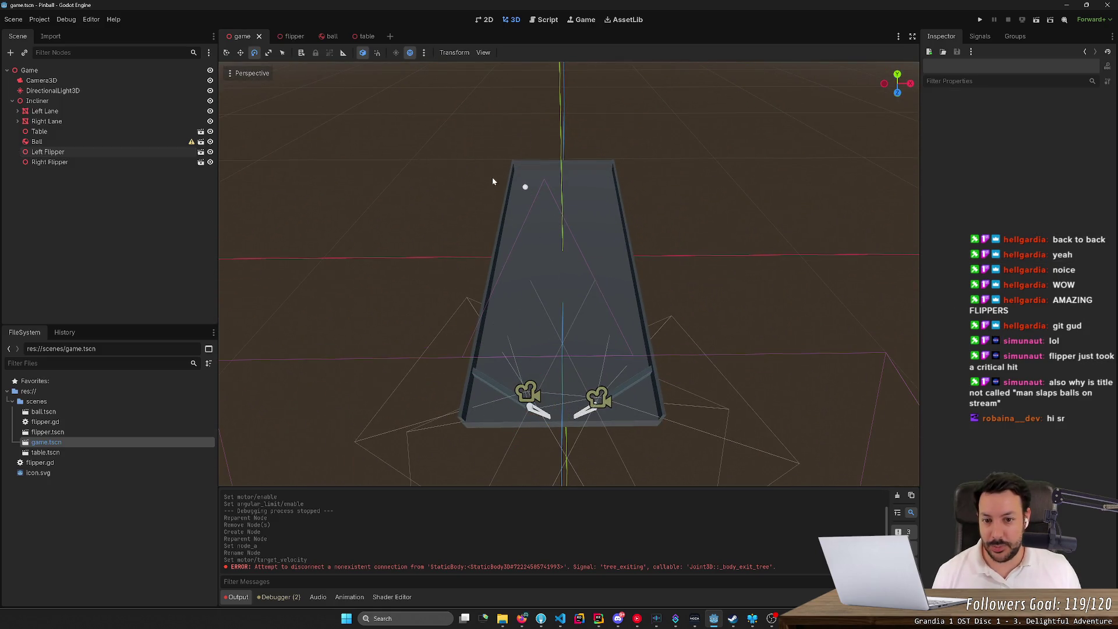
scroll(550, 427, up, 6)
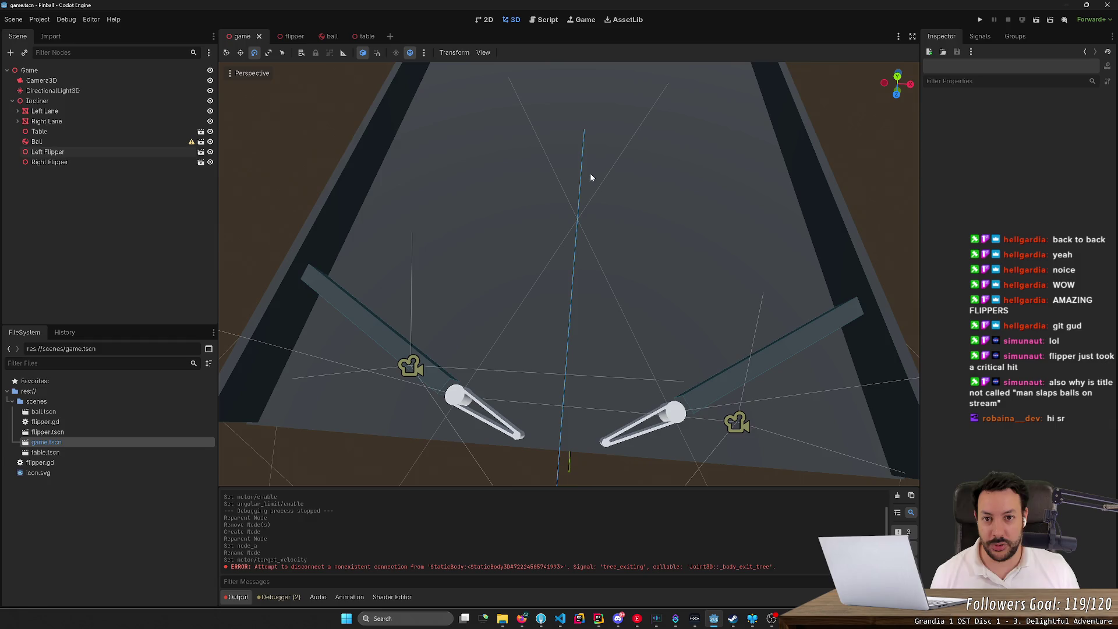
click(546, 21)
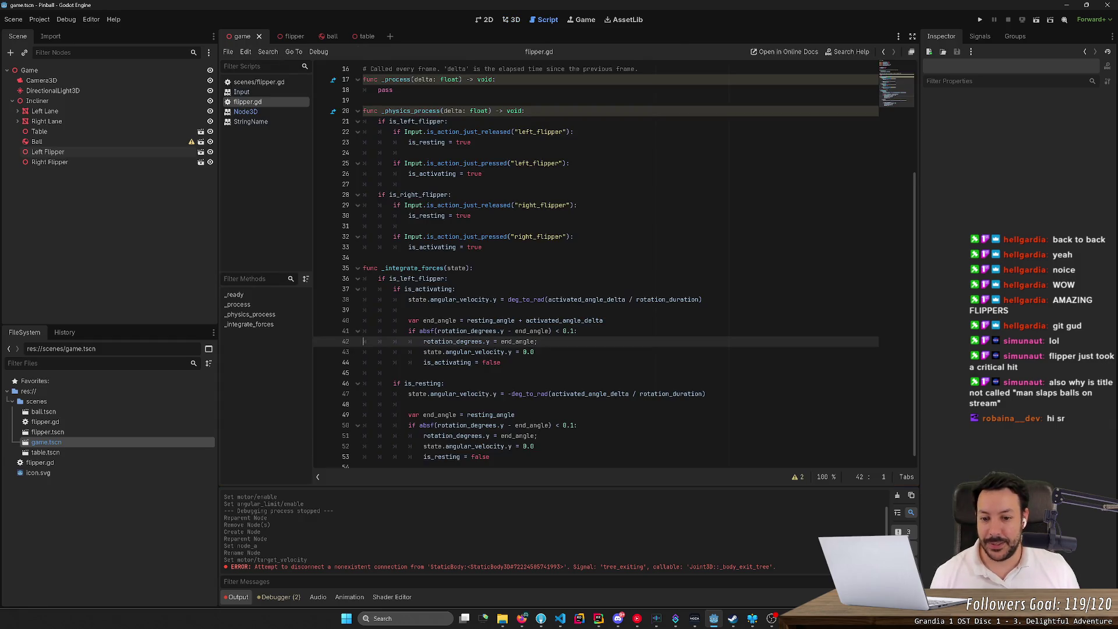
- Delete the _integrate_forces function (lines 35–53) from flipper.gd
scroll(508, 233, down, 1)
mouse_move(508, 233)
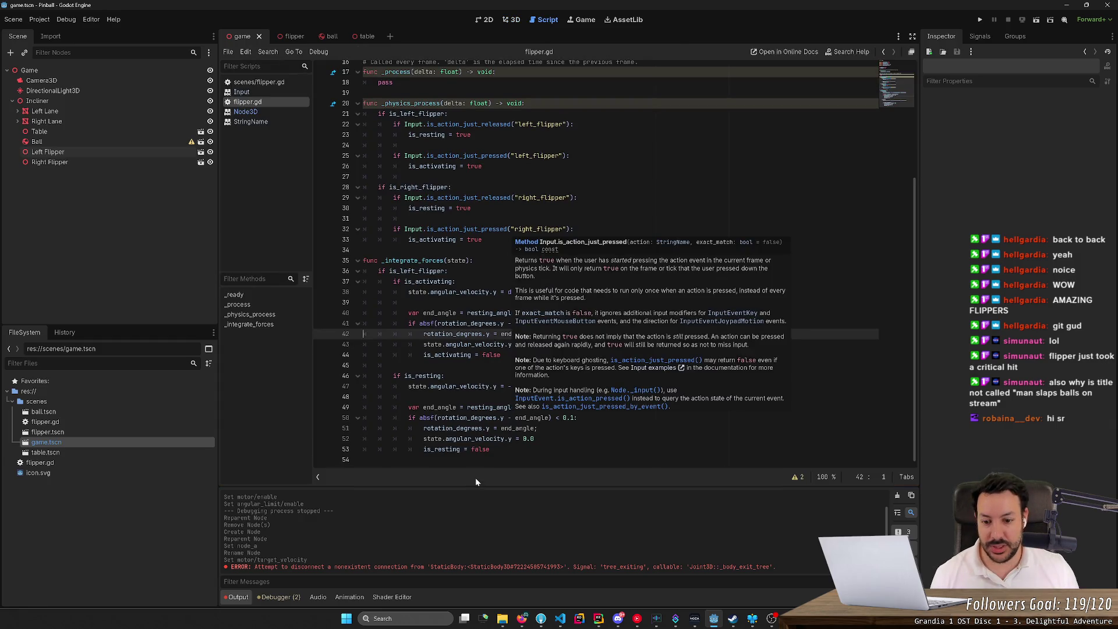
drag(475, 460, 363, 260)
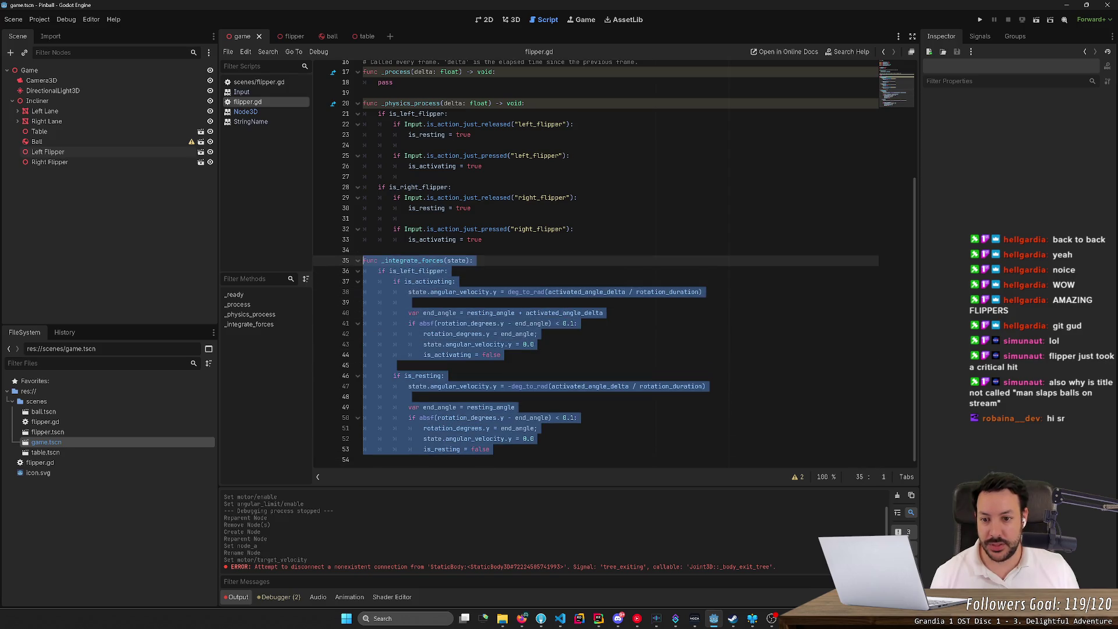
key(BackSpace)
key(BackSpace)
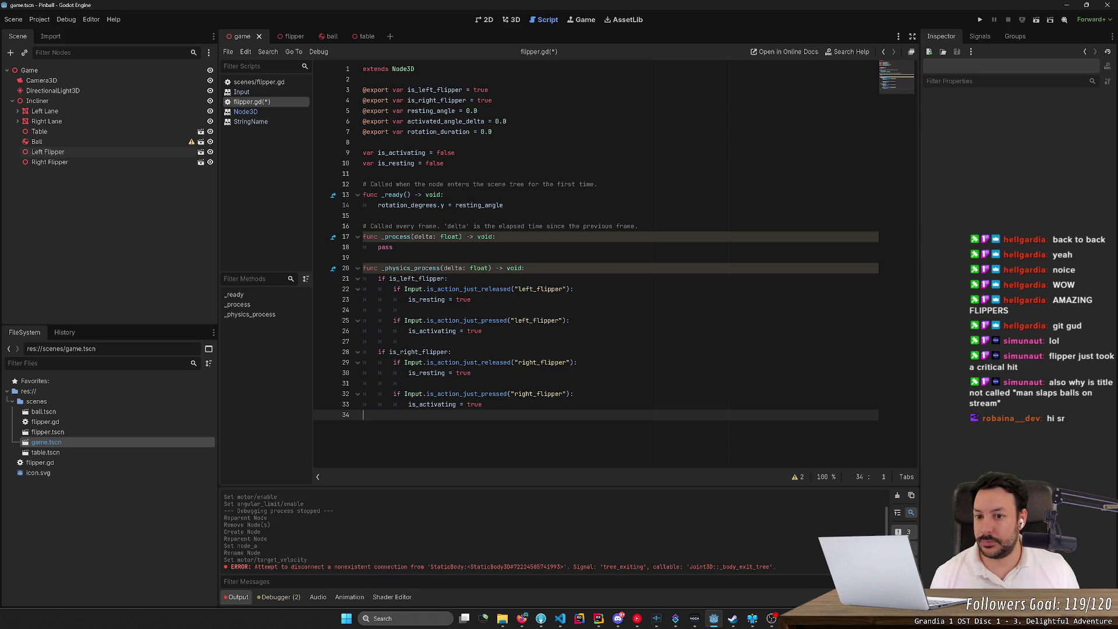
click(281, 36)
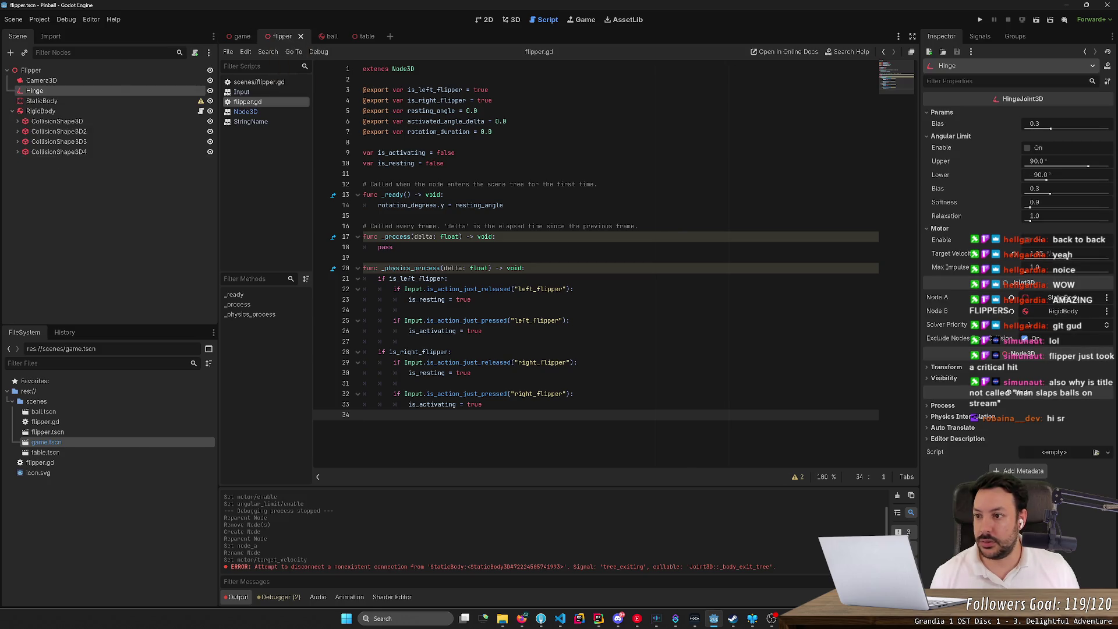
- Add a new line with the Hinge node reference at the end of _ready, without the trailing dot
click(505, 205)
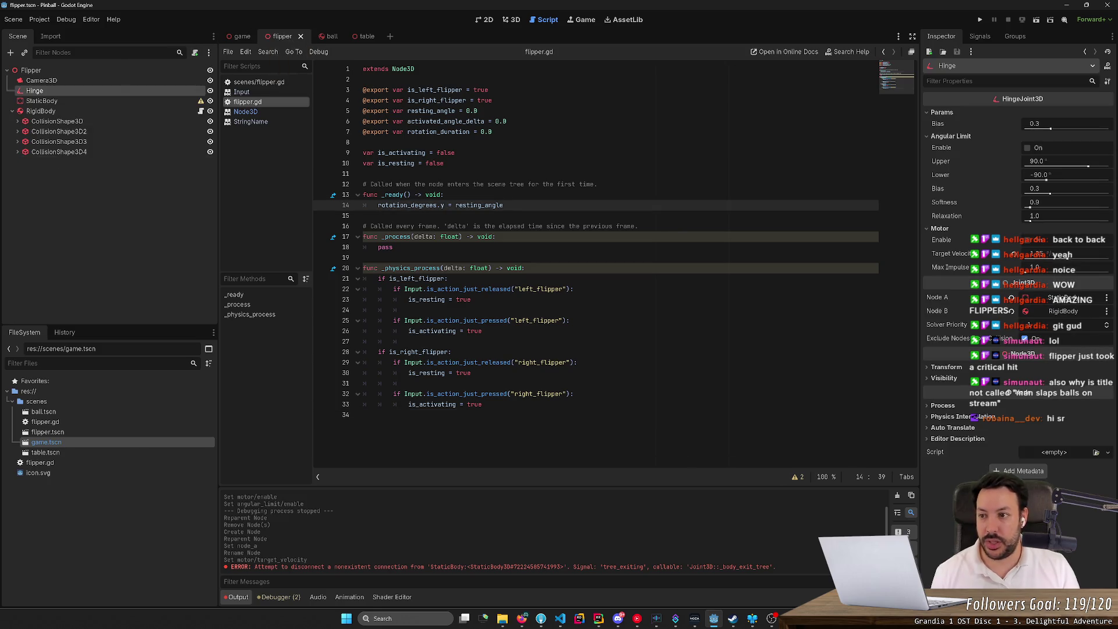
key(Return)
key(Return)
text(%Hin)
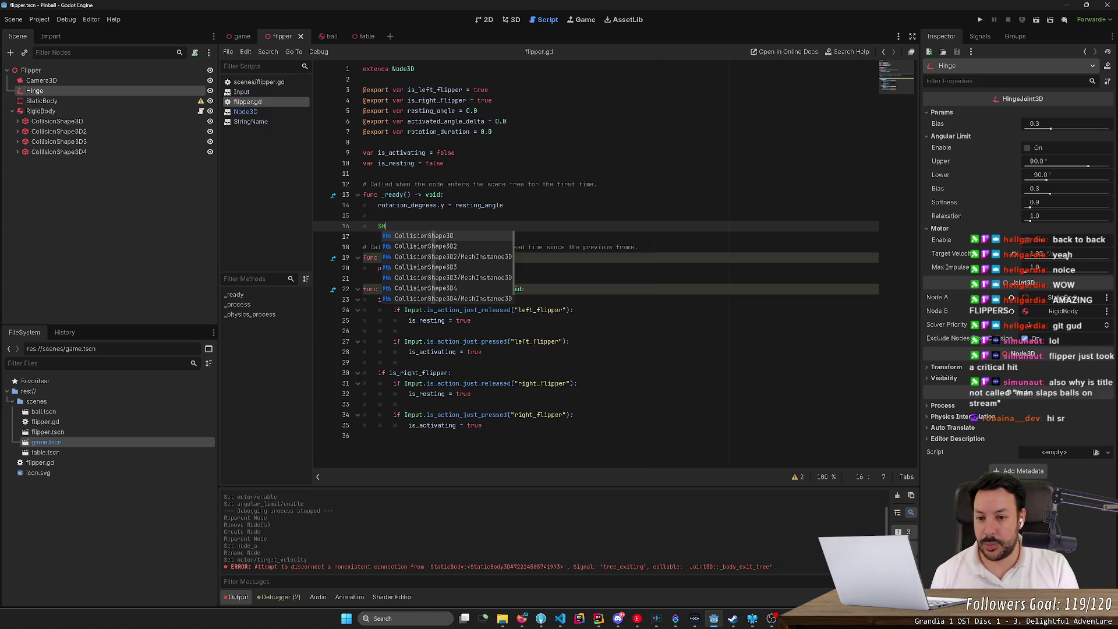
text(ge.)
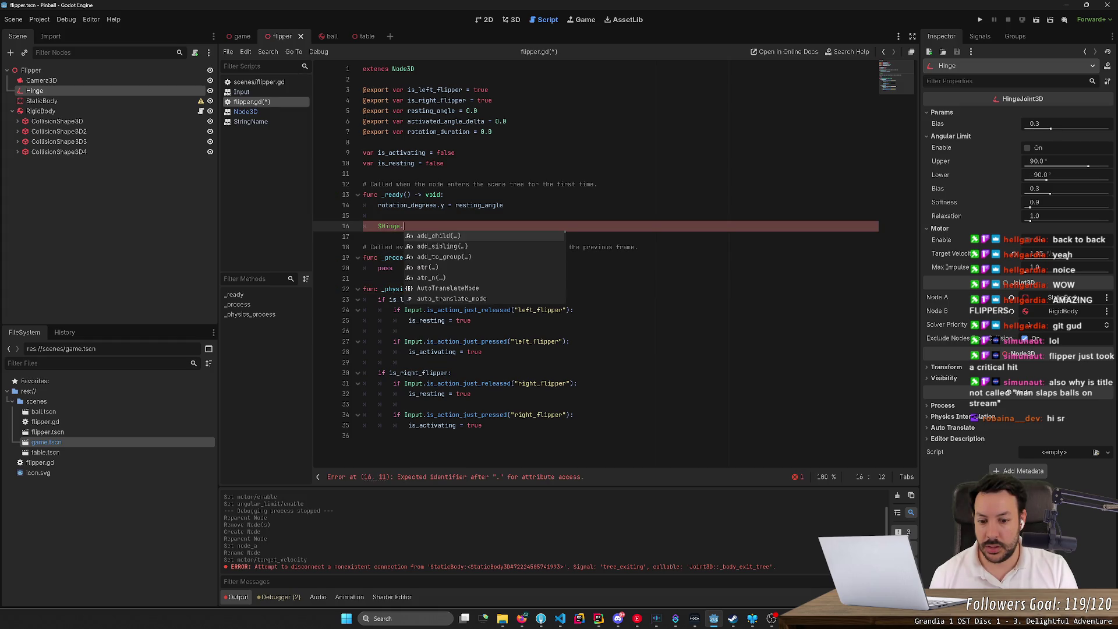
key(BackSpace)
click(445, 195)
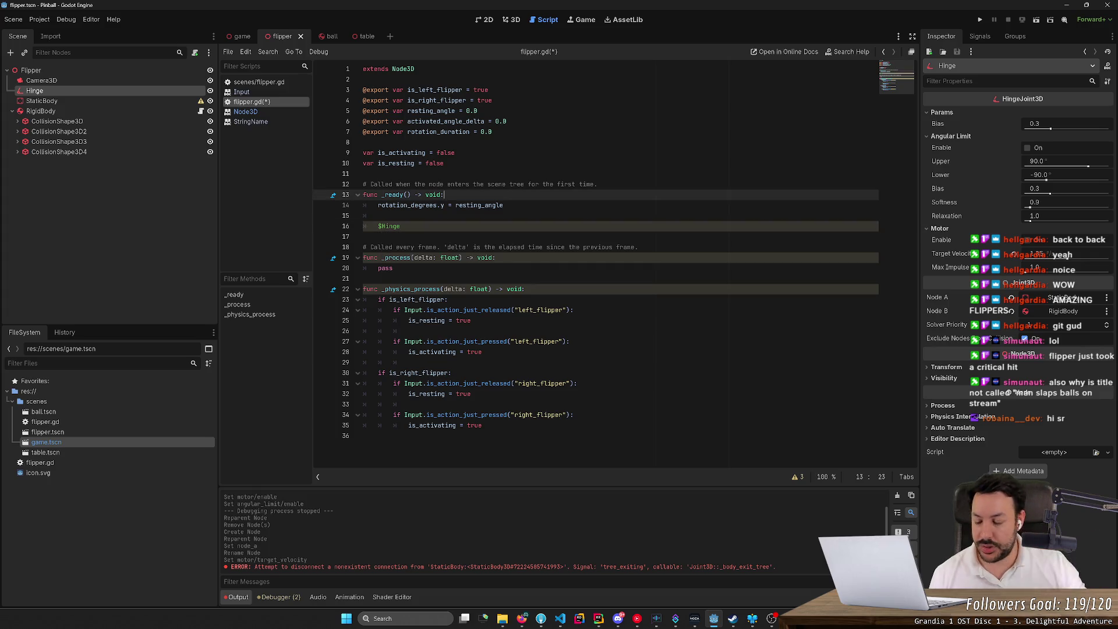
- Check the Right Flipper's transform in the game scene, then go back to the flipper scene
right_click(200, 72)
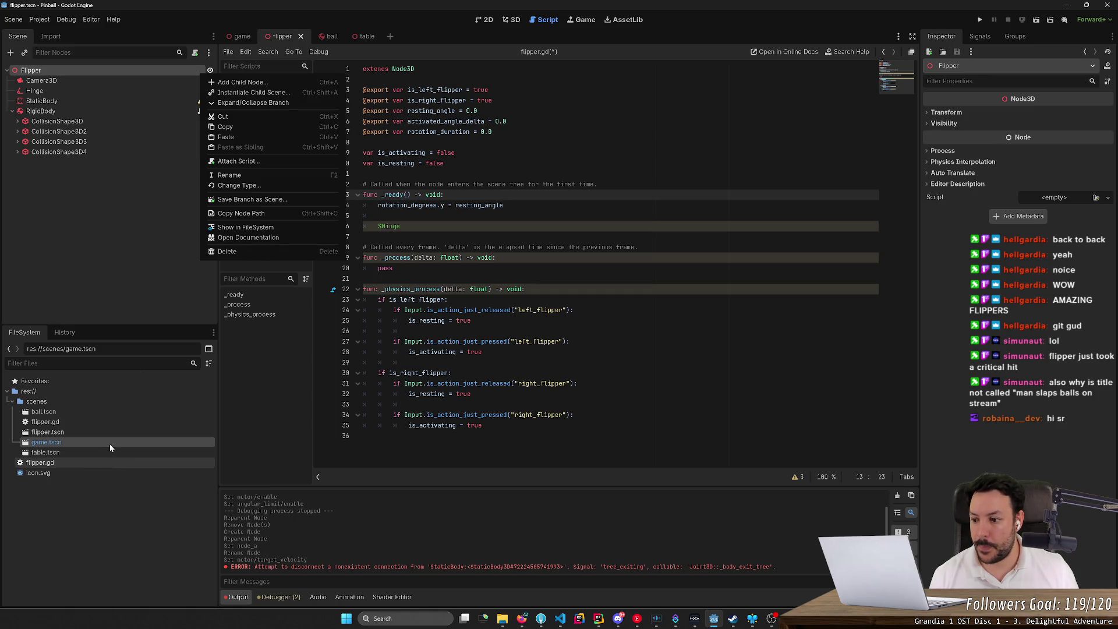
click(104, 425)
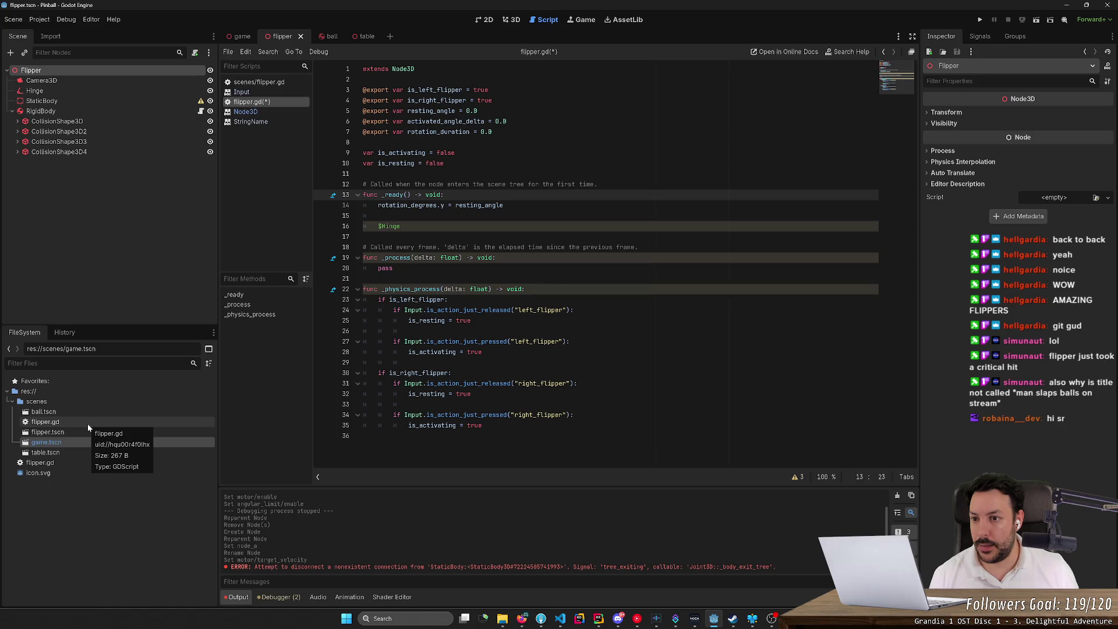
click(236, 36)
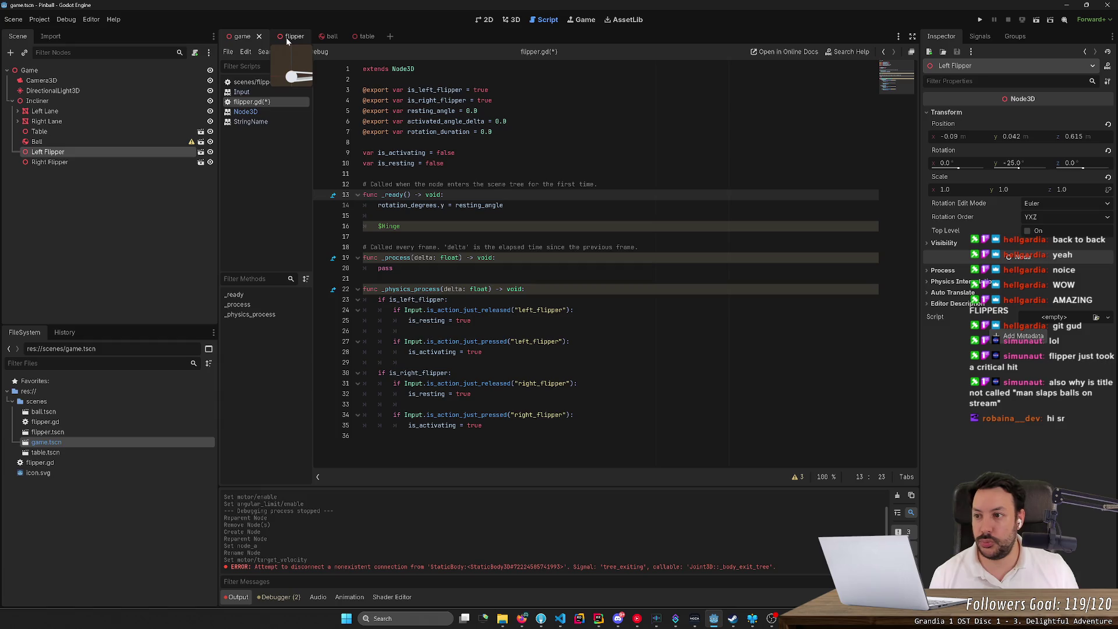
click(79, 162)
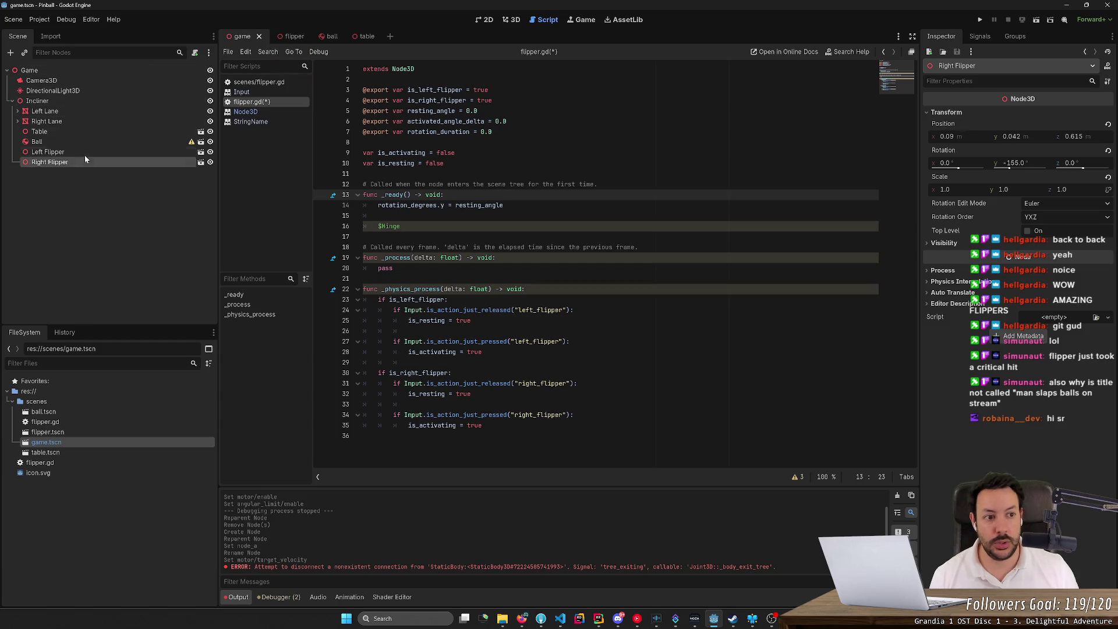
click(294, 35)
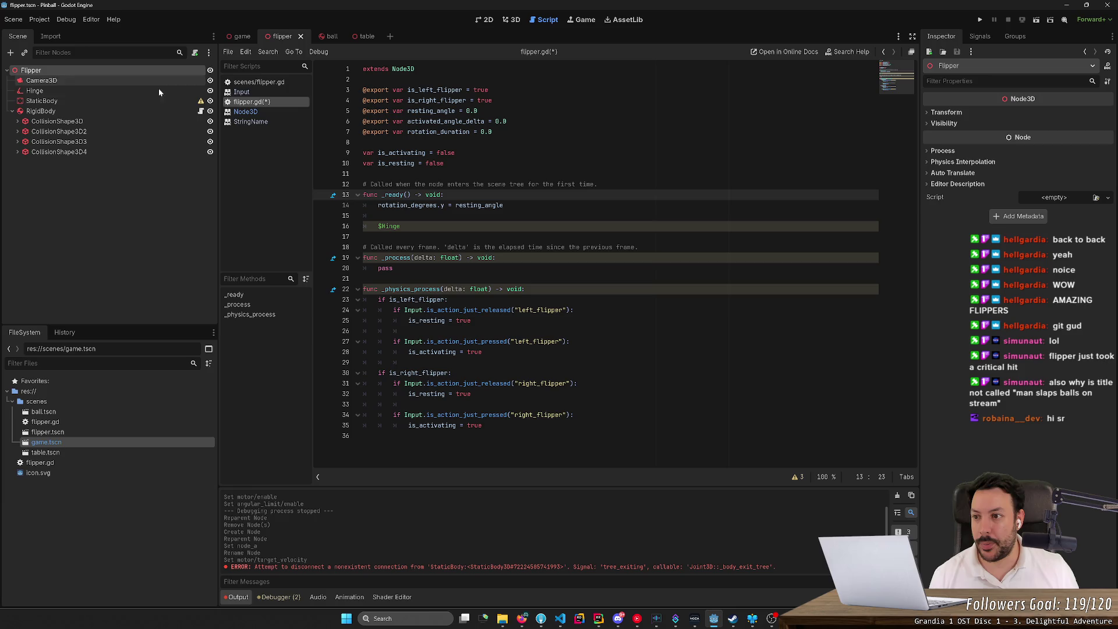
- Attach the existing flipper.gd to the Flipper root node and detach it from RigidBody
right_click(196, 73)
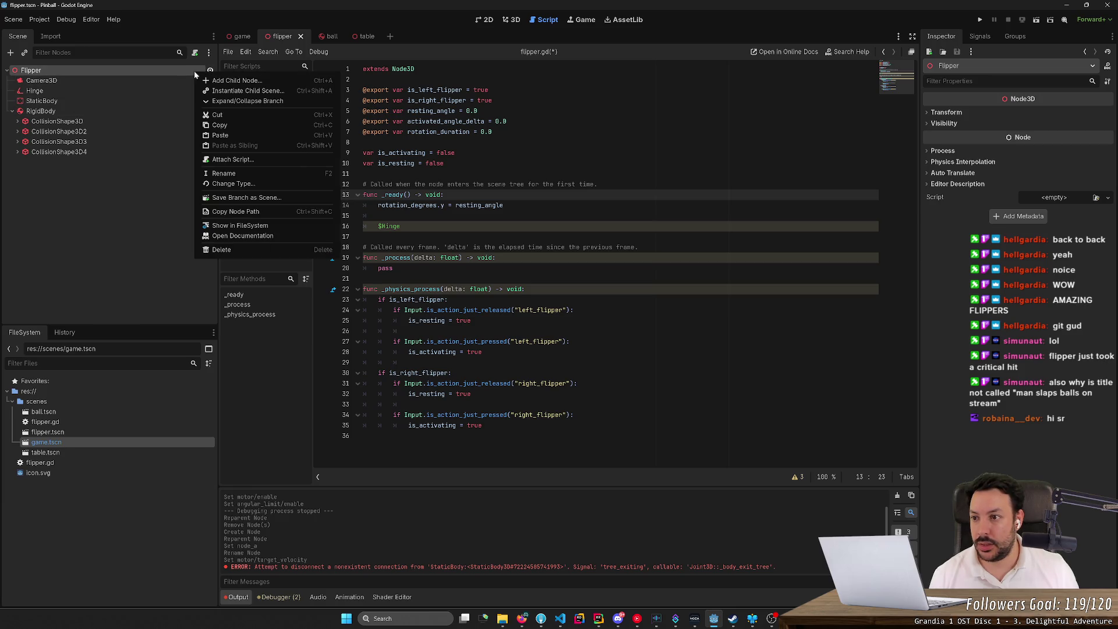
click(245, 166)
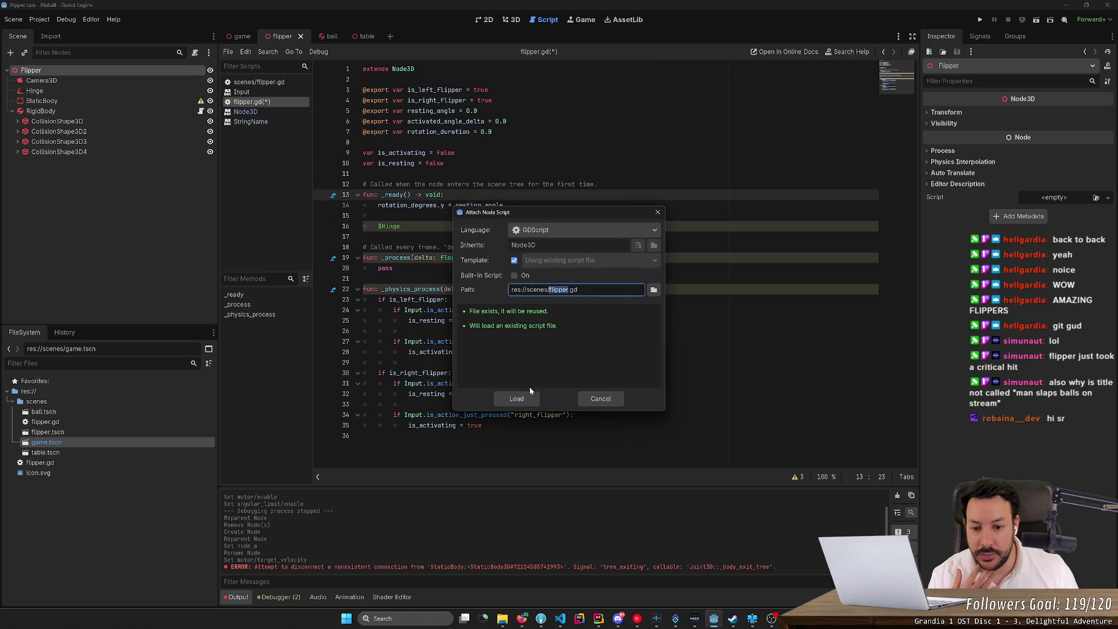
click(516, 400)
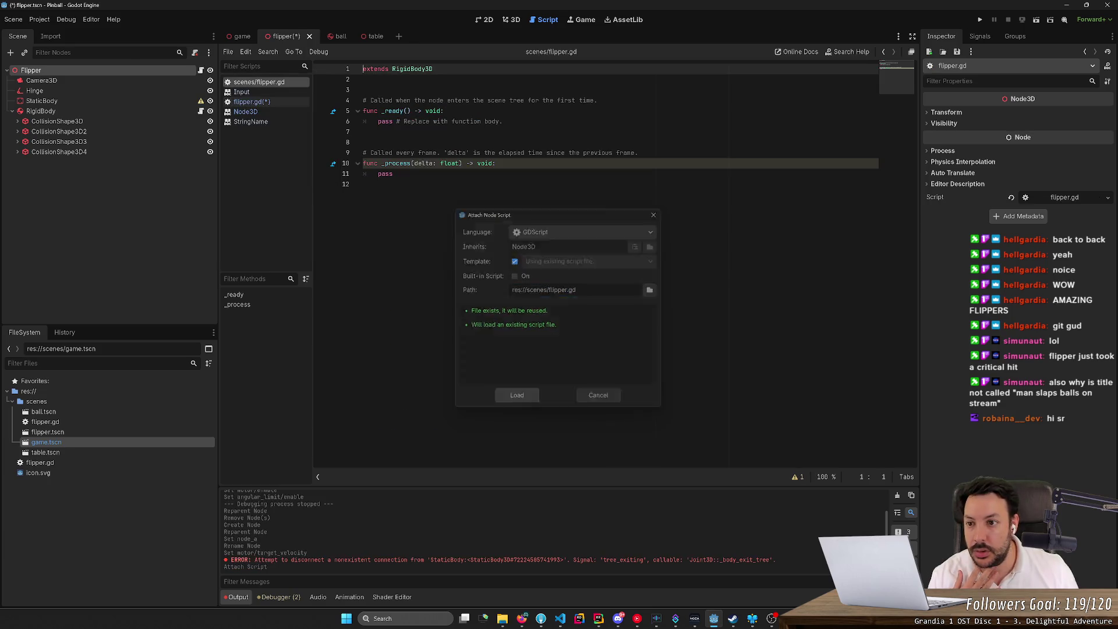
click(201, 111)
right_click(170, 113)
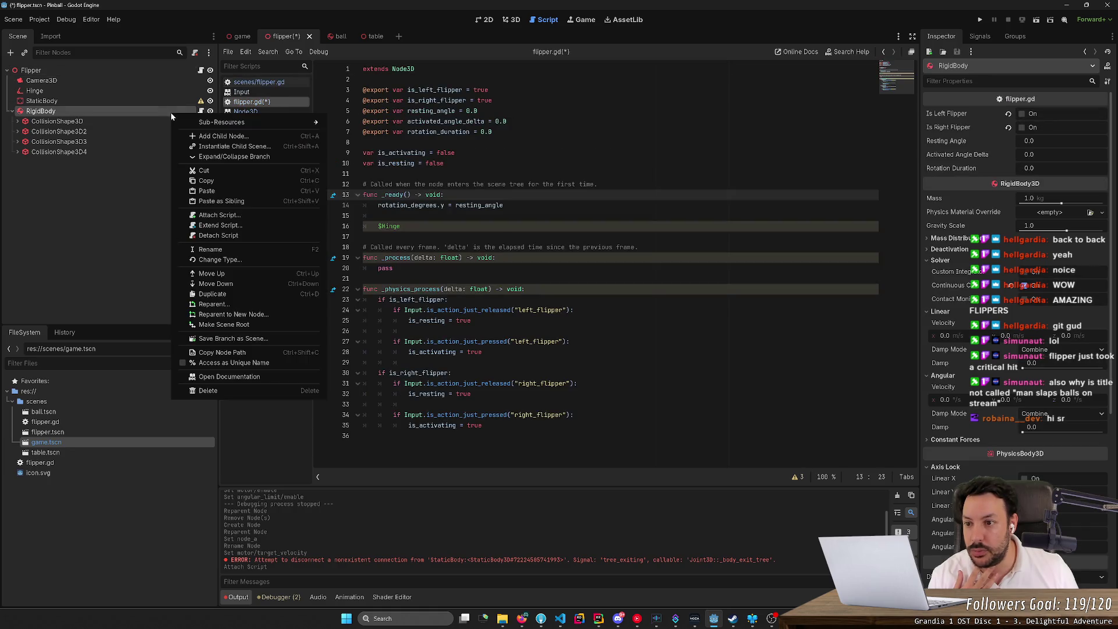
click(235, 240)
- Save the flipper scene and select the Left Flipper in the game scene
click(186, 70)
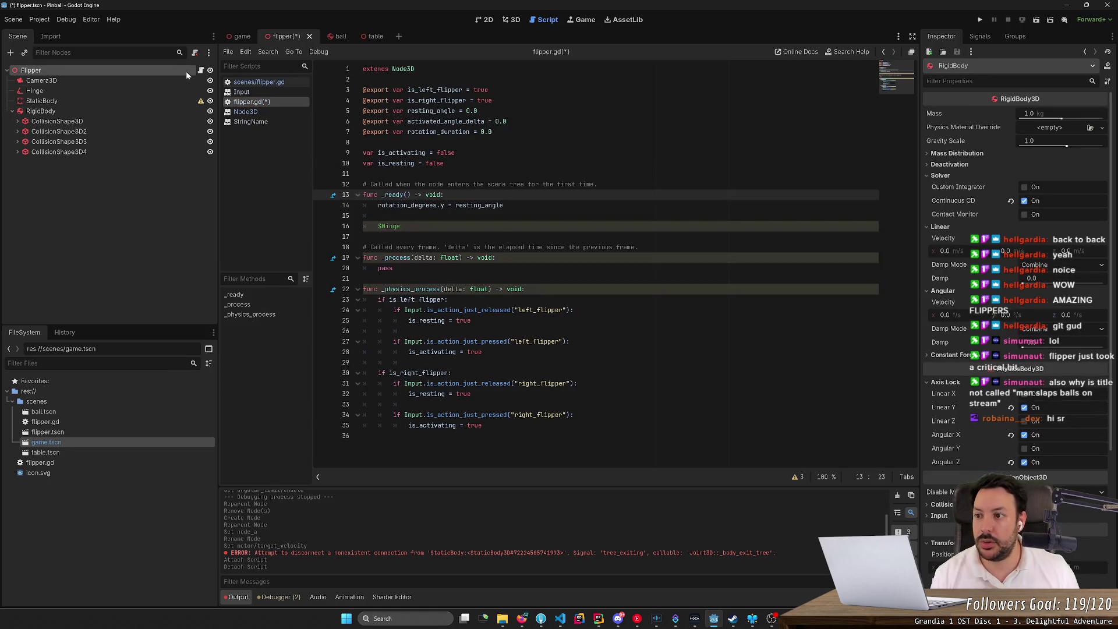
key(ctrl+s)
click(239, 36)
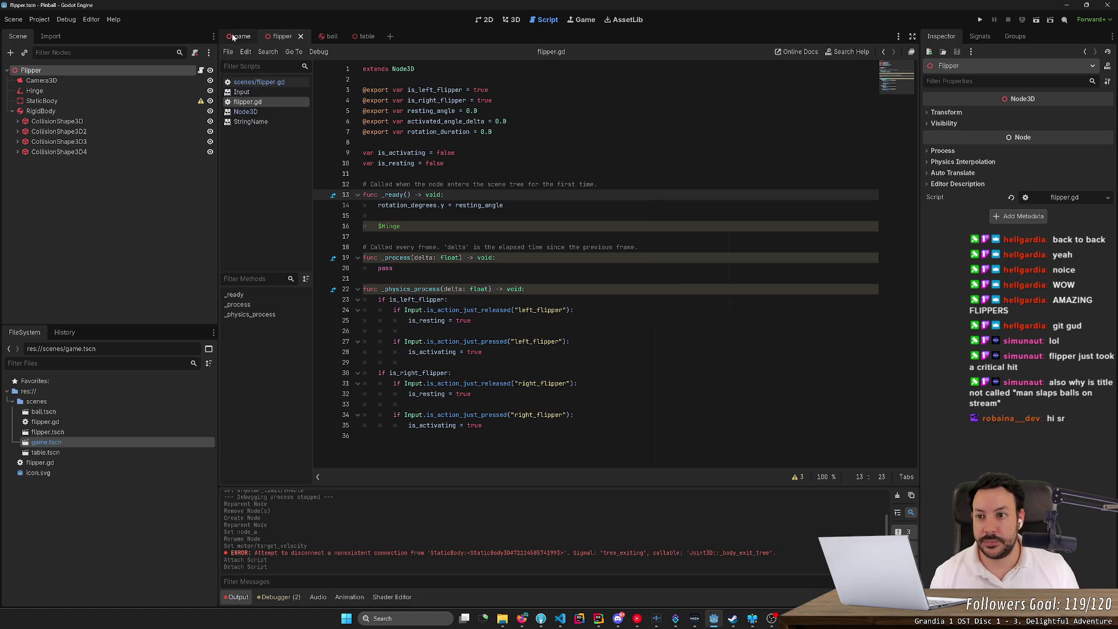
click(49, 152)
- Compare the Left and Right Flipper rotation values in the Inspector
click(72, 165)
click(82, 152)
click(82, 161)
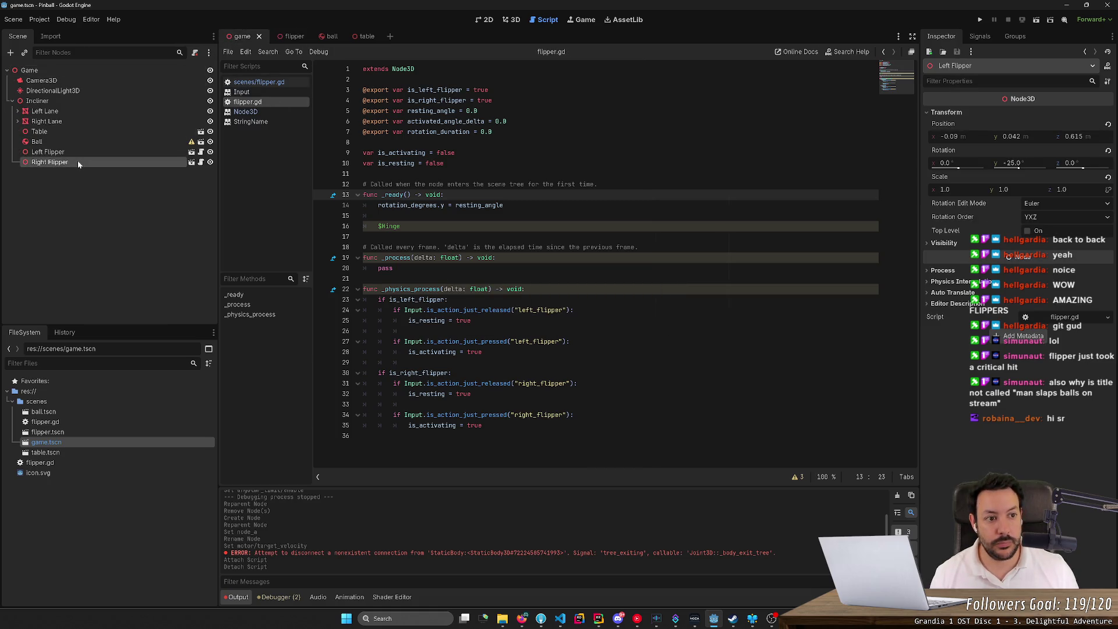
click(82, 150)
click(79, 163)
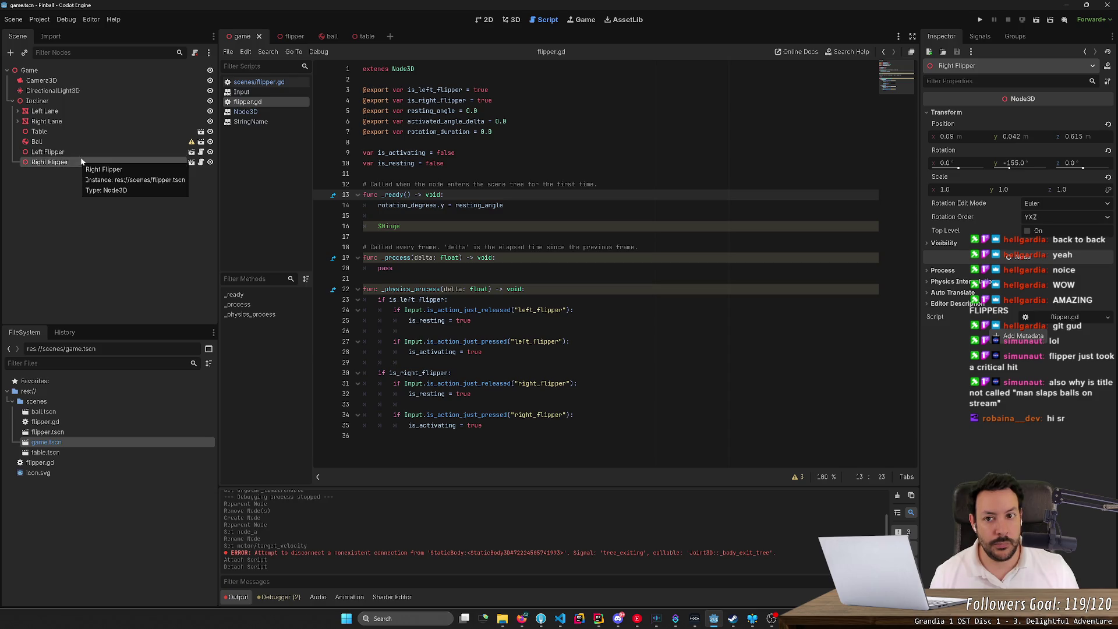
- Show both flippers in the 3D view and open the Left Flipper's scenes/flipper.gd script
click(520, 22)
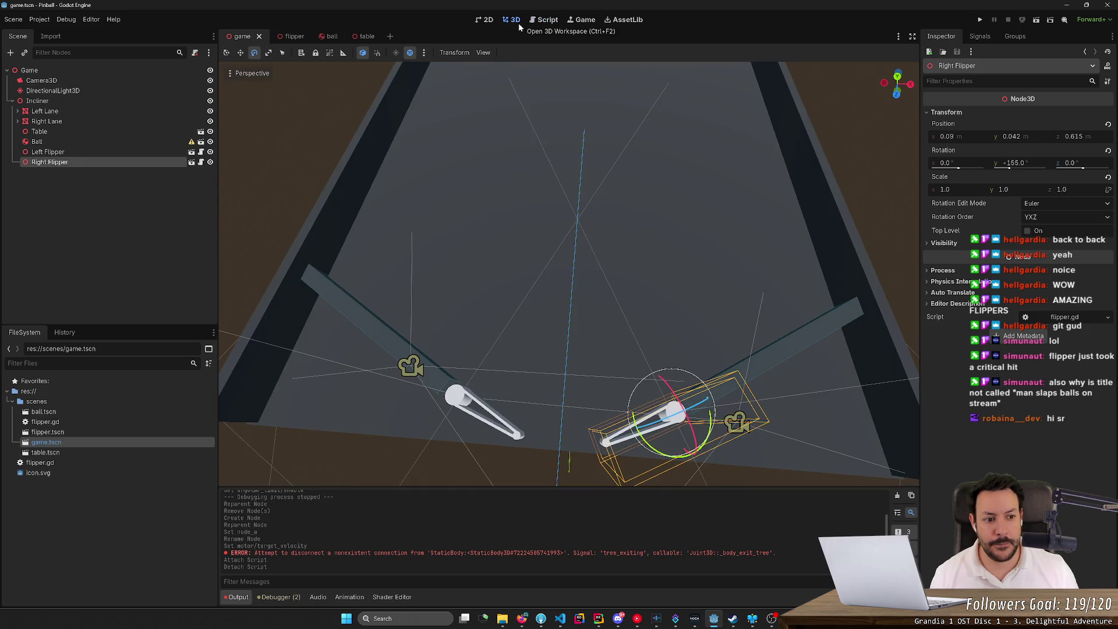
click(116, 152)
click(117, 162)
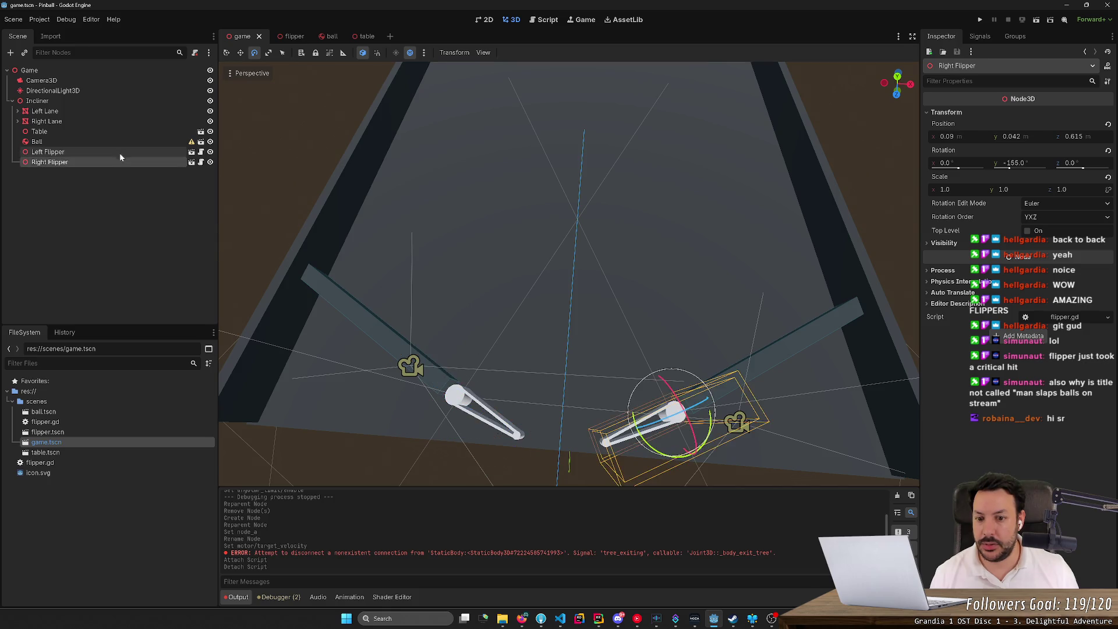
click(121, 151)
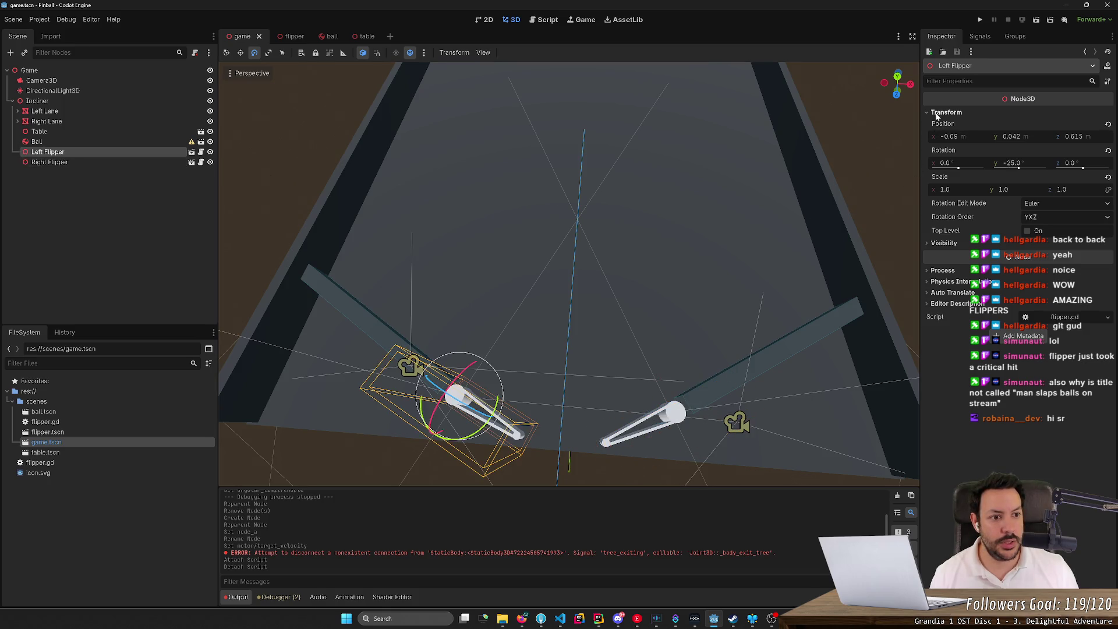
click(201, 152)
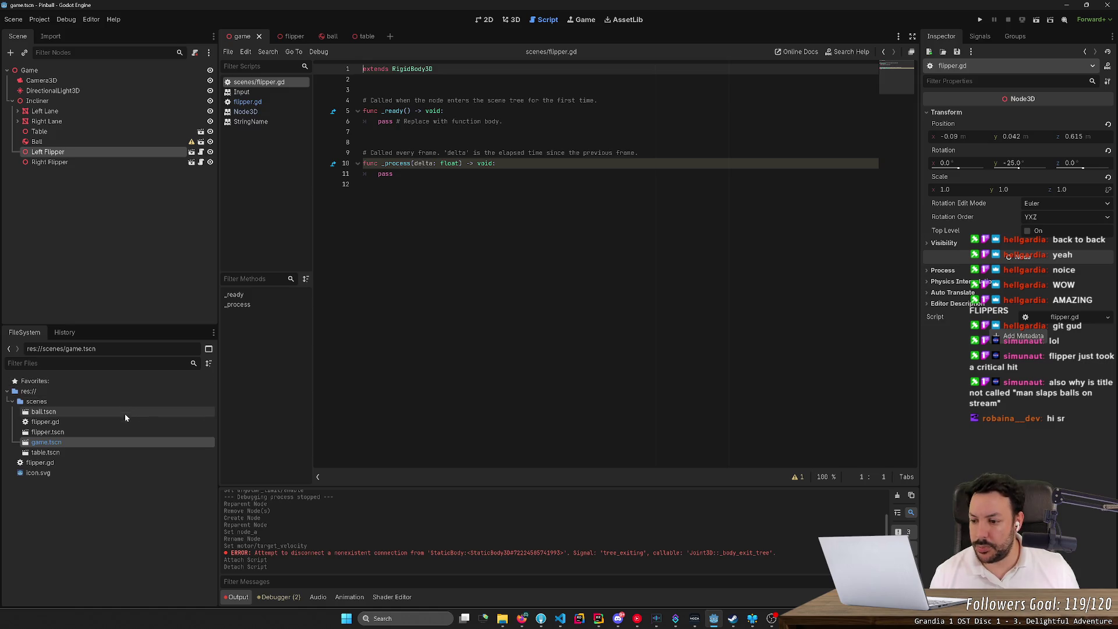
- Cut the entire contents of root-level flipper.gd and open scenes/flipper.gd for pasting
double_click(114, 461)
click(490, 342)
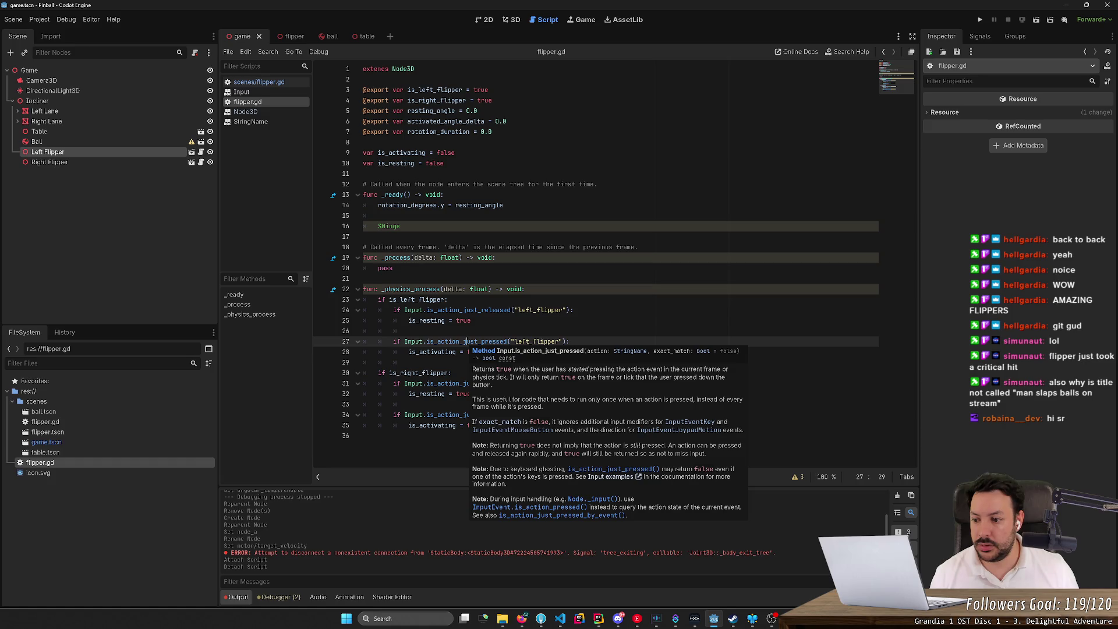
key(ctrl+a)
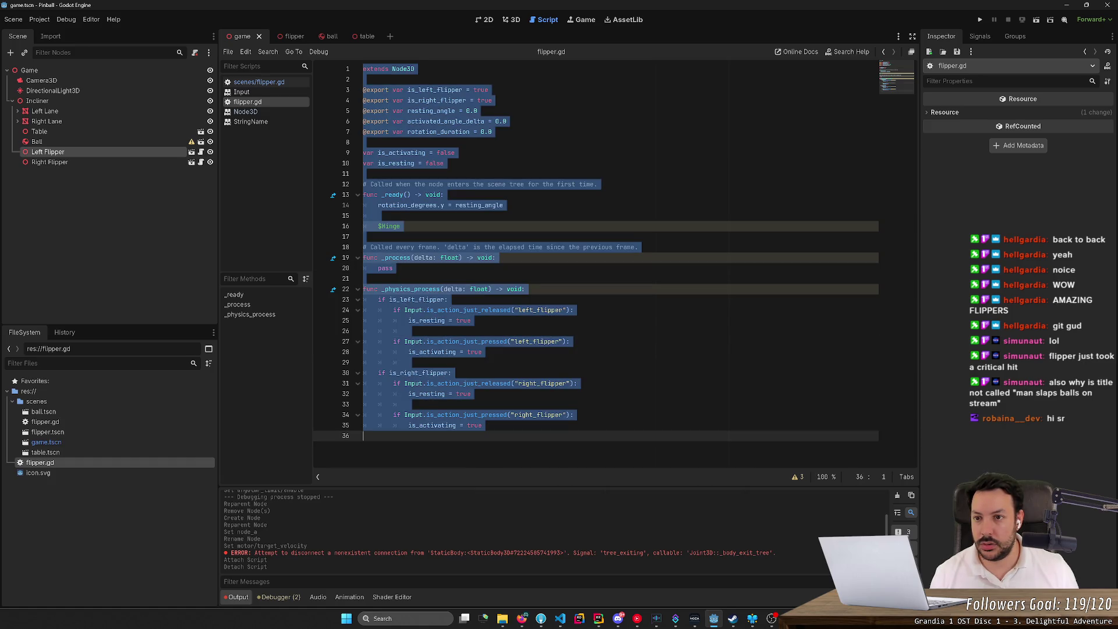
key(Delete)
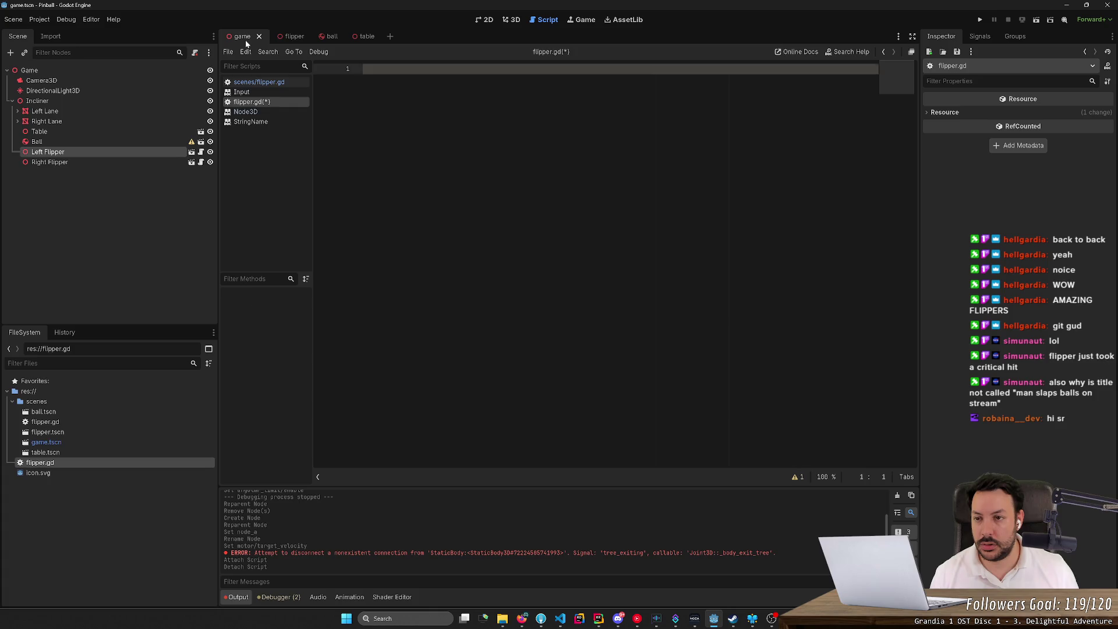
double_click(103, 423)
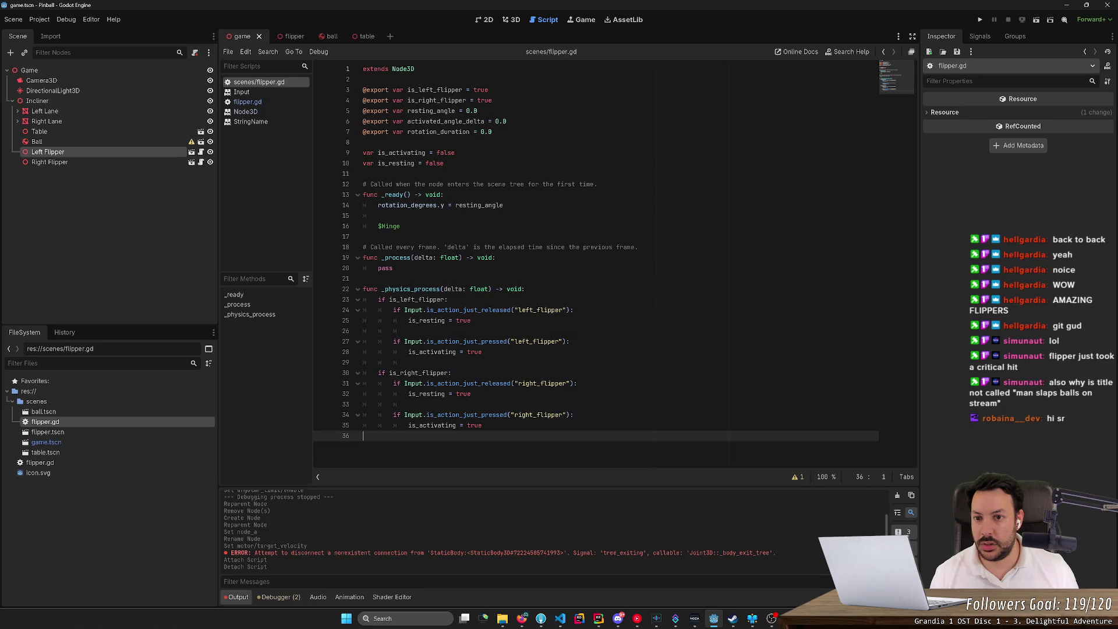
- Delete the stray res://flipper.gd from the project root
click(102, 462)
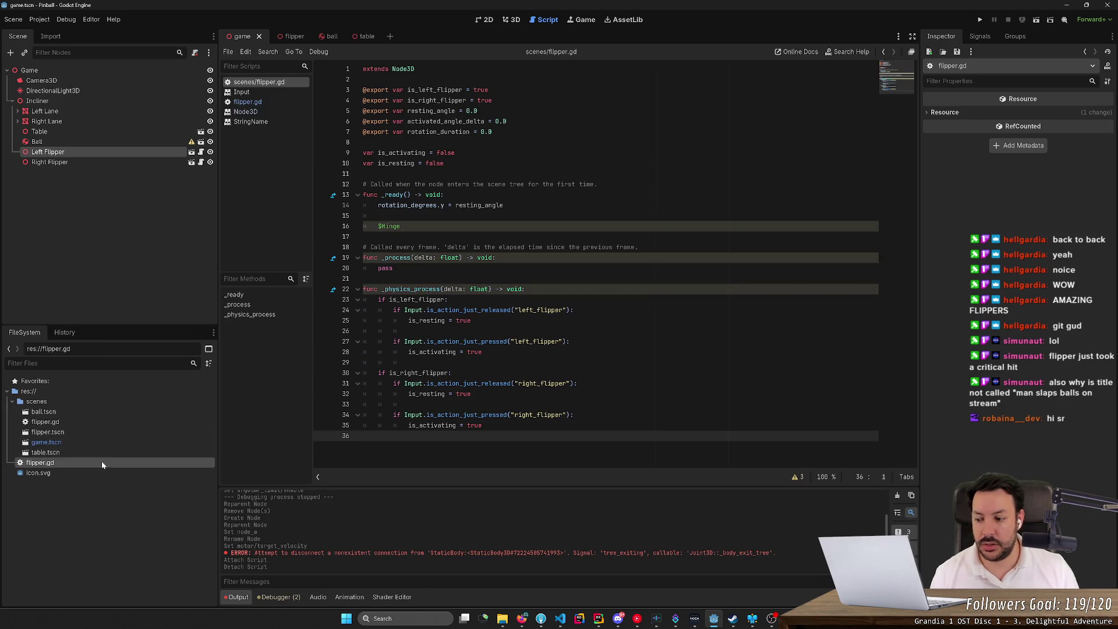
key(Delete)
key(Return)
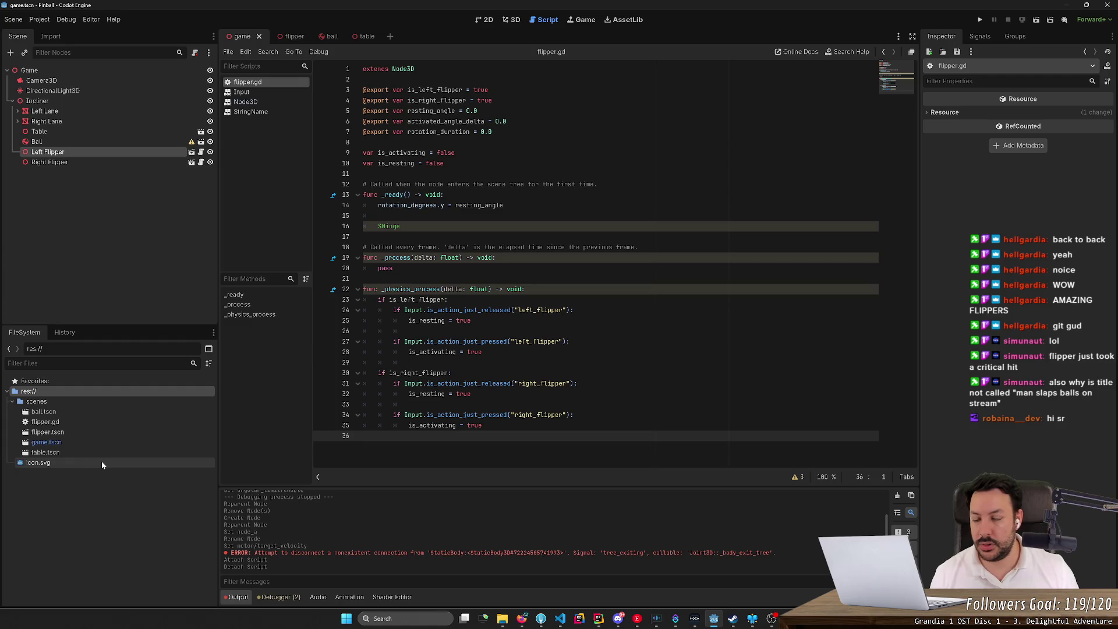
- Uncheck Is Right Flipper on Left Flipper and Is Left Flipper on Right Flipper, then save
click(515, 20)
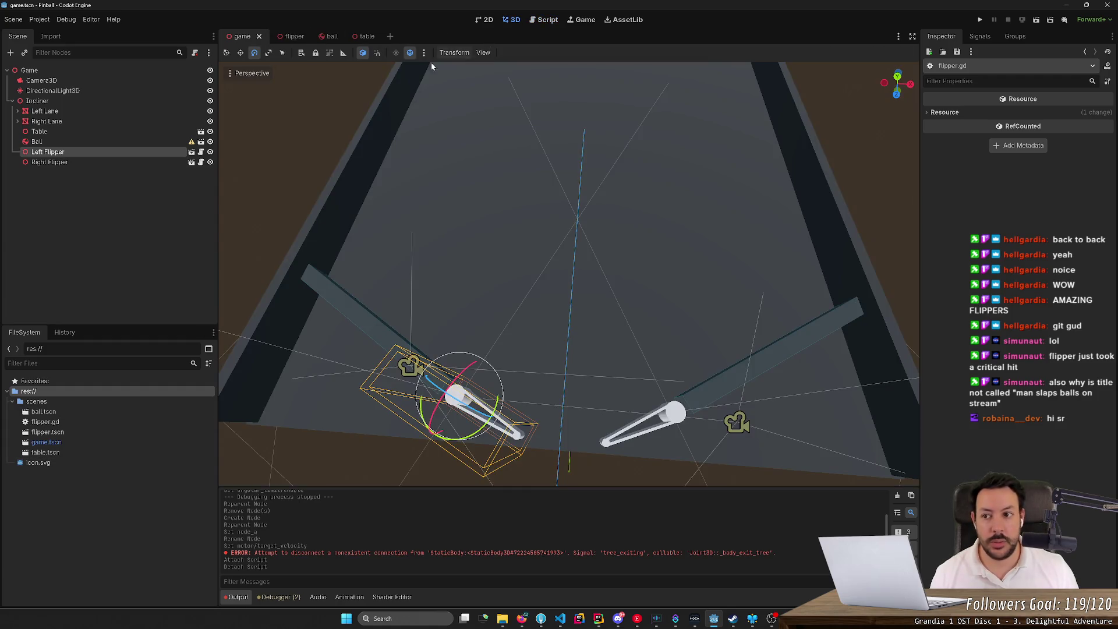
click(90, 162)
click(98, 153)
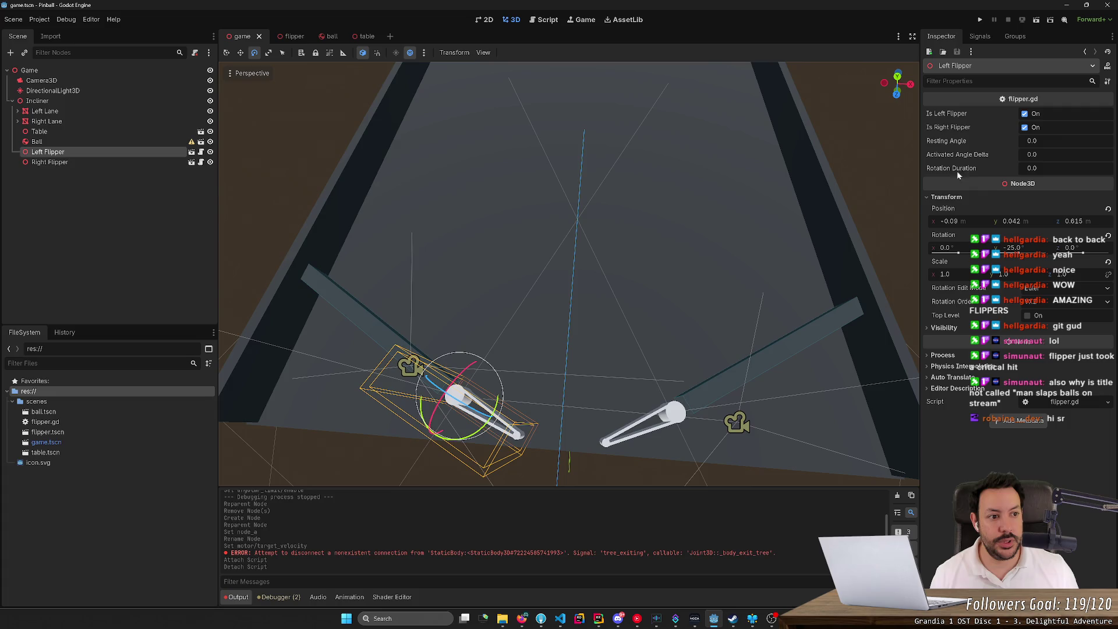
click(1025, 127)
click(125, 162)
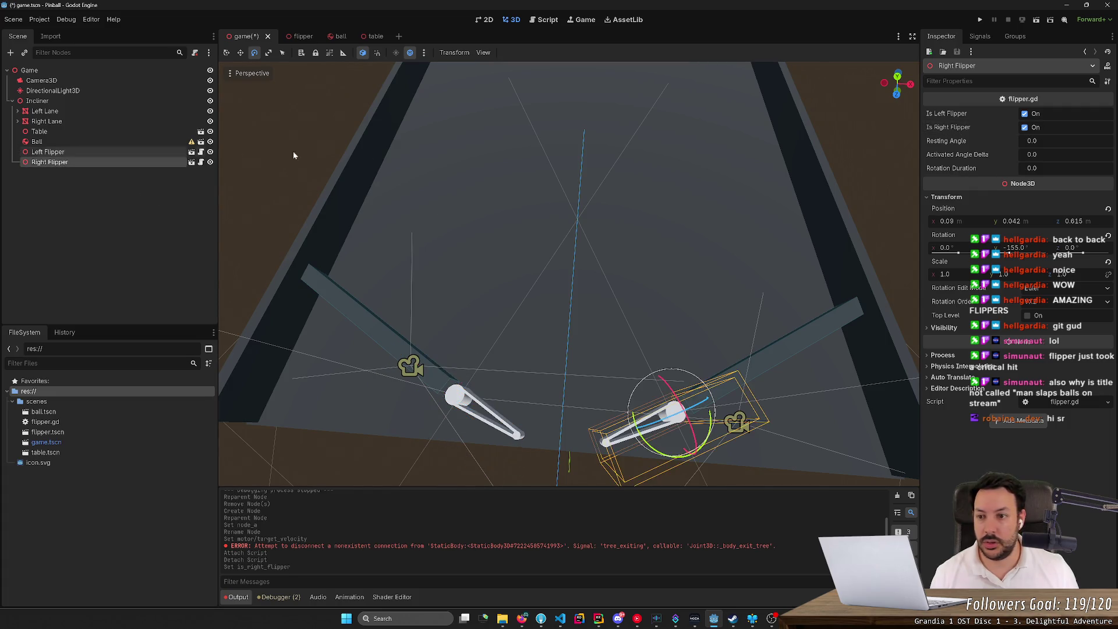
click(1025, 114)
key(ctrl+s)
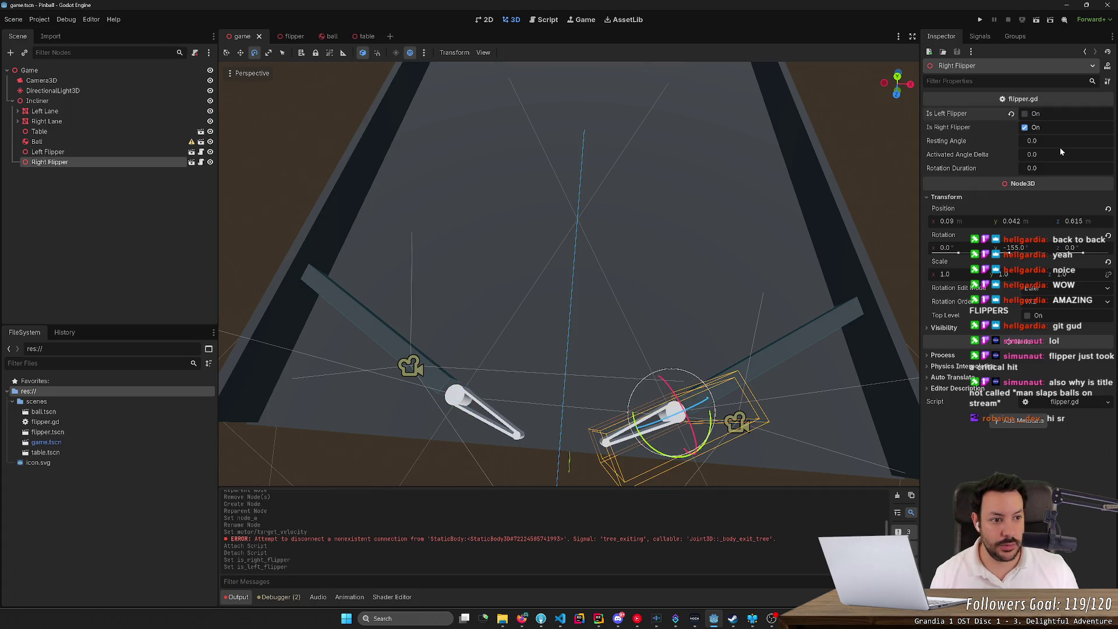
- Set the Left Flipper's resting angle to -25
click(1060, 143)
click(647, 338)
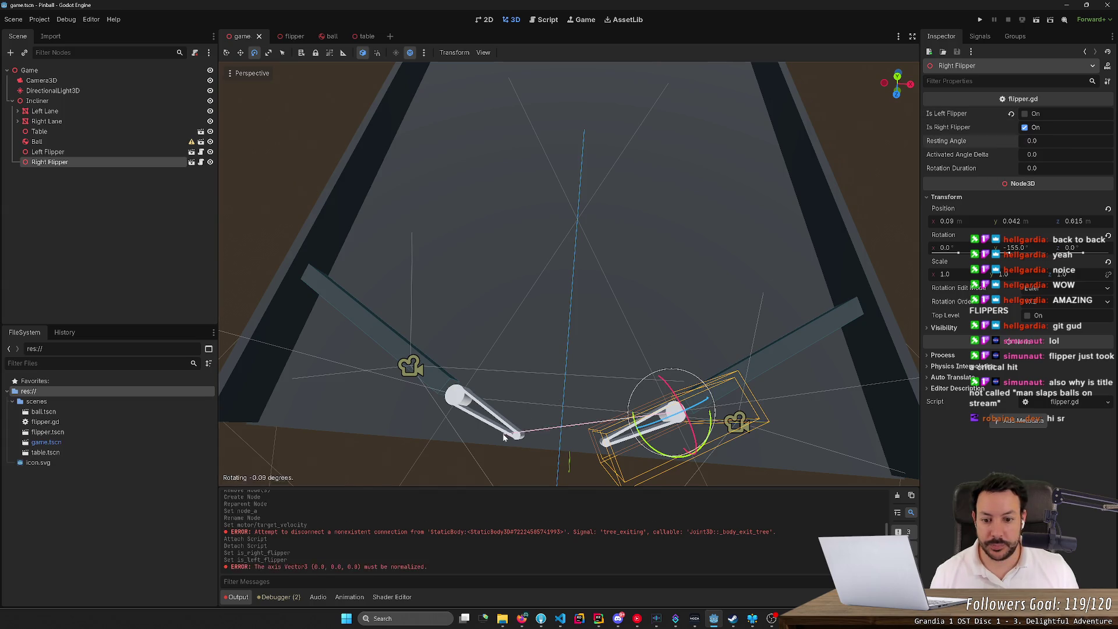
click(65, 154)
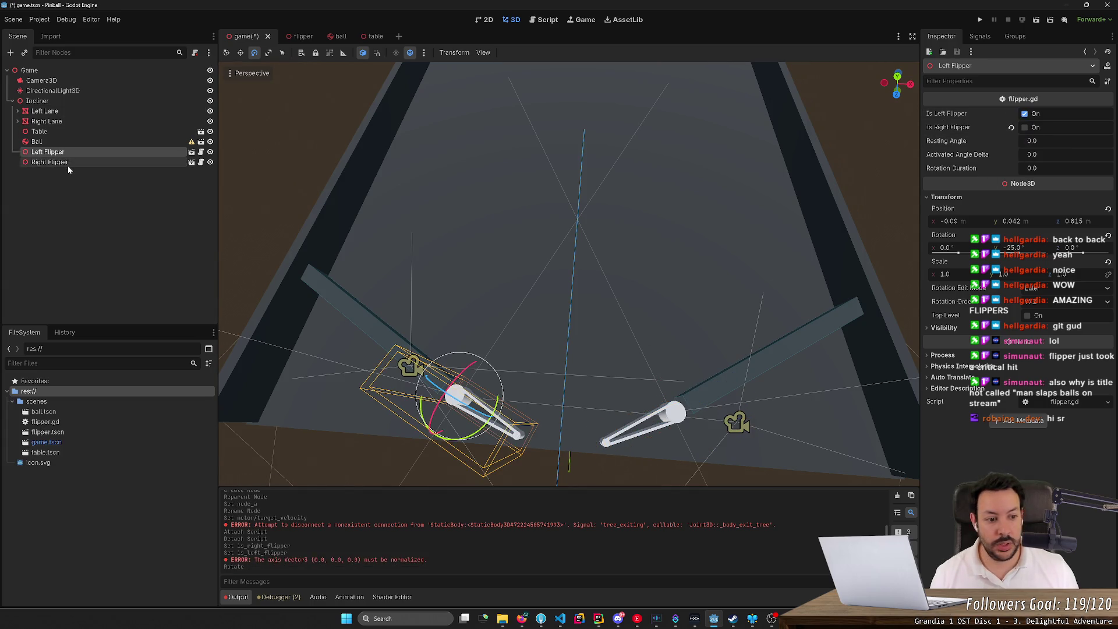
click(1061, 140)
text(-25)
key(Return)
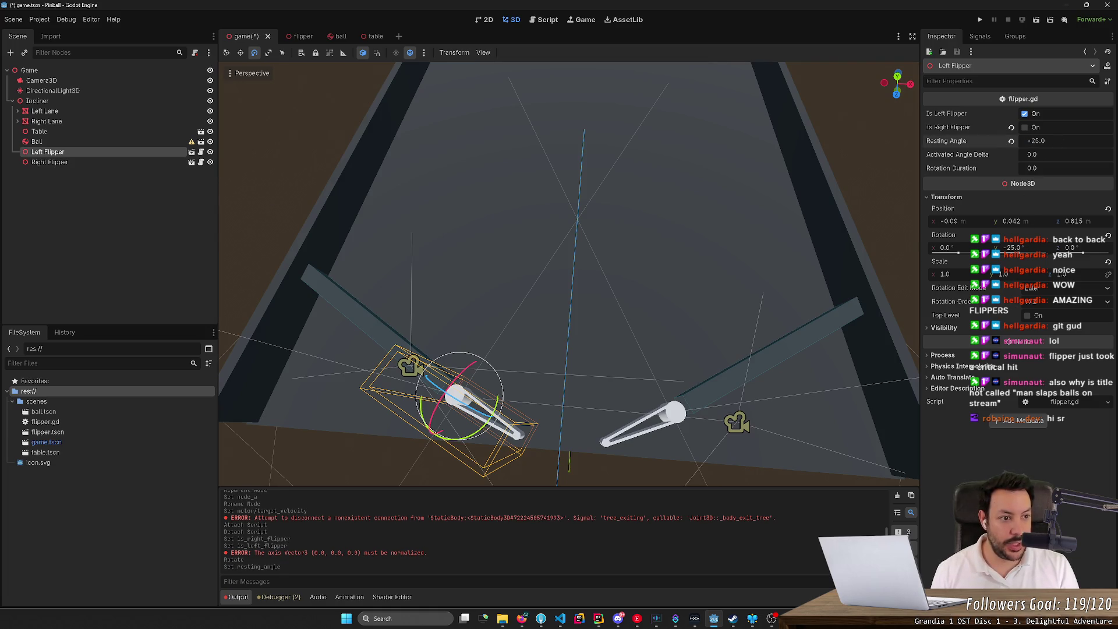
- Give the Left Flipper activated angle delta 55 and rotation duration 0.04
click(1062, 156)
text(55)
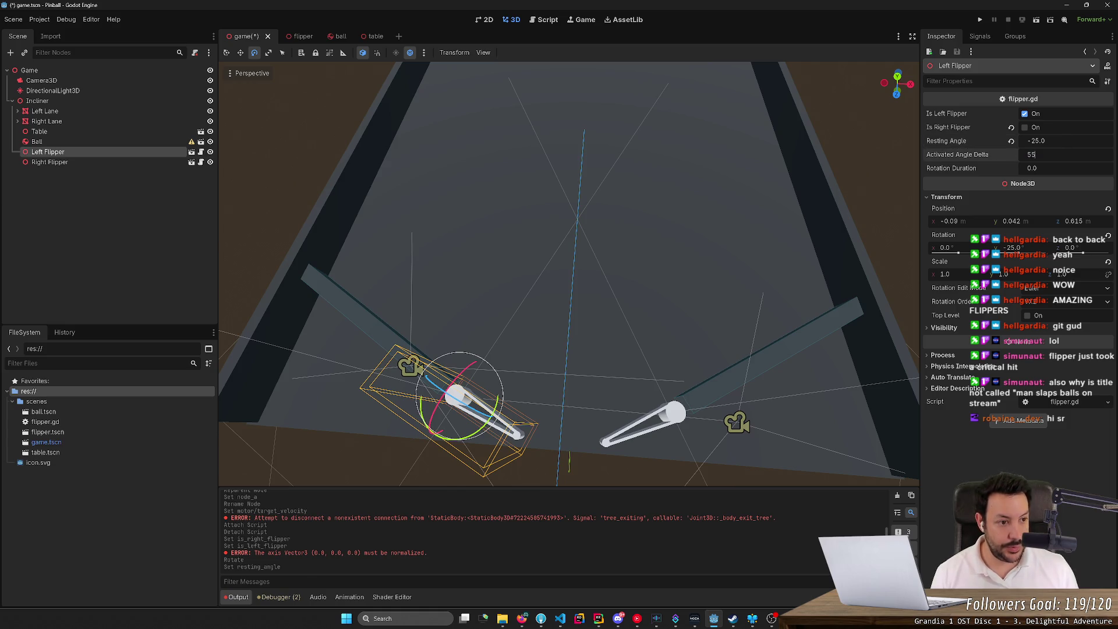
key(Return)
click(1063, 168)
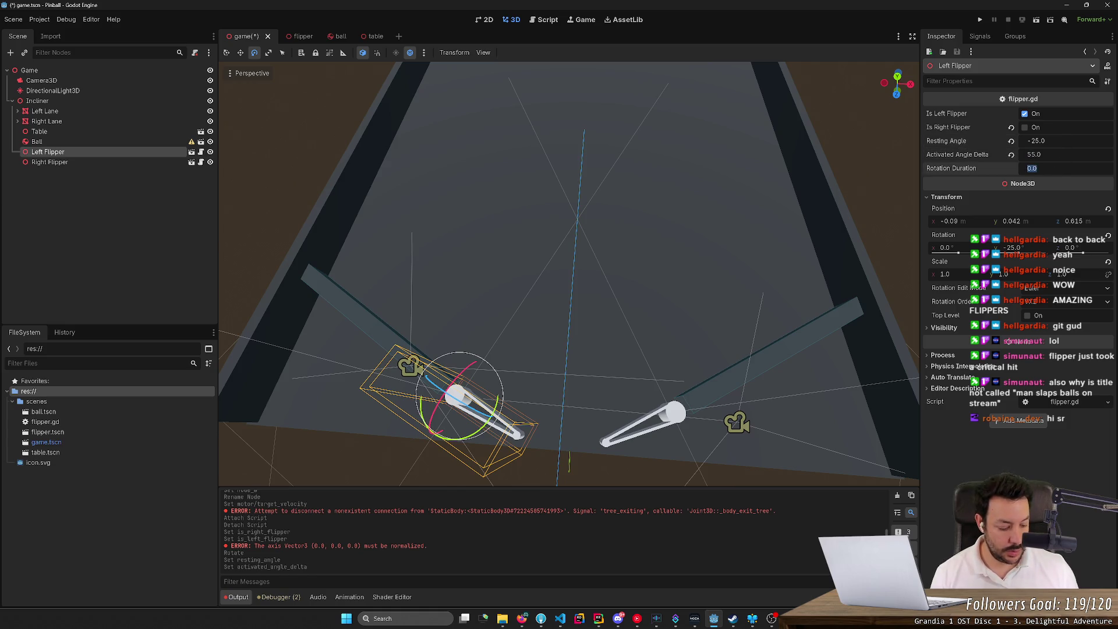
text(0.0)
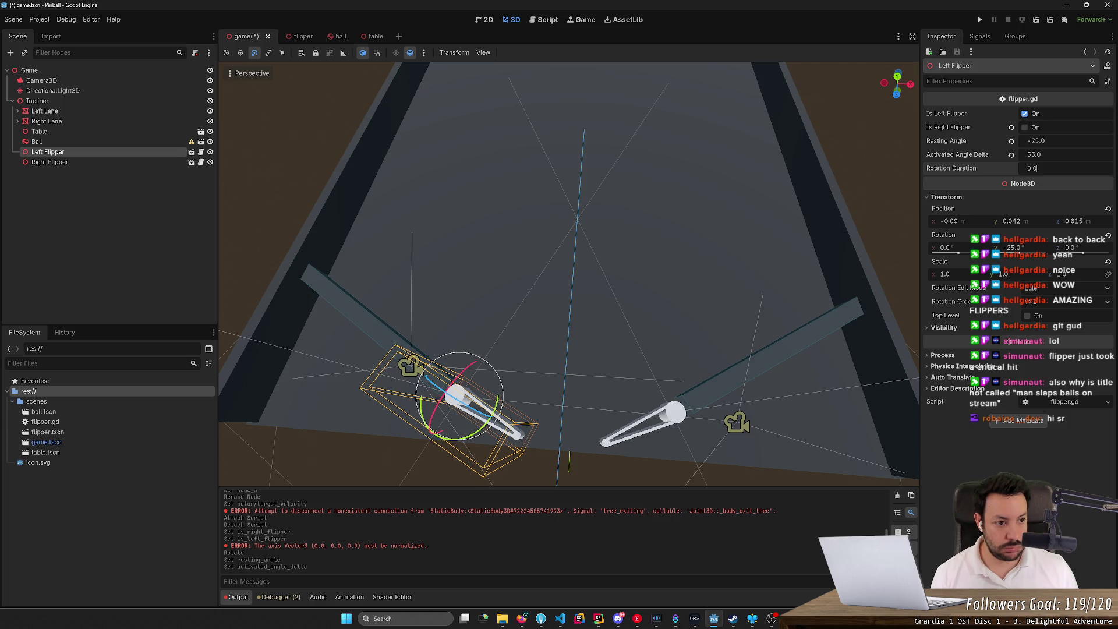
text(4)
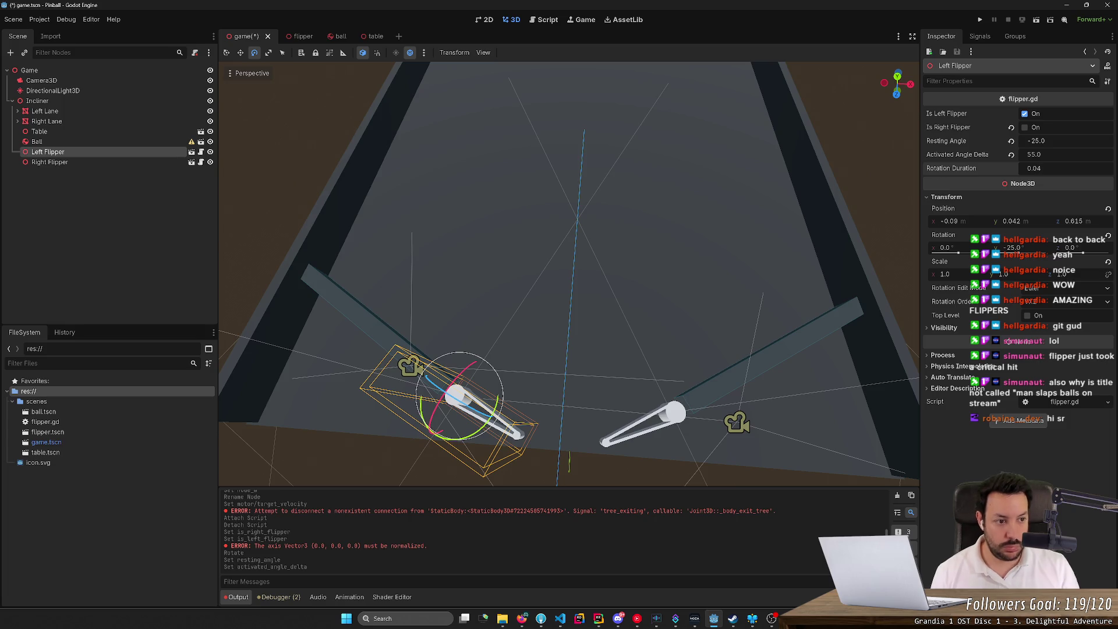
key(Return)
- Set Right Flipper rotation duration 0.05, activated angle delta -55, resting angle -155, then save the scene
click(73, 162)
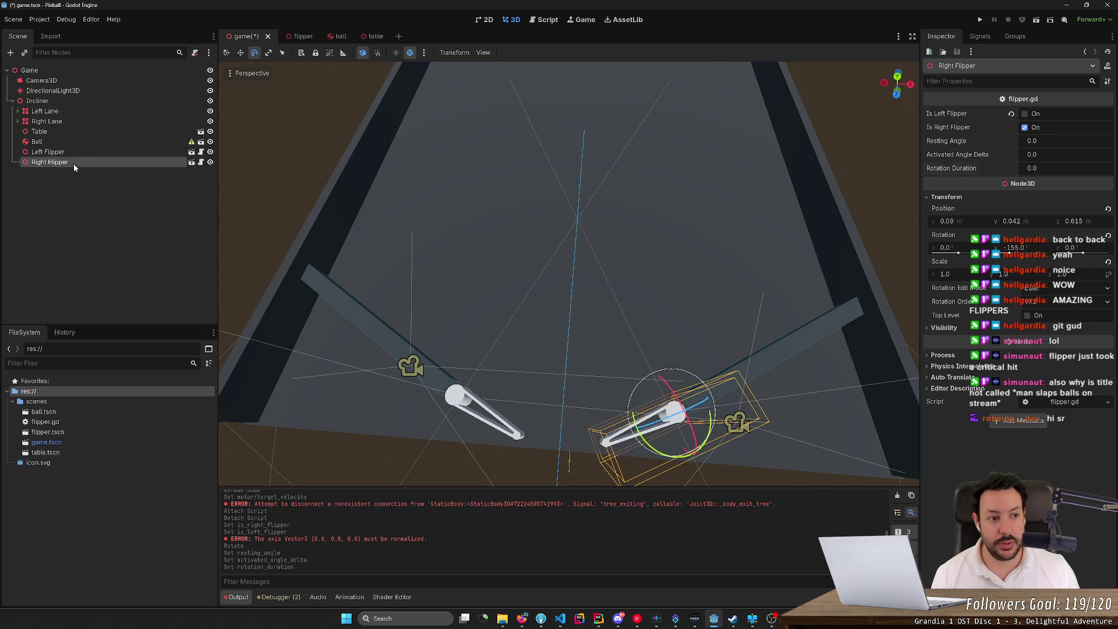
double_click(1035, 168)
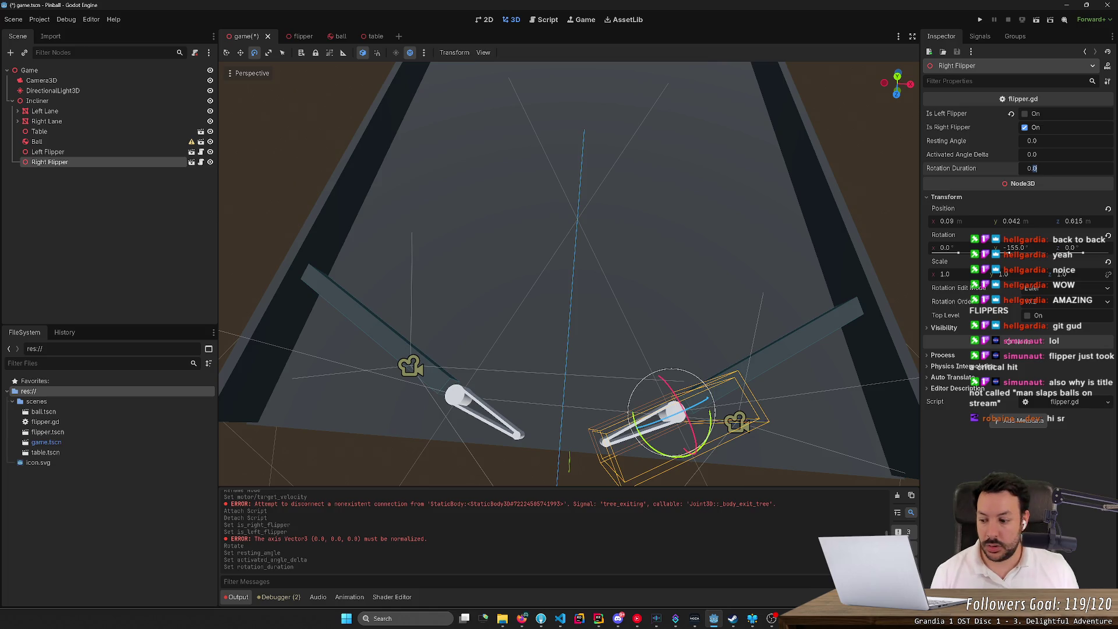
text(5)
key(Return)
click(1032, 154)
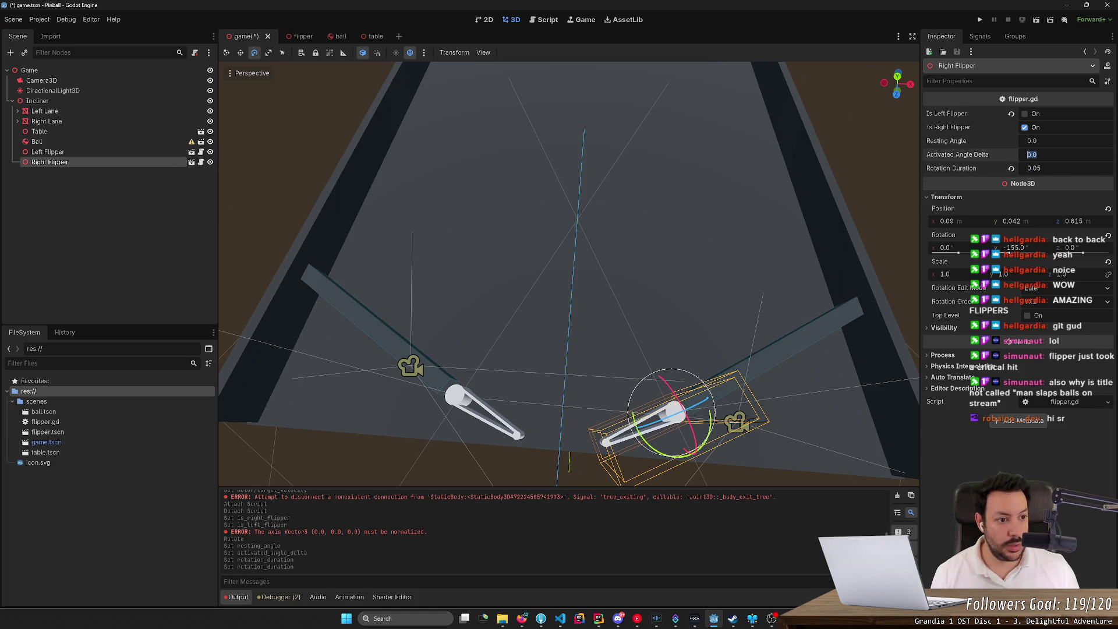
text(-55)
key(Return)
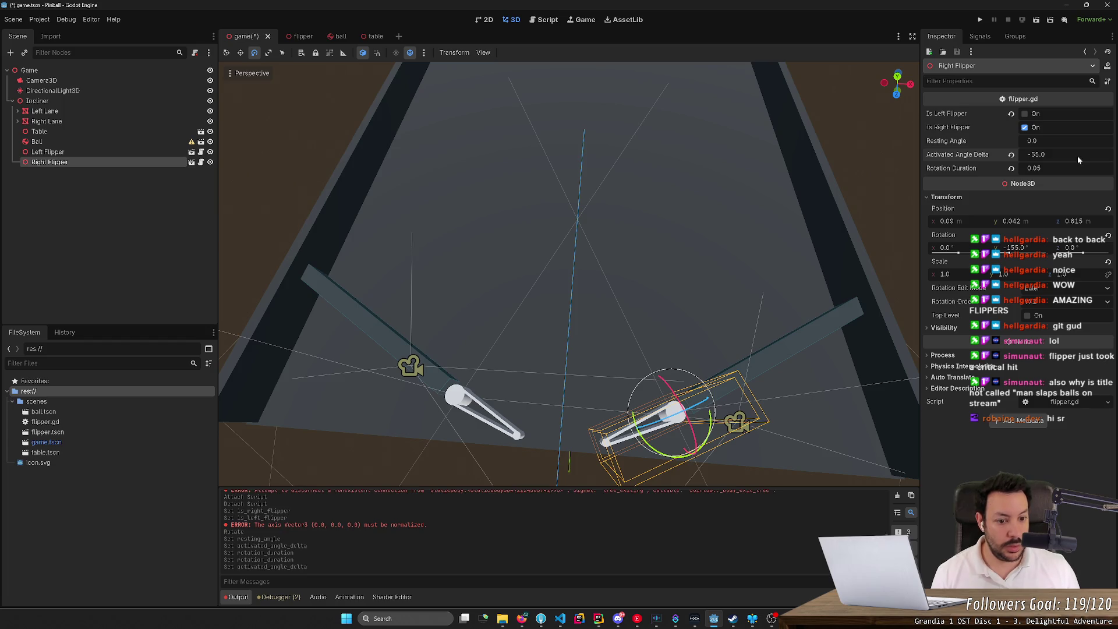
click(1032, 141)
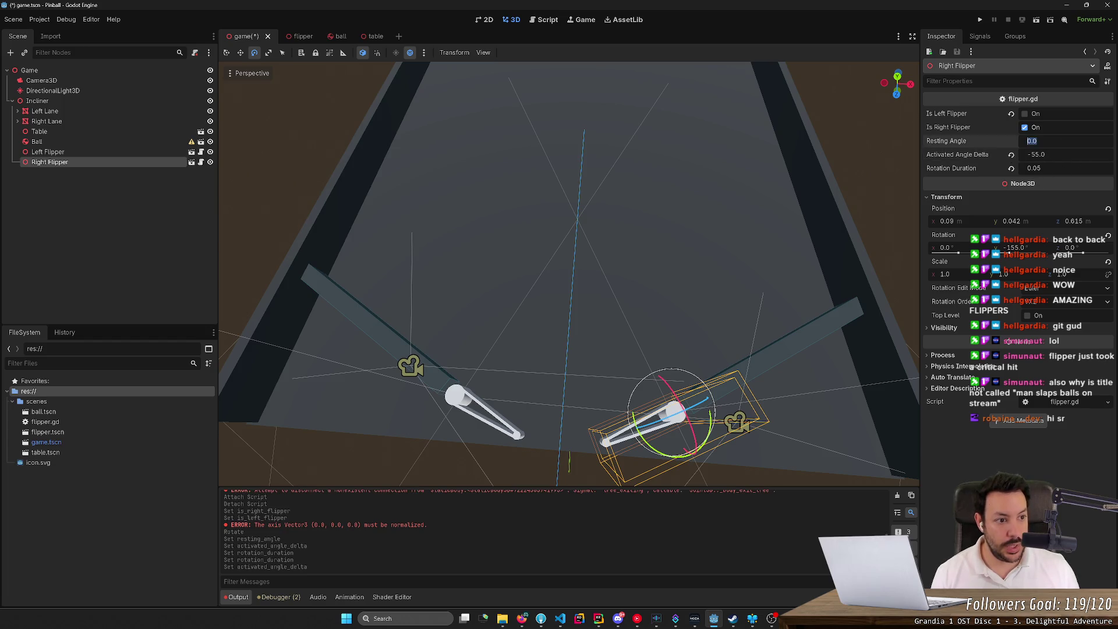
text(-155)
key(Return)
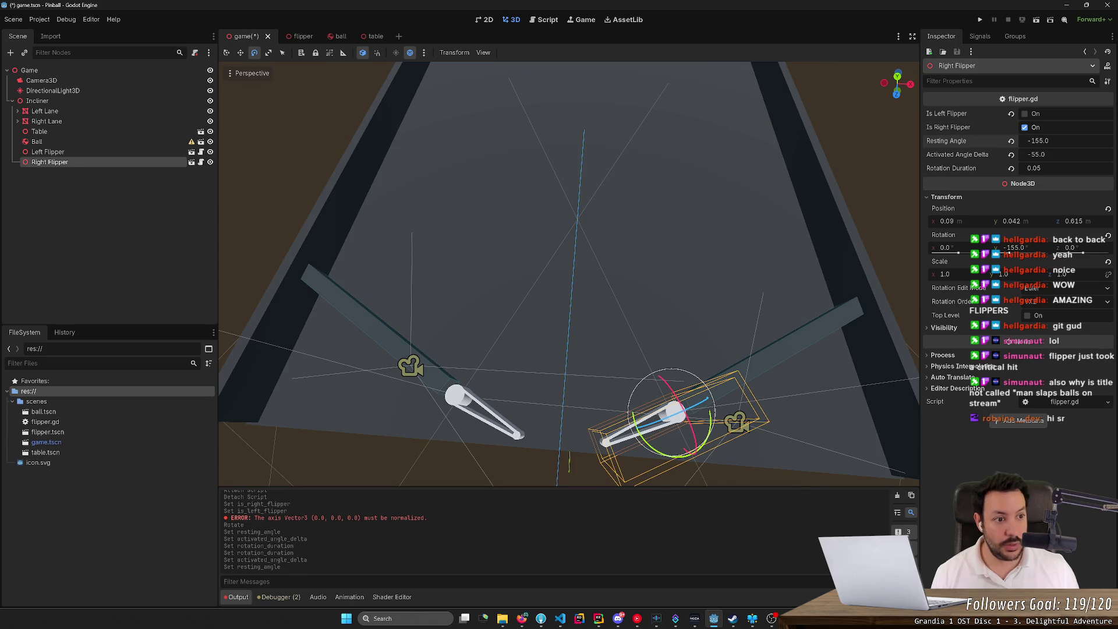
key(ctrl+s)
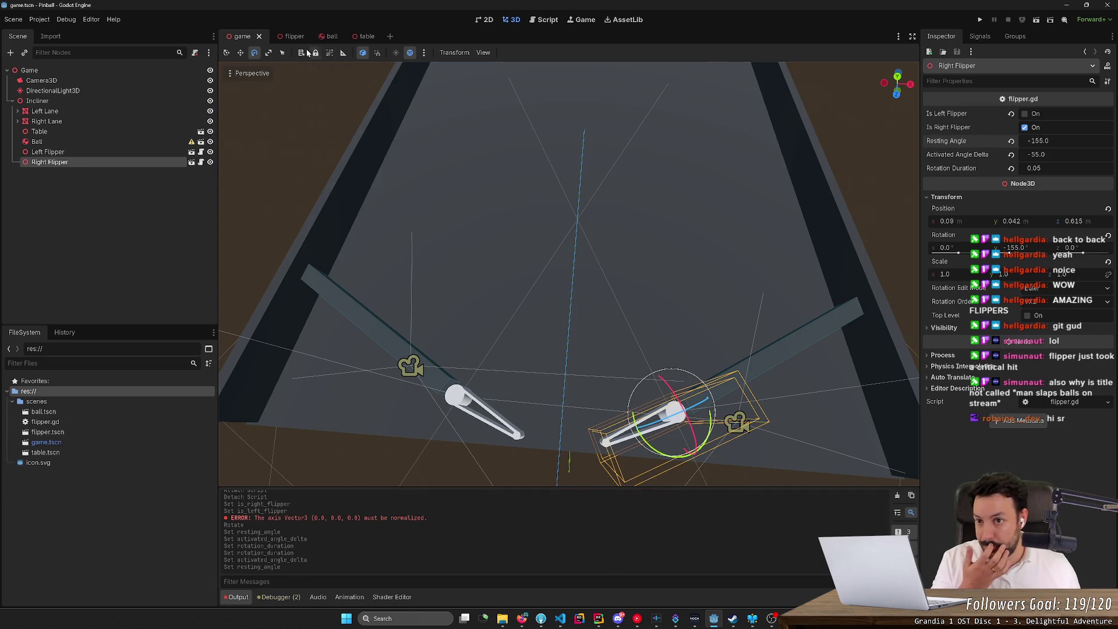
- Type a dot after $Hinge on line 16 of flipper.gd, then select scenes/flipper.gd in FileSystem
click(544, 19)
text($Hinge)
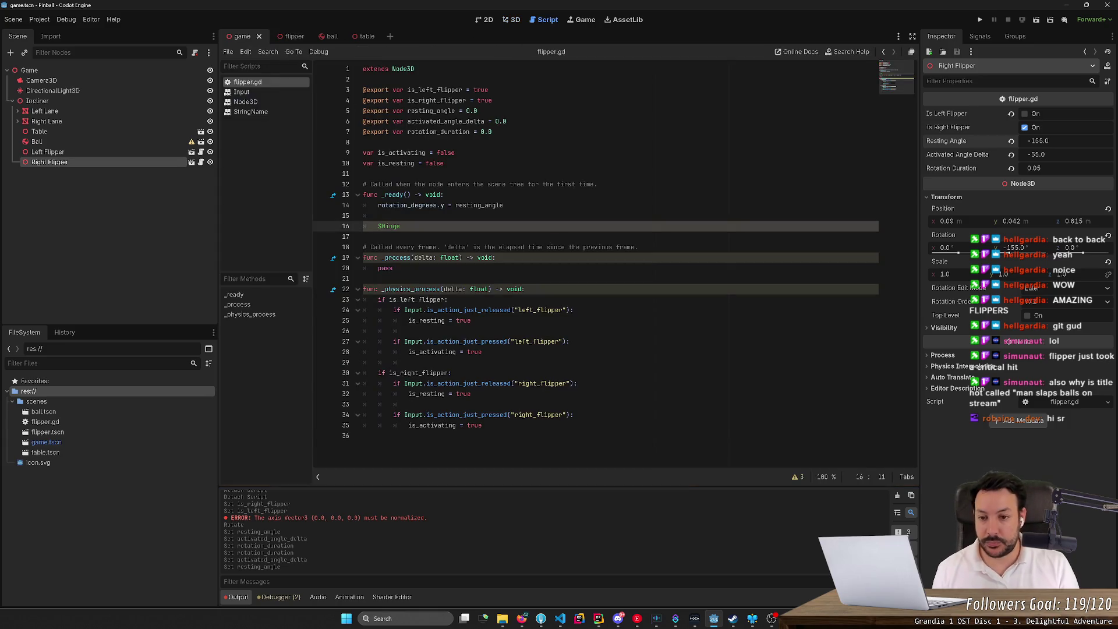
text(.)
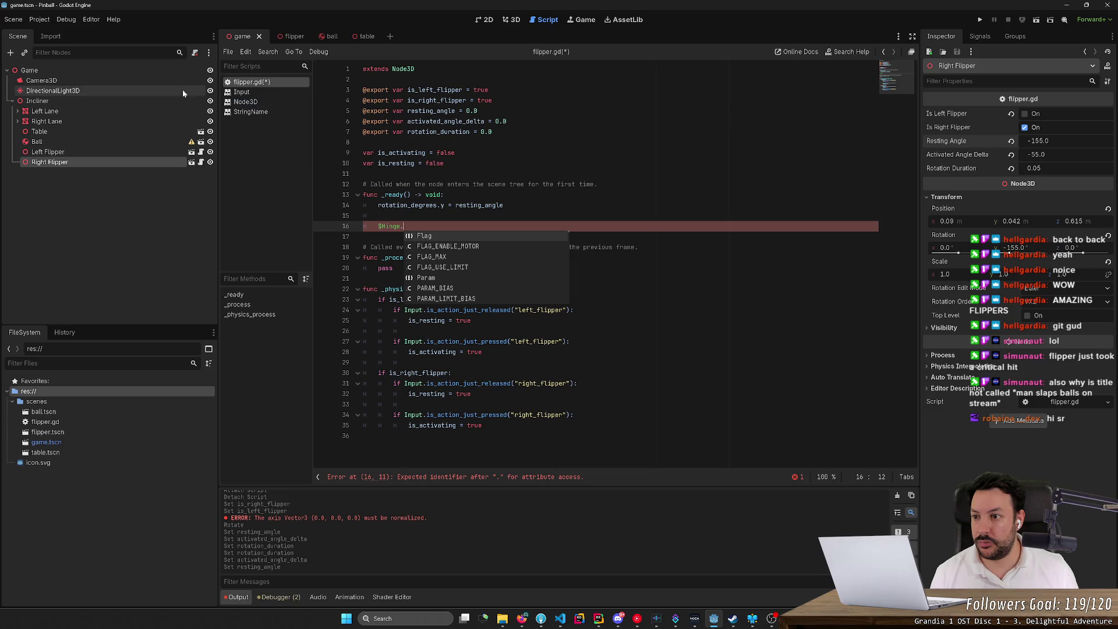
click(70, 424)
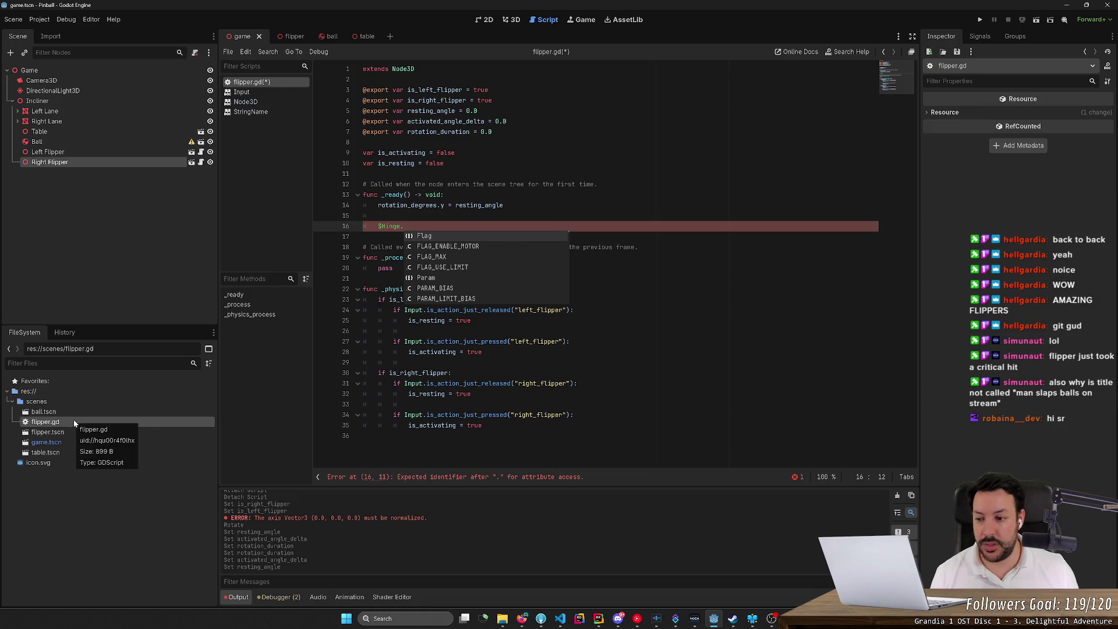
- Save flipper.gd, retype the dot after $Hinge to list its members, and inspect the Hinge node
double_click(65, 431)
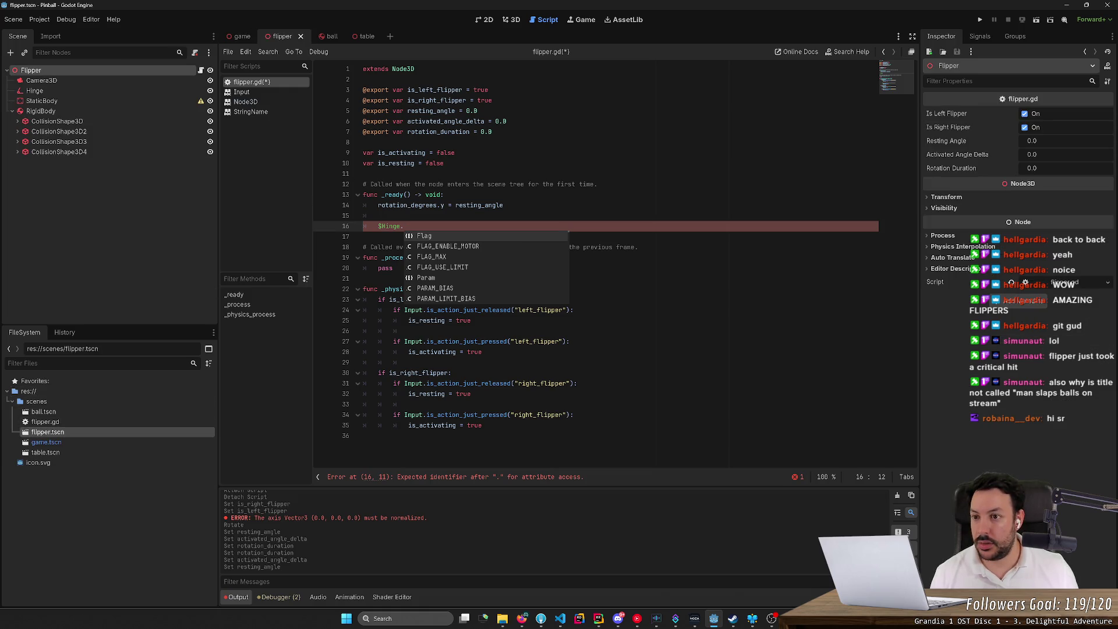
key(Escape)
key(ctrl+s)
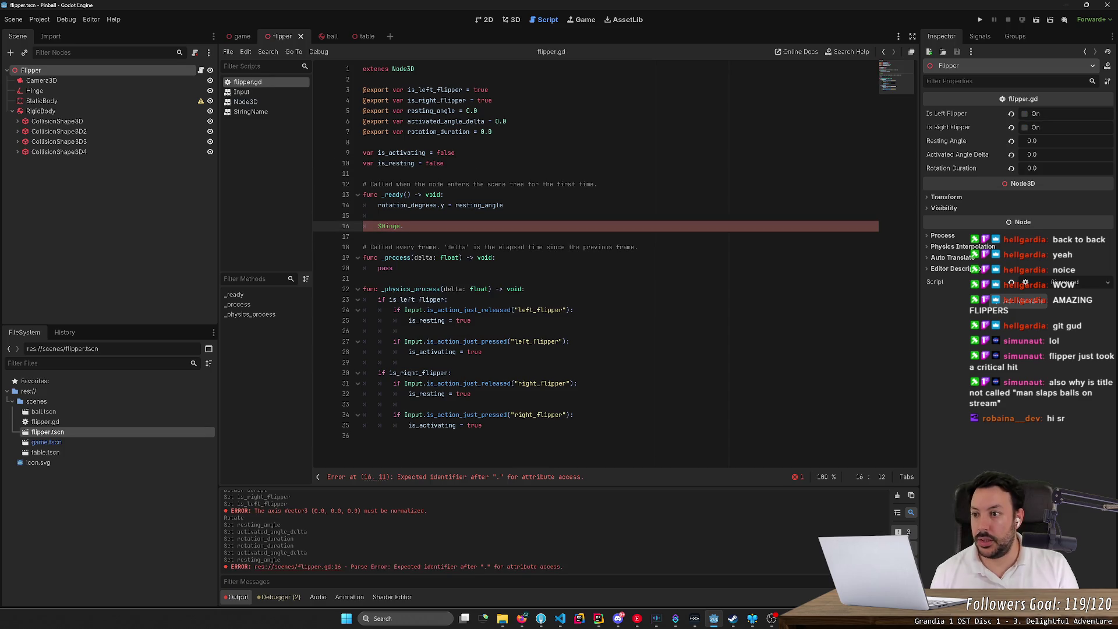
key(BackSpace)
text(.)
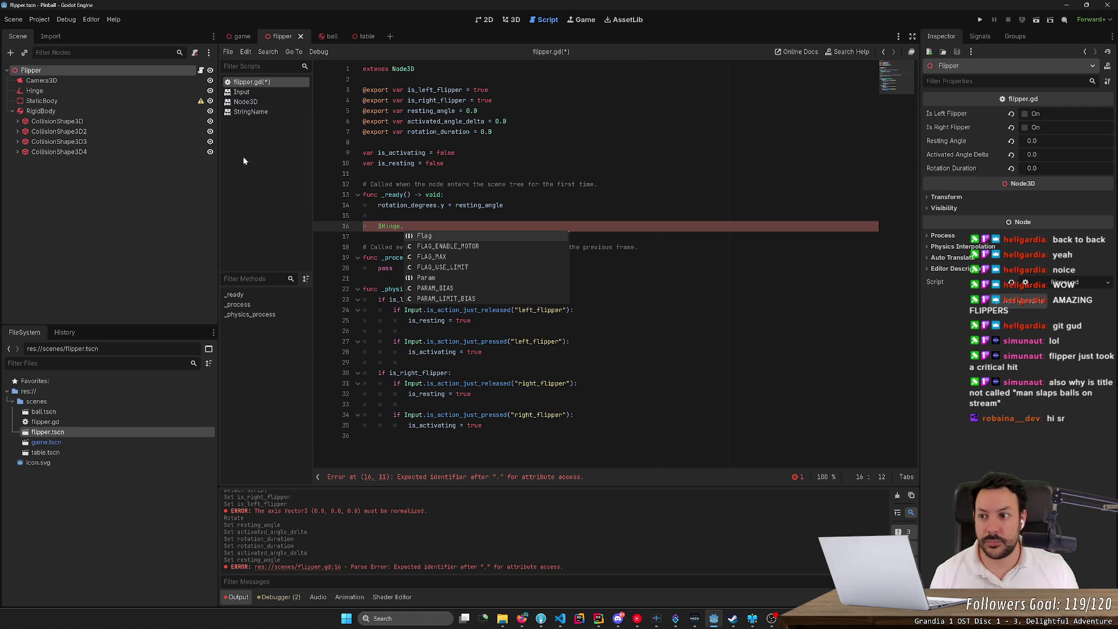
click(89, 92)
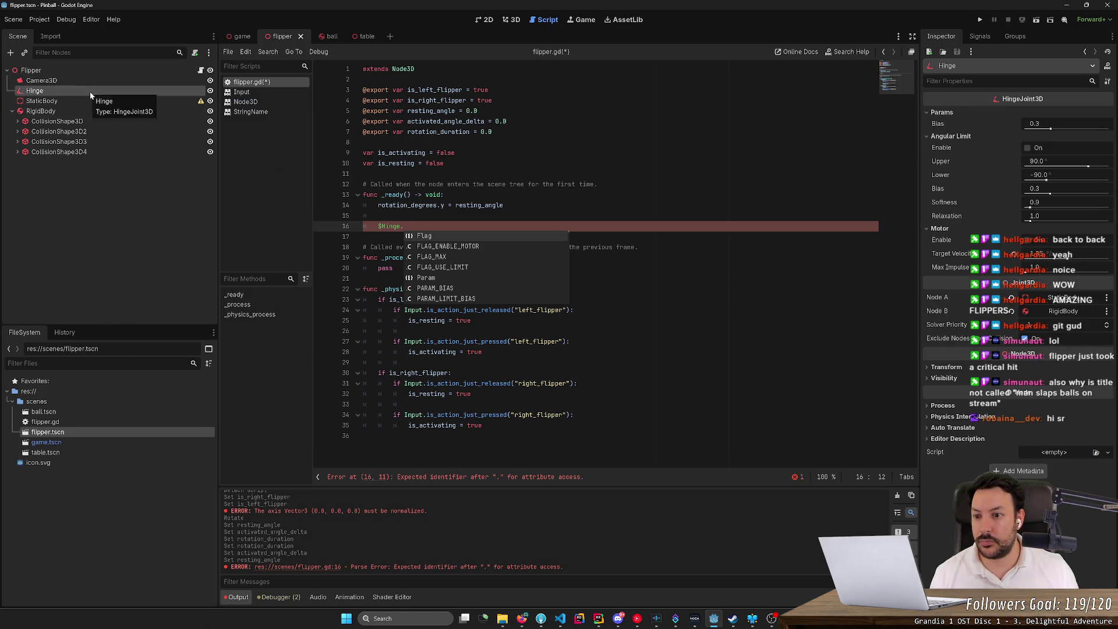
- Rebuild the node path as $Hinge via autocomplete and type .ang on line 16
key(Left)
key(ctrl+BackSpace)
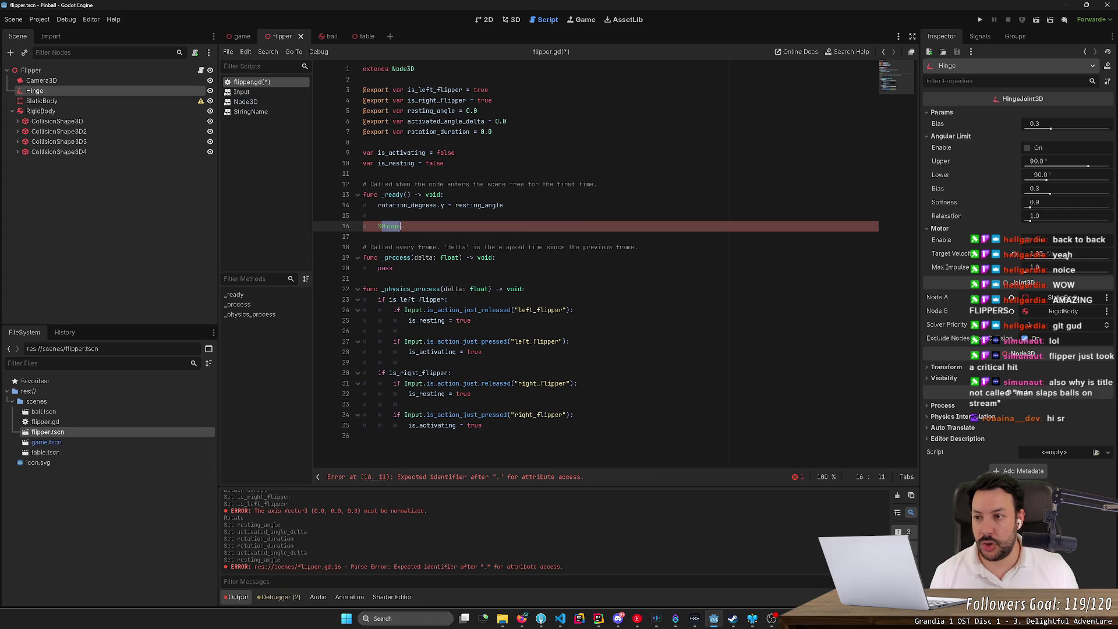
text(Fli)
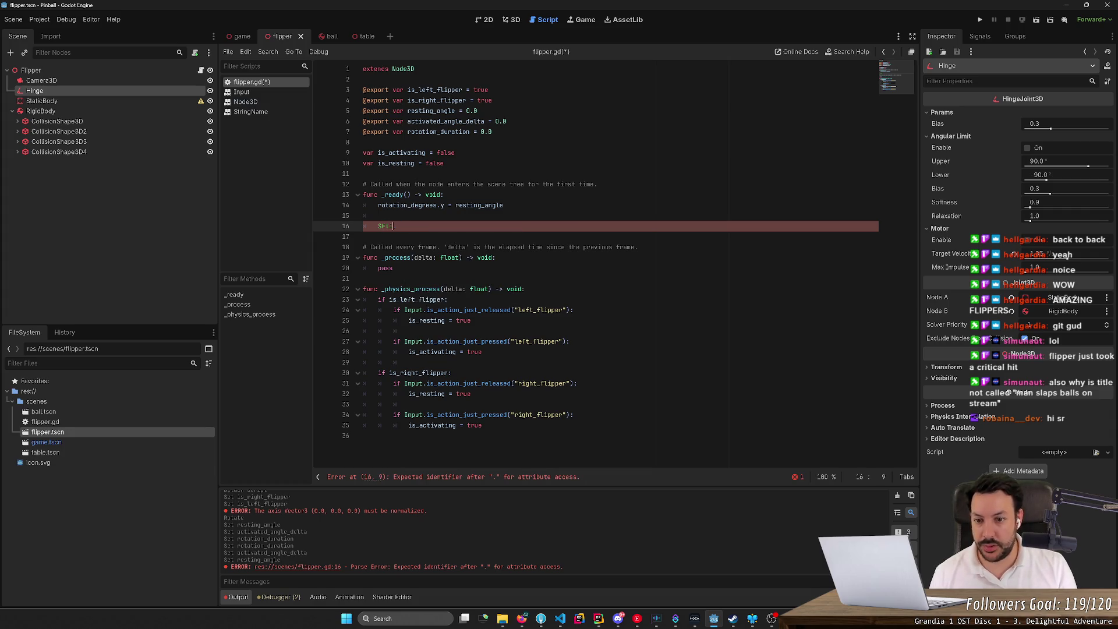
text(pper)
key(BackSpace)
key(BackSpace)
key(BackSpace)
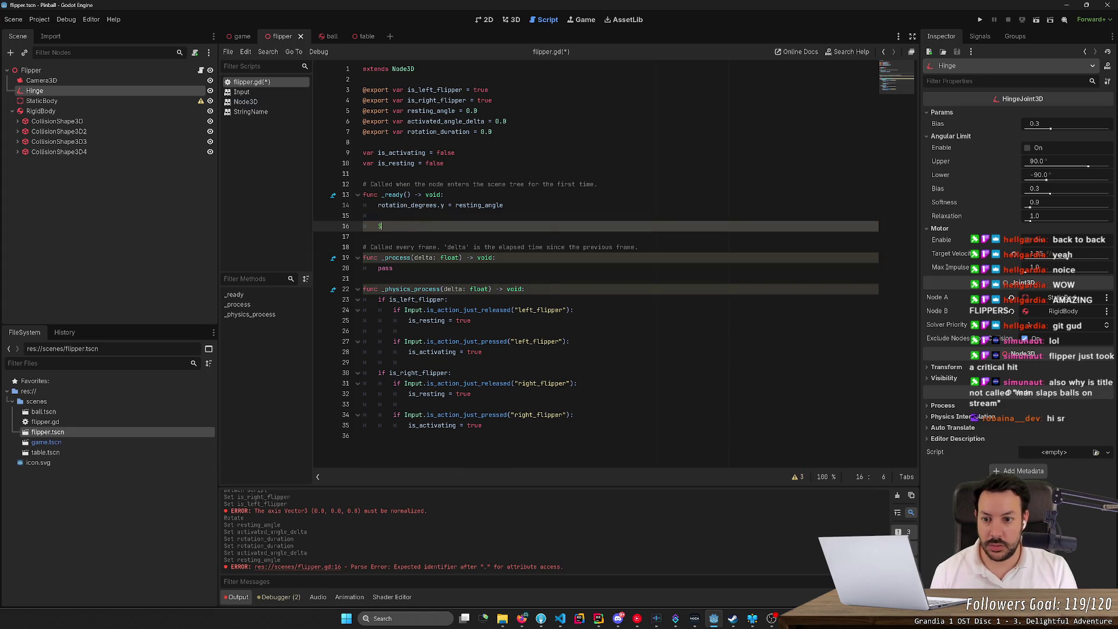
key(ctrl+space)
text(H)
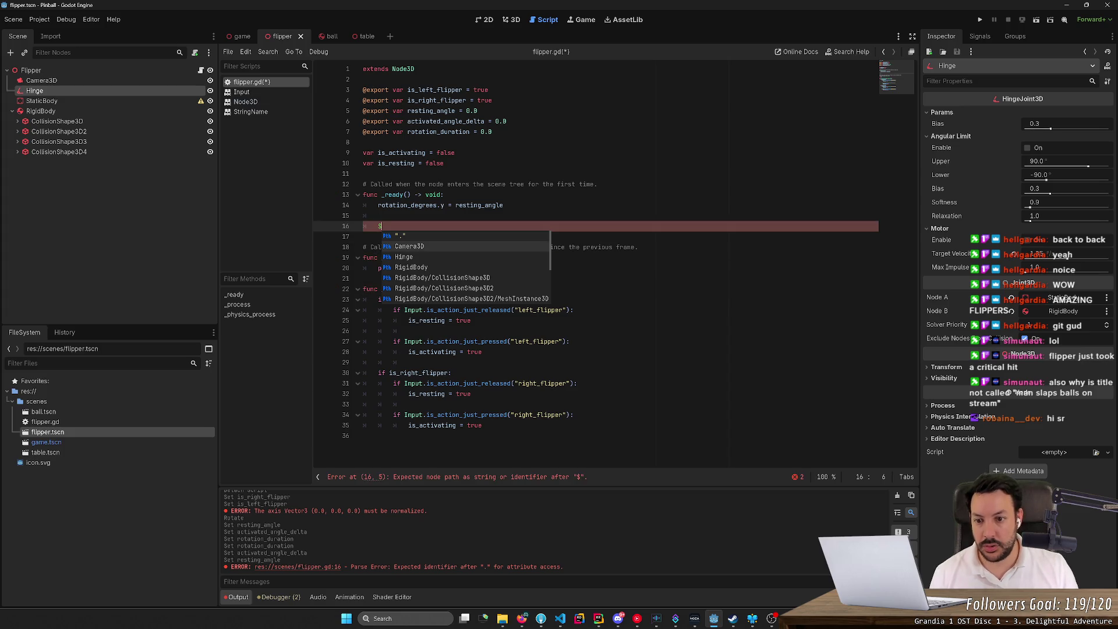
key(Return)
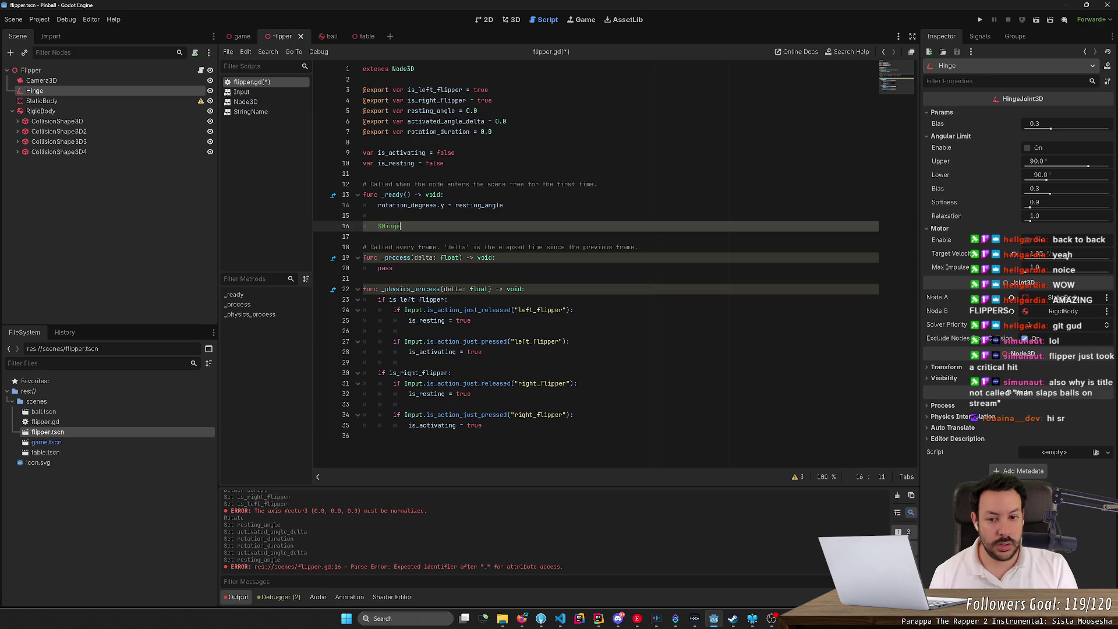
text(.)
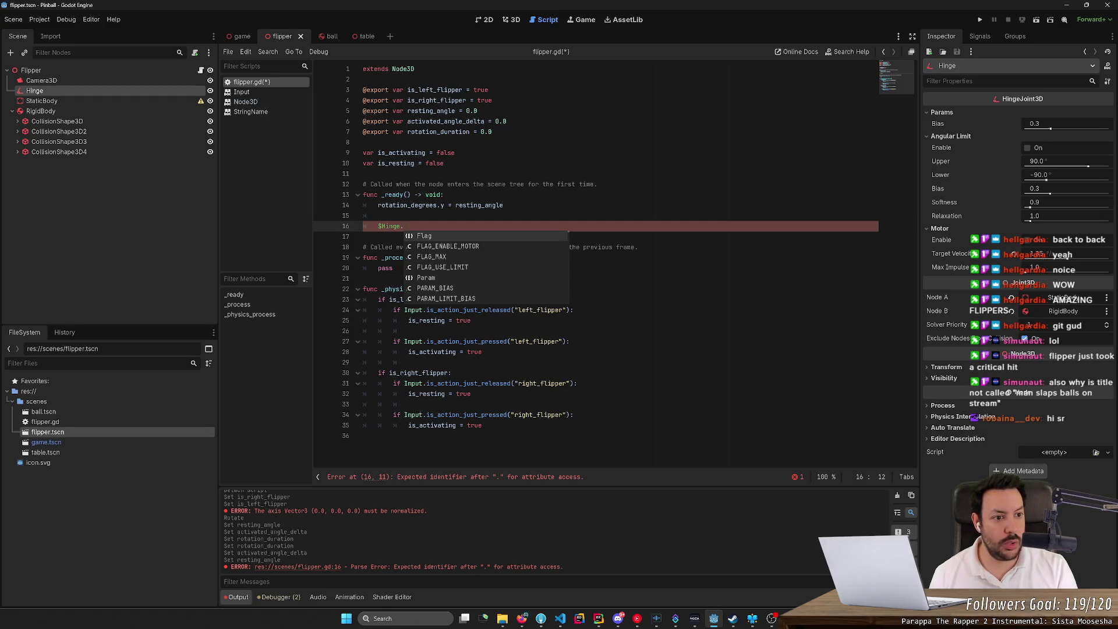
text(ang)
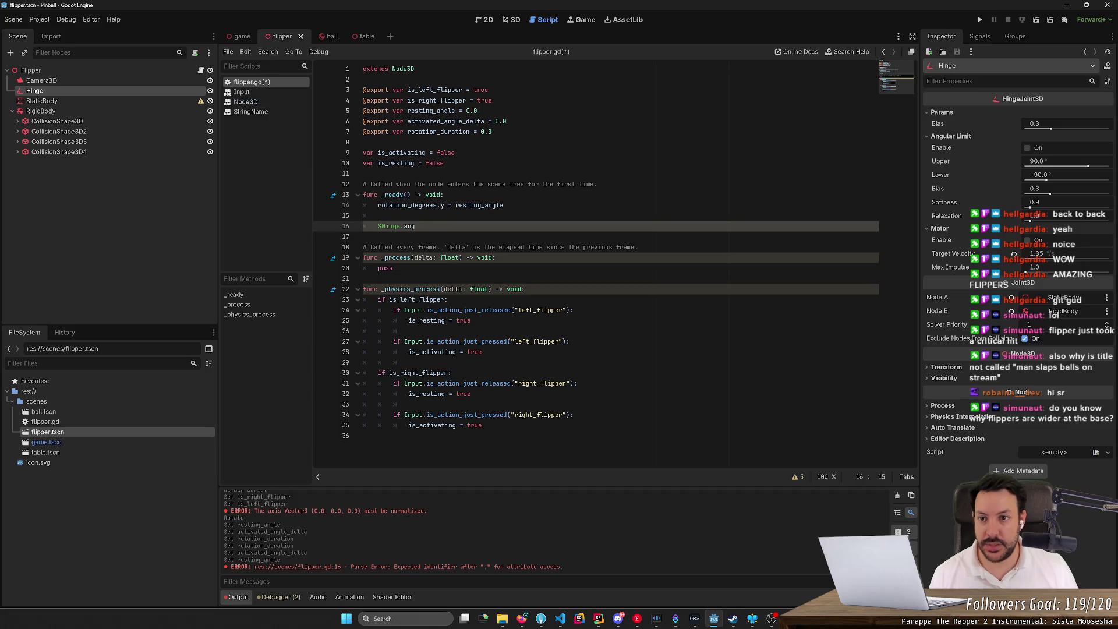
key(alt+Tab)
key(alt+Tab)
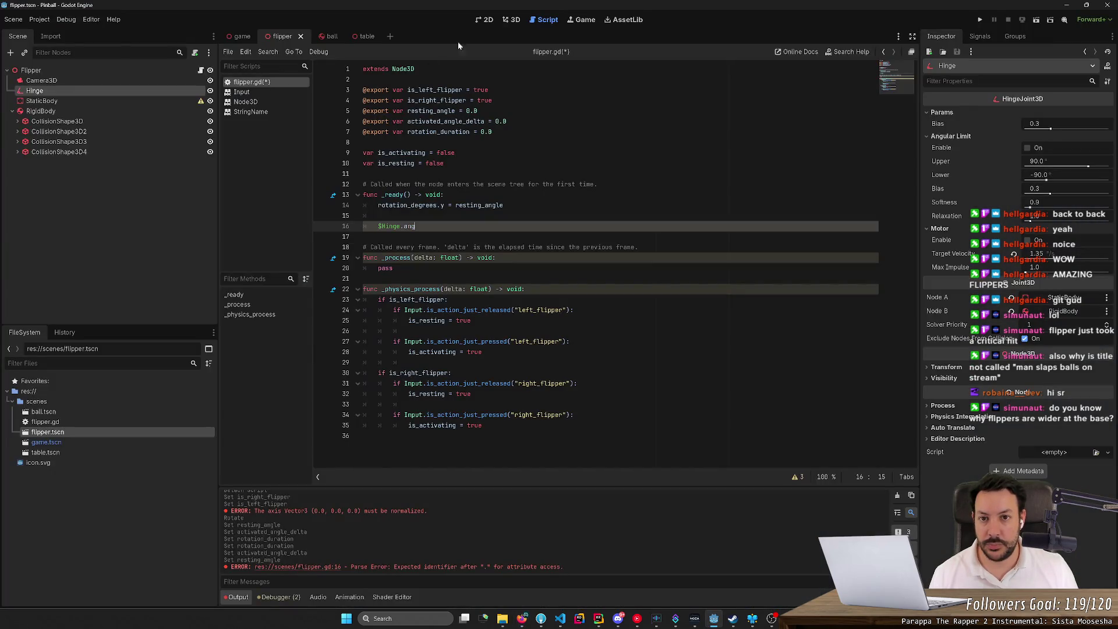
- Switch between the flipper script and the 3D view, ending on the hinge joint gizmo
click(512, 19)
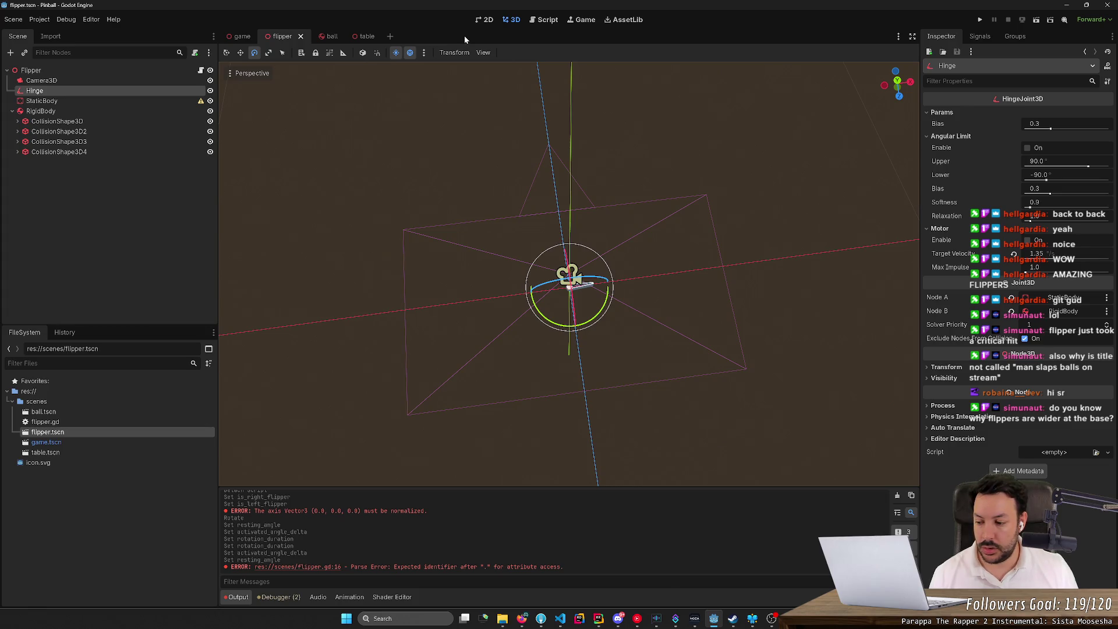
click(546, 20)
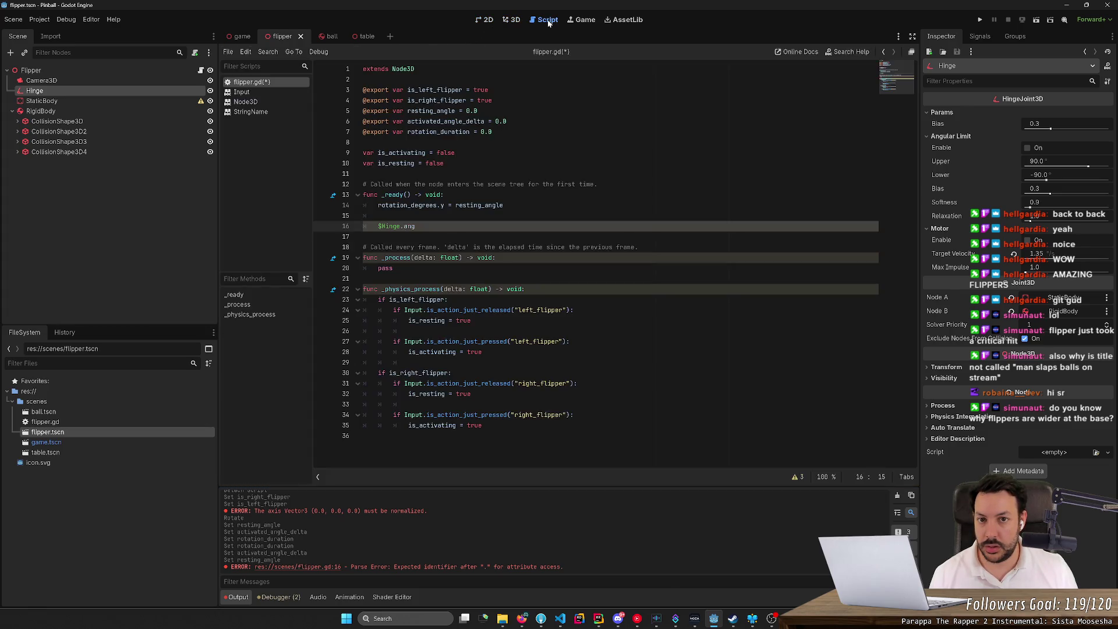
click(520, 21)
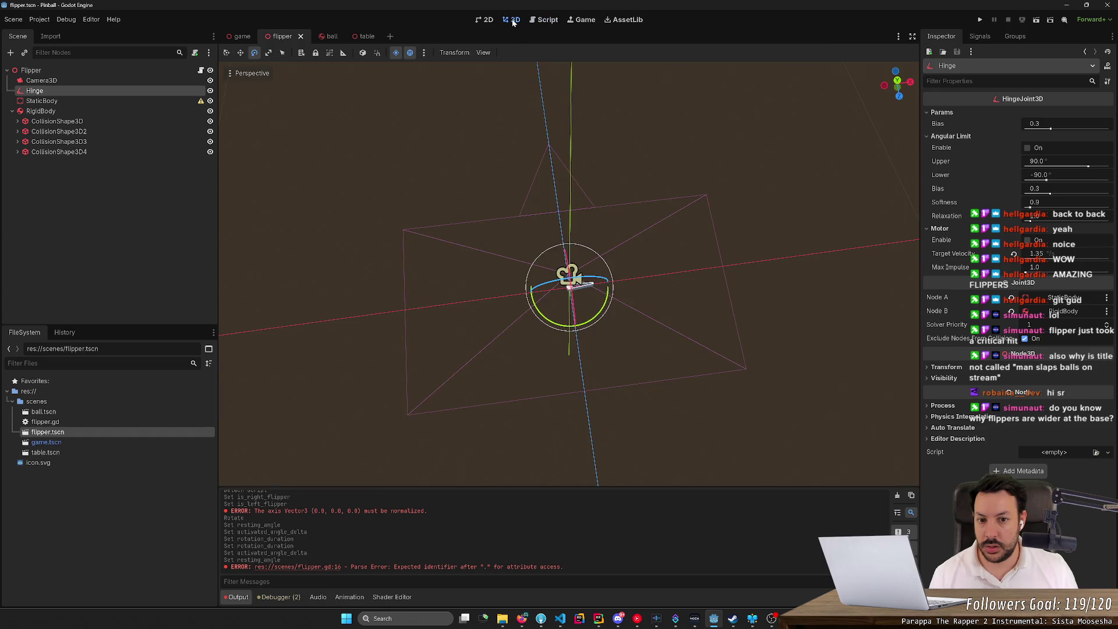
click(571, 21)
click(547, 24)
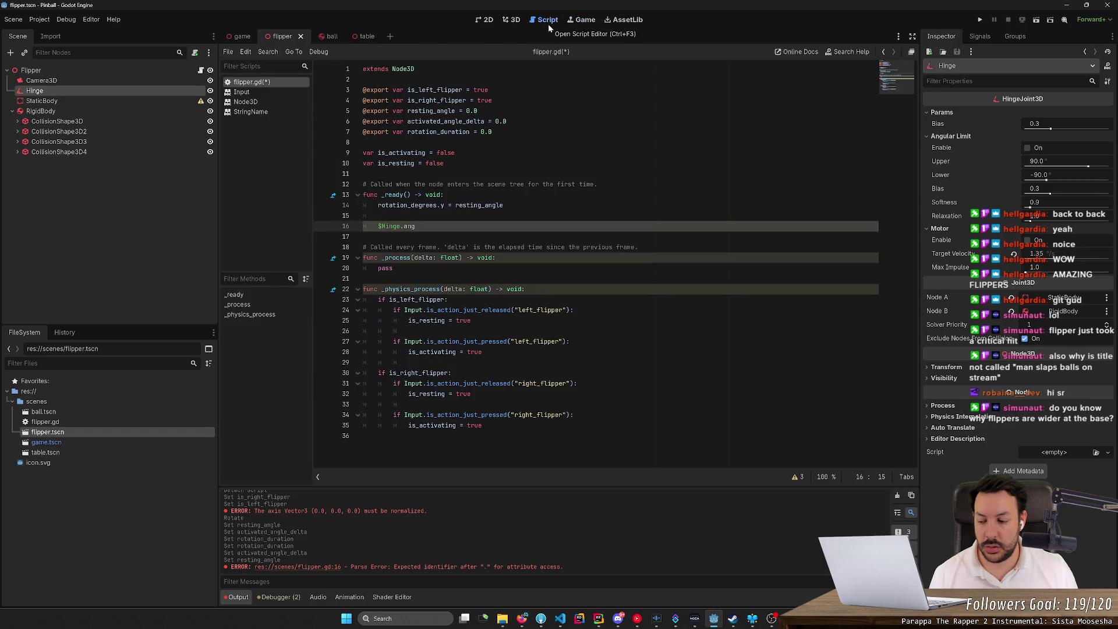
click(514, 21)
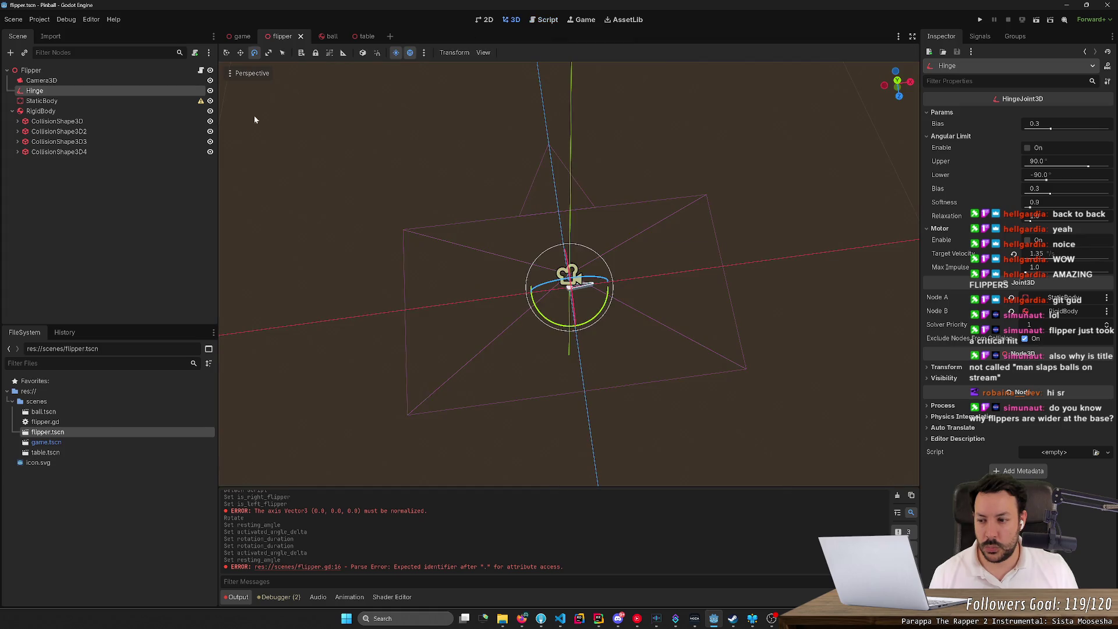
- Open game.tscn, zoom out over the table, try rotating Right Flipper, then clear the selection
double_click(97, 443)
scroll(569, 274, down, 5)
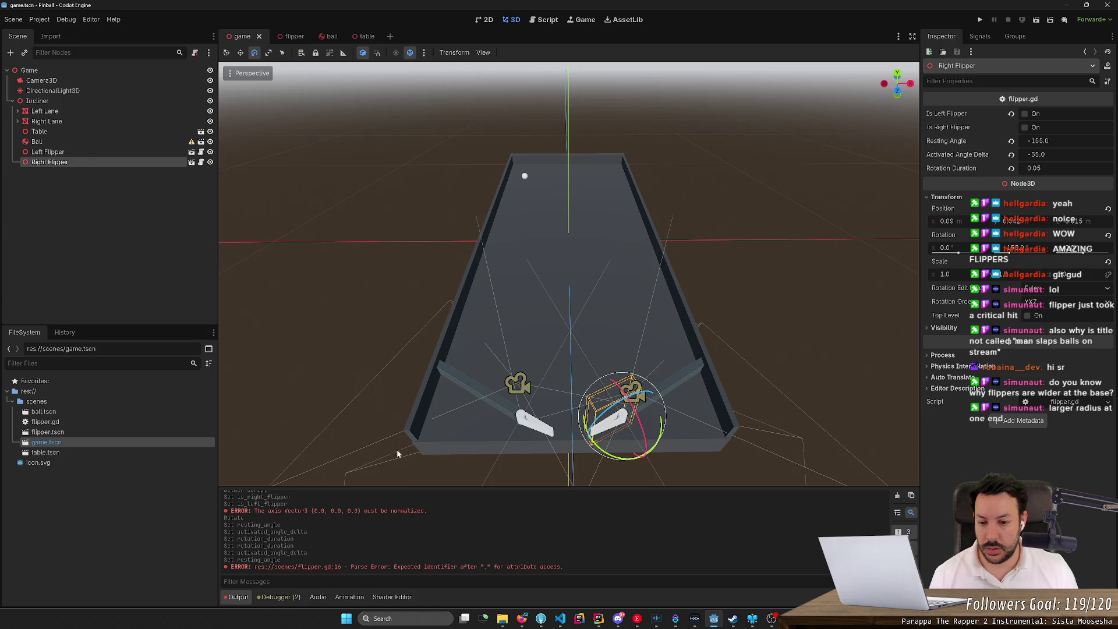
mouse_move(400, 452)
mouse_down()
mouse_move(521, 446)
mouse_move(444, 445)
mouse_up()
mouse_move(352, 428)
mouse_down()
mouse_move(429, 454)
mouse_move(443, 433)
mouse_move(401, 422)
mouse_move(437, 474)
mouse_up()
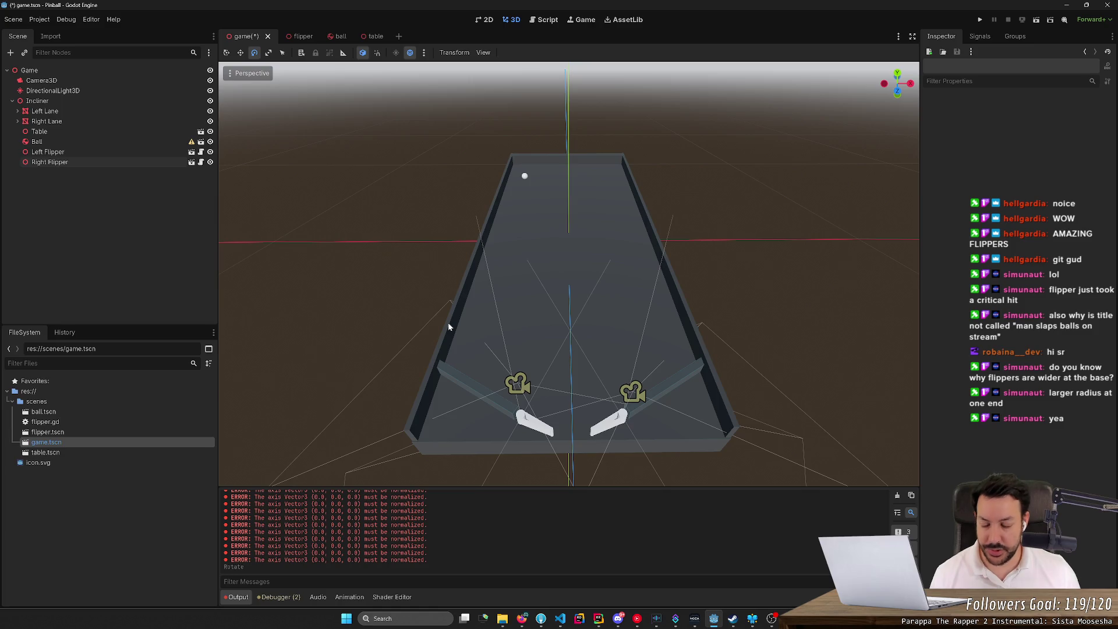
mouse_move(569, 273)
mouse_down()
mouse_move(564, 230)
mouse_move(552, 239)
mouse_move(566, 248)
mouse_move(560, 298)
mouse_up()
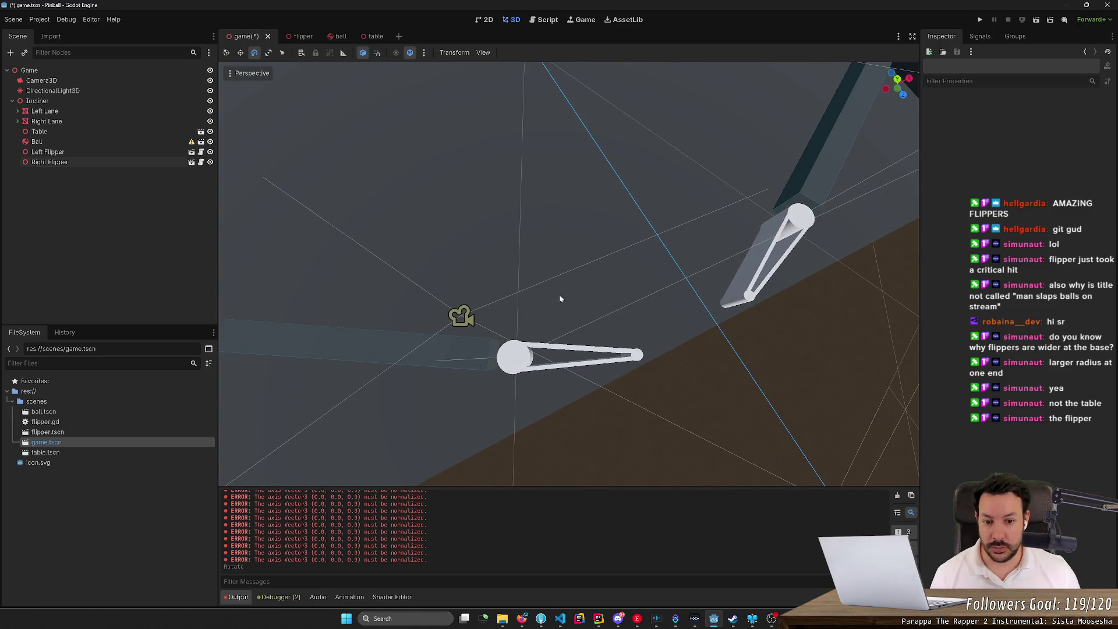
drag(601, 384, 603, 373)
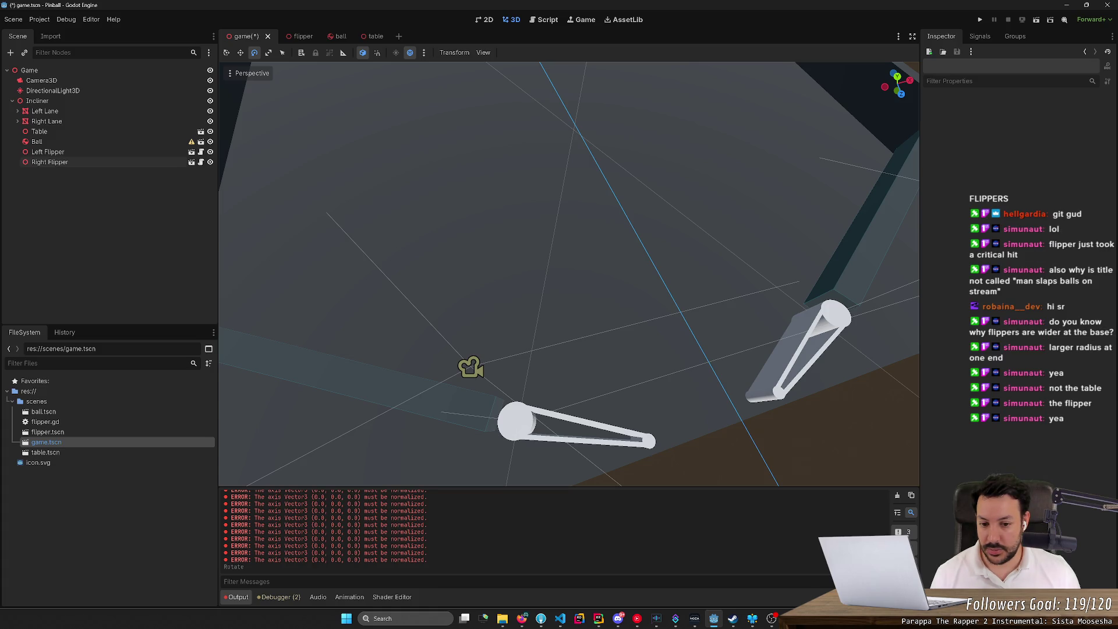
scroll(569, 273, down, 5)
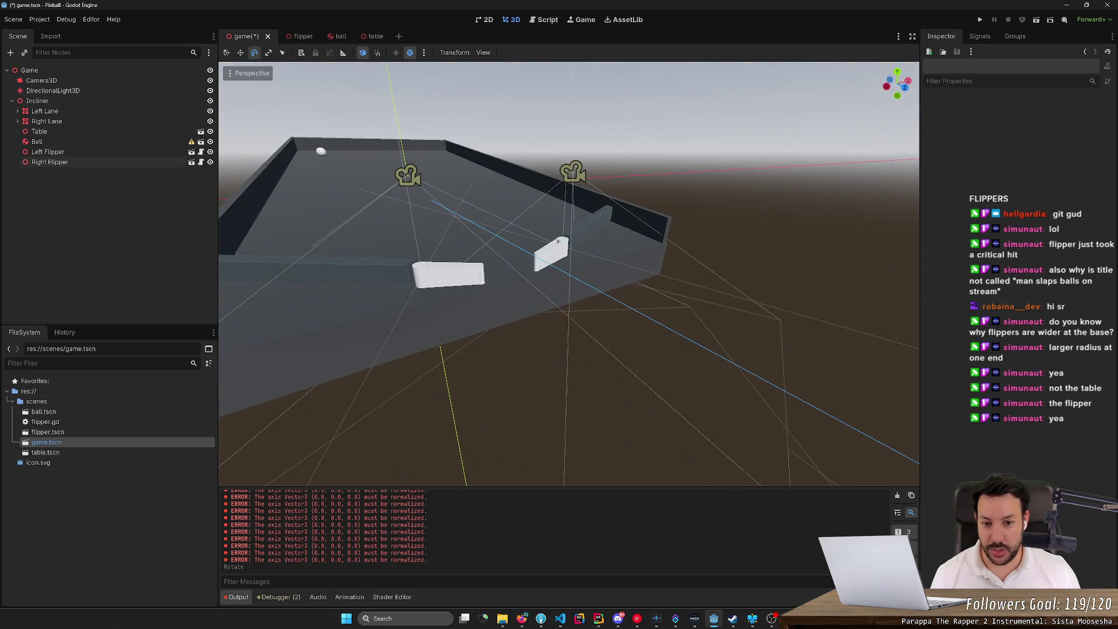
scroll(569, 274, up, 3)
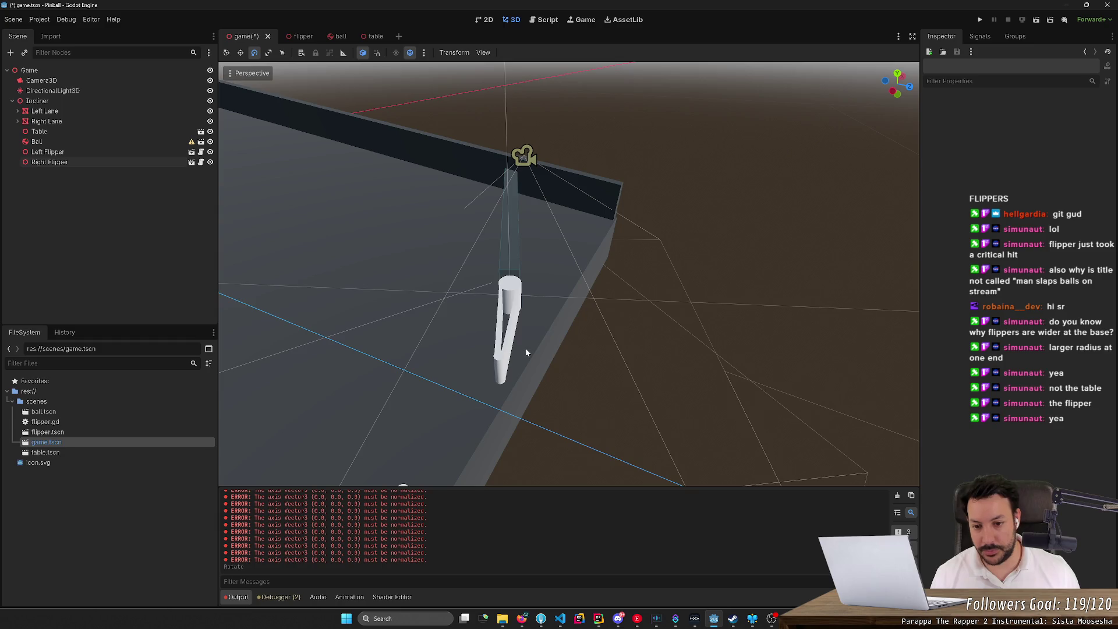
drag(525, 348, 460, 280)
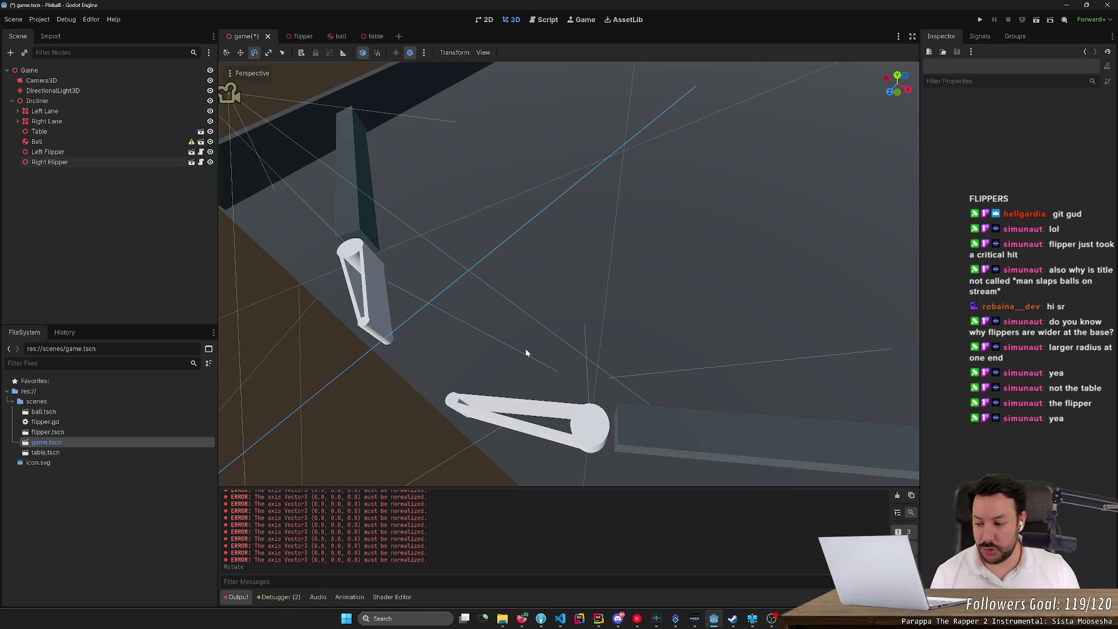
mouse_move(525, 348)
mouse_down()
mouse_move(489, 314)
mouse_move(544, 327)
mouse_move(539, 318)
mouse_up()
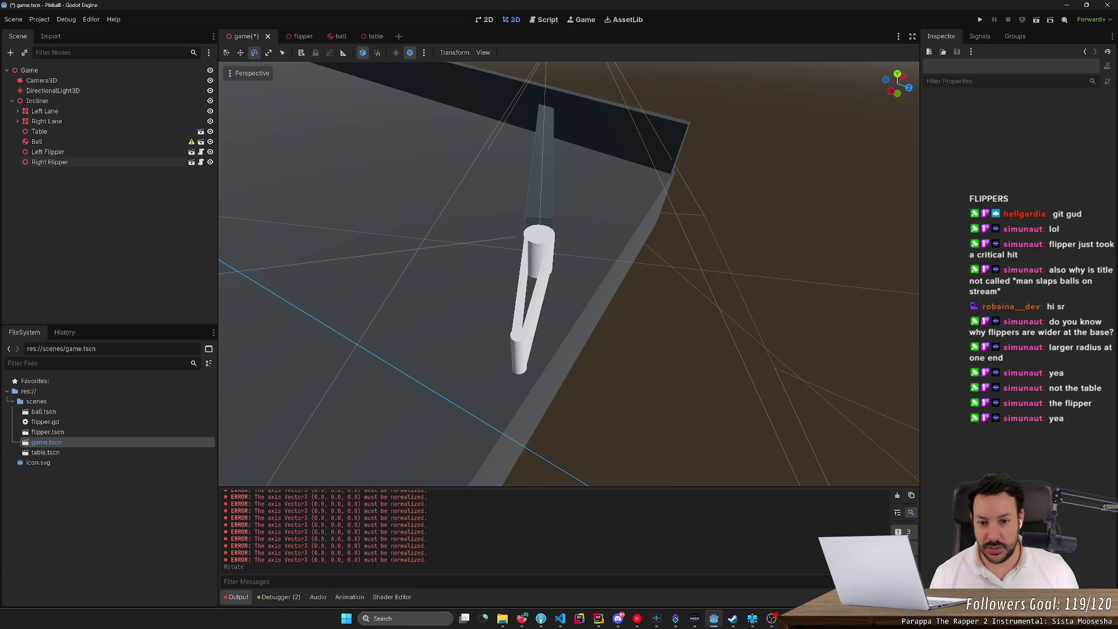
drag(569, 273, 512, 247)
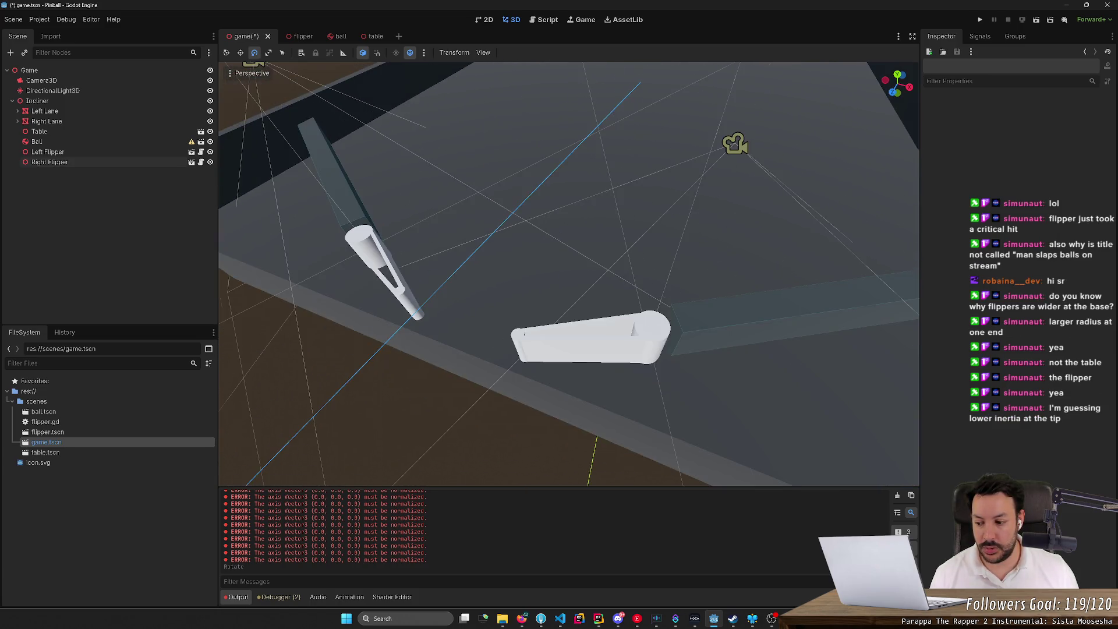
scroll(559, 274, up, 3)
scroll(568, 274, down, 3)
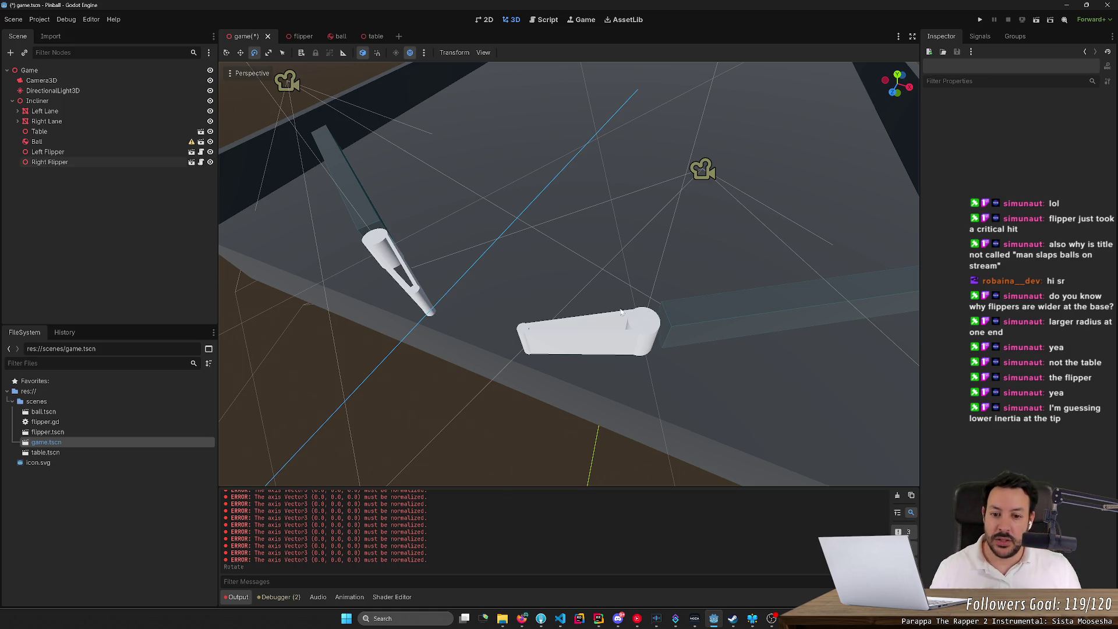
mouse_move(621, 312)
mouse_down()
mouse_move(599, 291)
mouse_move(596, 318)
mouse_up()
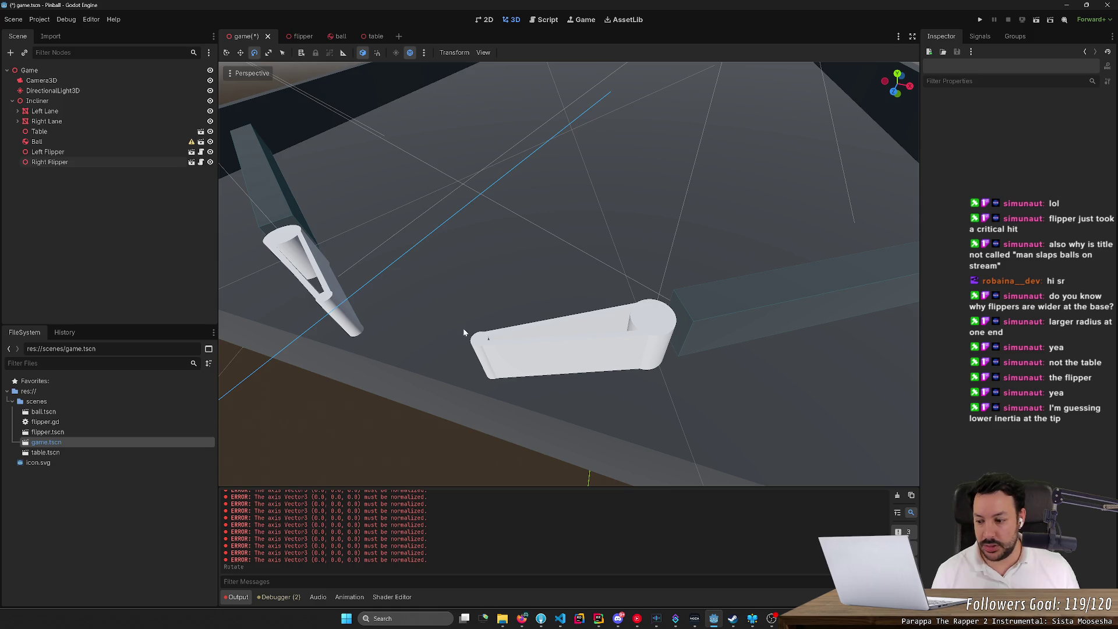
drag(596, 318, 595, 329)
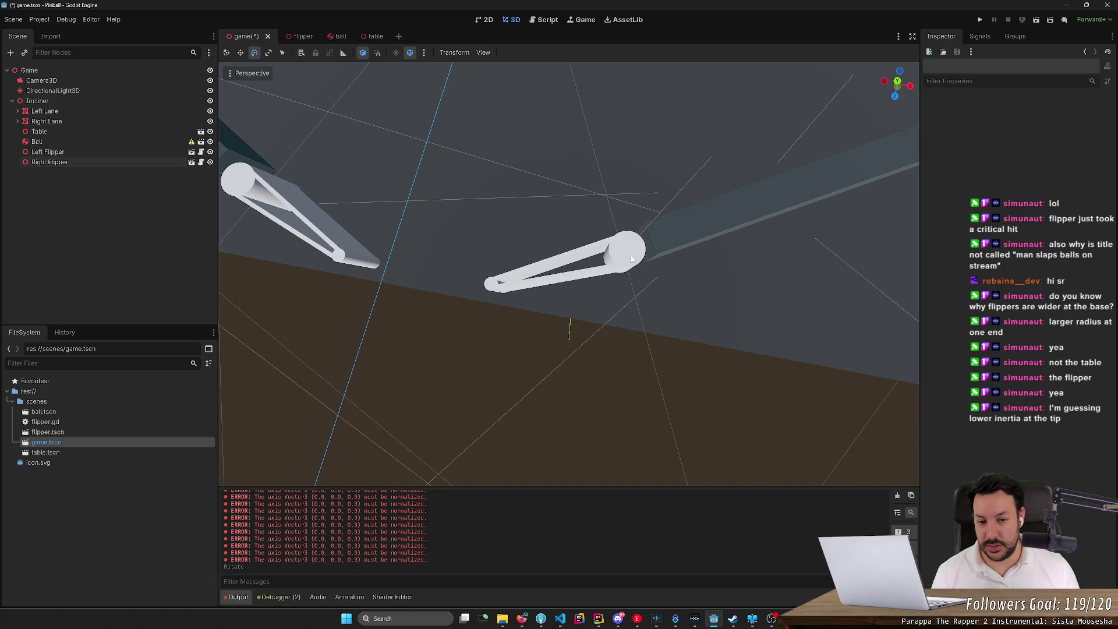
drag(596, 329, 518, 299)
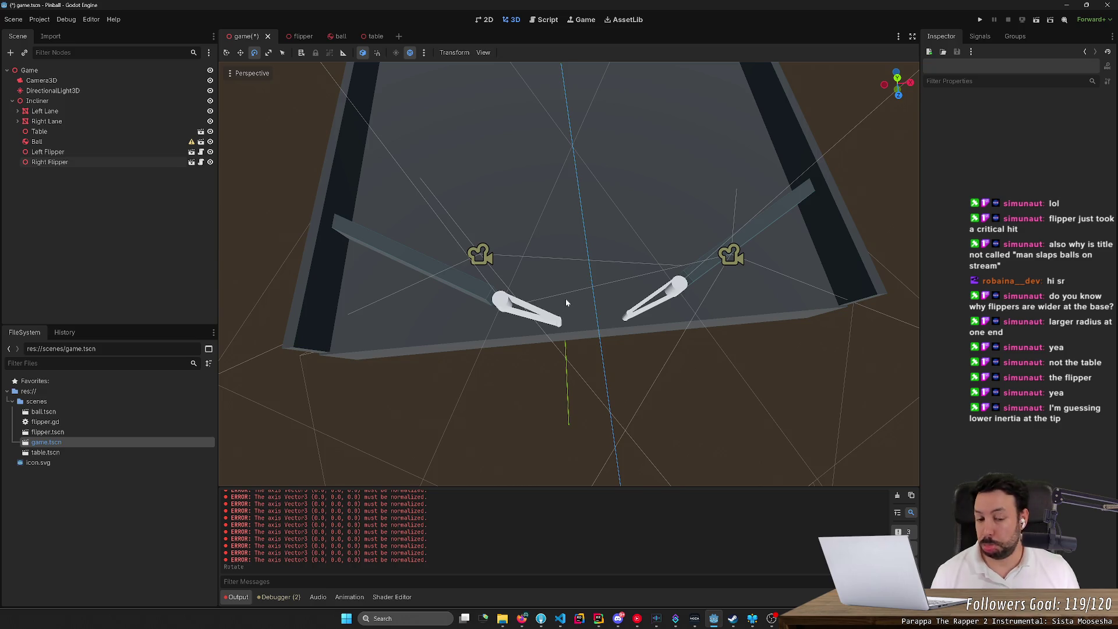
scroll(566, 315, up, 2)
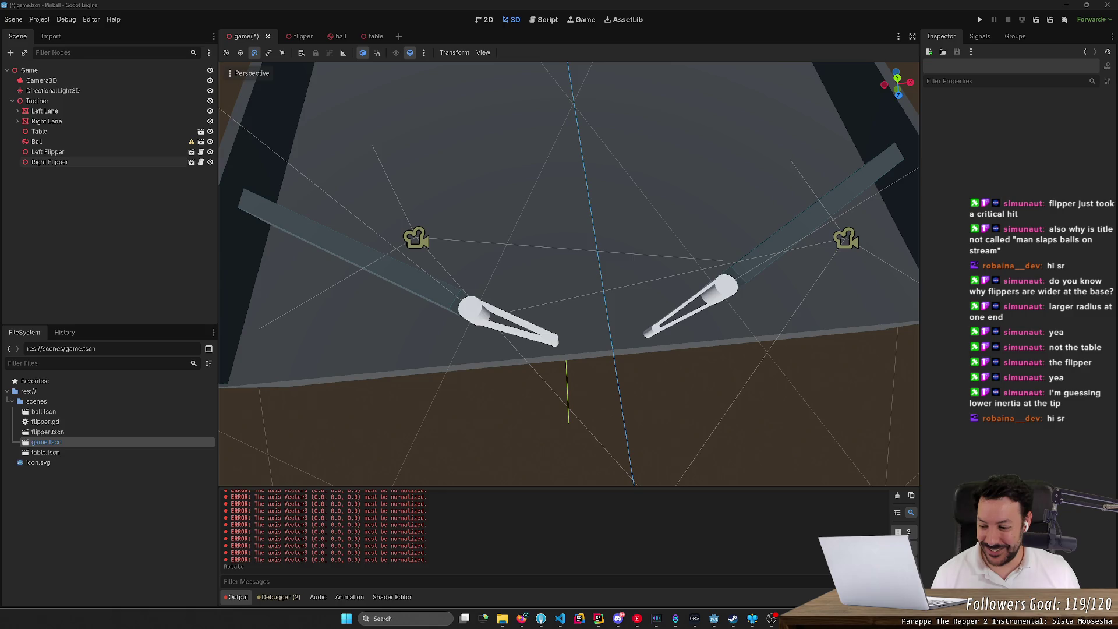
click(301, 214)
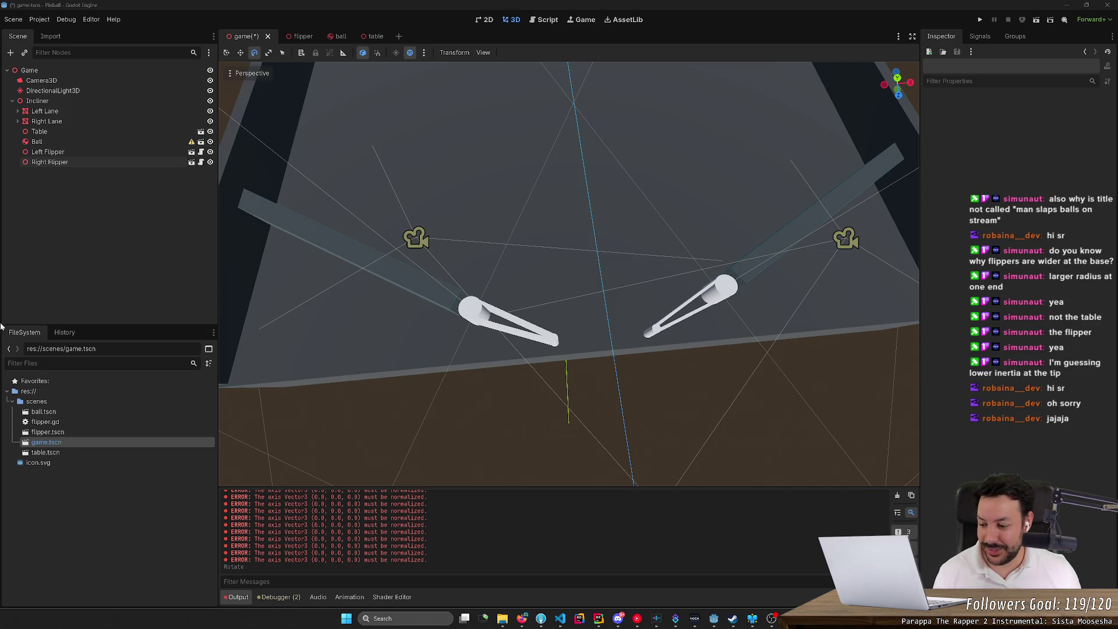
scroll(407, 369, up, 1)
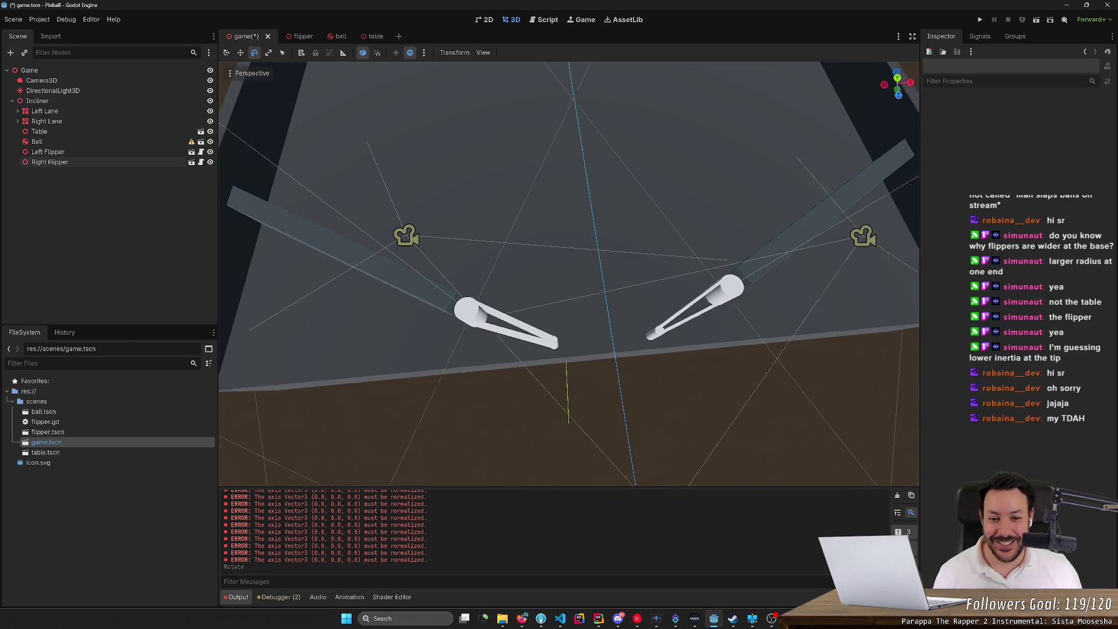
scroll(569, 273, up, 1)
scroll(569, 273, down, 3)
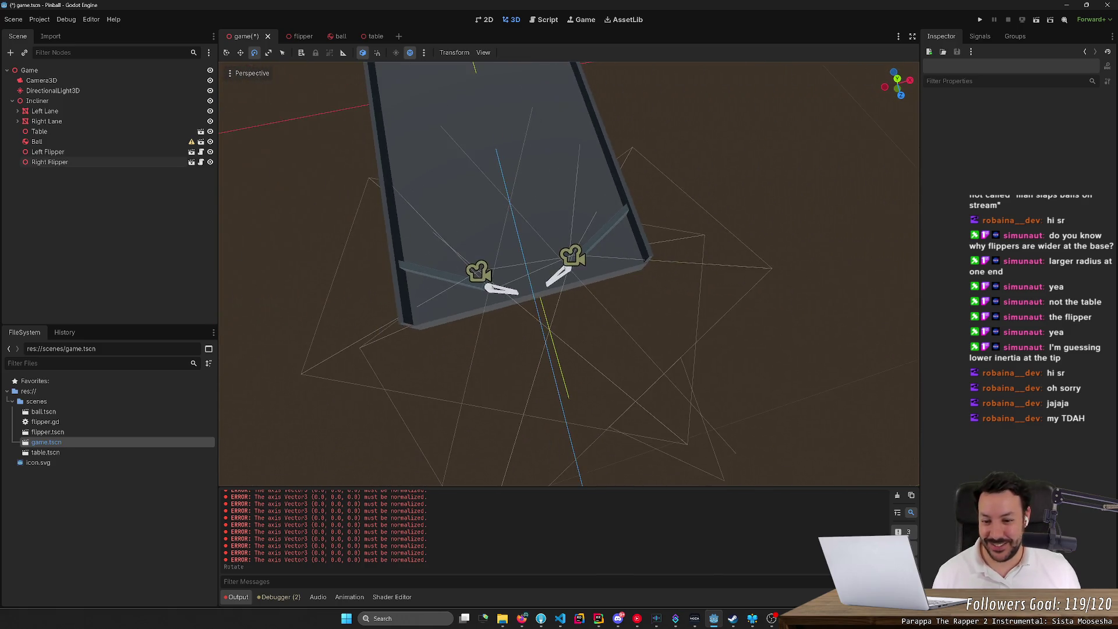
scroll(569, 274, up, 2)
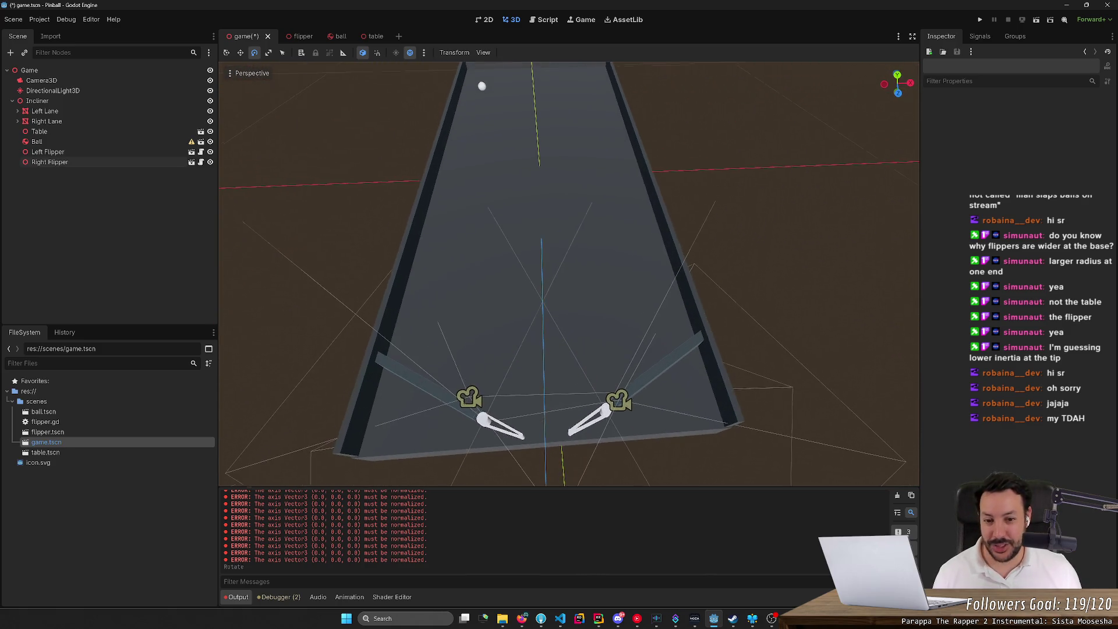
scroll(569, 274, up, 3)
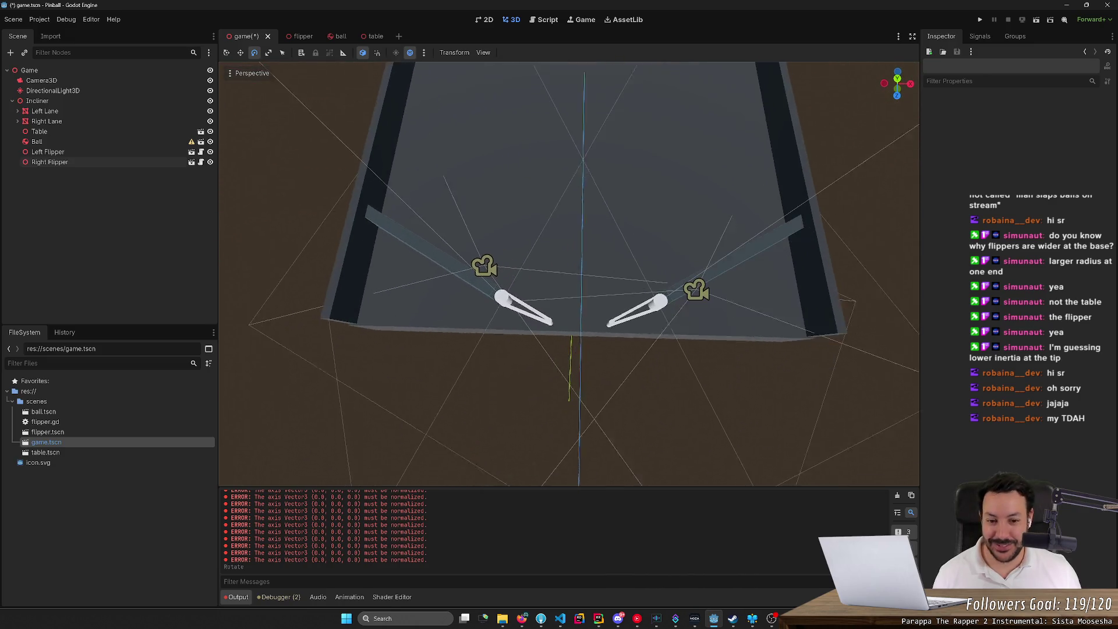
scroll(569, 274, up, 3)
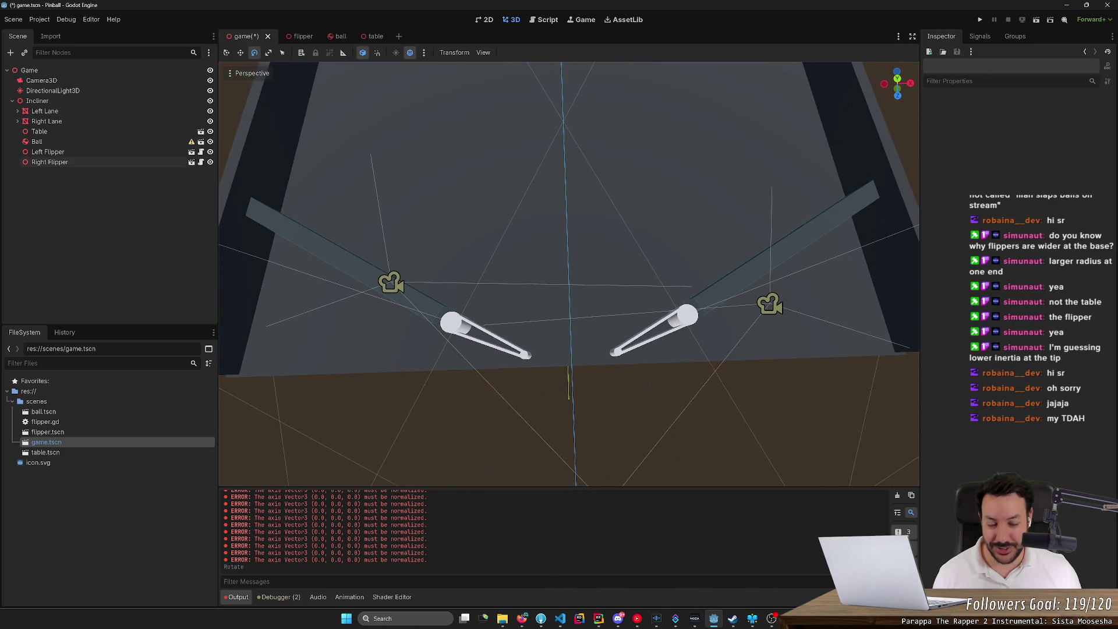
scroll(568, 273, down, 4)
scroll(569, 274, up, 2)
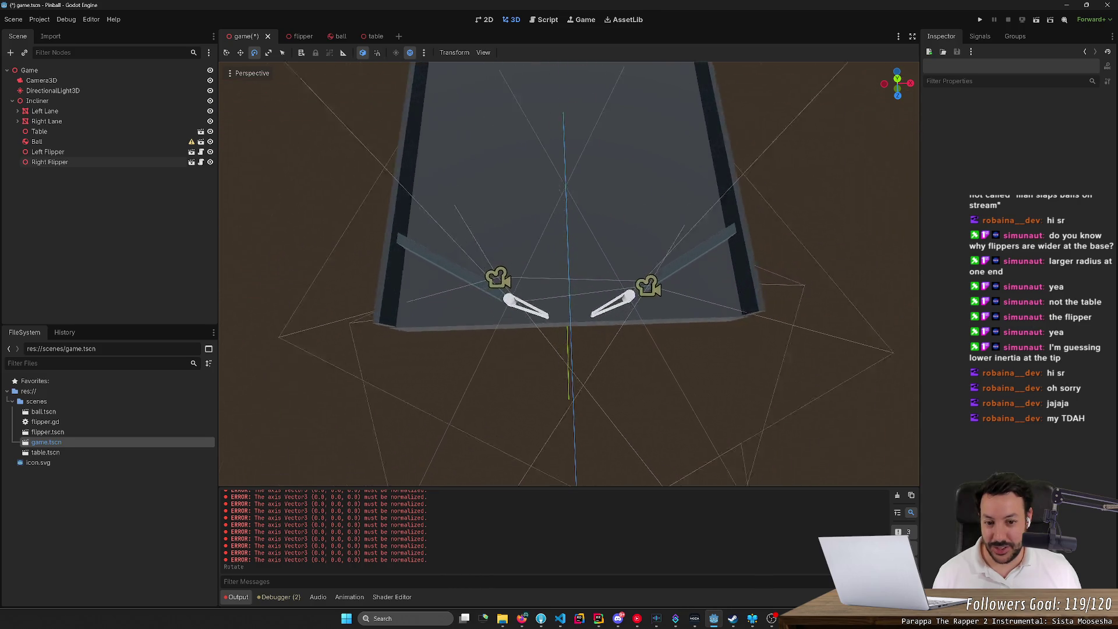
scroll(569, 274, up, 2)
scroll(569, 274, down, 4)
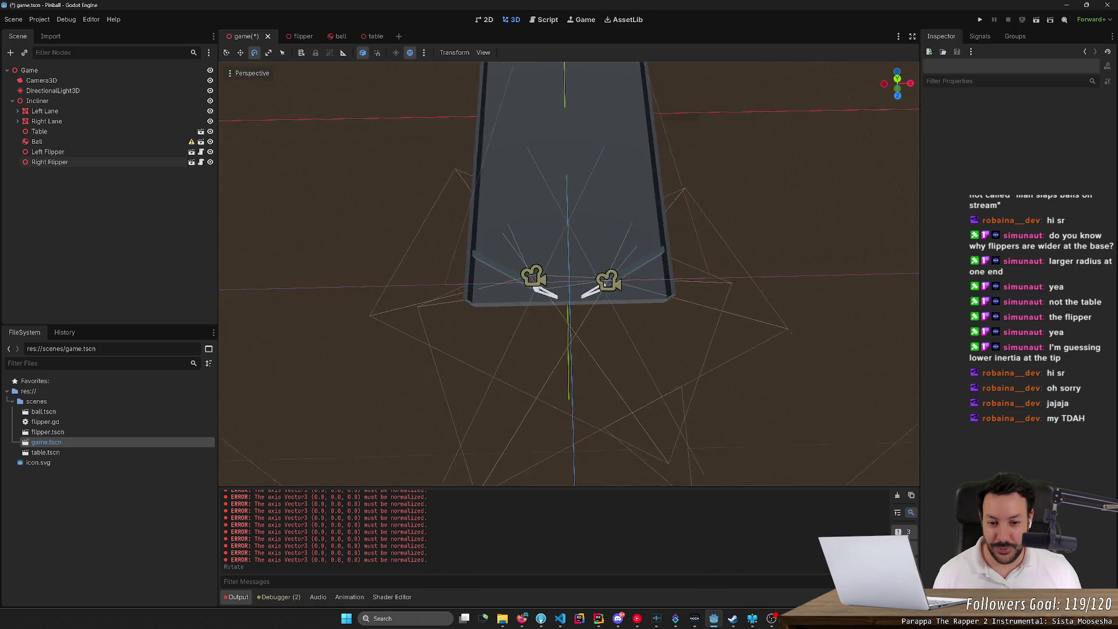
scroll(569, 274, down, 2)
scroll(569, 274, up, 6)
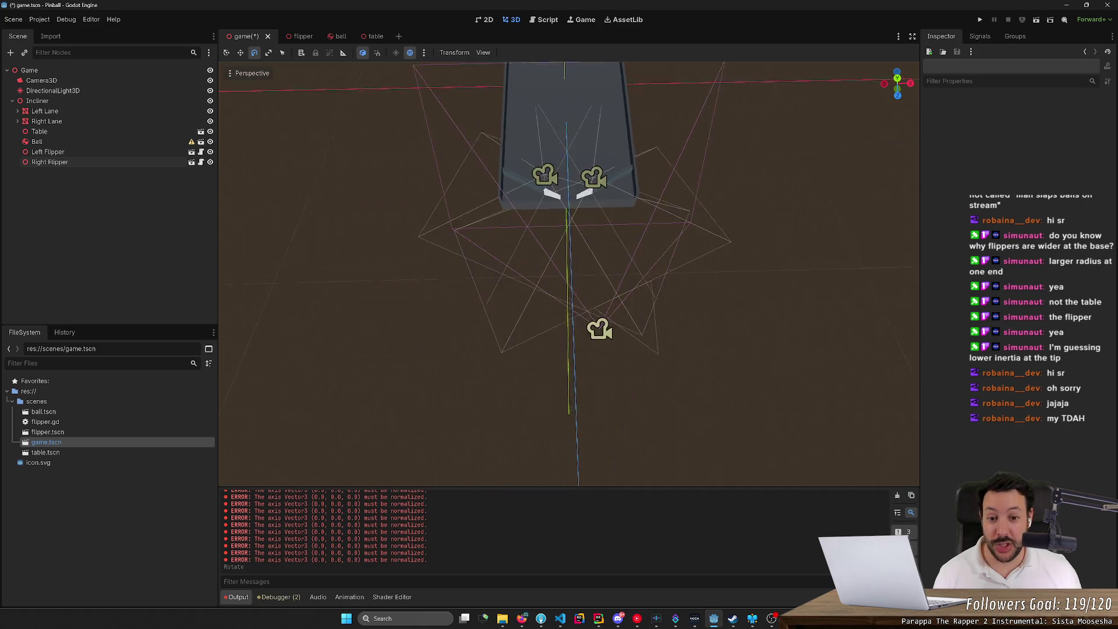
scroll(475, 361, down, 4)
scroll(475, 361, up, 3)
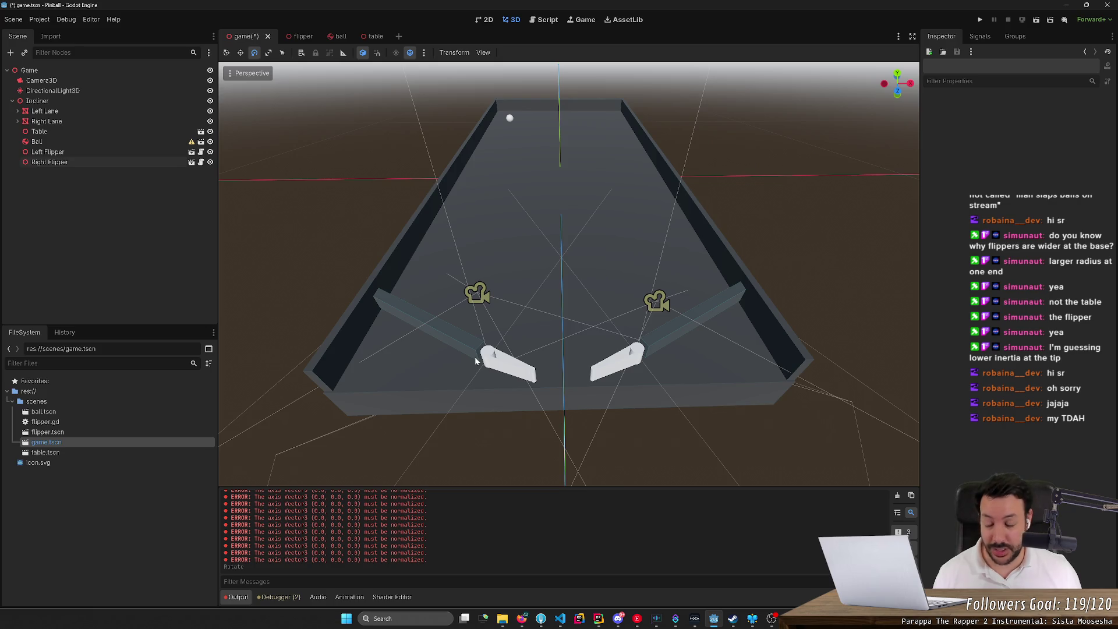
drag(475, 361, 476, 408)
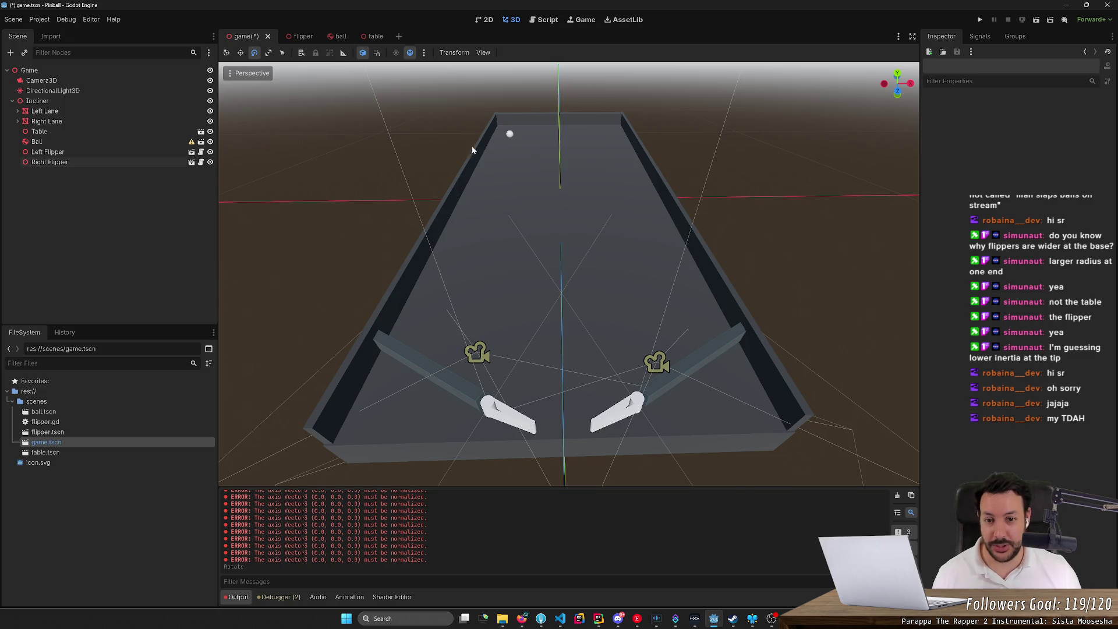
mouse_move(392, 112)
mouse_down()
mouse_move(391, 139)
mouse_move(388, 110)
mouse_move(828, 447)
mouse_up()
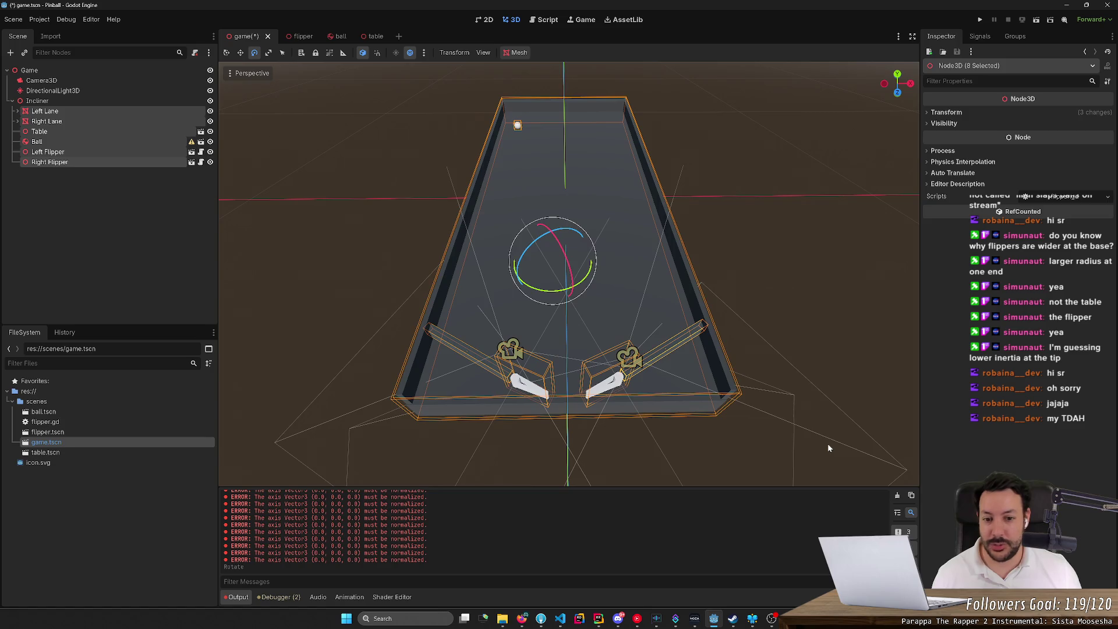
click(790, 344)
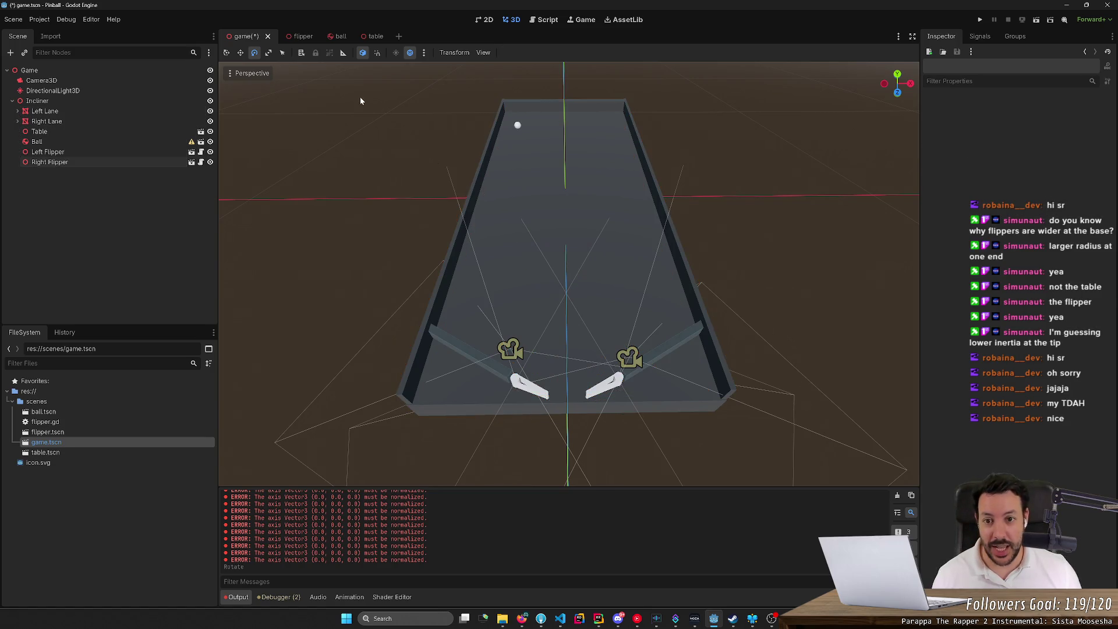
mouse_move(354, 79)
mouse_down()
mouse_move(398, 99)
mouse_move(846, 427)
mouse_up()
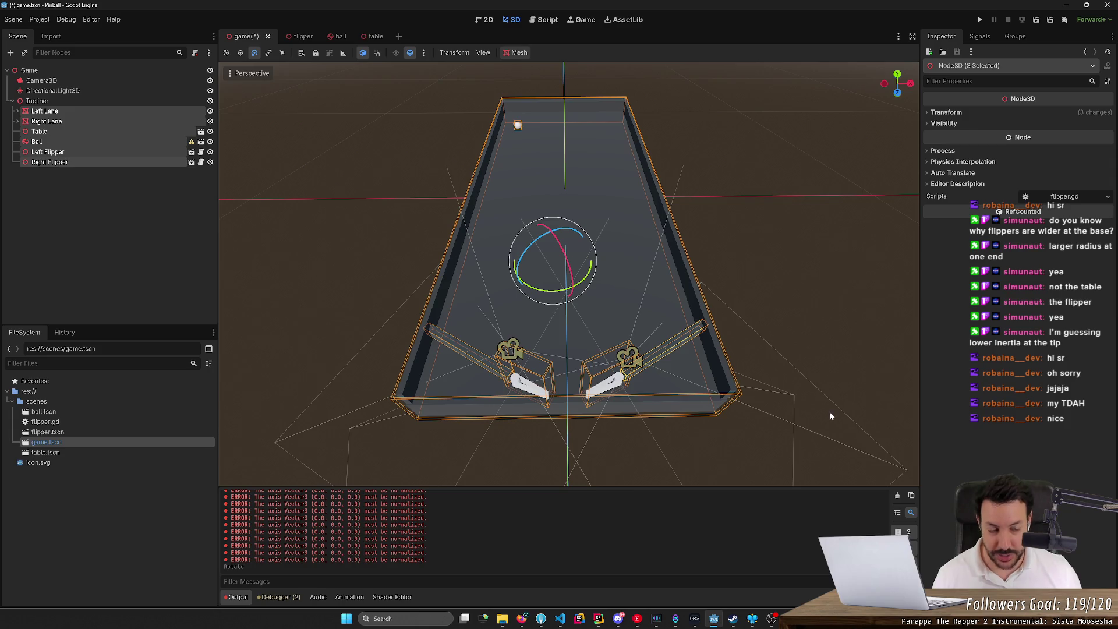
click(829, 413)
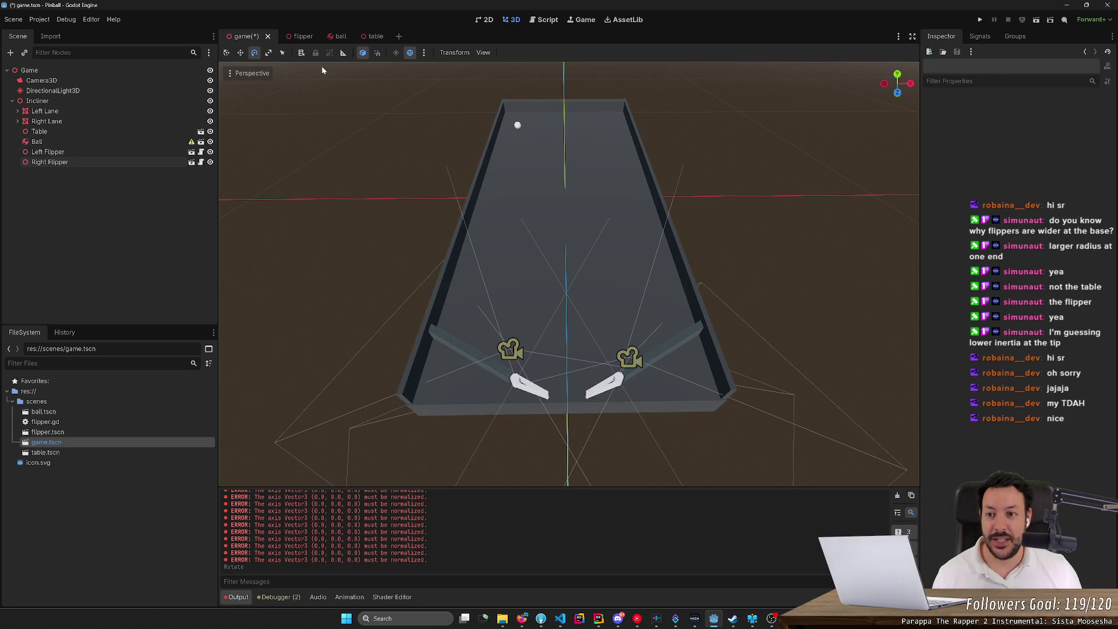
mouse_move(321, 65)
mouse_down()
mouse_move(606, 326)
mouse_move(859, 467)
mouse_move(829, 426)
mouse_up()
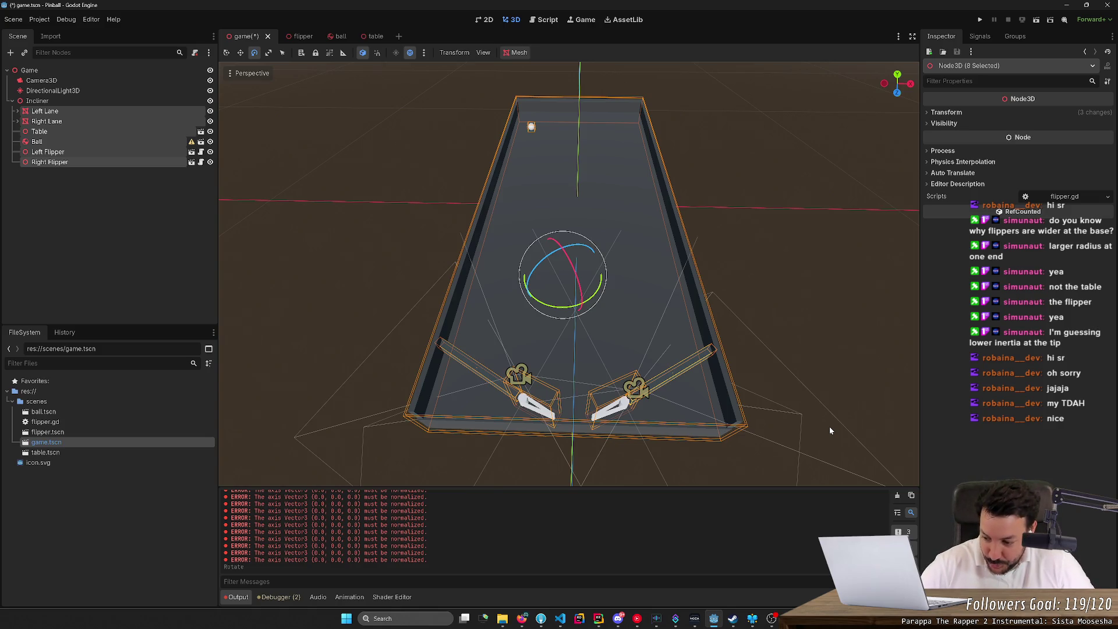
click(803, 365)
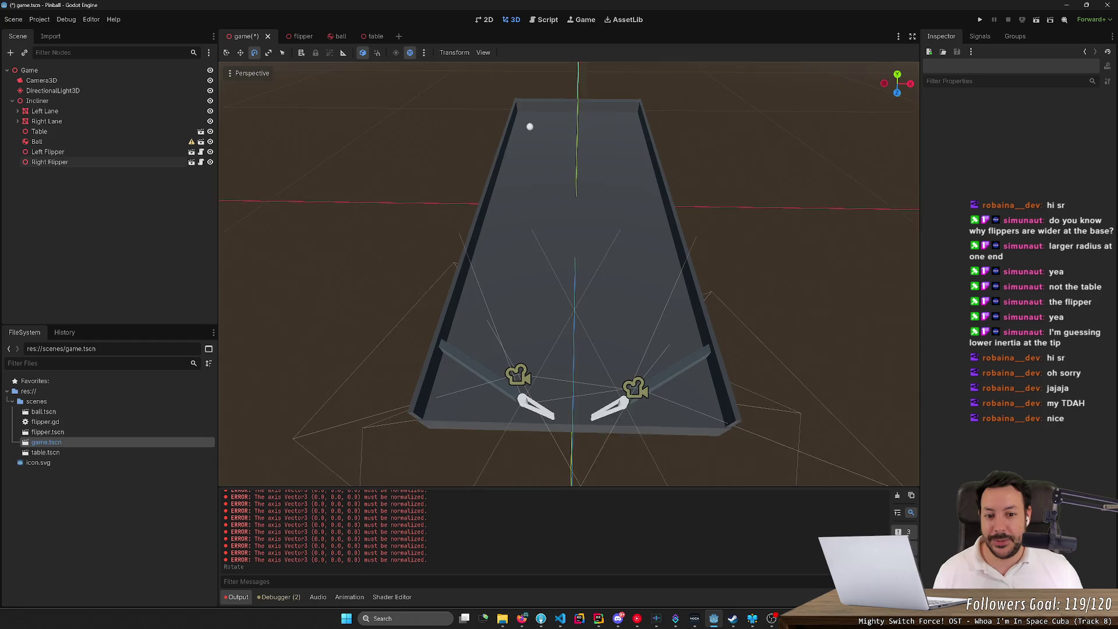
scroll(808, 361, up, 3)
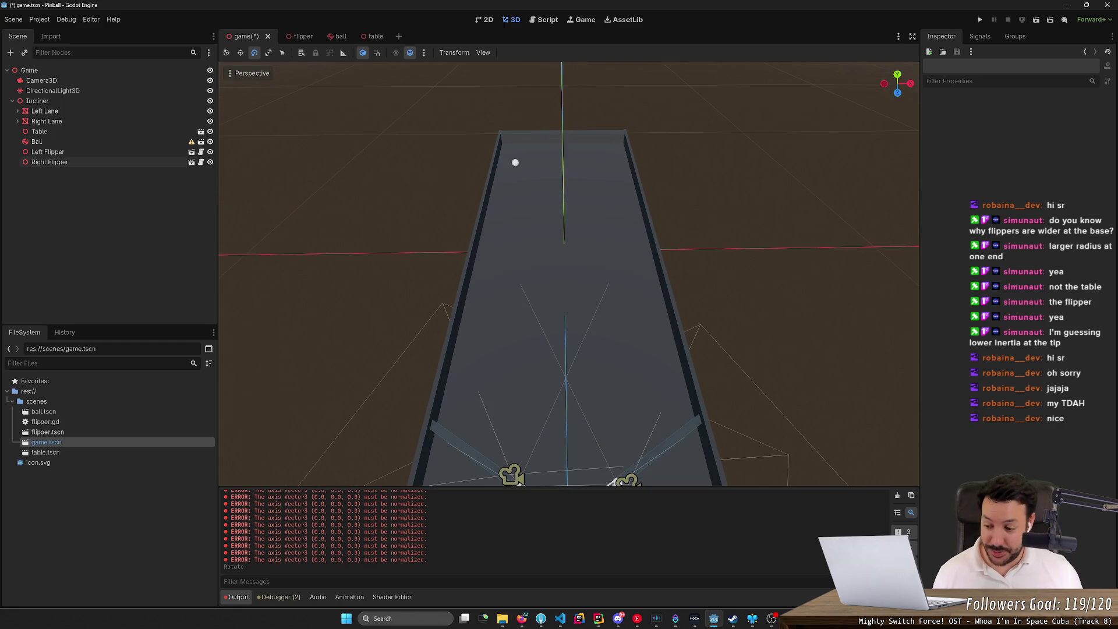
scroll(569, 274, up, 5)
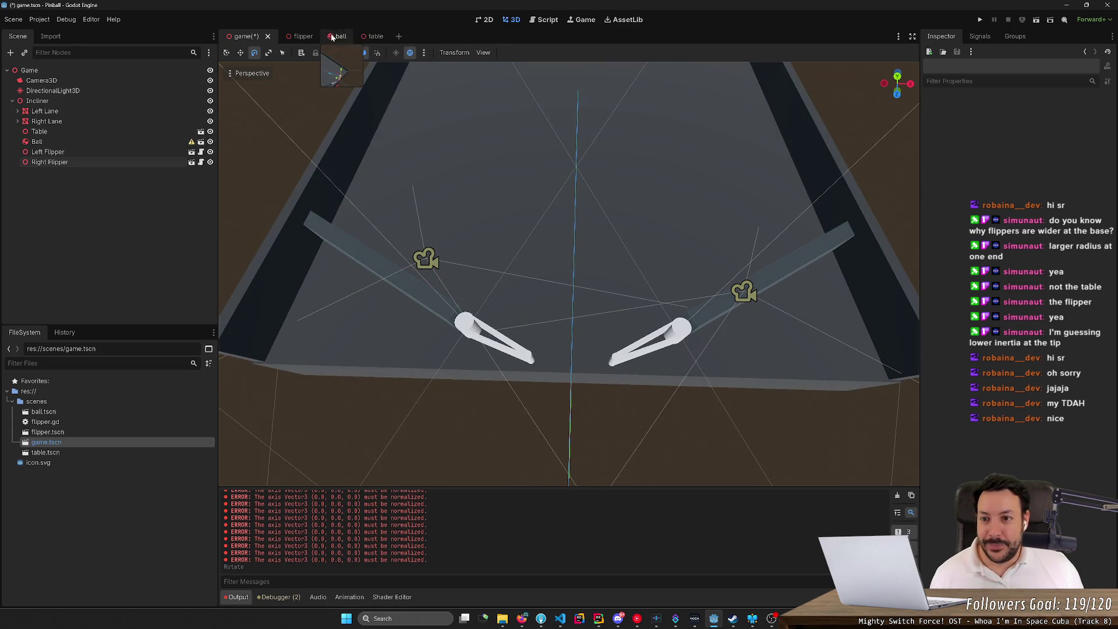
click(295, 37)
click(242, 37)
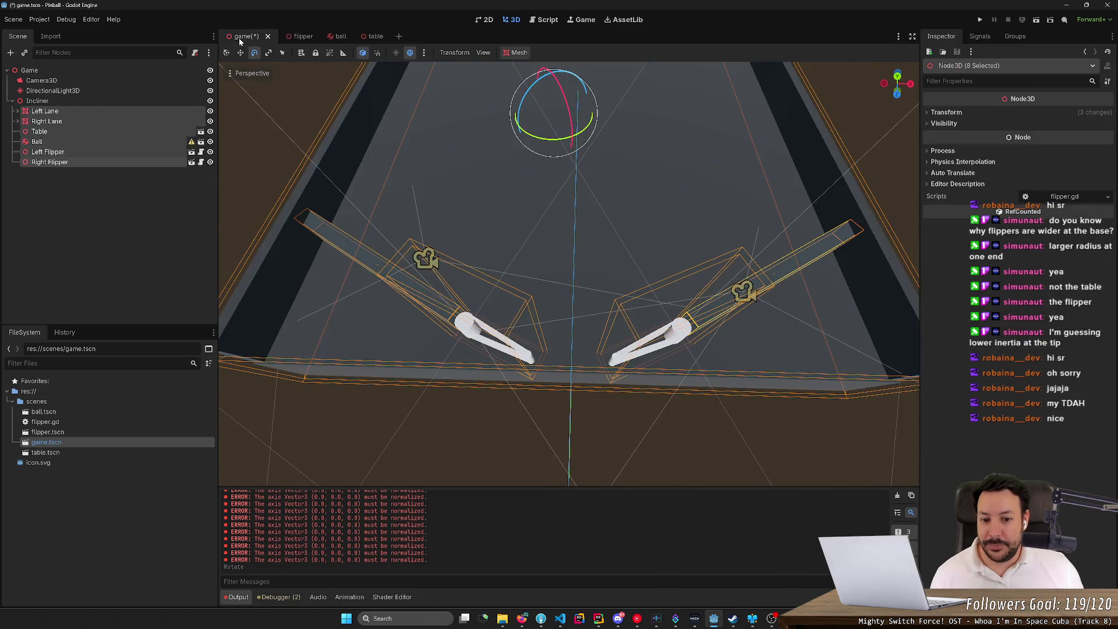
- Run the game, stop at the Hinge error, delete the $Hinge.ang line, and run again
key(f)
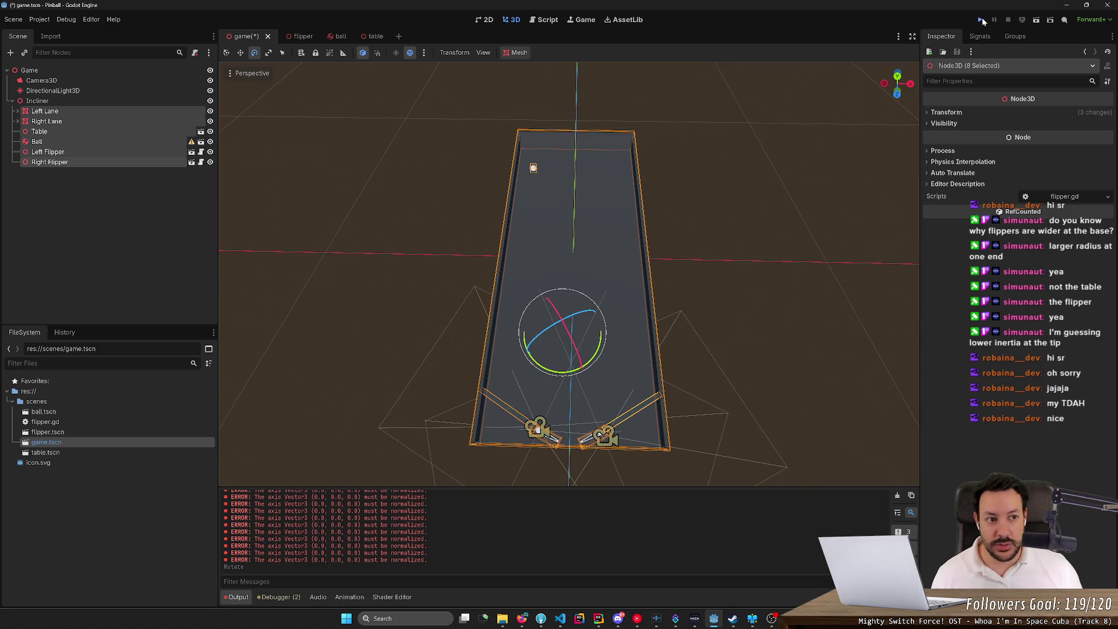
click(982, 19)
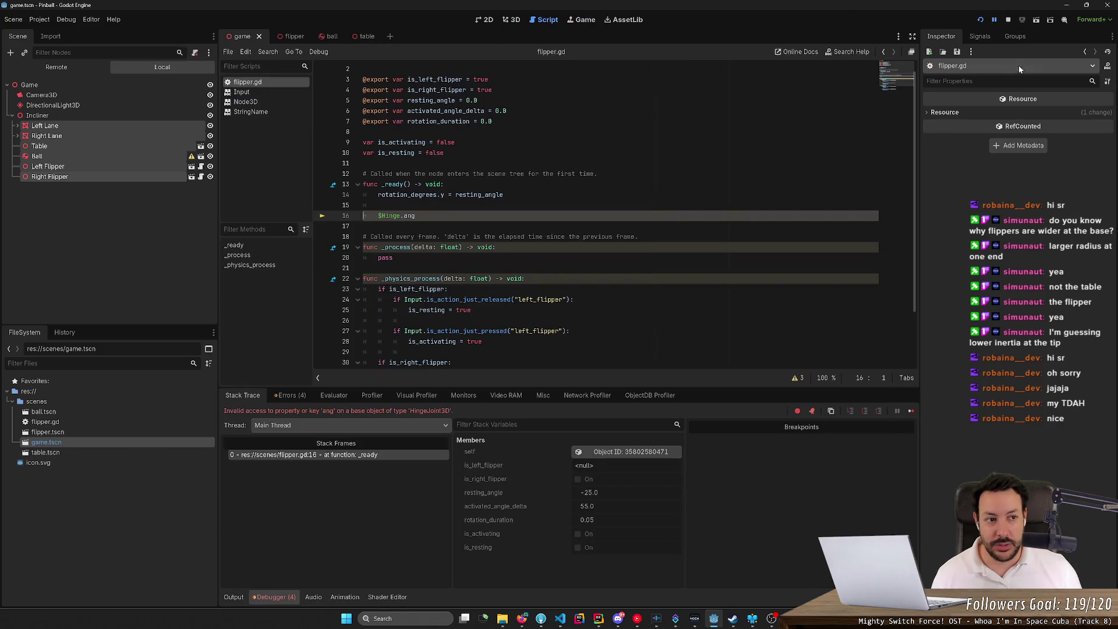
click(1009, 21)
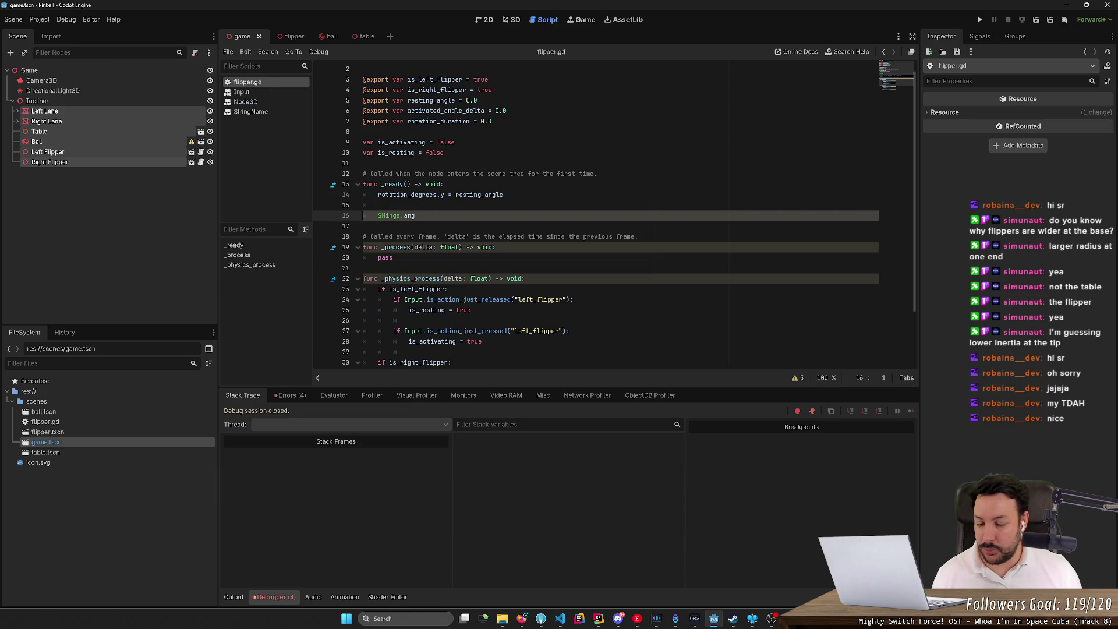
key(ctrl+shift+k)
key(ctrl+shift+k)
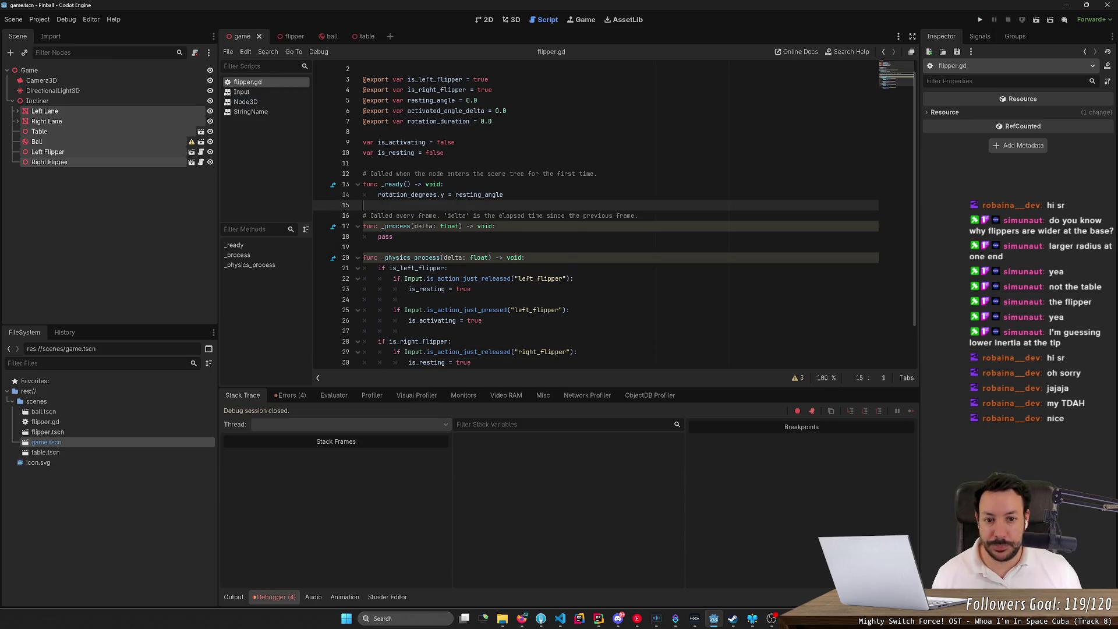
click(980, 20)
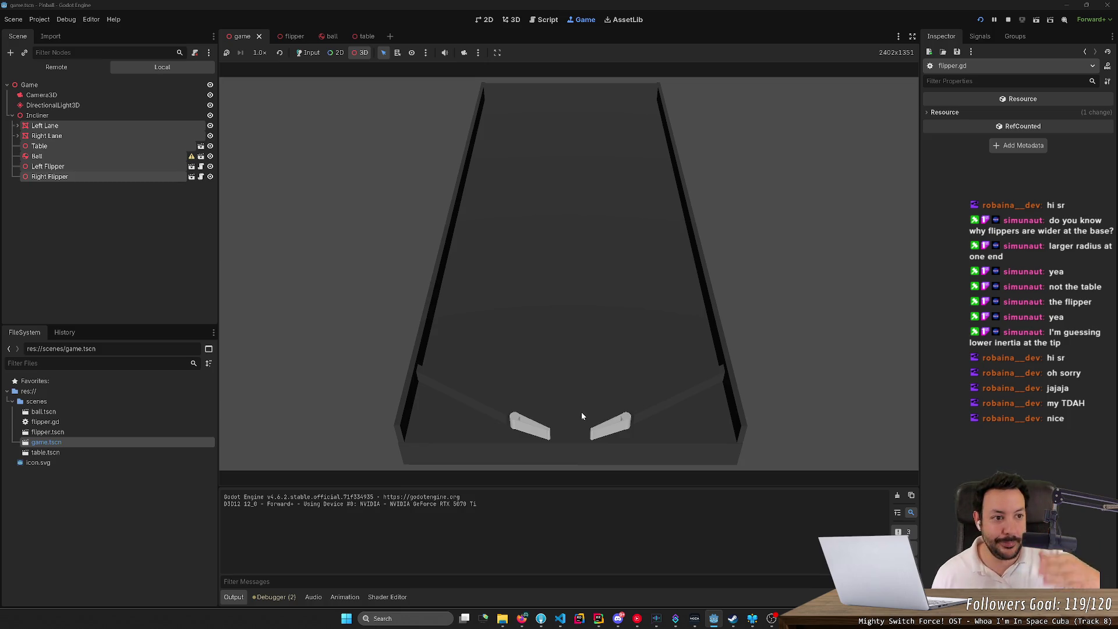
- Stop the running game and lower the system volume
click(1007, 21)
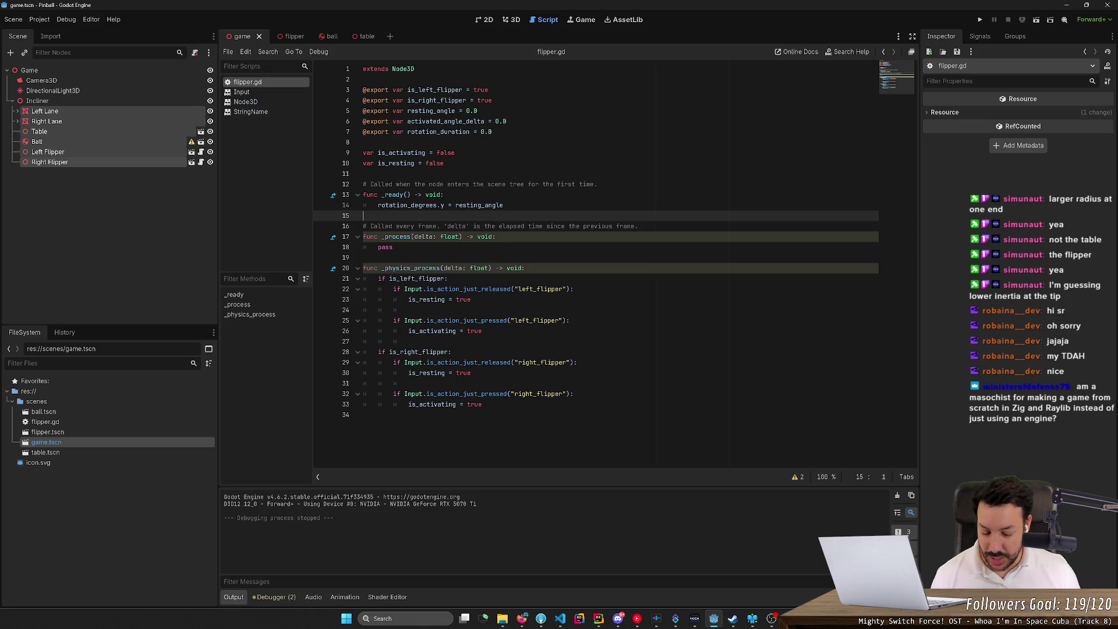
key(XF86AudioLowerVolume)
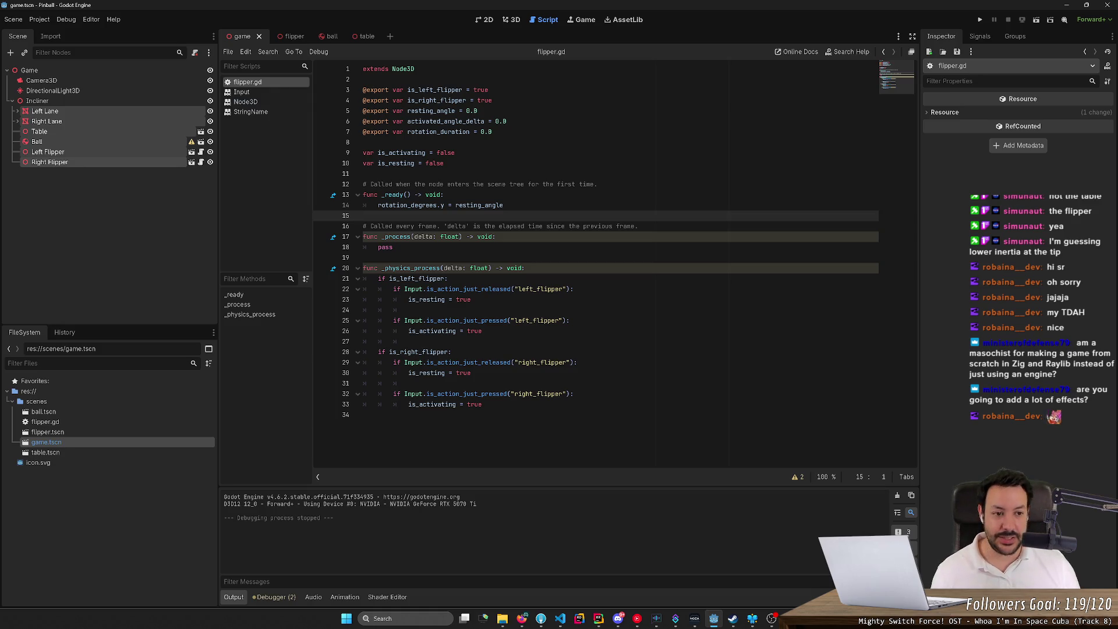
- Add a blank line in _ready right after the rotation_degrees line
right_click(616, 279)
key(Escape)
click(606, 257)
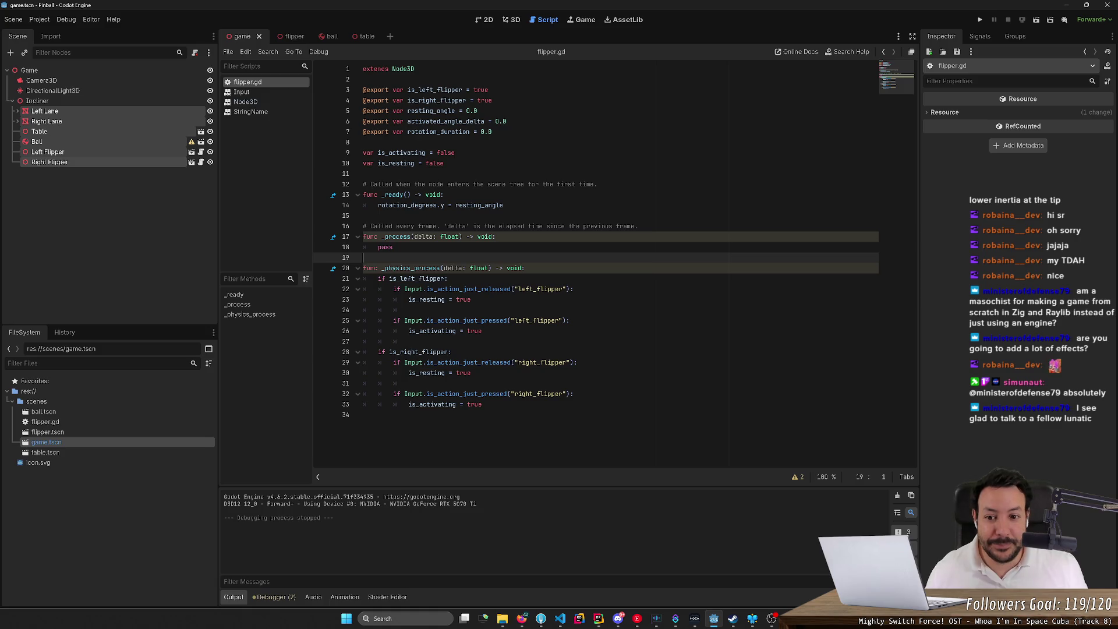
key(Up)
key(Up)
key(Up)
key(End)
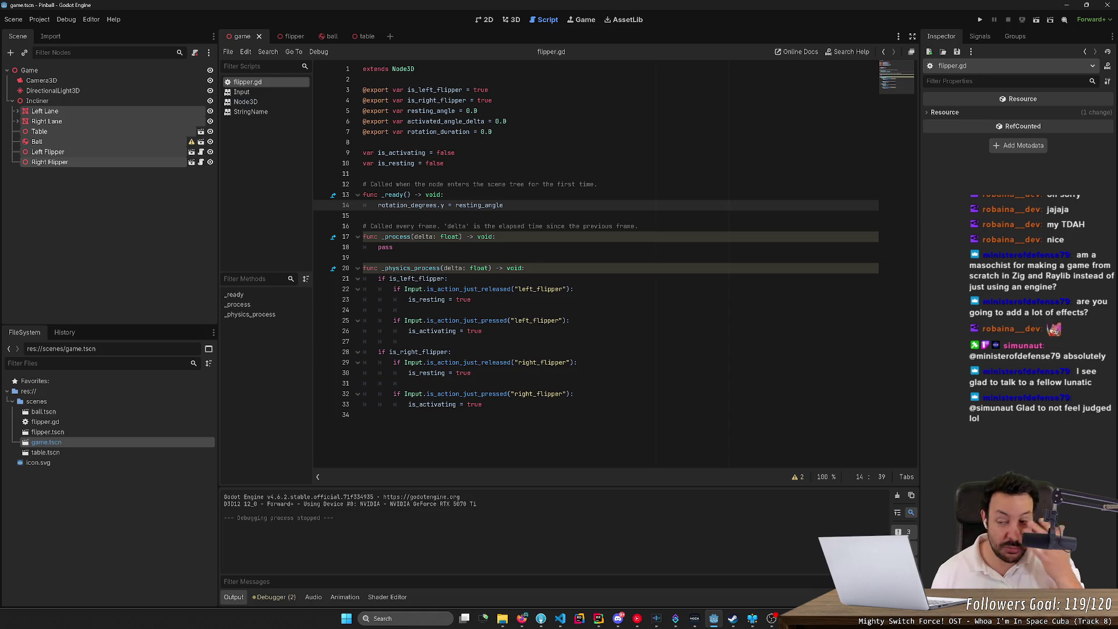
key(Return)
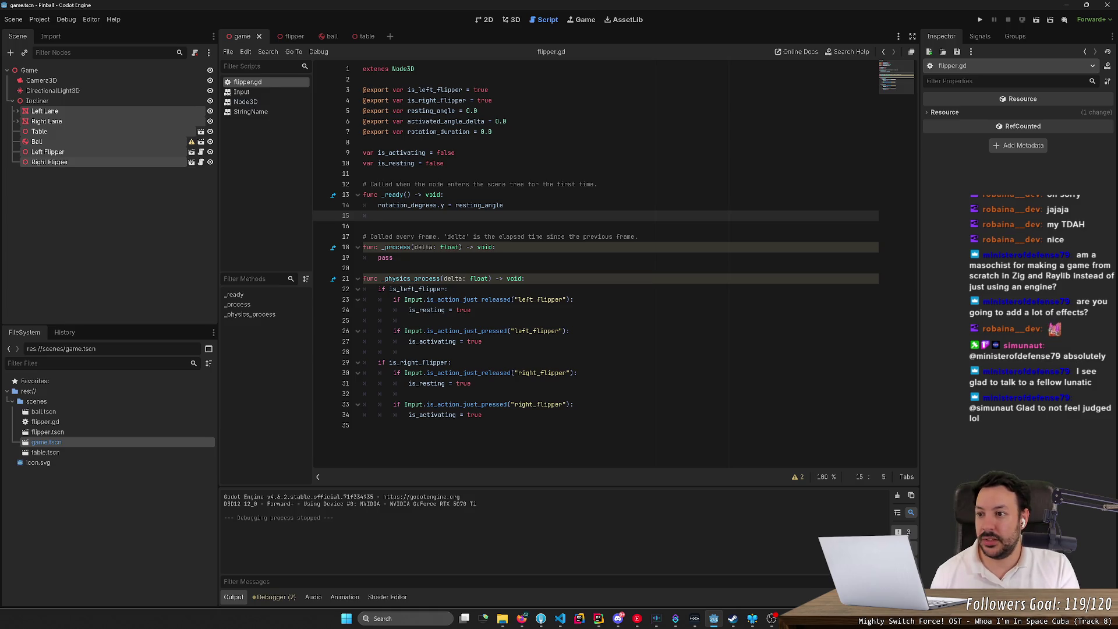
- Switch to the flipper scene and start line 15 with the $Hinge node path
click(291, 36)
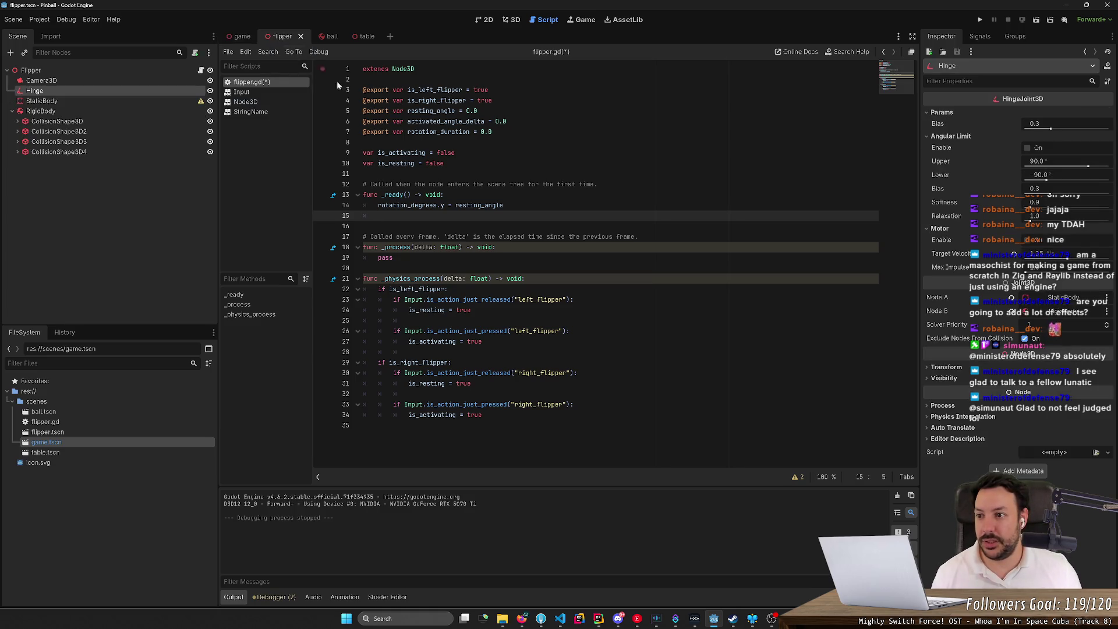
text(%)
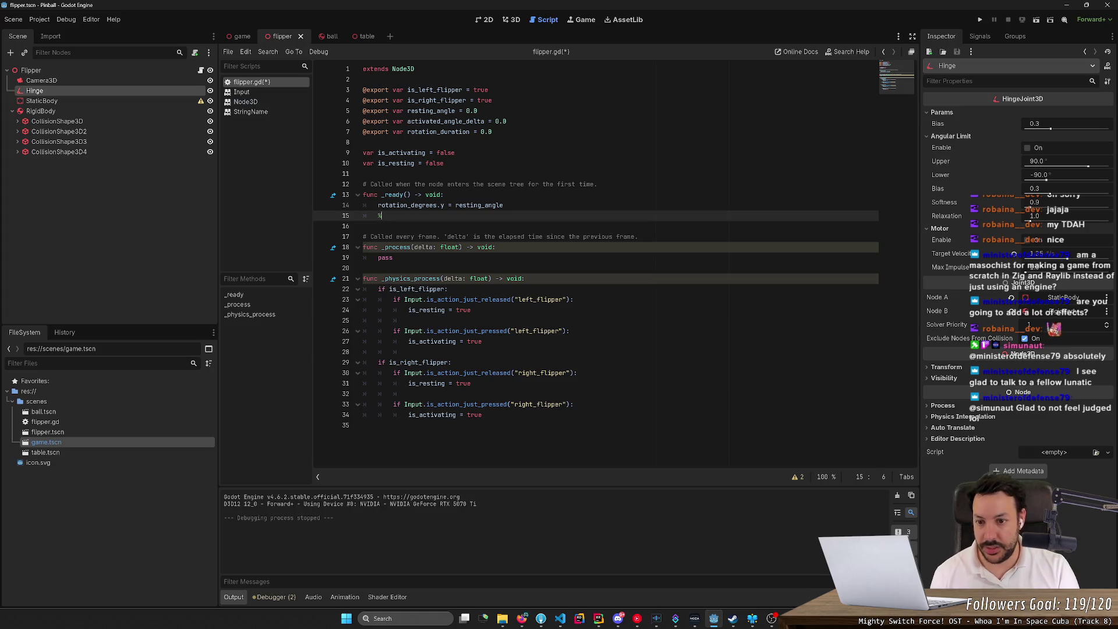
text(Hi)
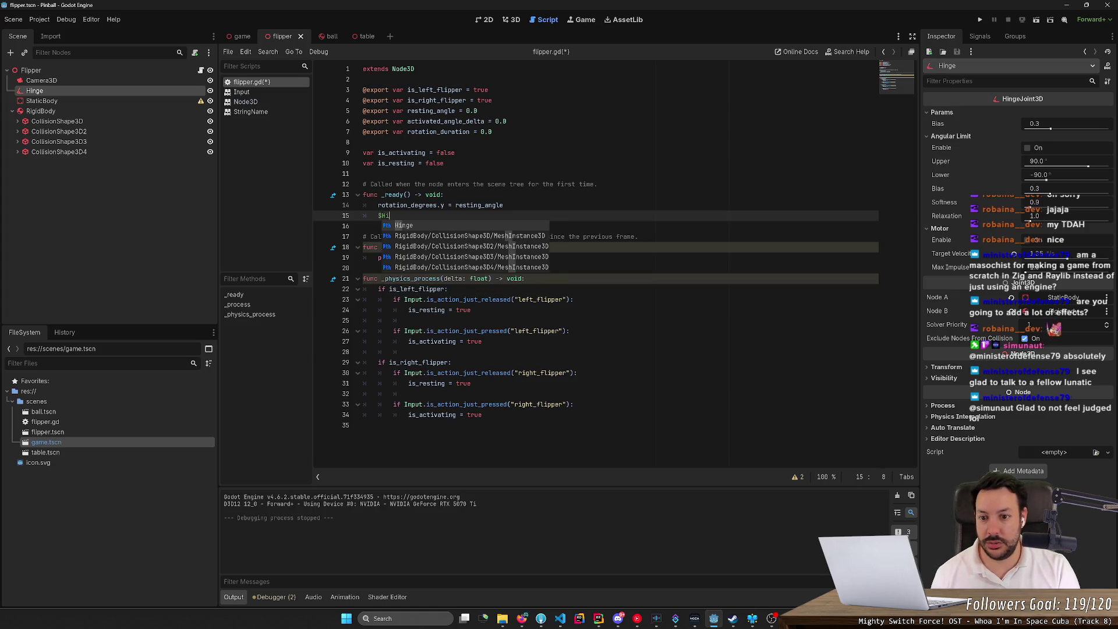
key(Return)
text(.)
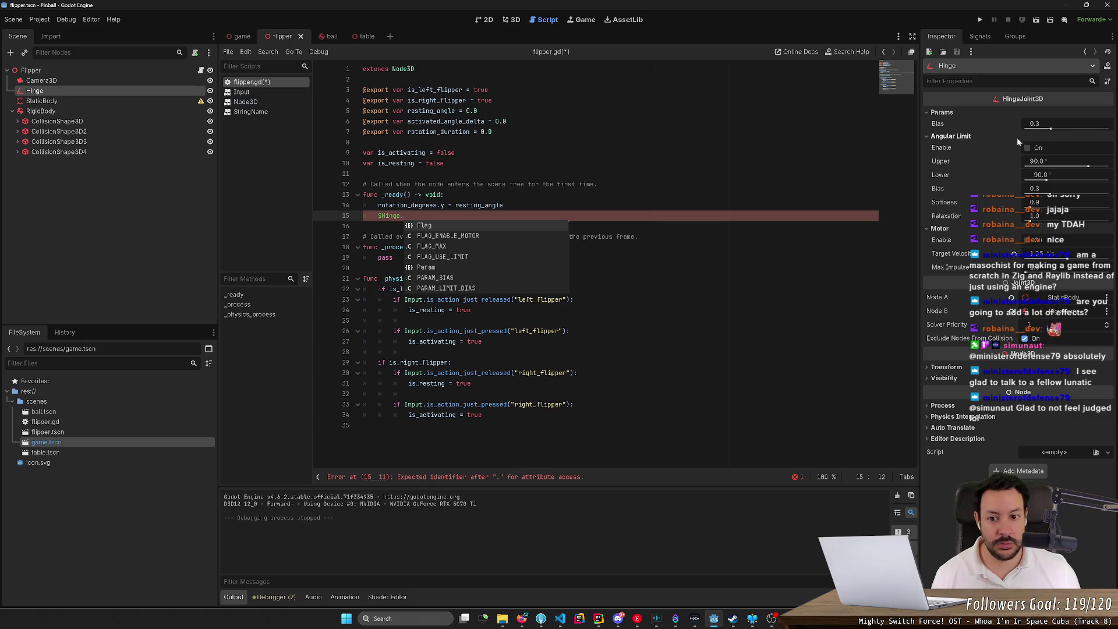
text(Ang)
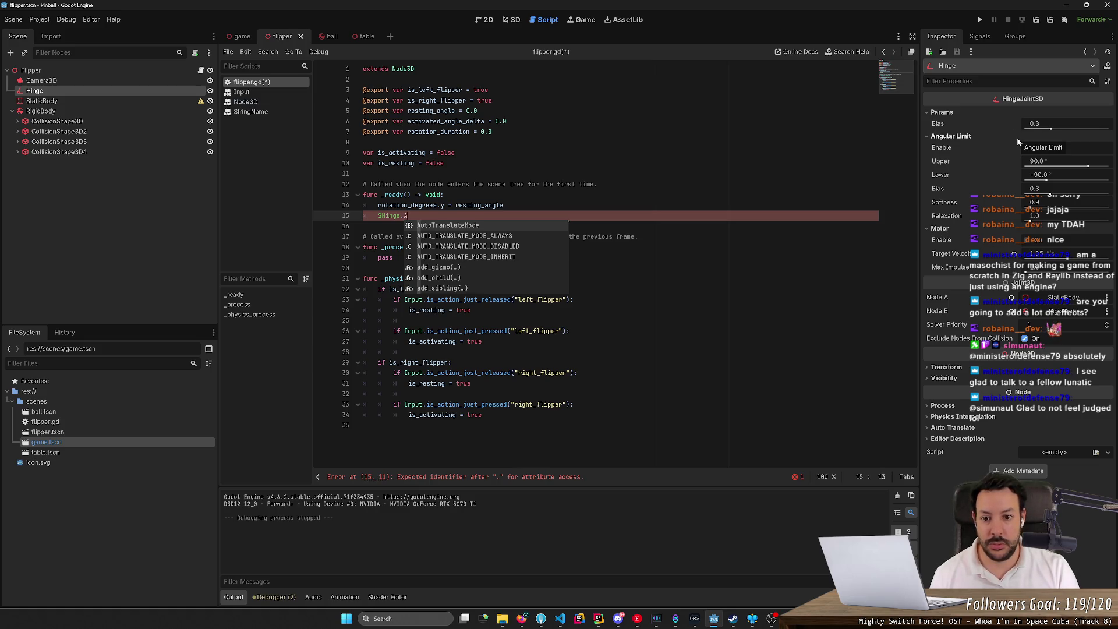
key(Escape)
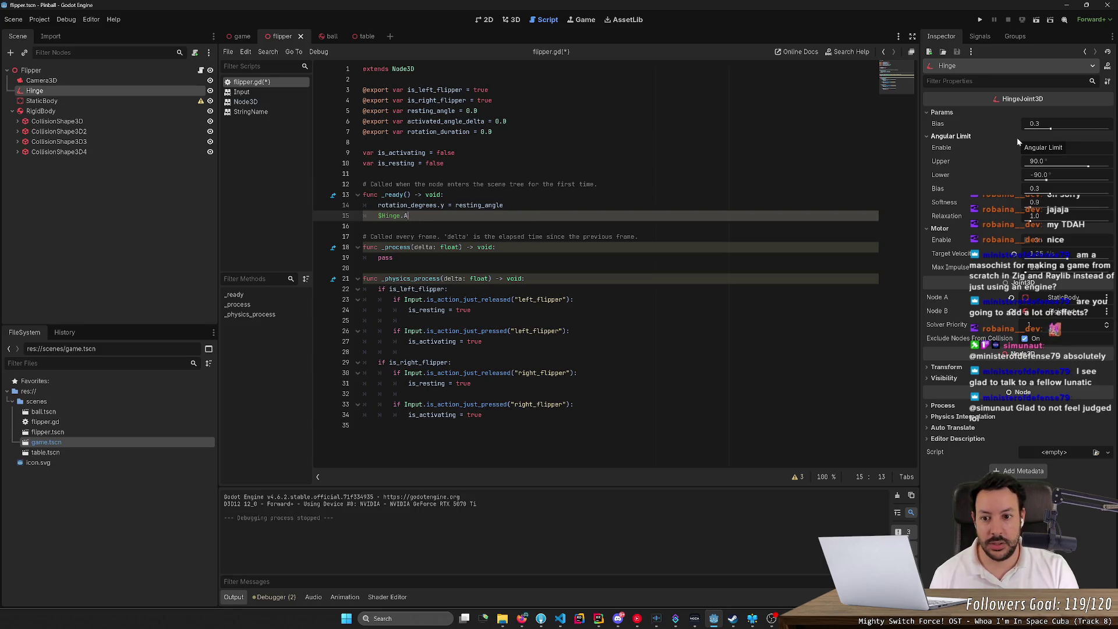
key(BackSpace)
text(angulr)
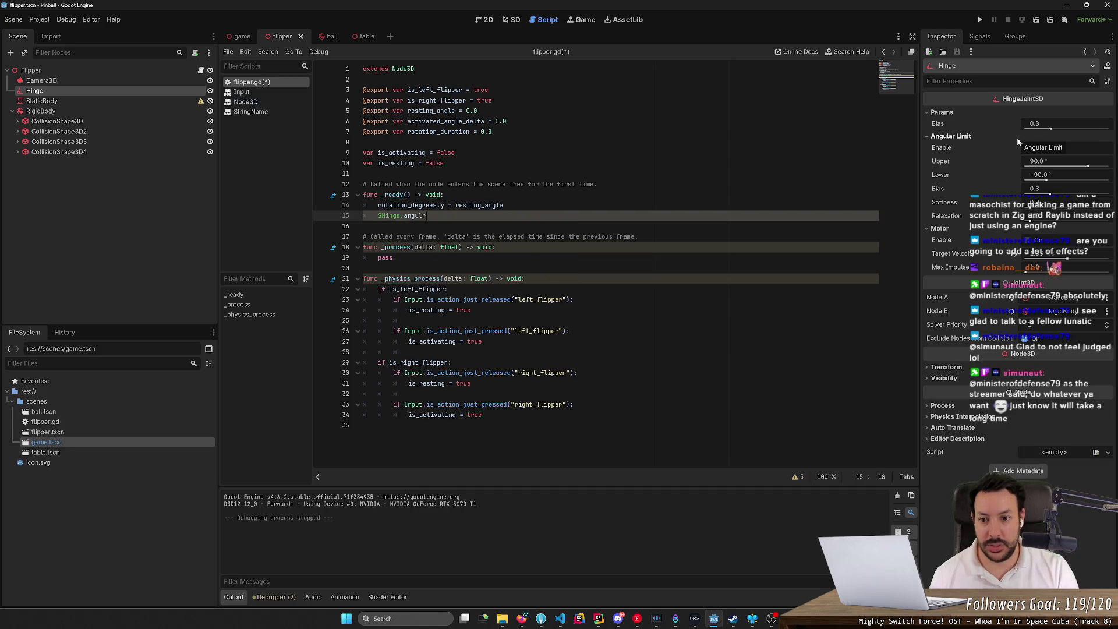
text(l)
key(BackSpace)
key(BackSpace)
key(BackSpace)
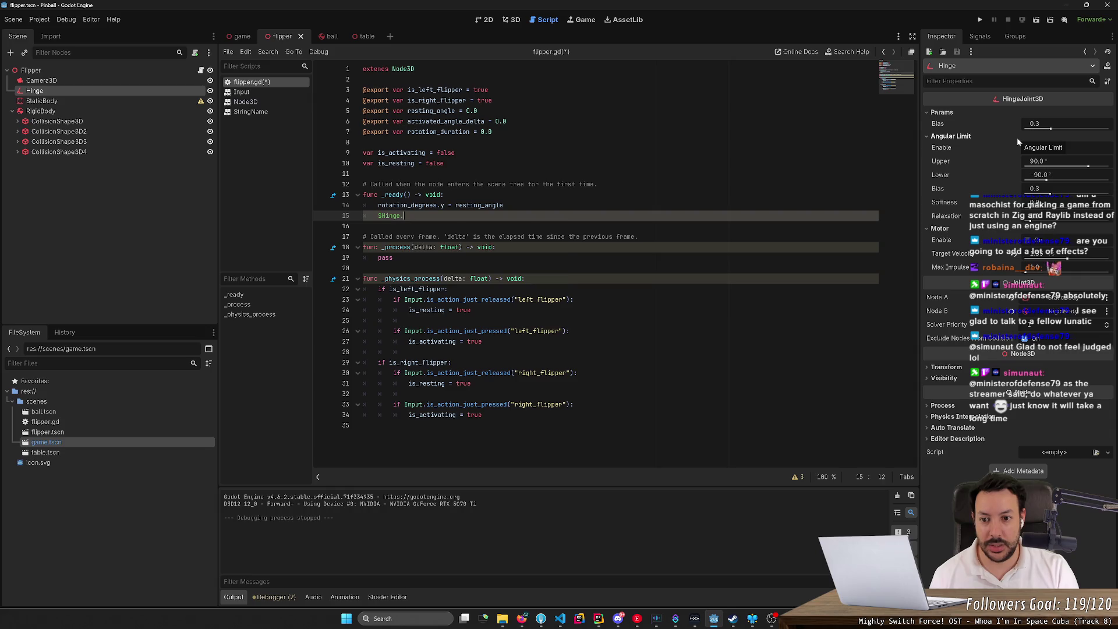
key(BackSpace)
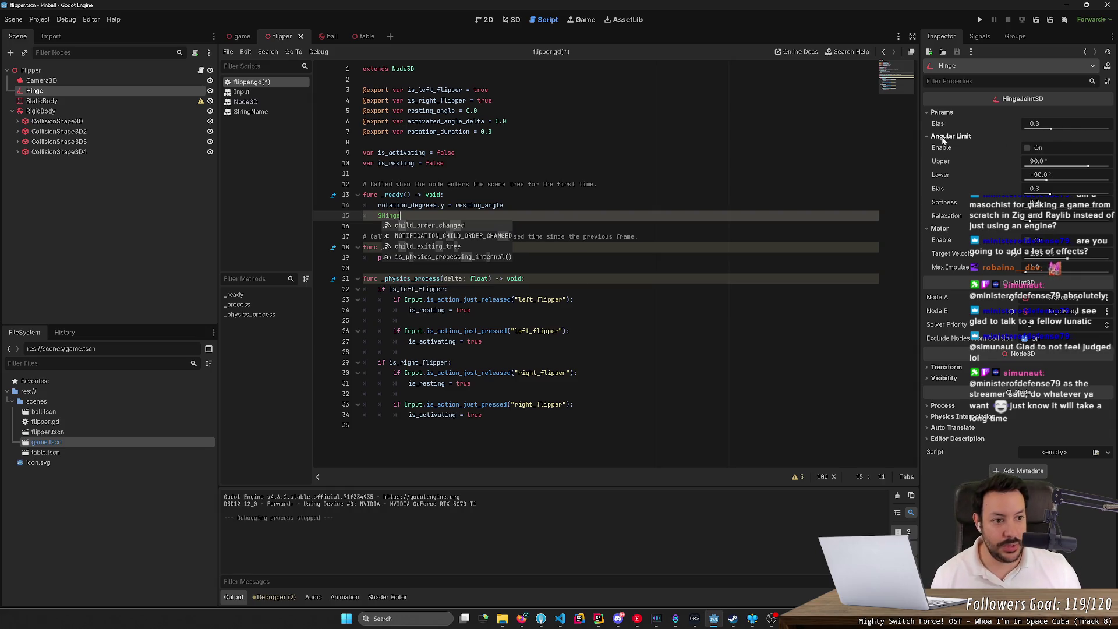
mouse_move(939, 152)
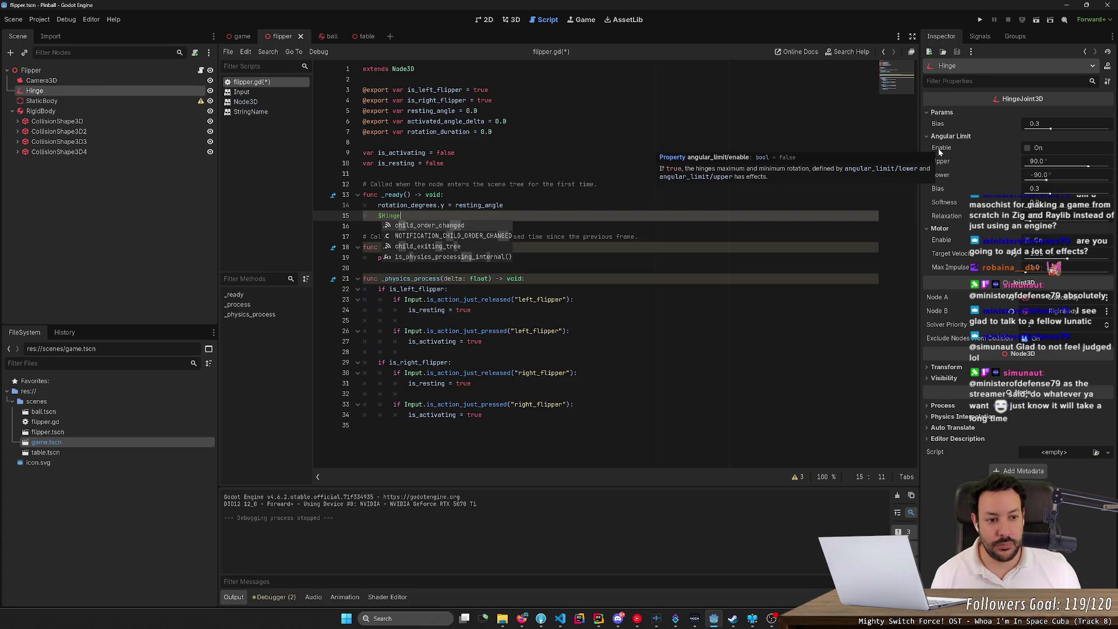
key(Escape)
text(/)
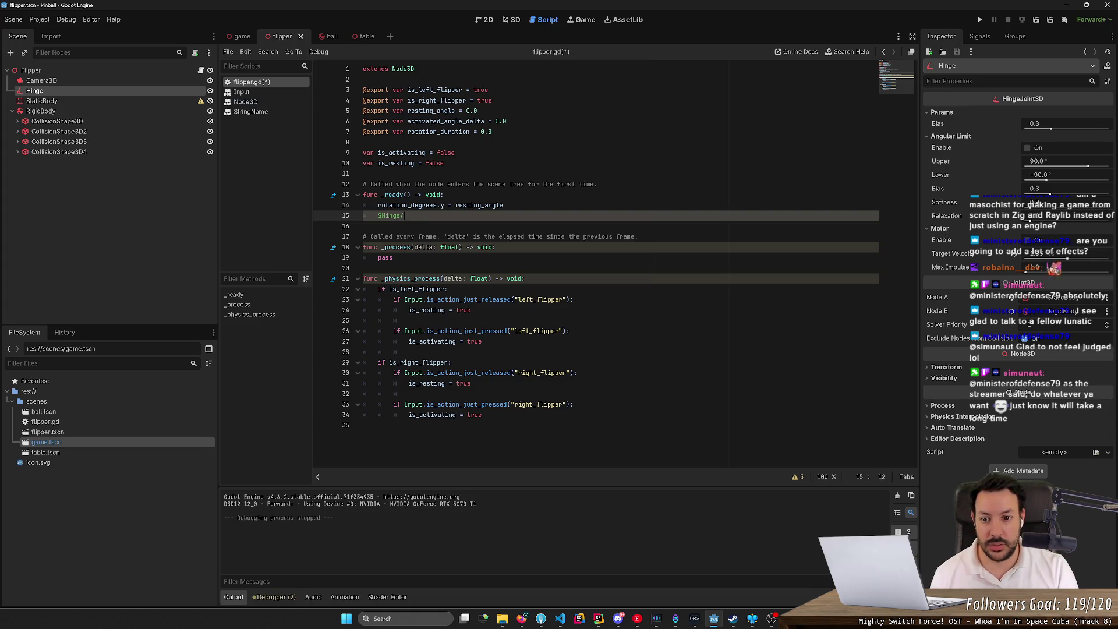
- Finish the line as $Hinge.angular_limit.enabled = true and run the project
text(am)
key(BackSpace)
text(guça)
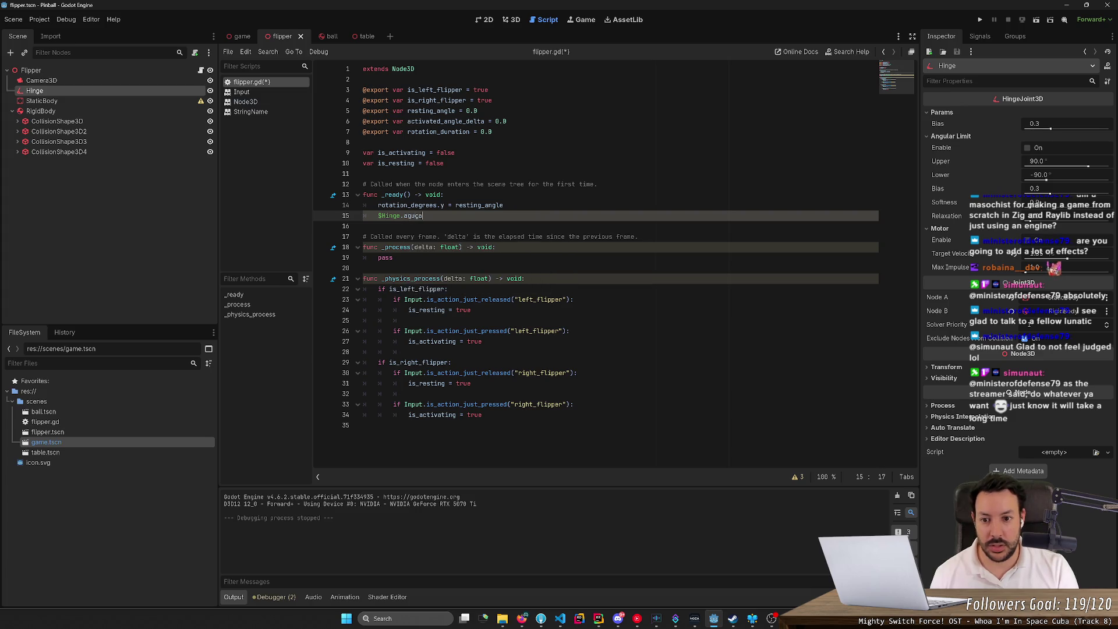
key(BackSpace)
key(BackSpace)
key(BackSpace)
key(BackSpace)
text(ngular)
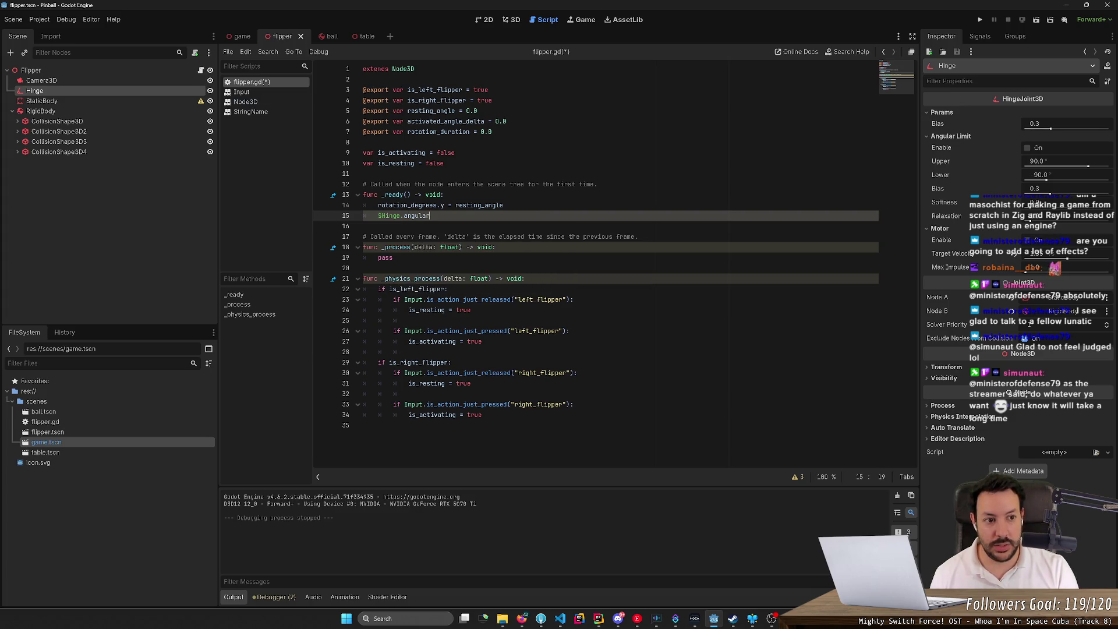
text(_limit/)
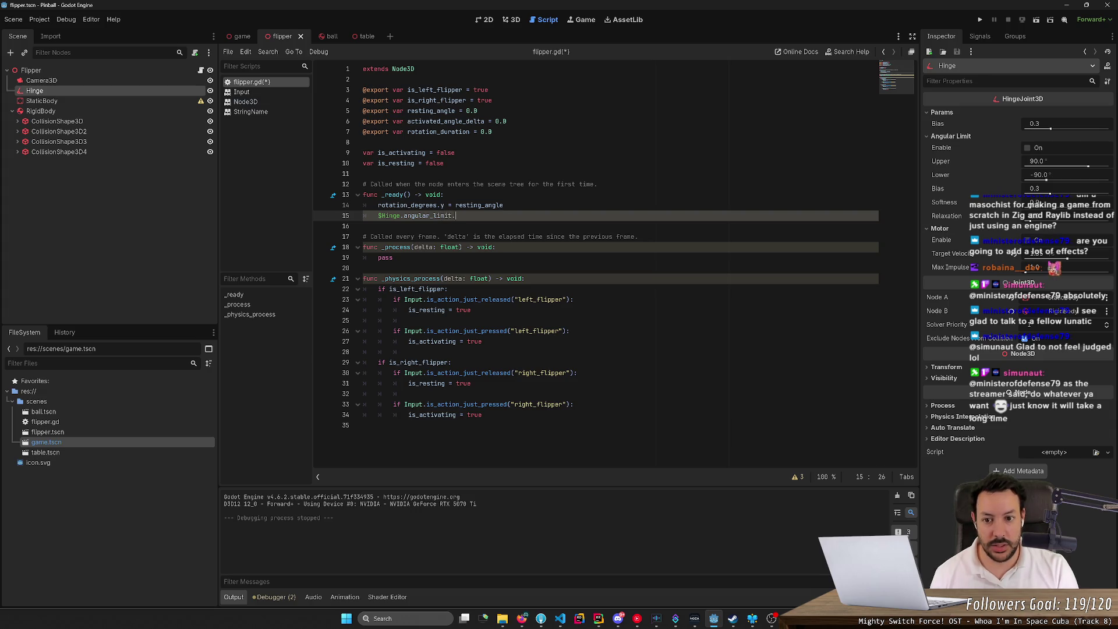
text(enabled =true)
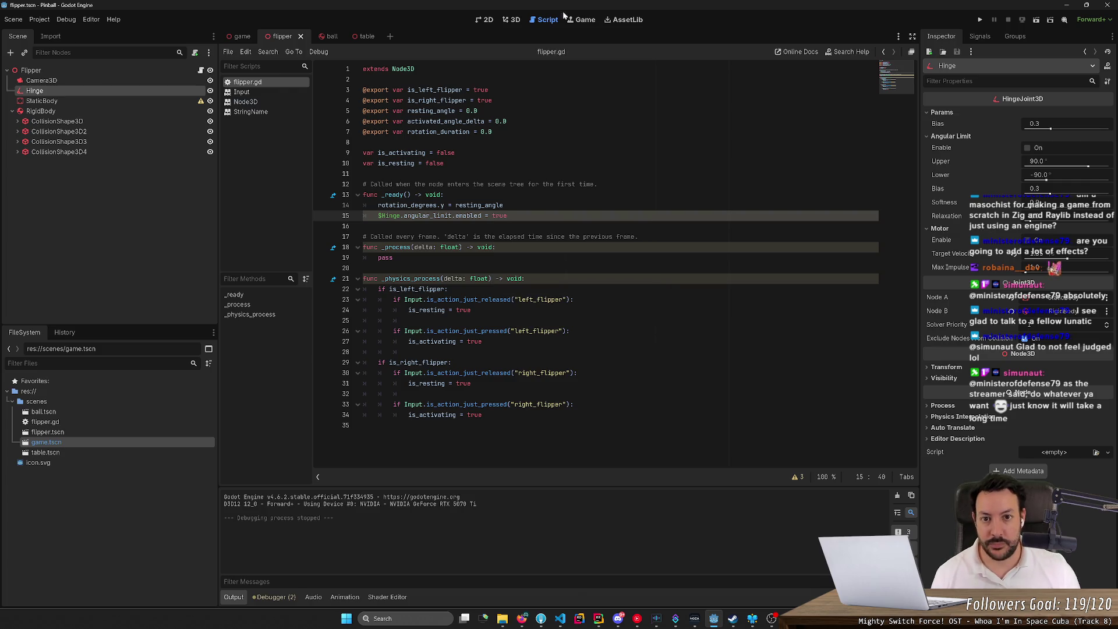
click(980, 20)
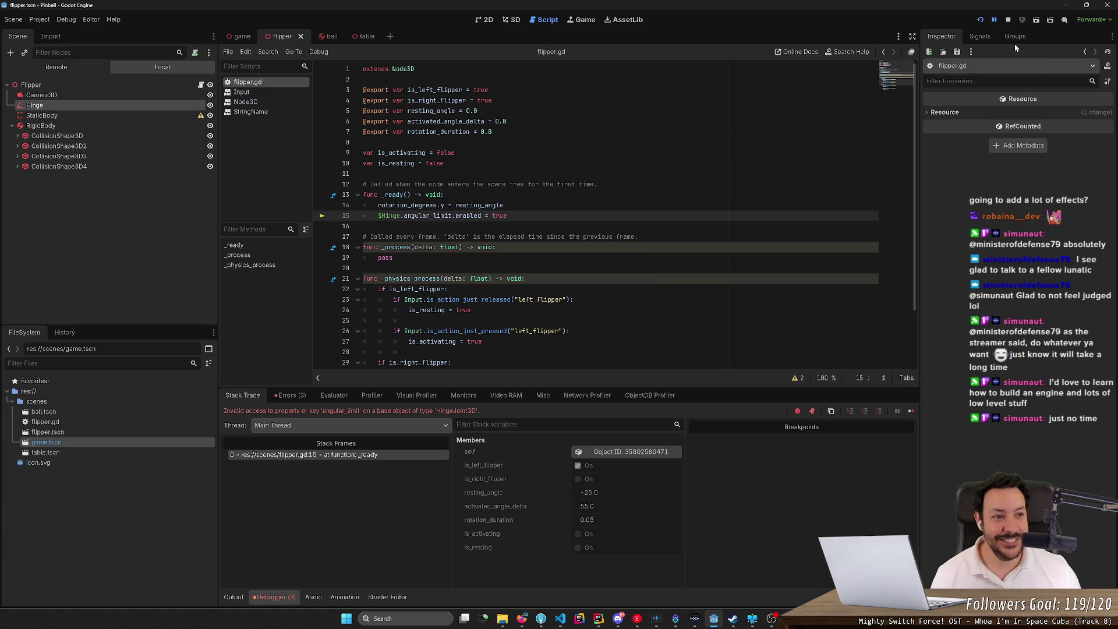
- Stop the game run halted by the invalid angular_limit access error
click(1008, 19)
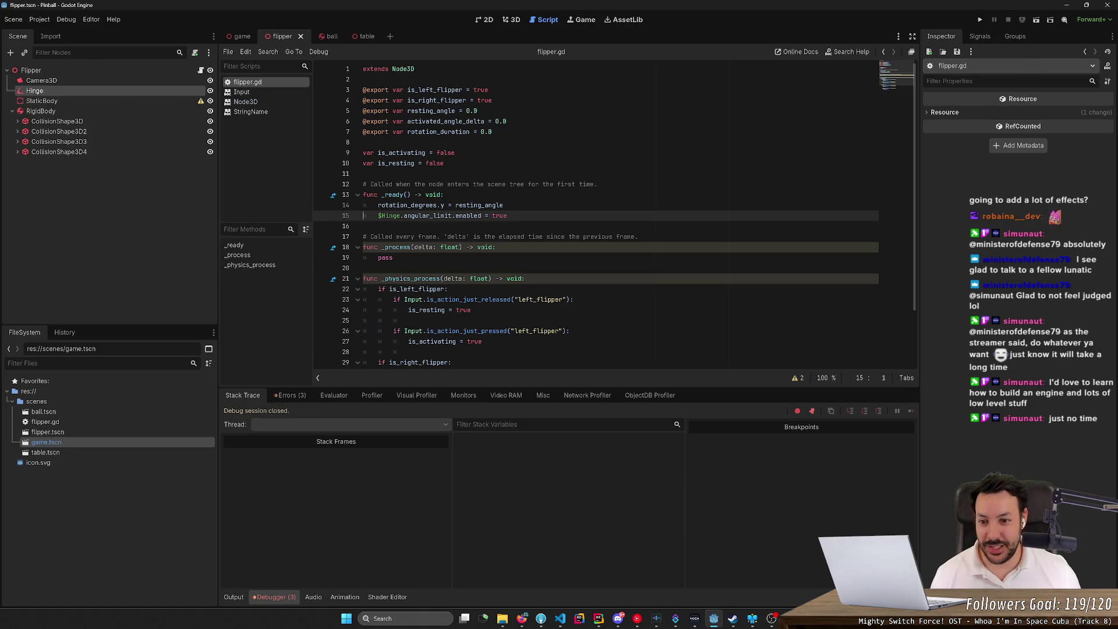
- Look over the angular_limit line, leaving the caret inside angular_limit
key(End)
key(ctrl+shift+Left)
key(ctrl+shift+Left)
key(ctrl+shift+Left)
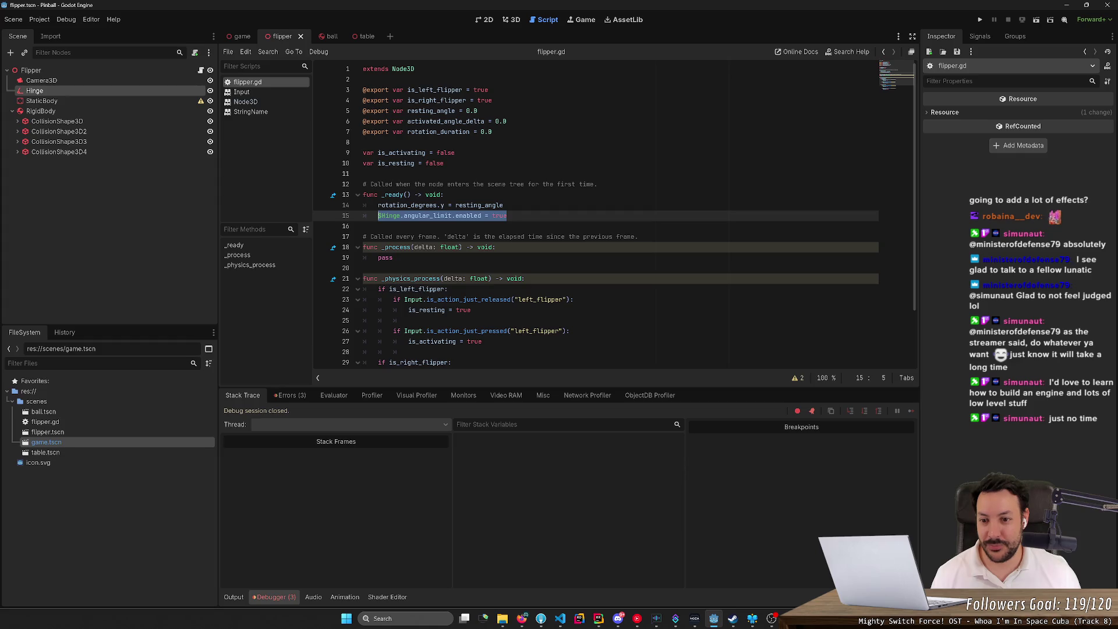
key(End)
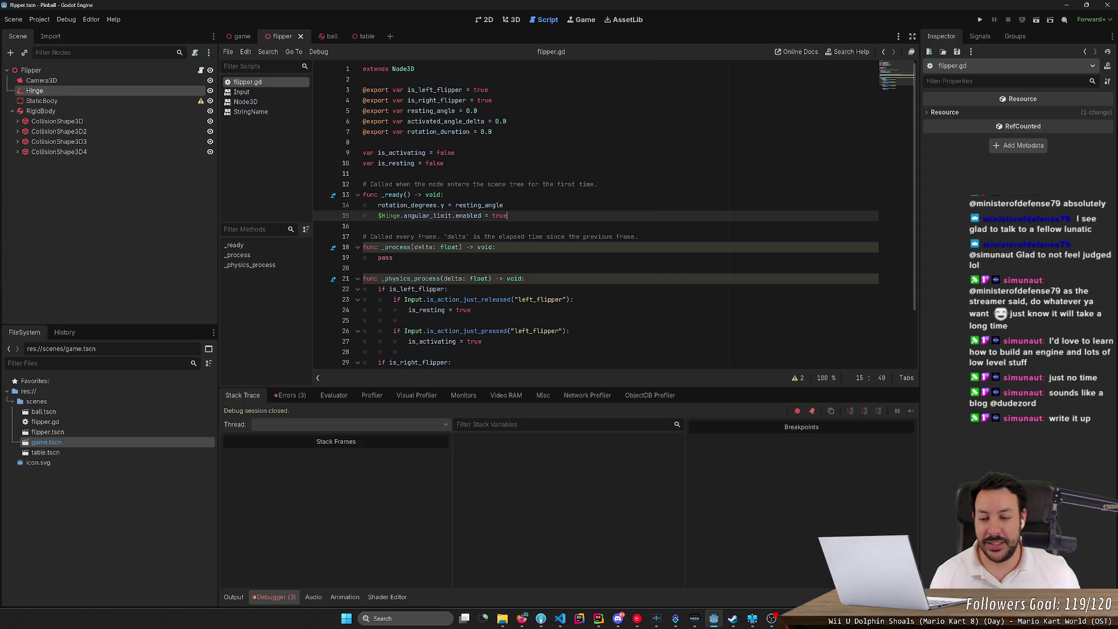
click(436, 216)
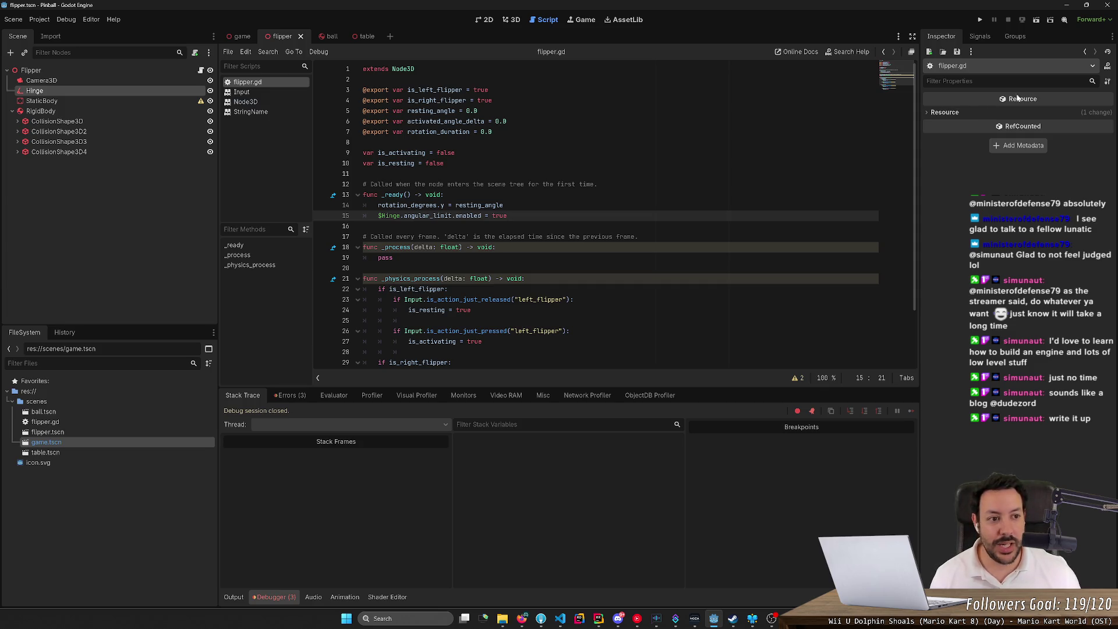
- Open the HingeJoint3D help from the Hinge's angular limit tooltip, then return to flipper.gd
click(79, 91)
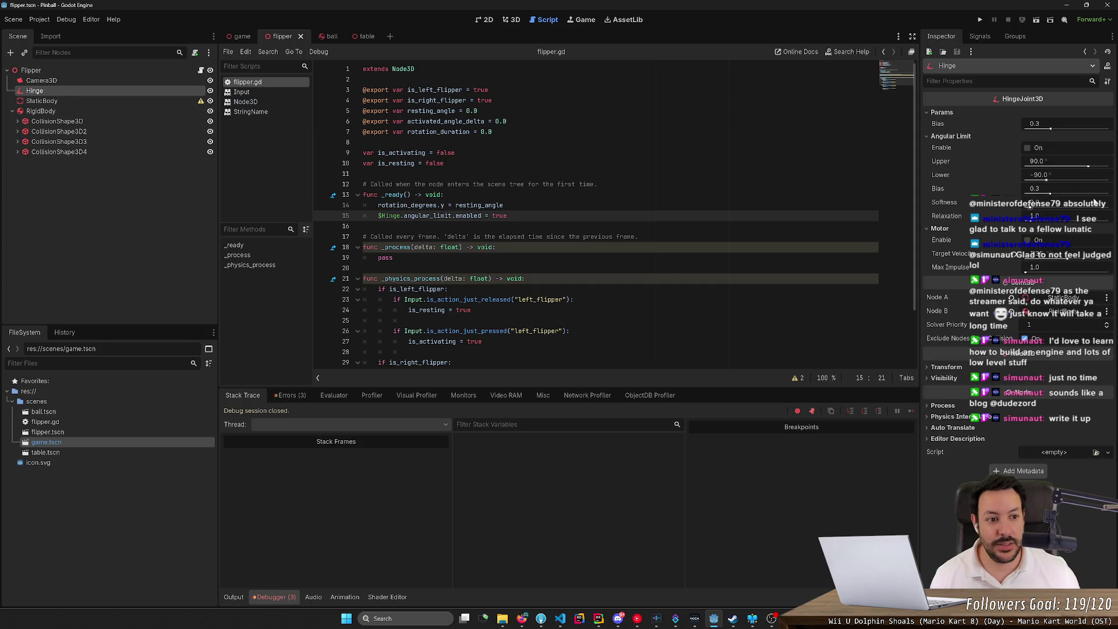
mouse_move(938, 127)
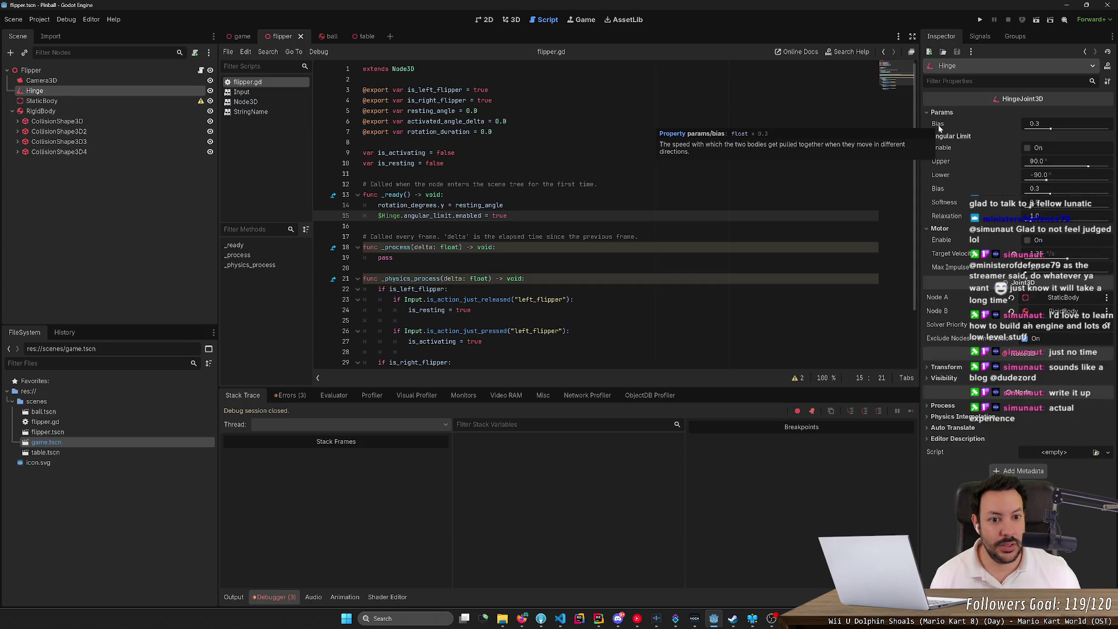
mouse_move(939, 149)
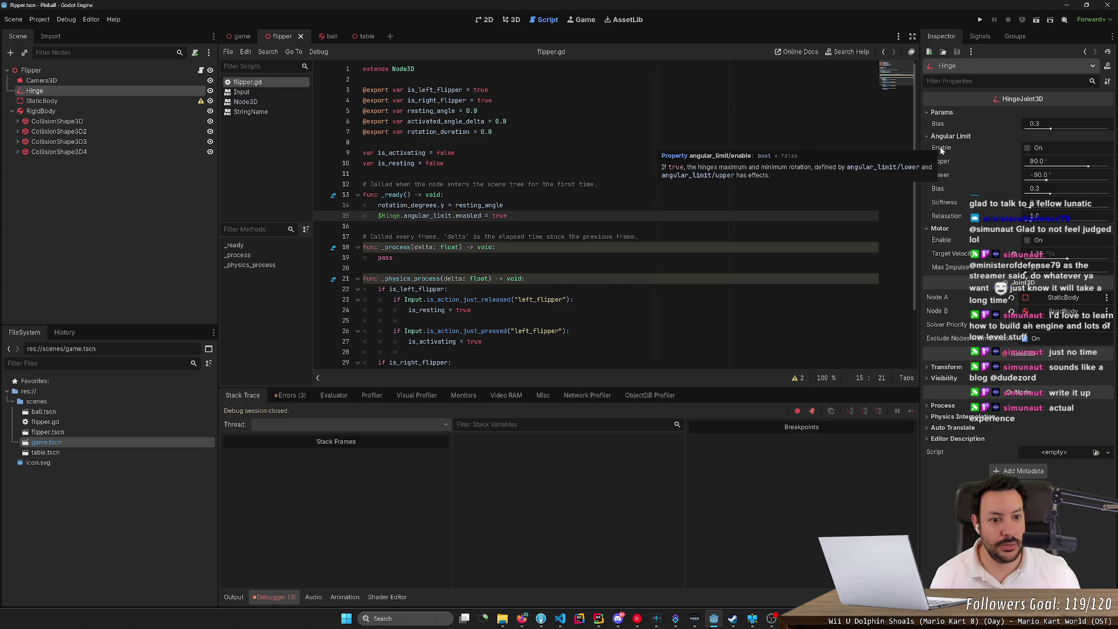
click(882, 168)
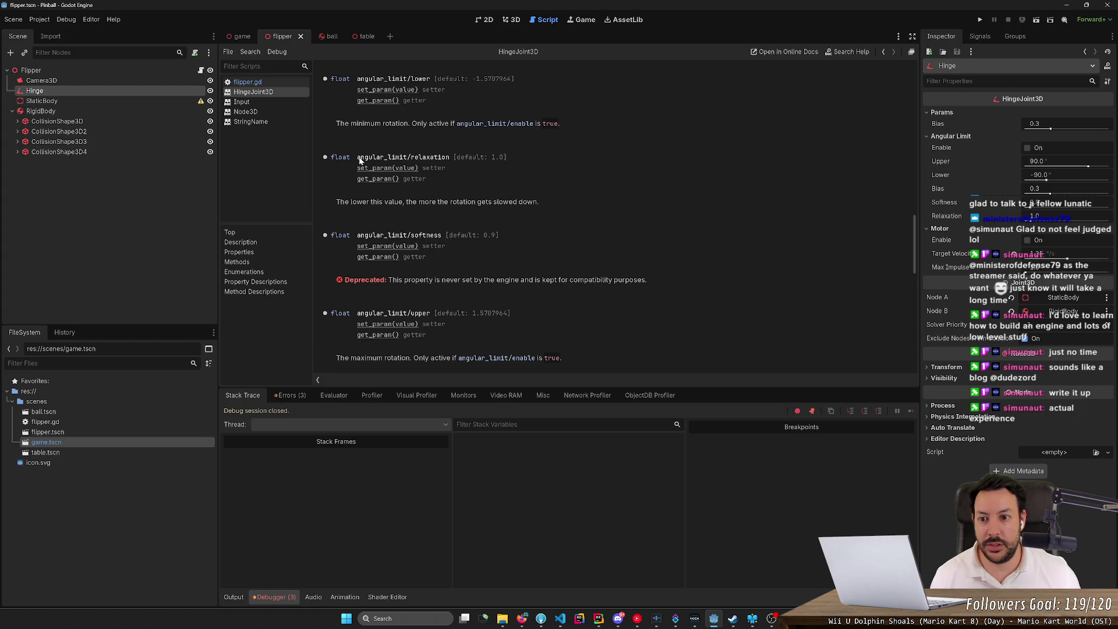
mouse_move(360, 161)
mouse_down()
mouse_move(448, 158)
mouse_move(415, 161)
mouse_up()
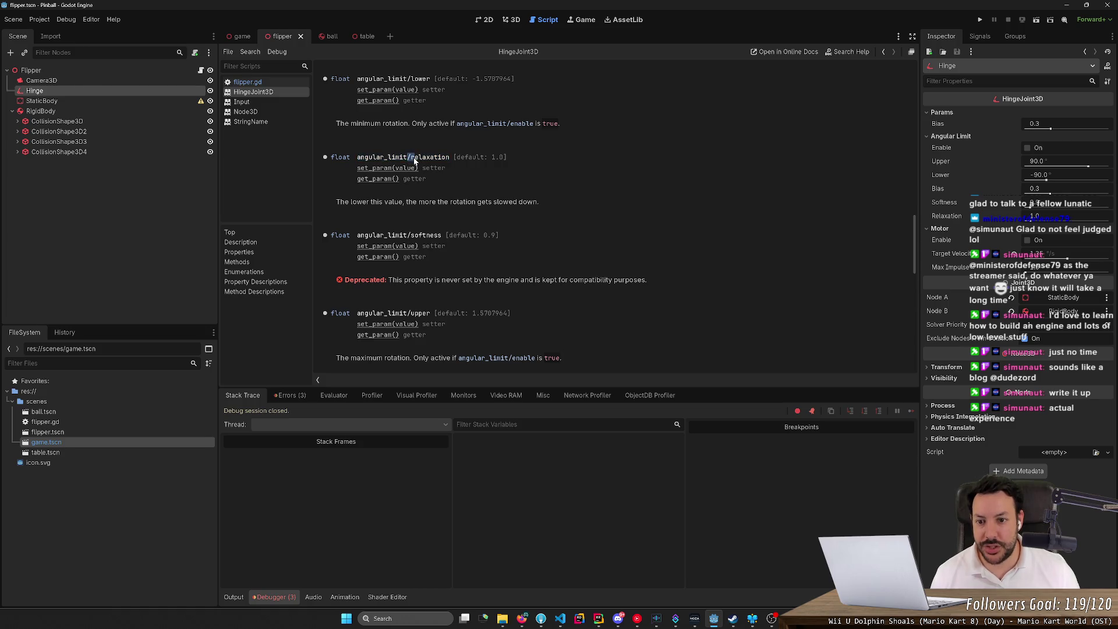
key(alt+Left)
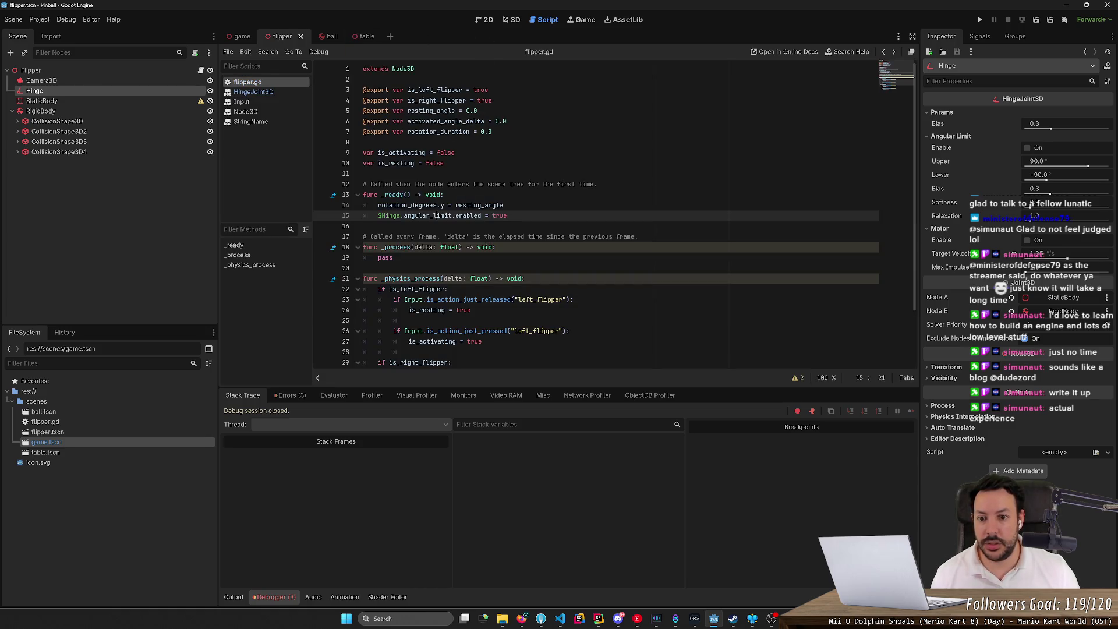
- Change .enabled to /enabled on the angular_limit line
key(BackSpace)
text(/)
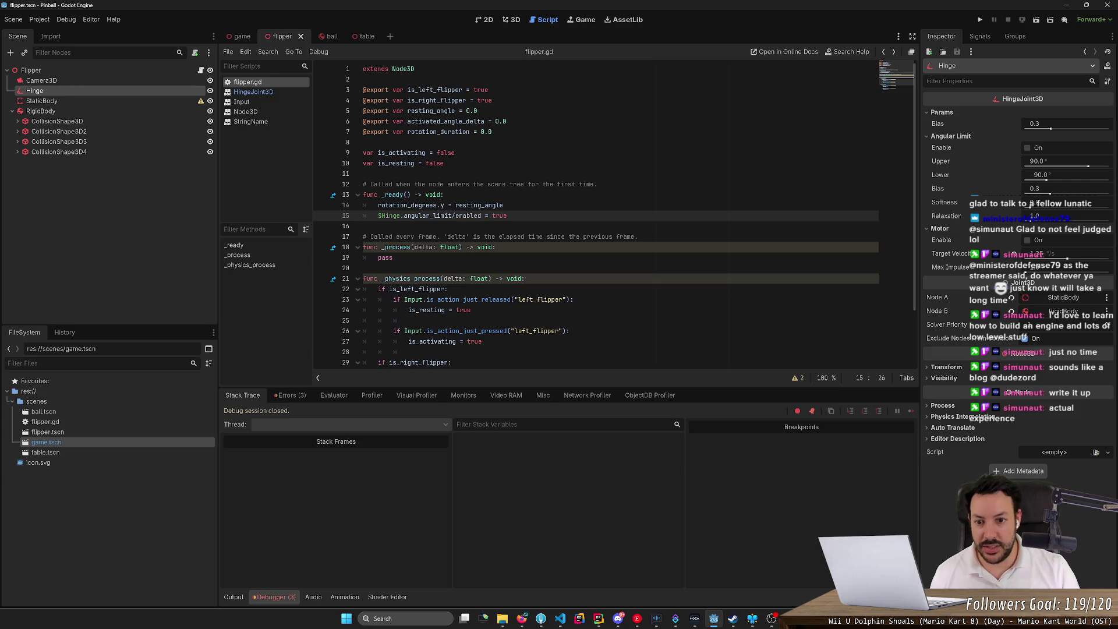
click(505, 205)
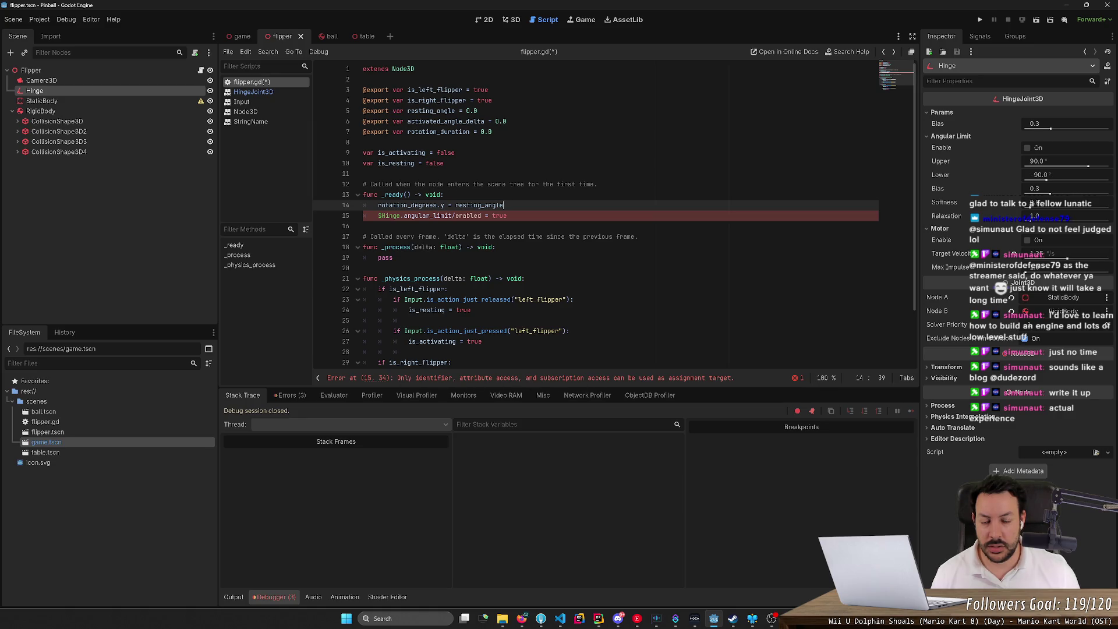
mouse_move(466, 299)
click(428, 216)
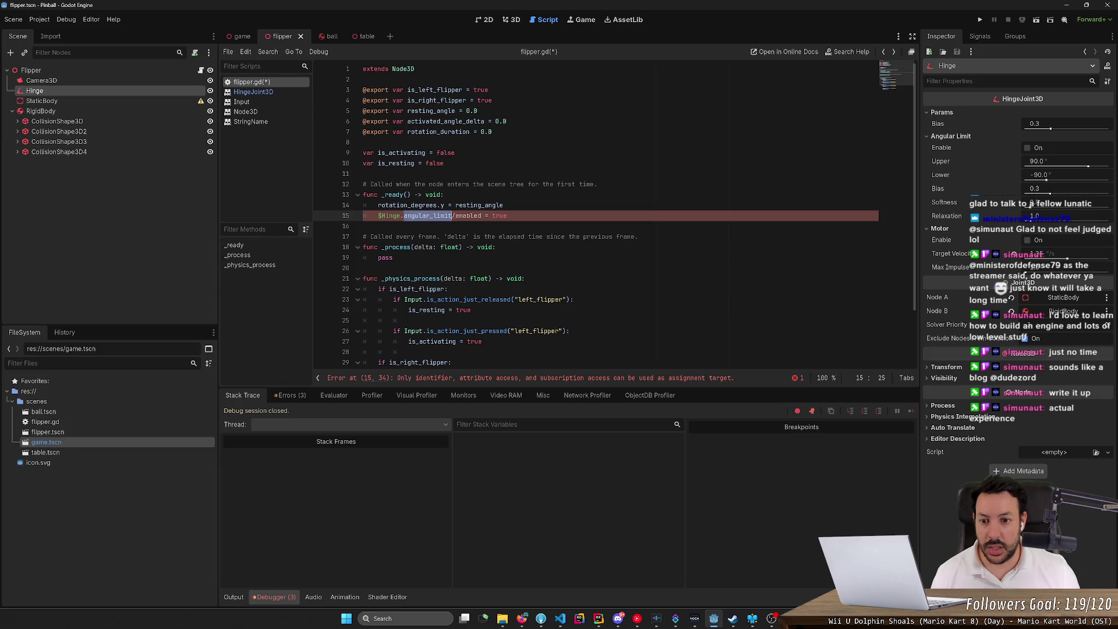
- Insert 'var hinge = $Hinge;' on a new line above the angular_limit statement
double_click(390, 215)
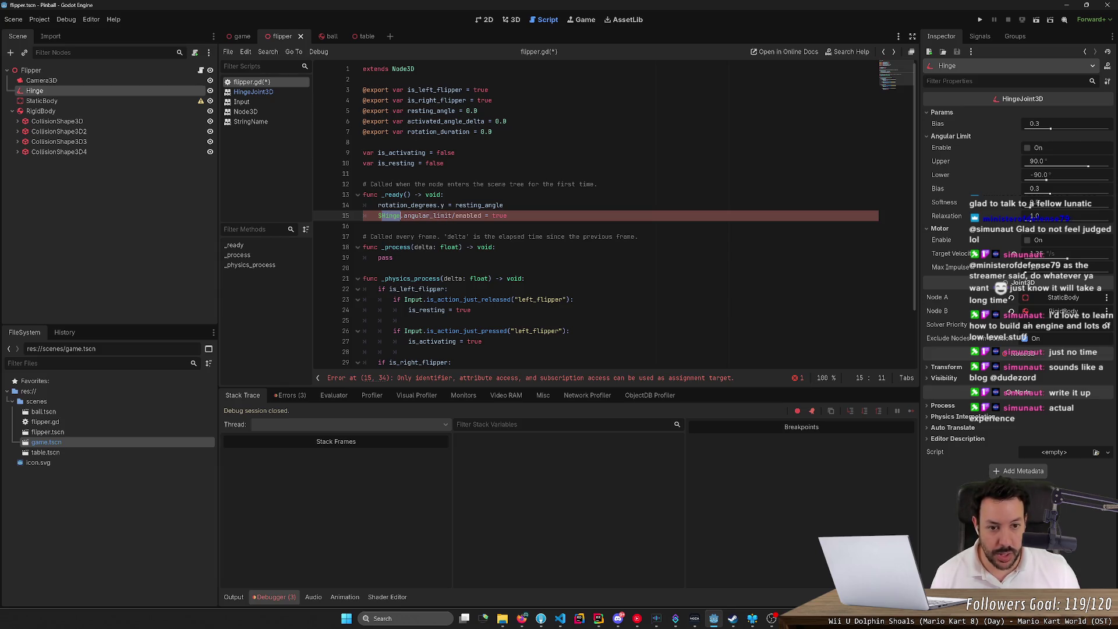
key(ctrl+shift+Return)
text(var )
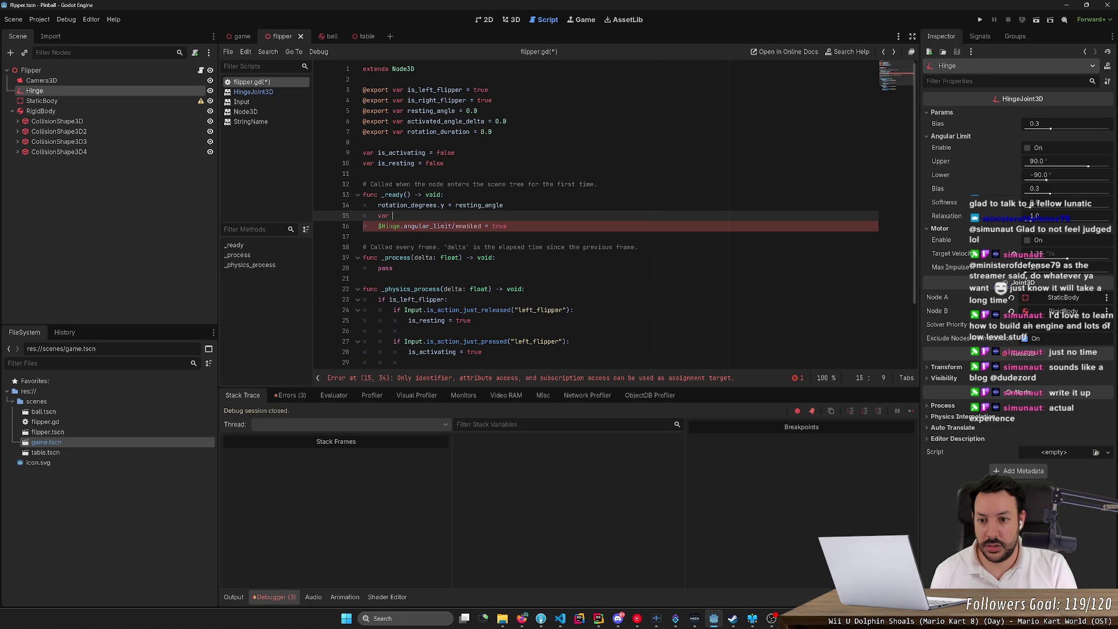
text(hinge = $)
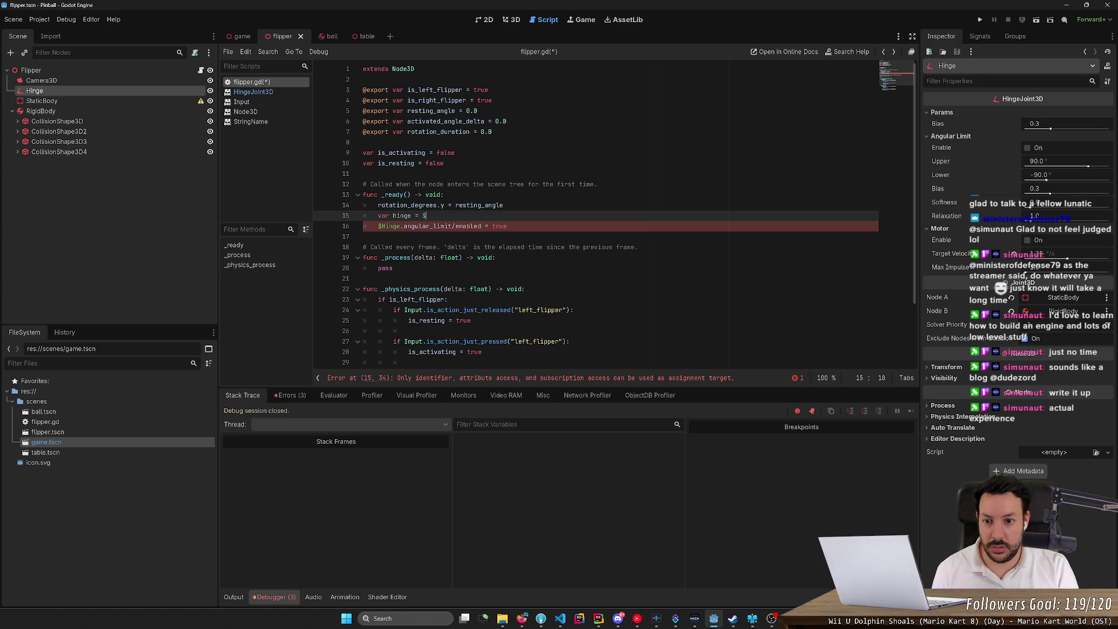
text(Hinge;)
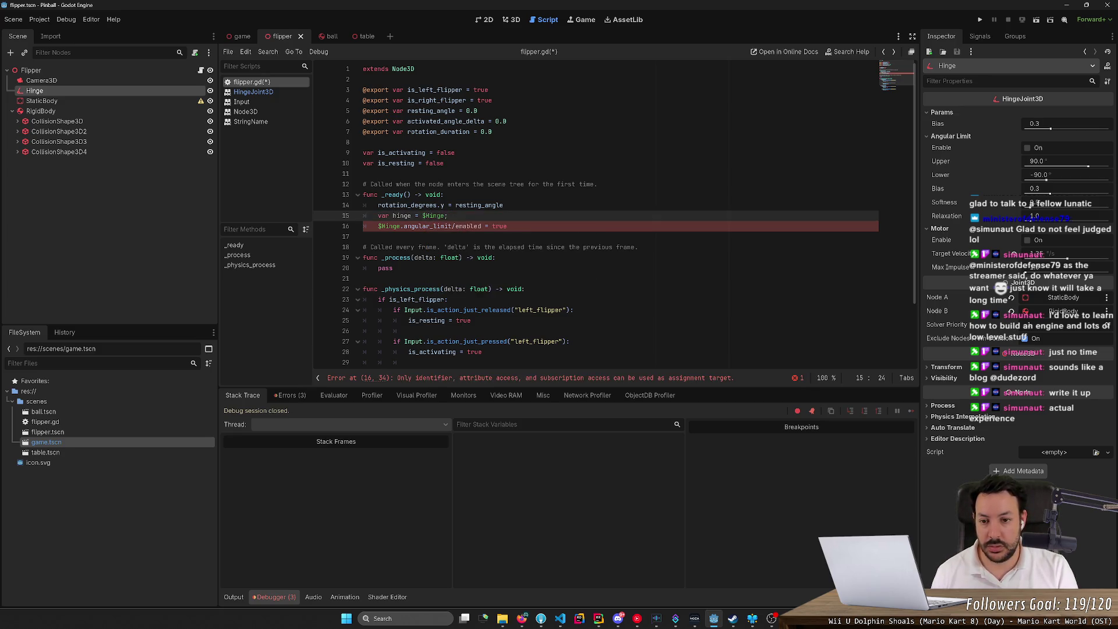
key(BackSpace)
text(/)
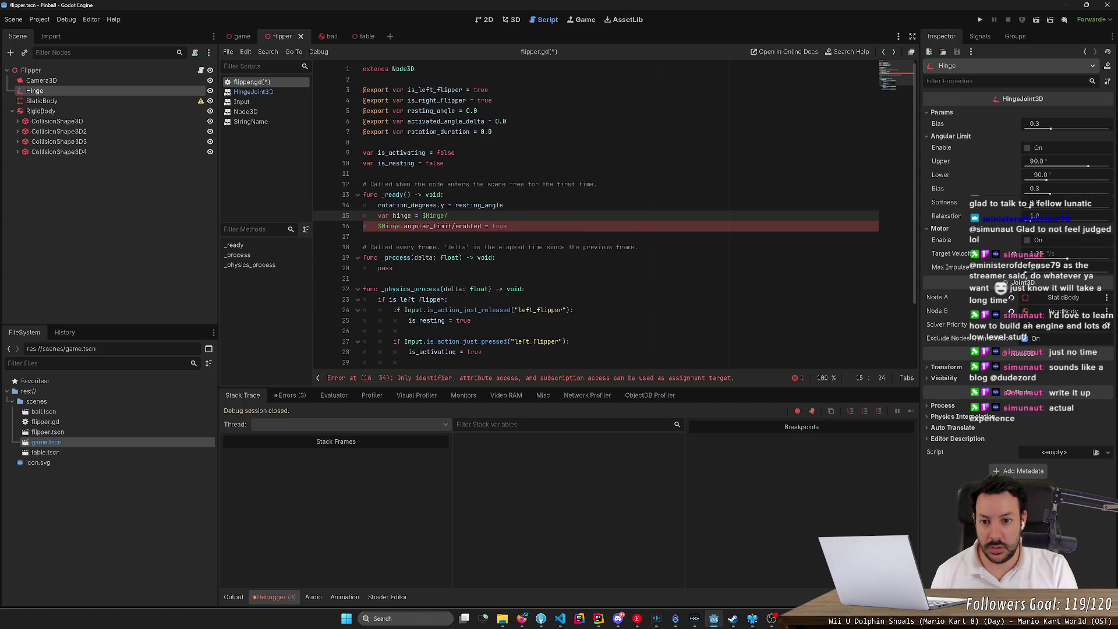
key(BackSpace)
text(;)
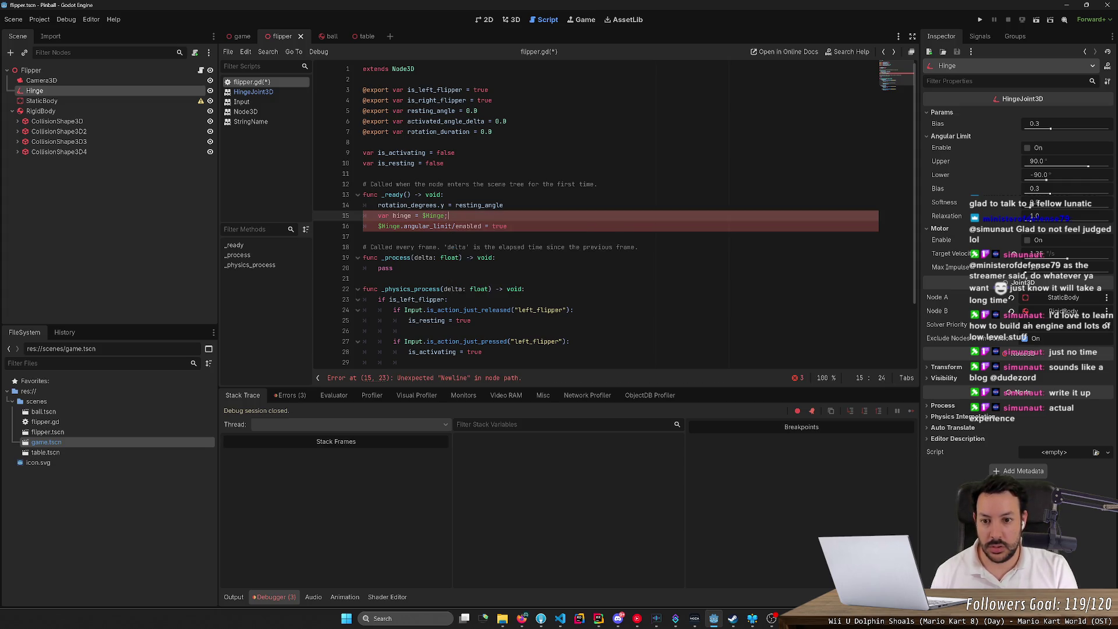
- Replace the $Hinge. prefix on line 16 with hinge
drag(378, 226, 403, 226)
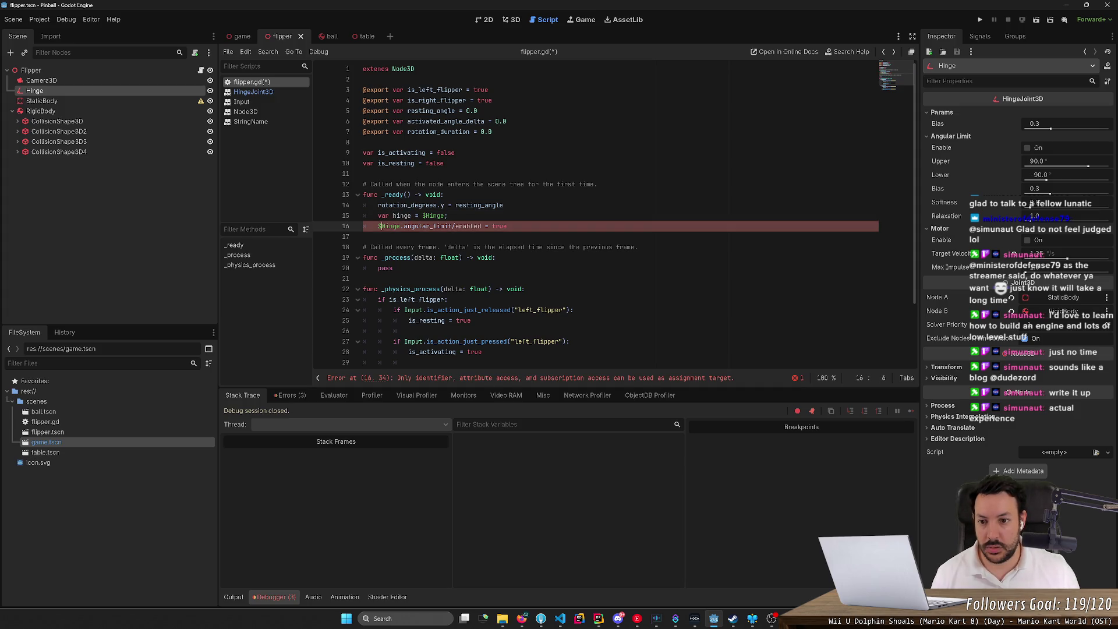
key(BackSpace)
text(hinge)
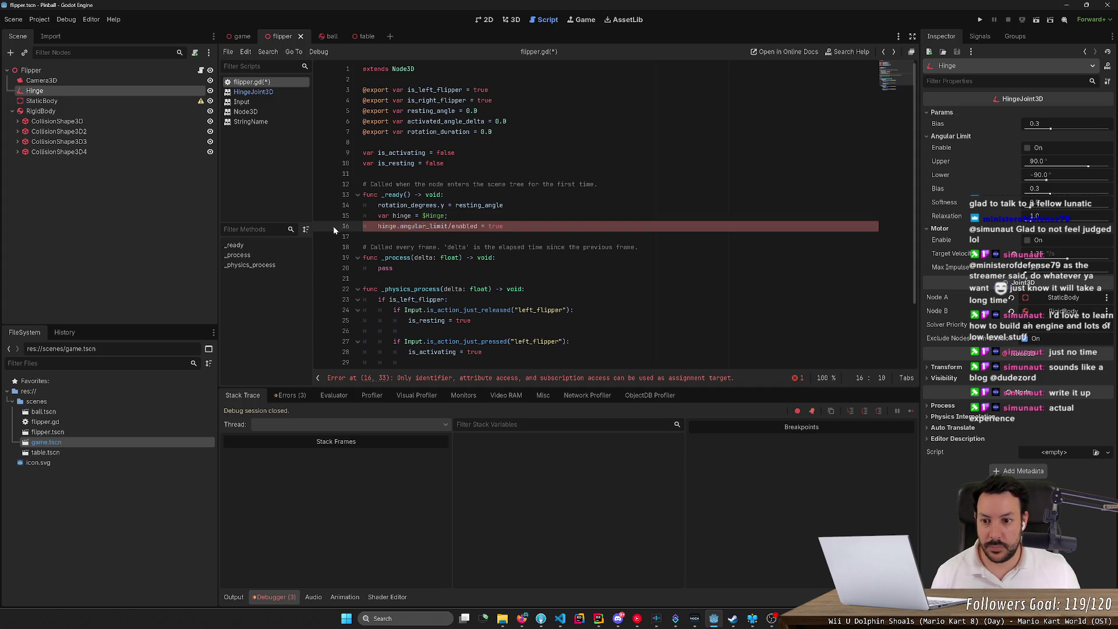
- Run the project and browse the debugger views after it halts on line 16
click(980, 20)
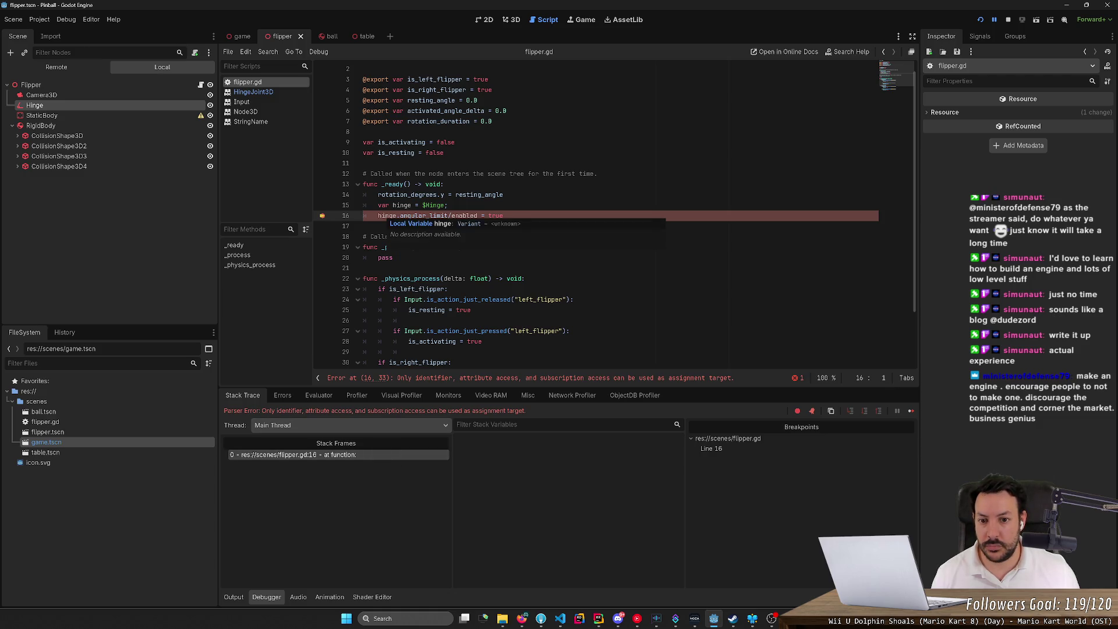
click(385, 215)
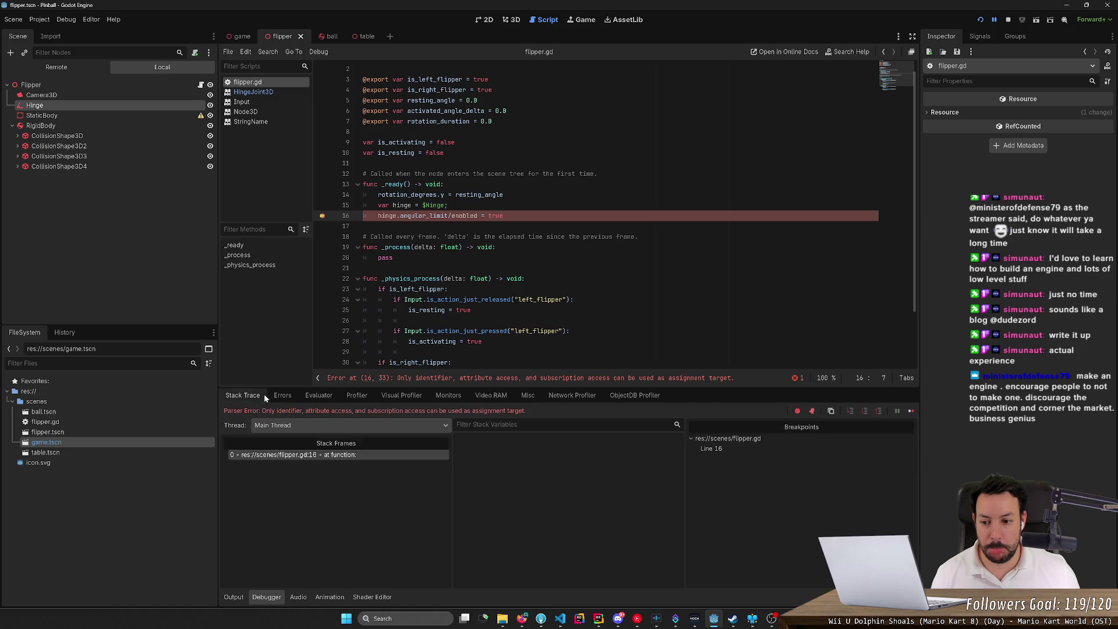
click(360, 395)
click(402, 395)
click(491, 395)
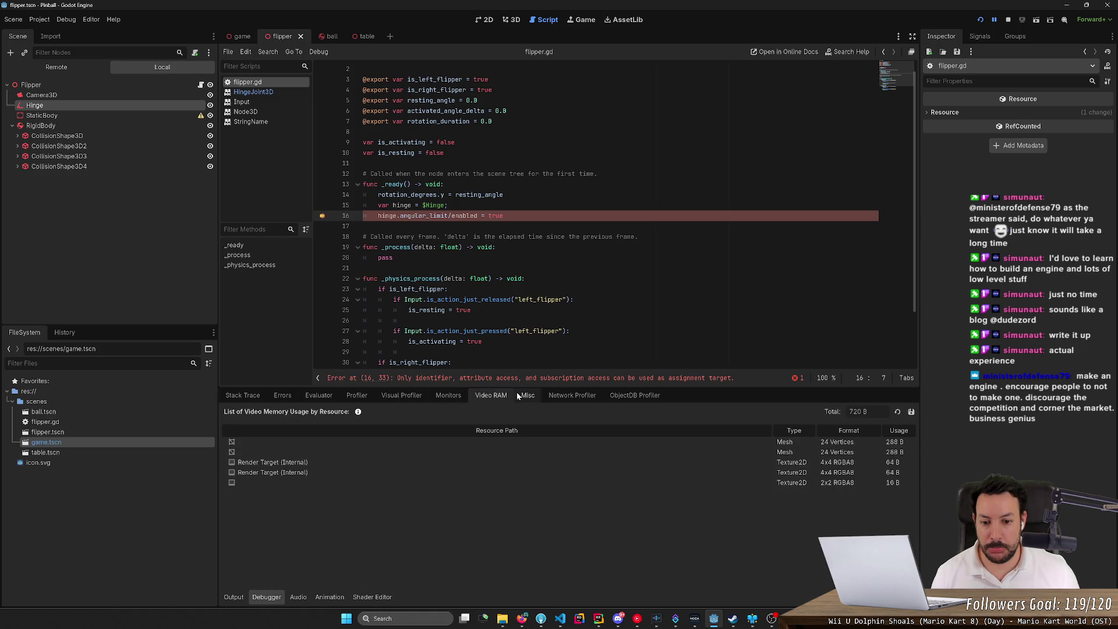
click(573, 394)
click(635, 395)
click(237, 396)
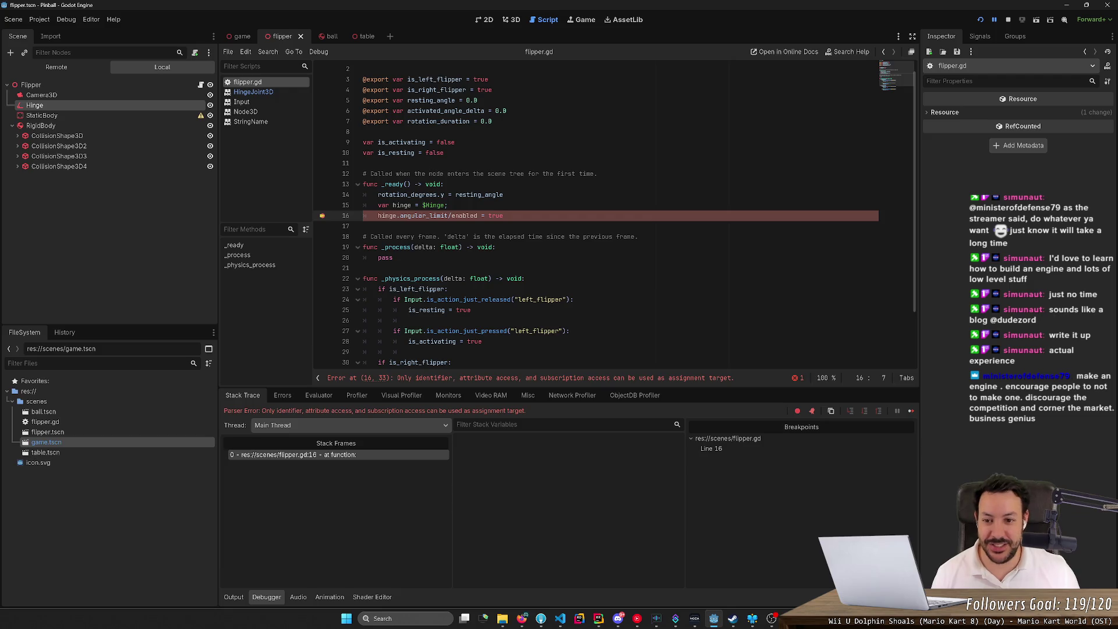
- Remove the line 16 breakpoint and stop the game
click(418, 236)
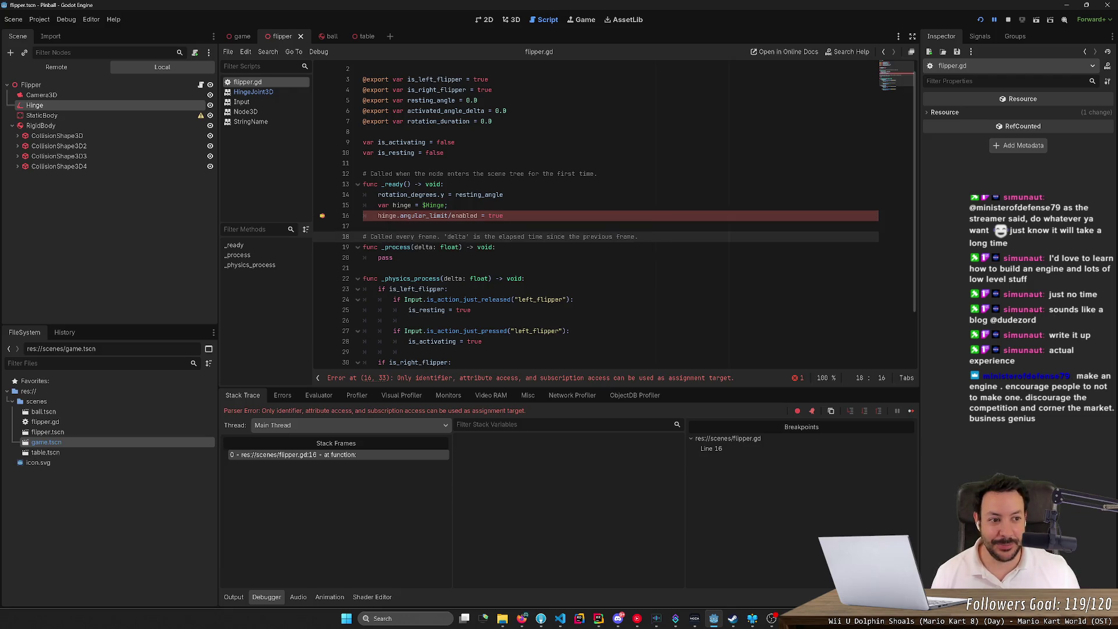
click(322, 217)
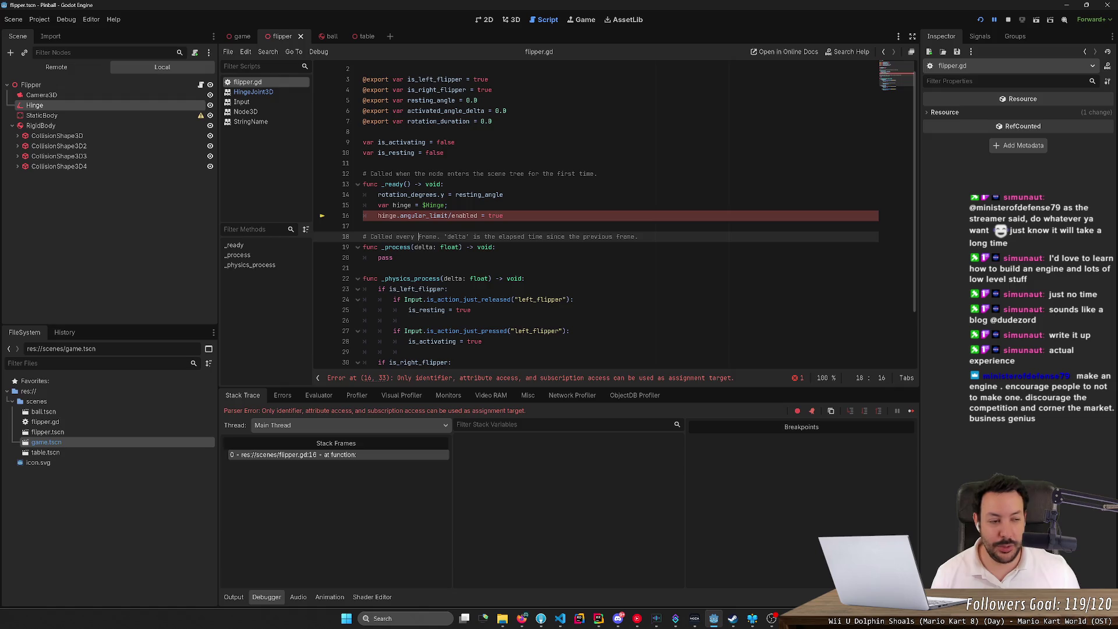
click(1007, 21)
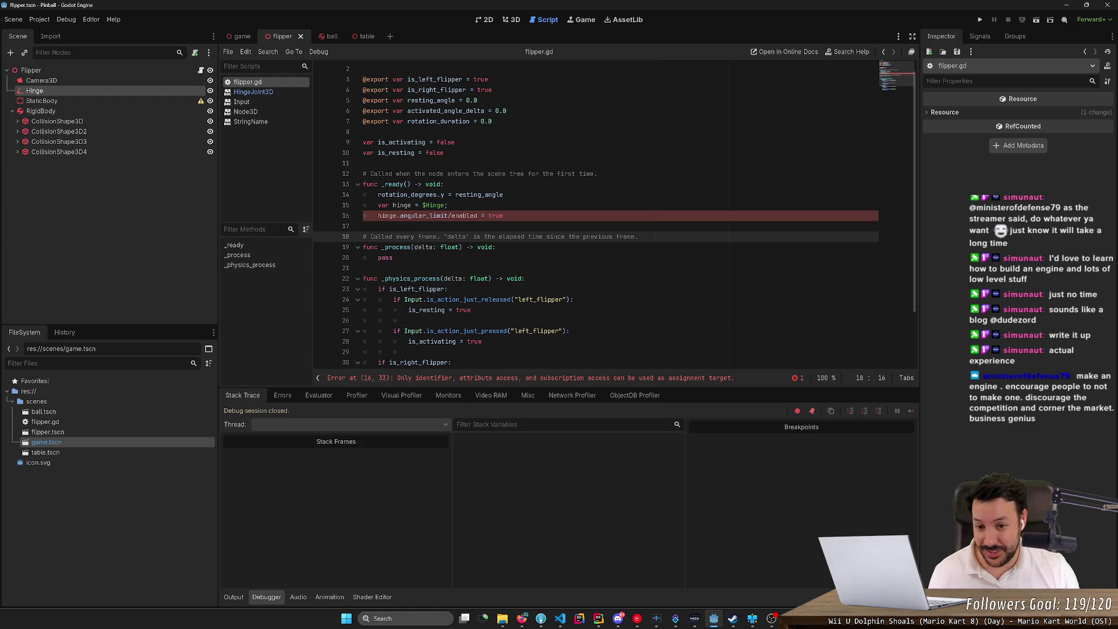
- Select Hinge and open the HingeJoint3D help at angular_limit/enable from its Inspector tooltip
click(408, 226)
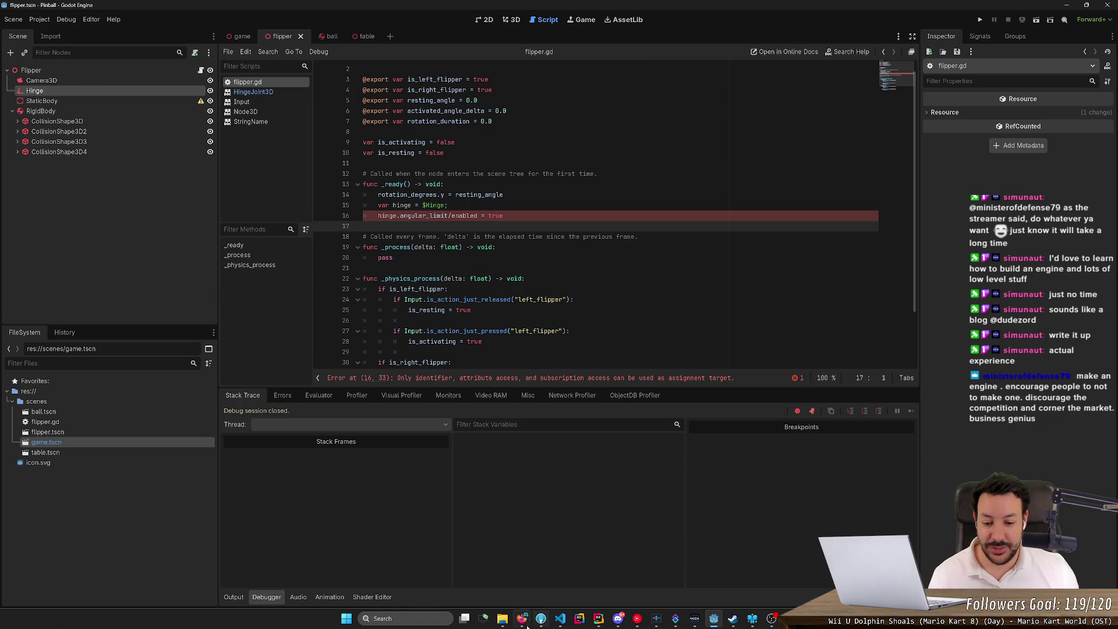
mouse_move(522, 618)
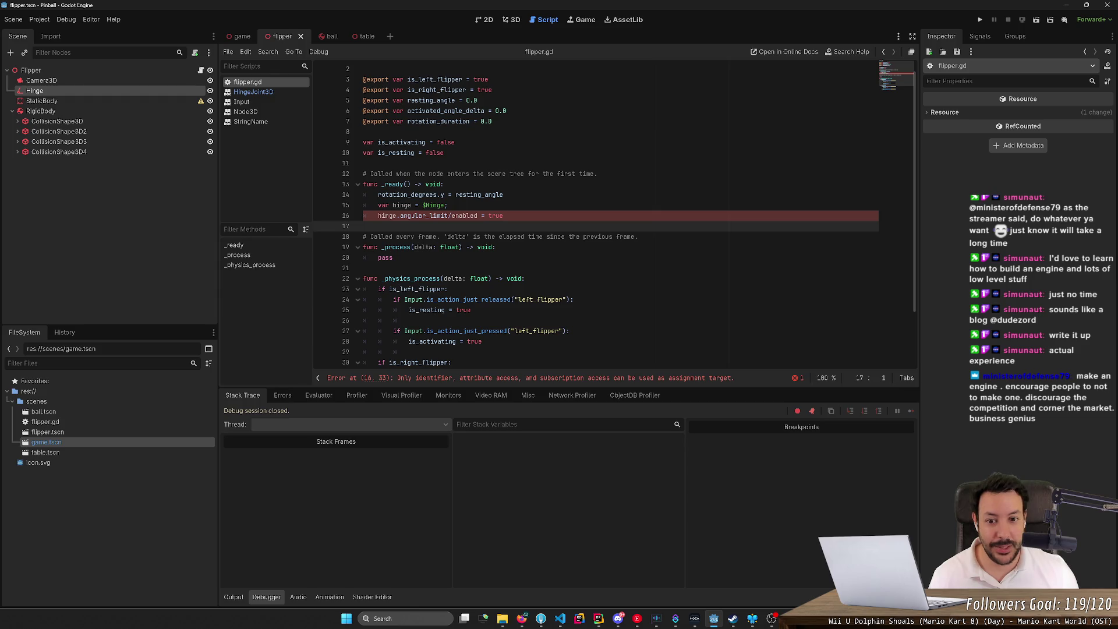
mouse_move(390, 215)
mouse_down()
mouse_move(430, 215)
mouse_move(363, 226)
mouse_up()
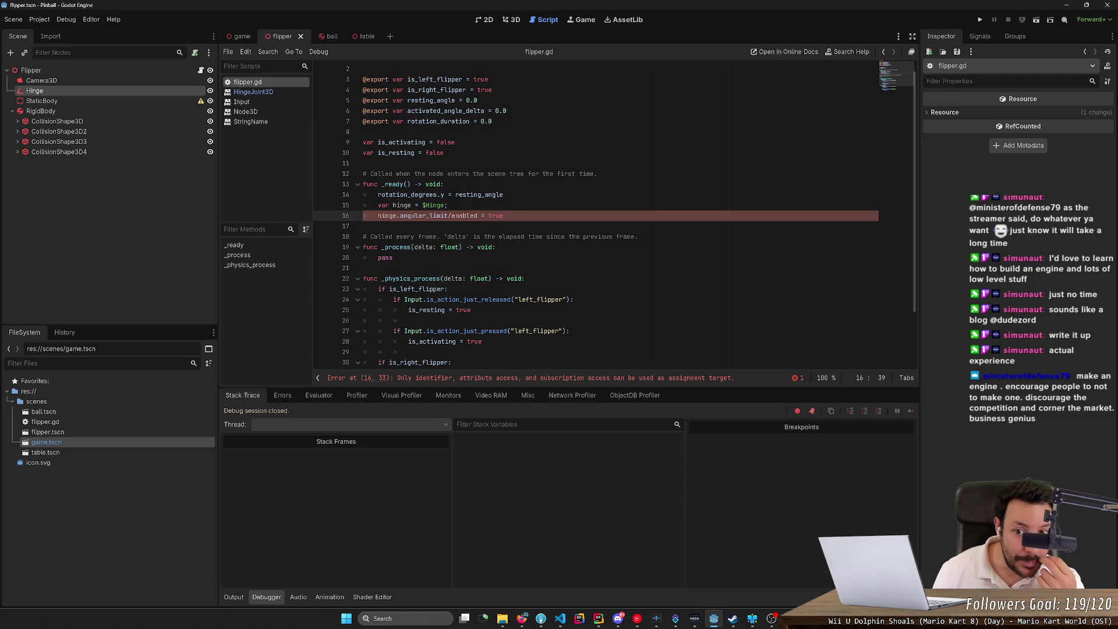
double_click(424, 216)
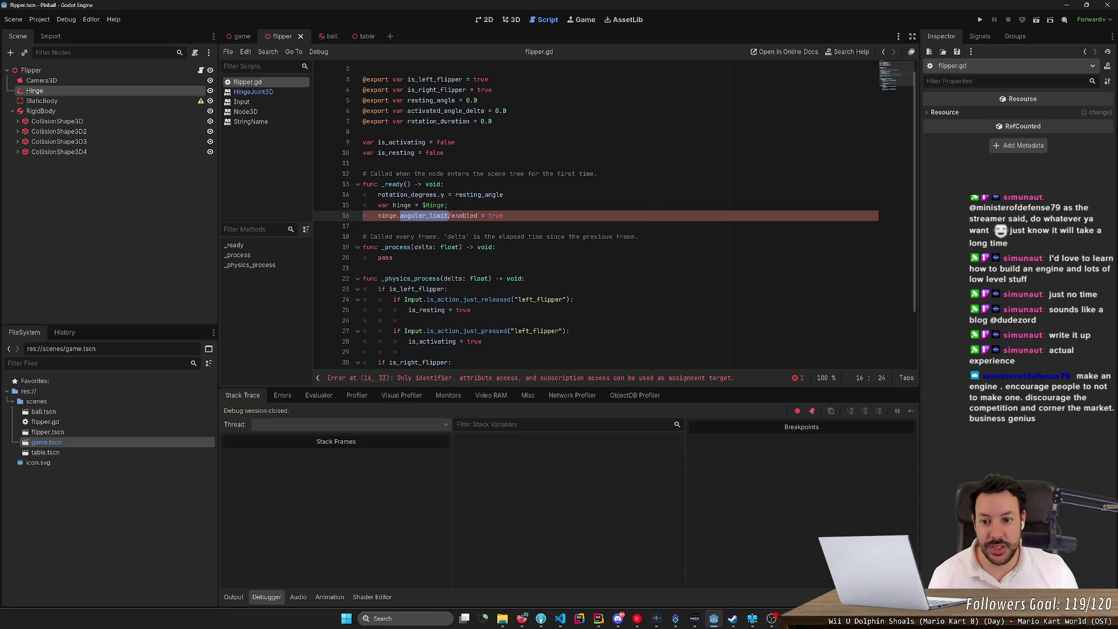
click(59, 93)
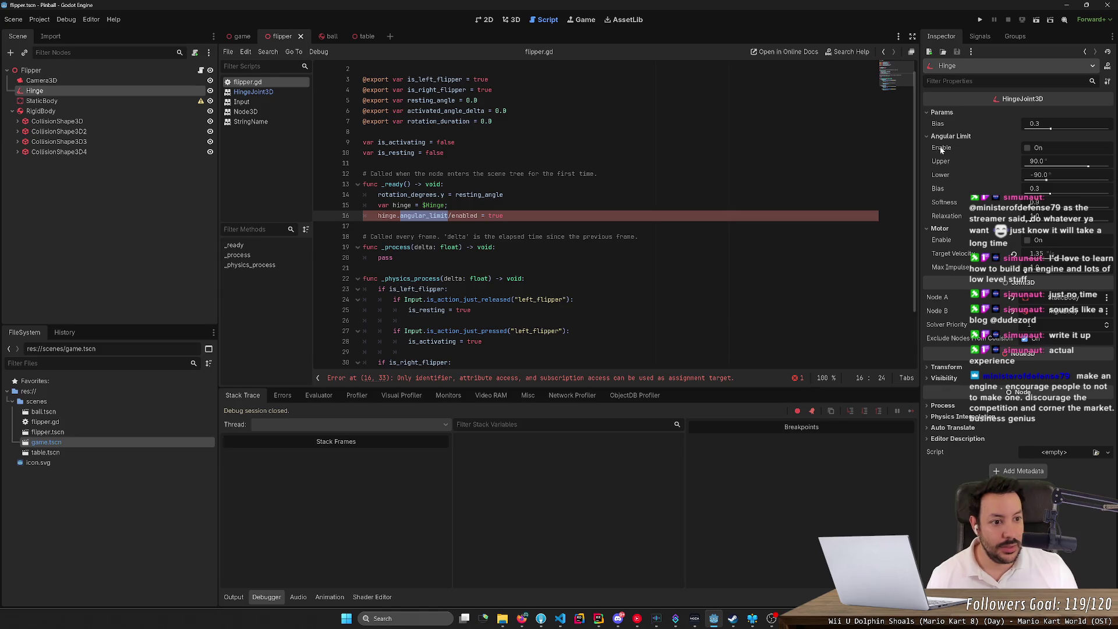
mouse_move(941, 151)
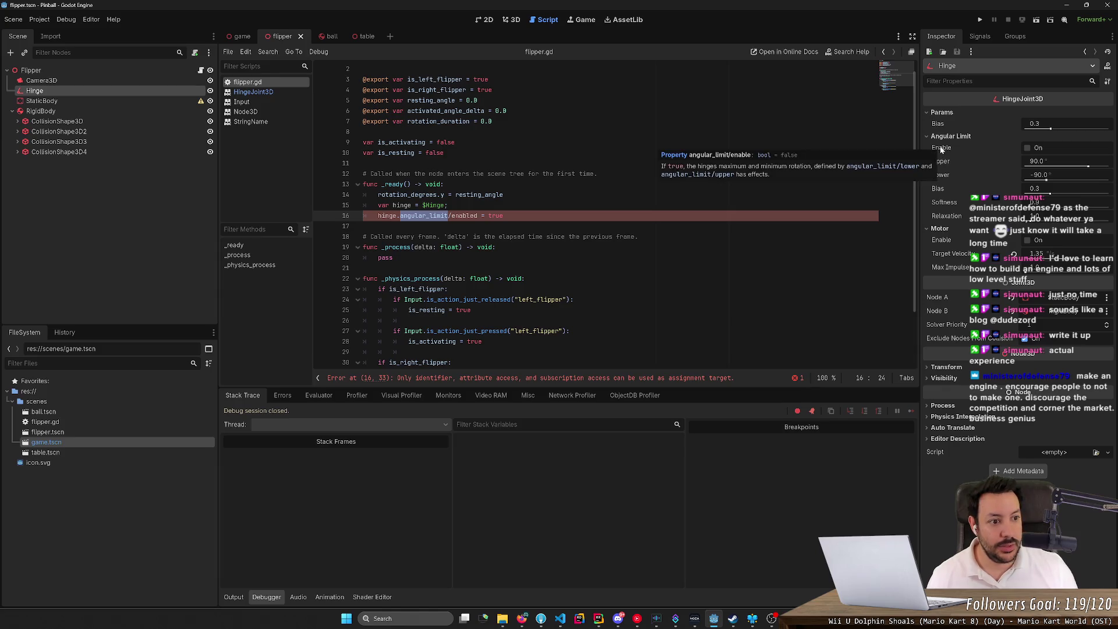
click(730, 156)
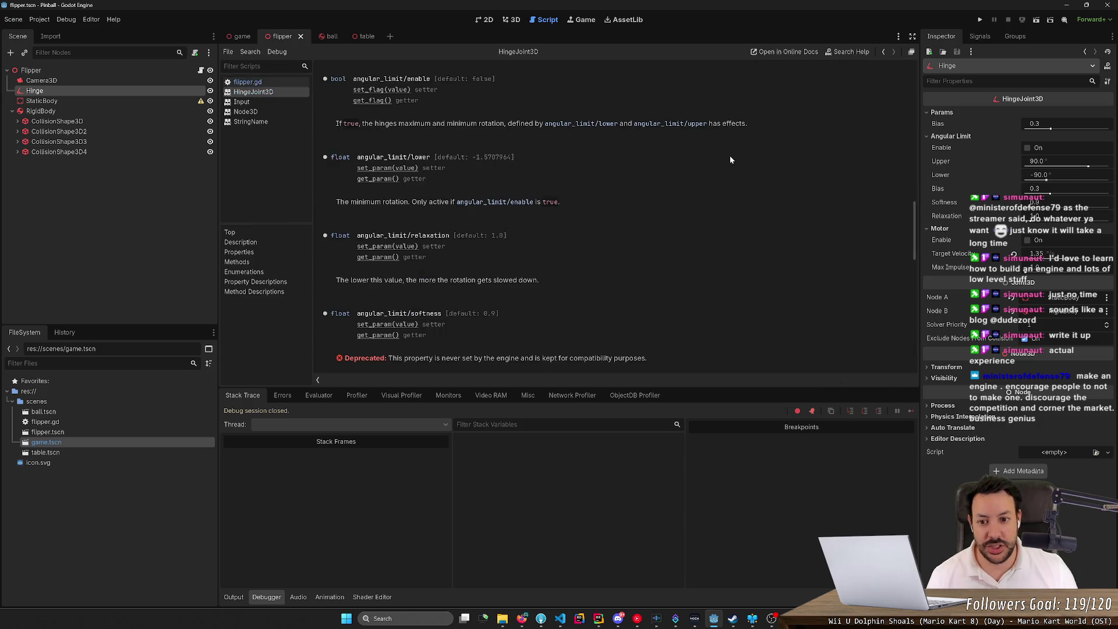
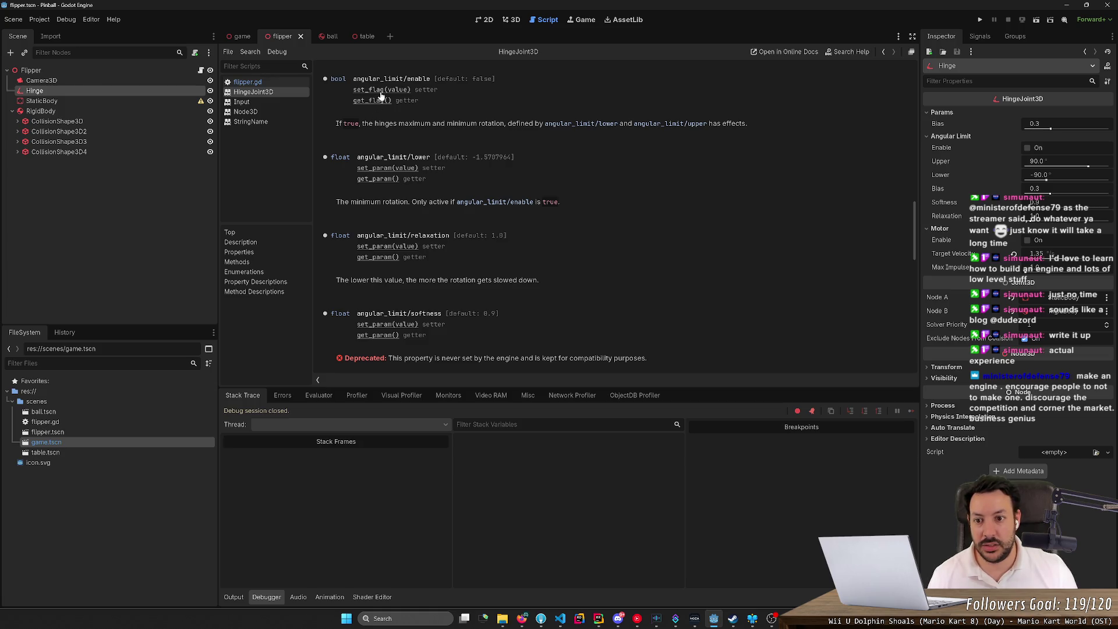
- Replace the invalid angular limit assignment with a hinge.set_flag() call
key(alt+Left)
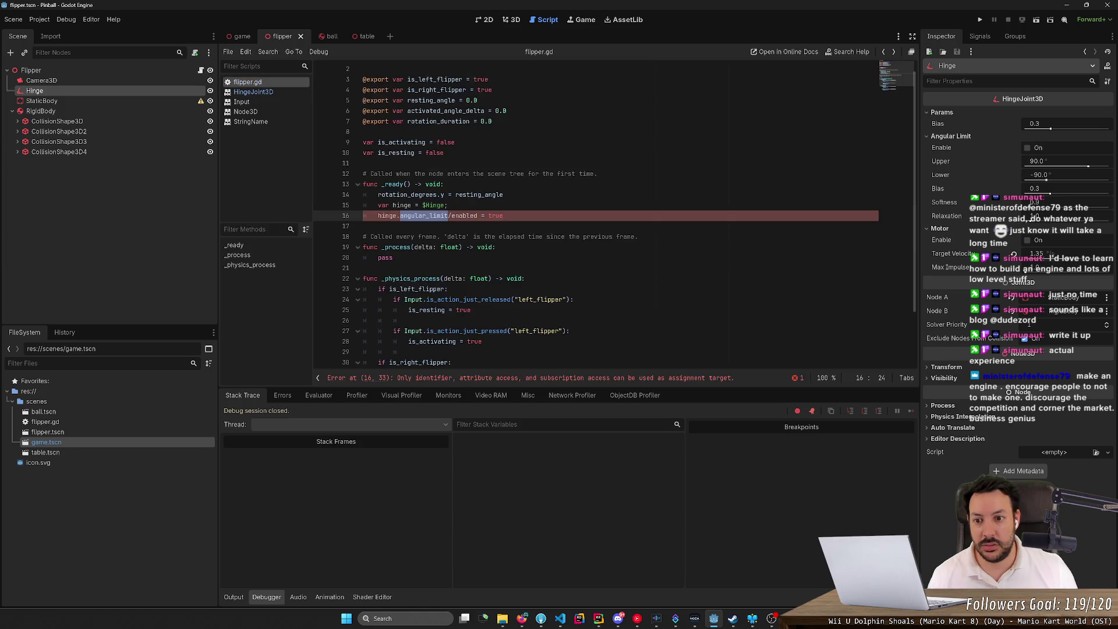
key(ctrl+shift+Right)
key(ctrl+shift+Right)
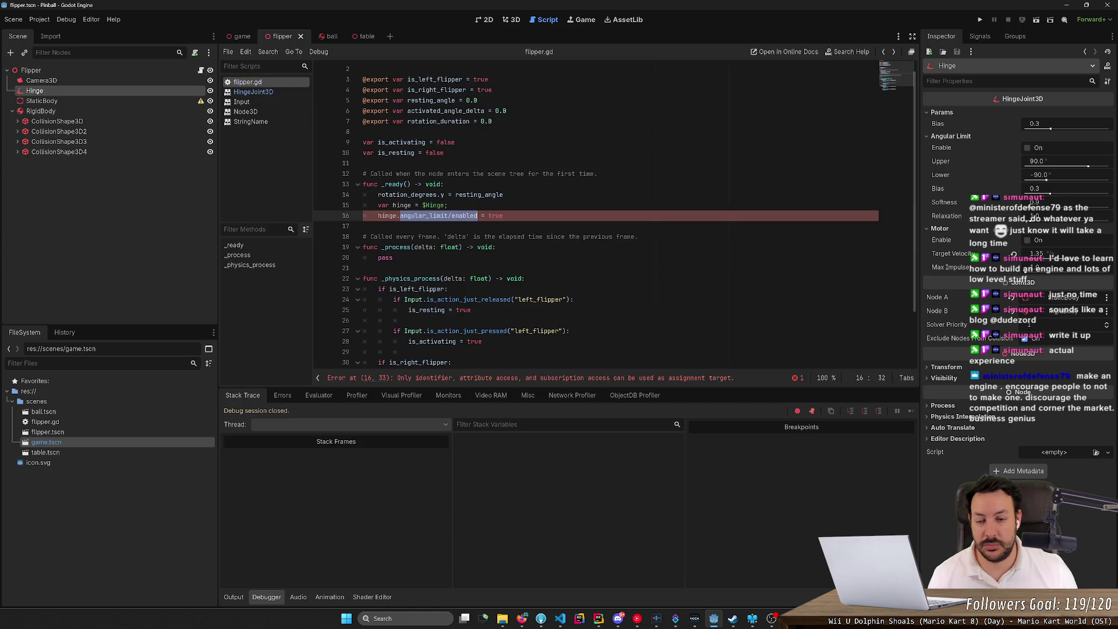
text(set_flag)
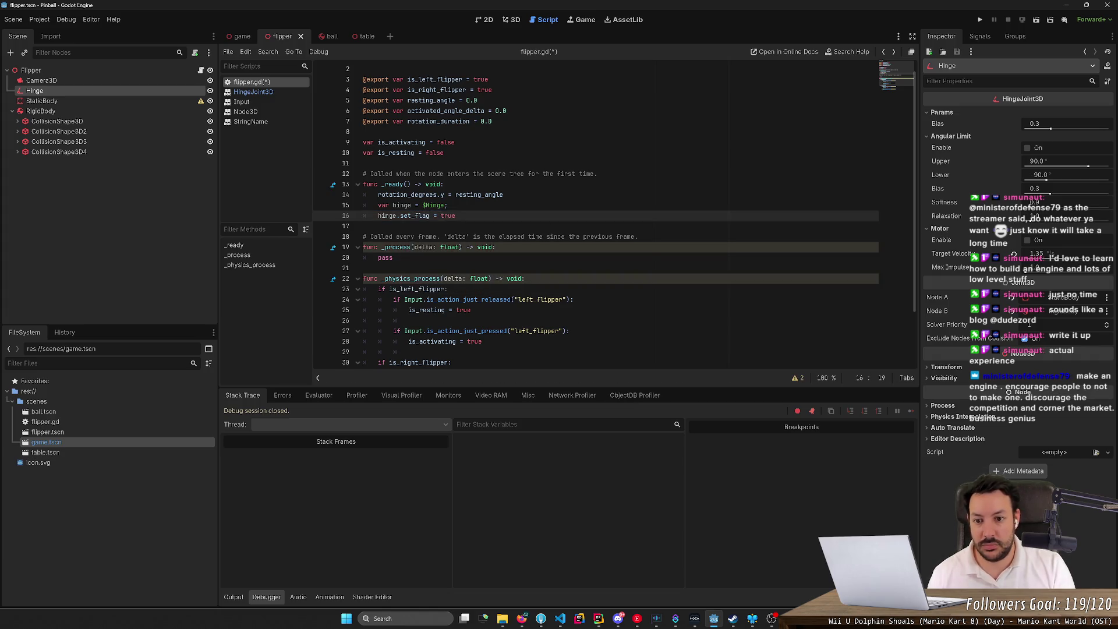
text(()
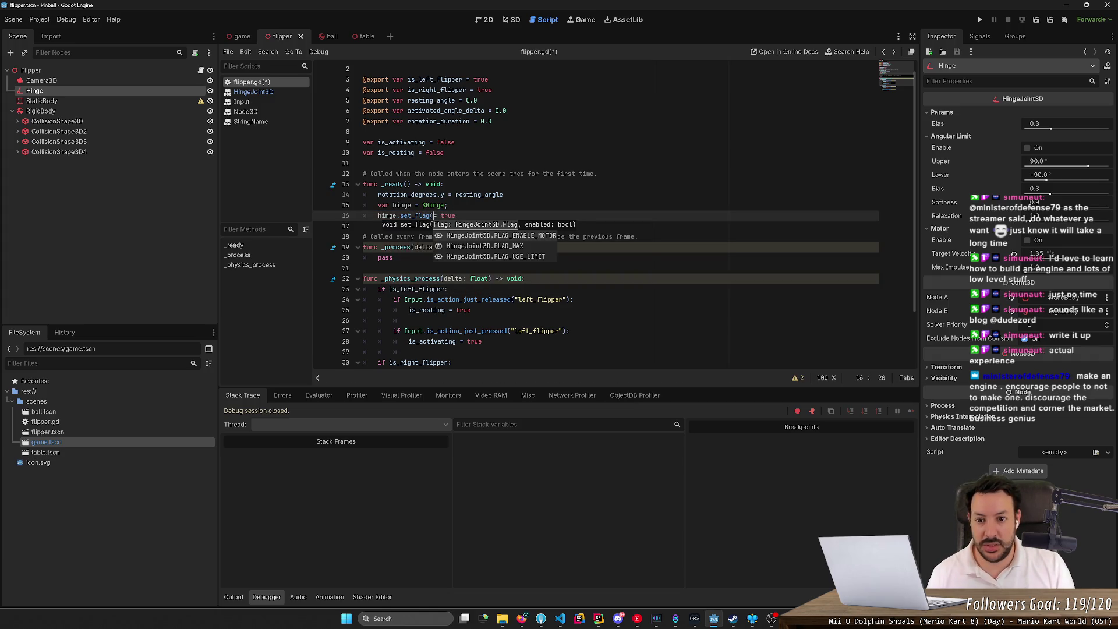
key(Delete)
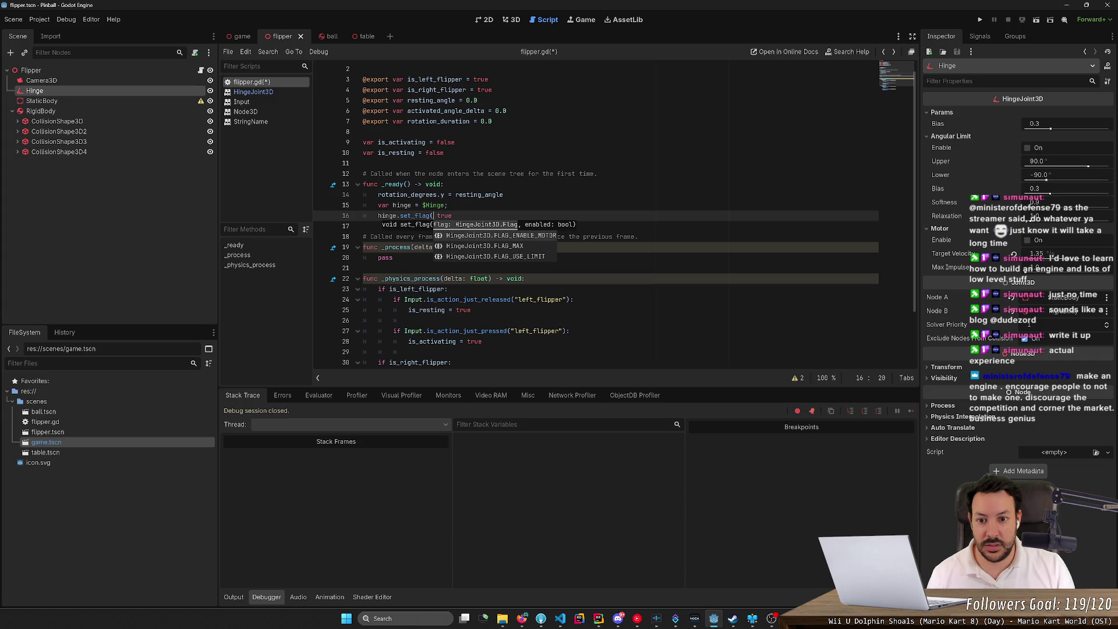
key(Delete)
key(End)
text())
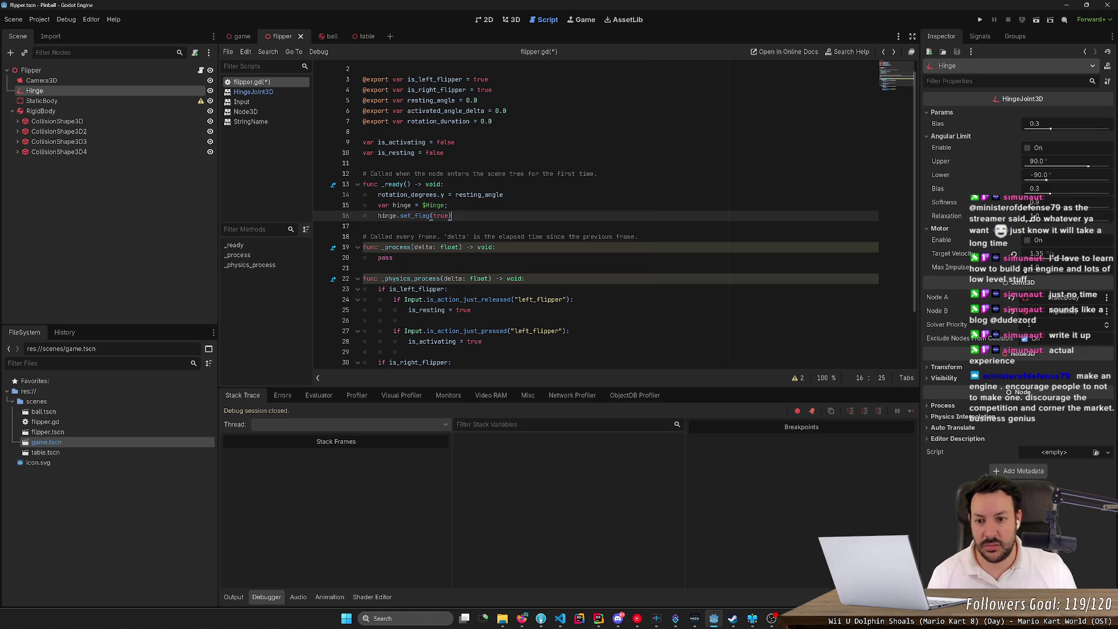
- Look up the HingeJoint3D Flag enum and pass FLAG_USE_LIMIT, true to set_flag
ctrl+click(414, 216)
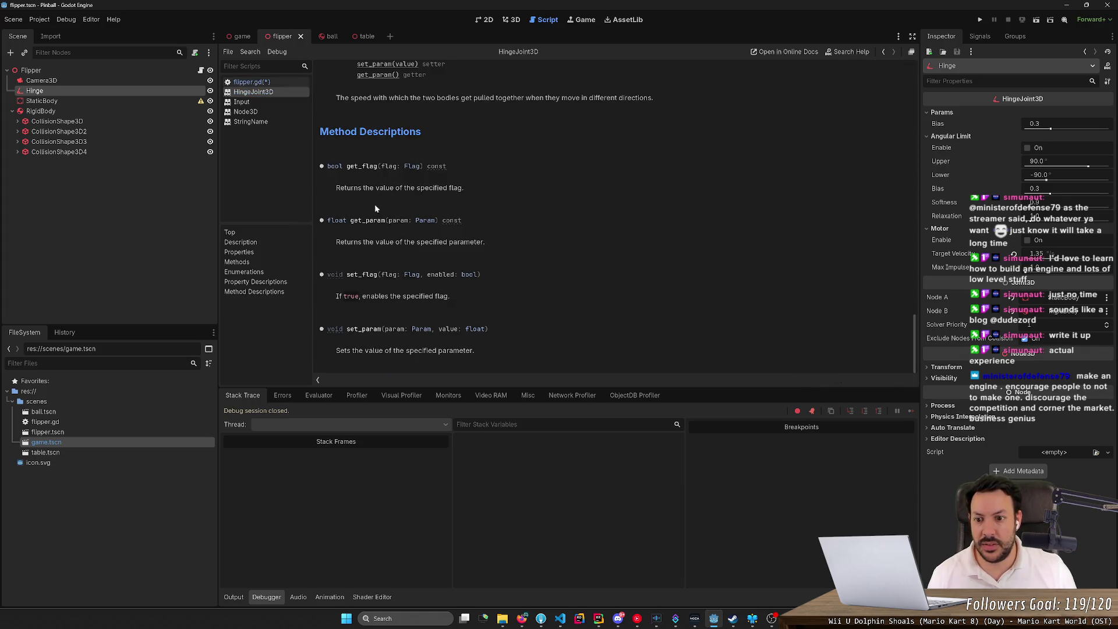
click(412, 274)
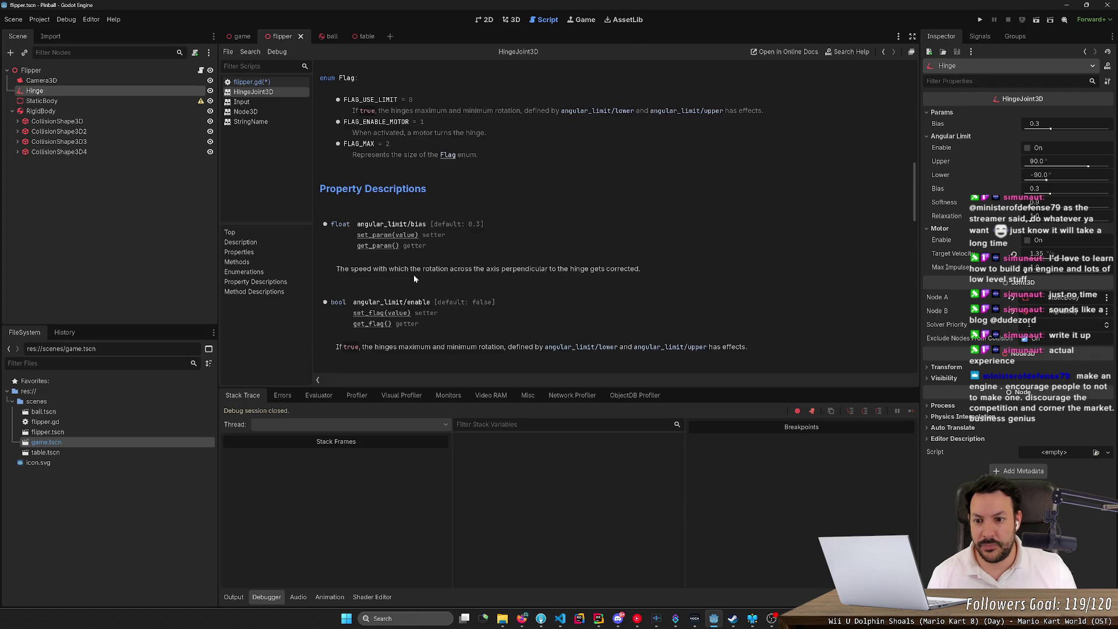
double_click(377, 122)
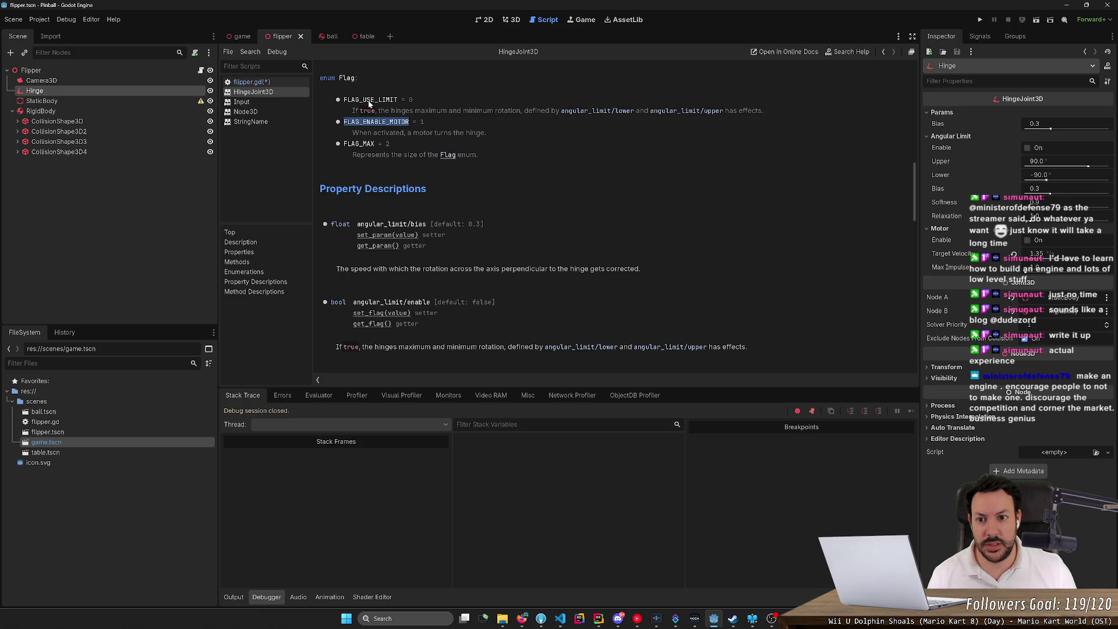
click(370, 101)
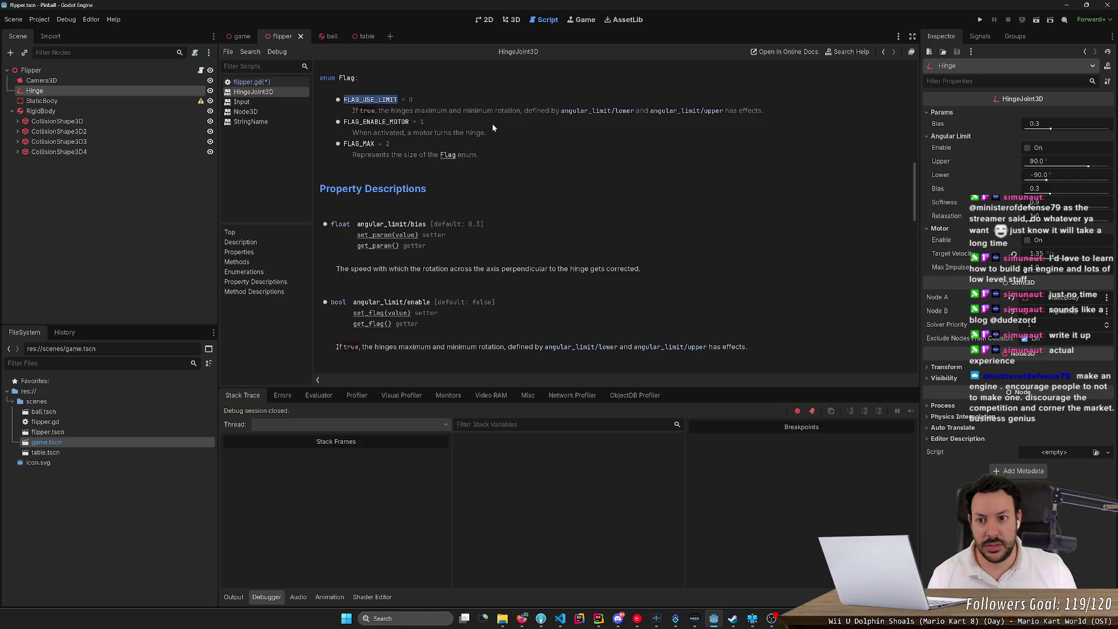
key(alt+Left)
key(ctrl+d)
text(FLAG_USE_LIMIT)
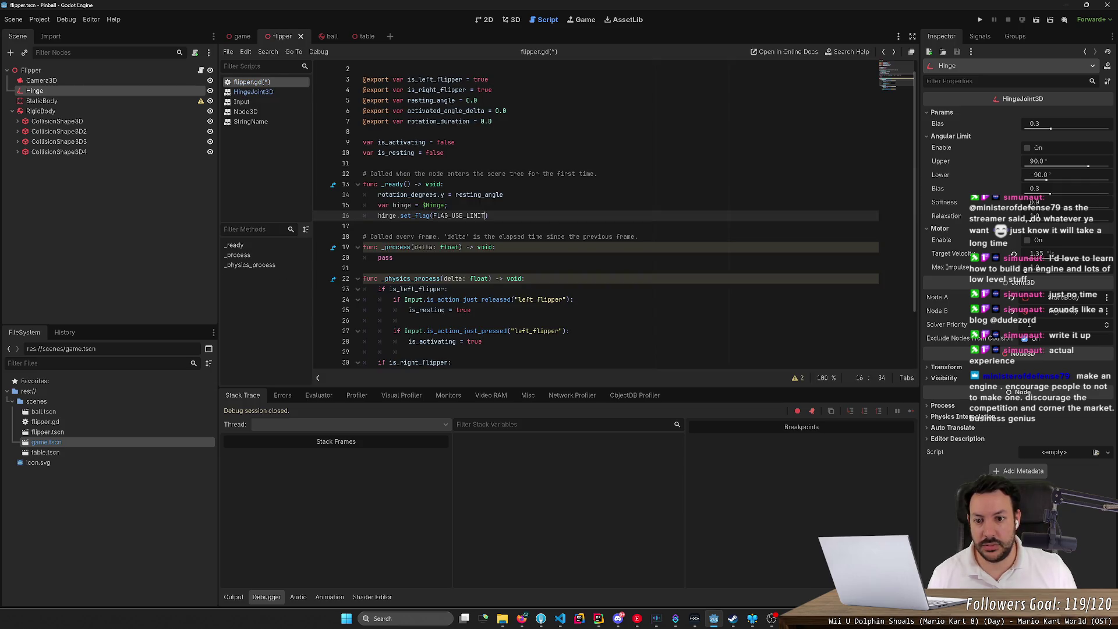
text(, true)
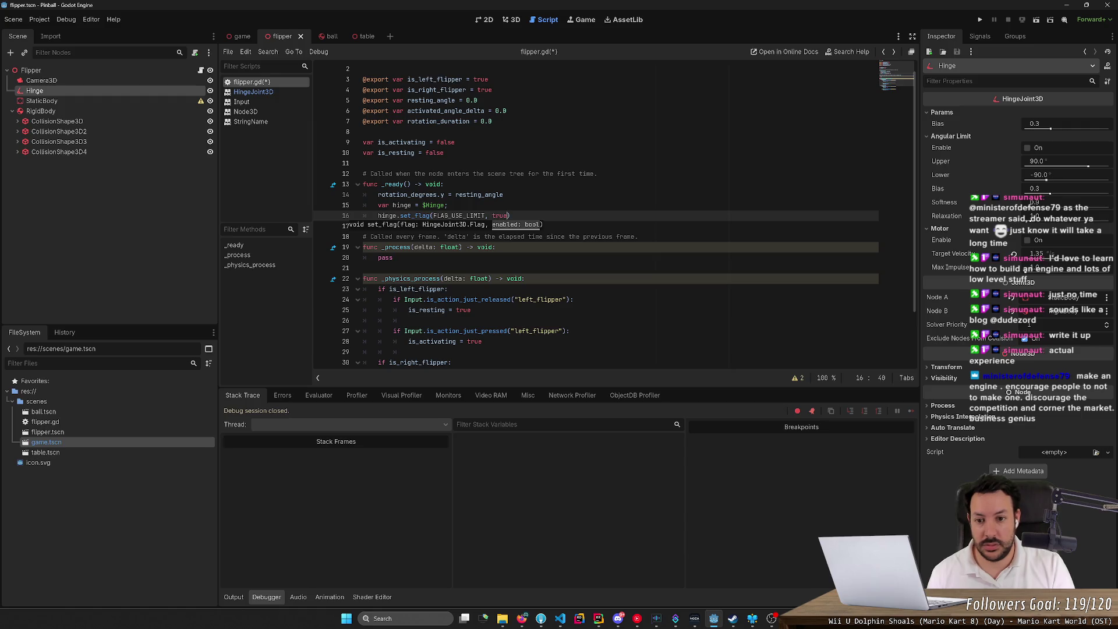
- Qualify the argument as Flag.FLAG_USE_LIMIT and duplicate the set_flag line
click(434, 215)
text(Flag.)
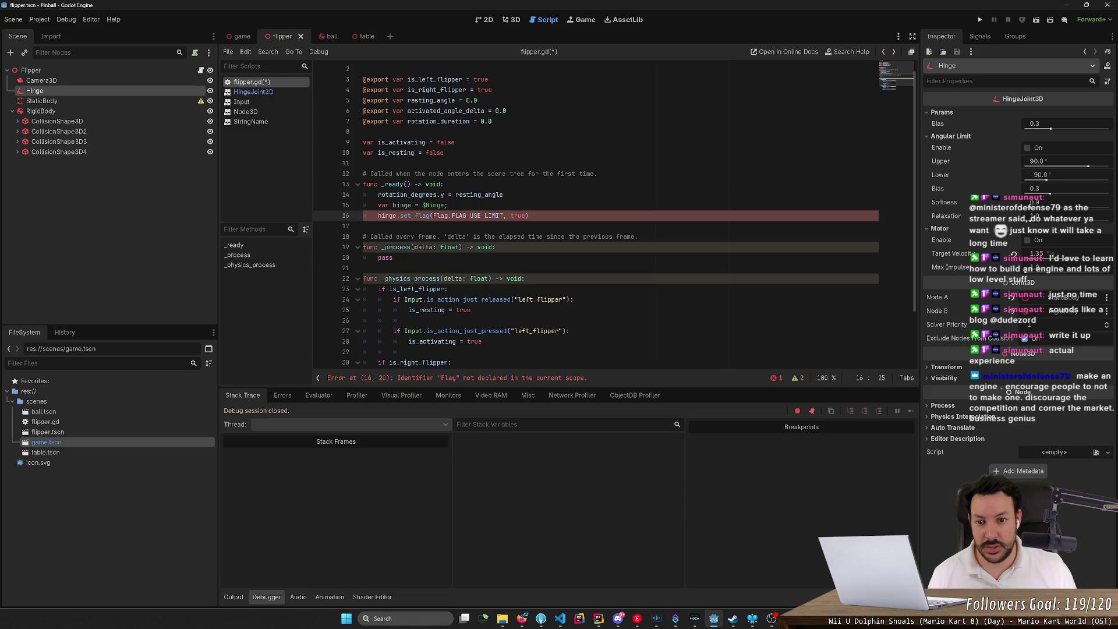
key(ctrl+shift+d)
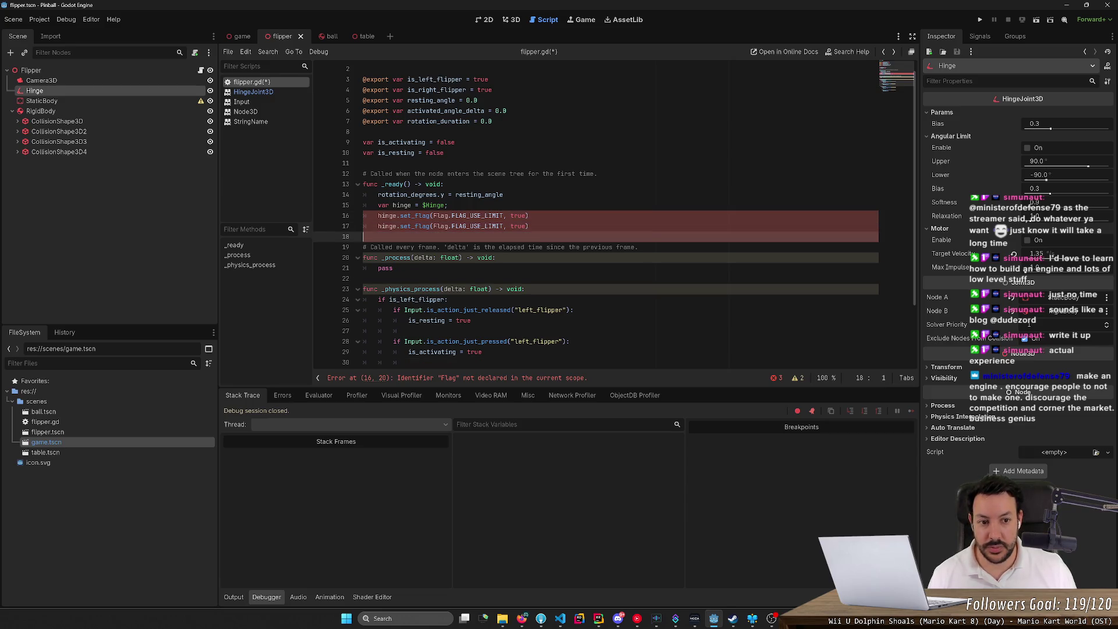
key(Down)
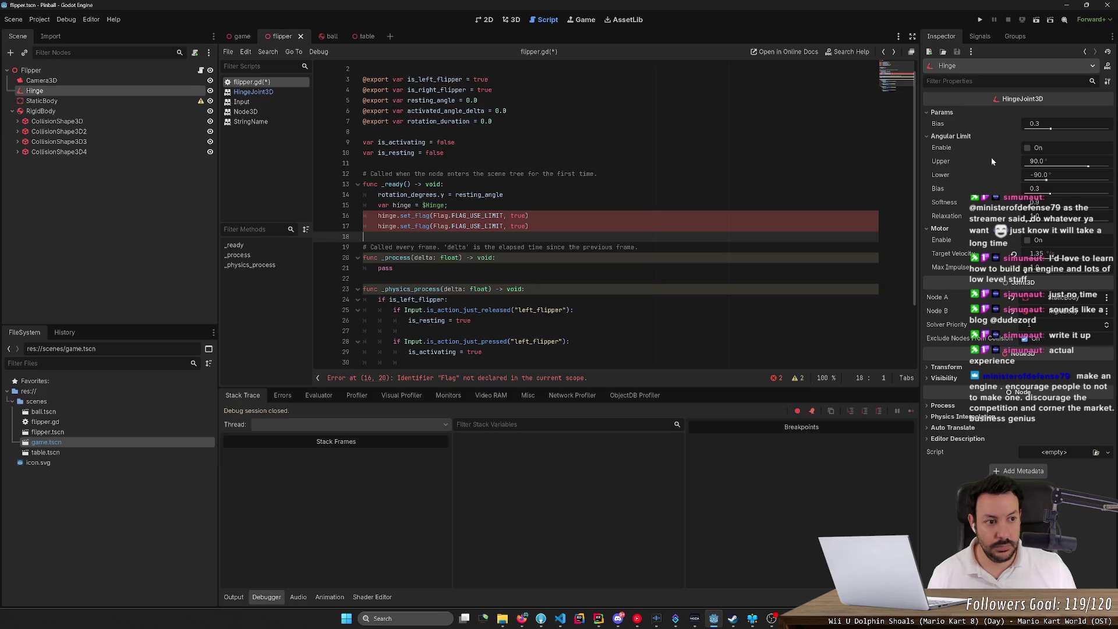
click(1028, 148)
click(1014, 150)
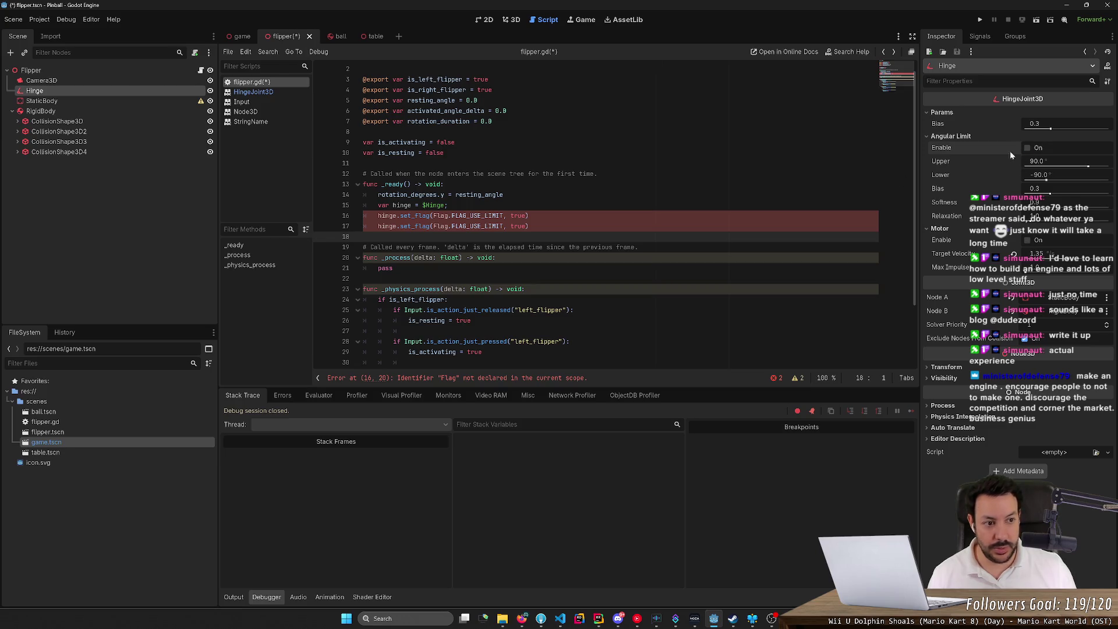
ctrl+click(439, 226)
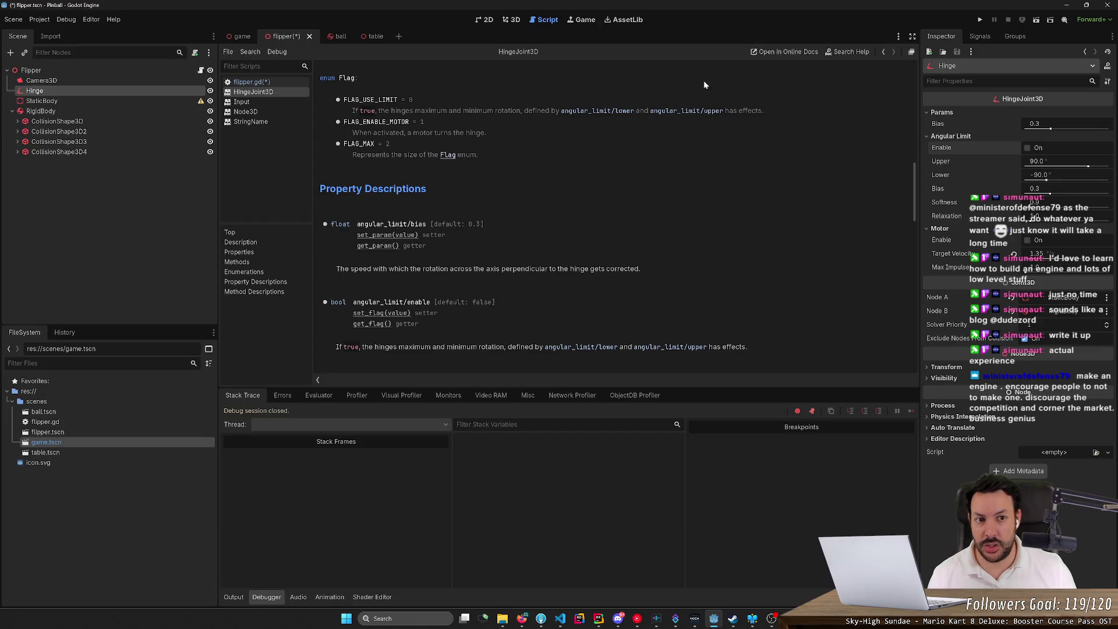
click(882, 53)
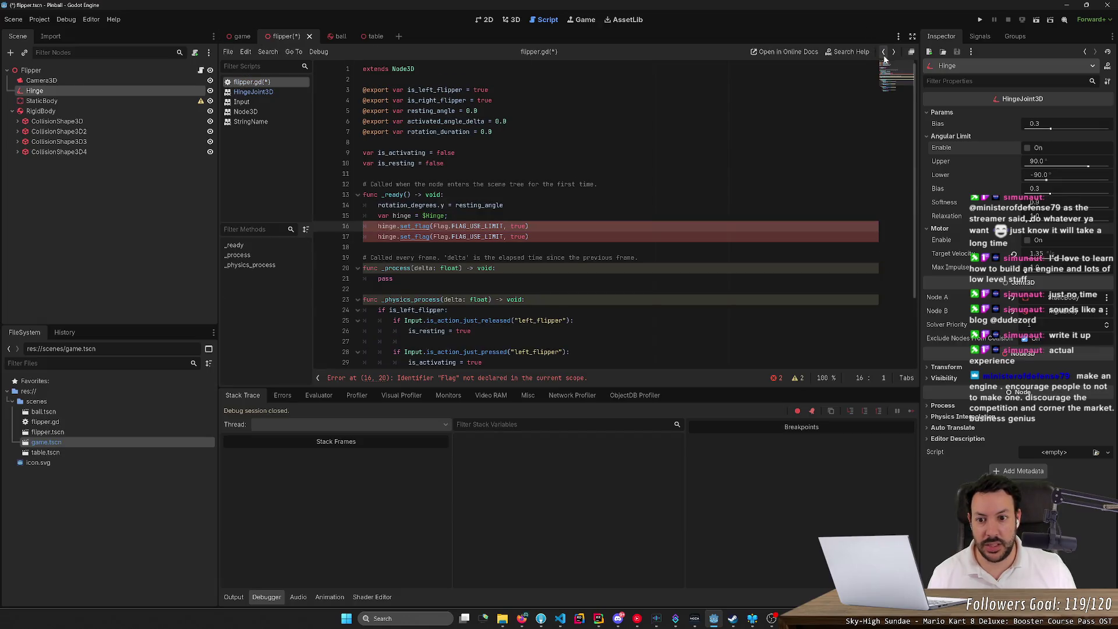
- Prefix both flag arguments with HingeJoint3D
click(434, 226)
text(Hin)
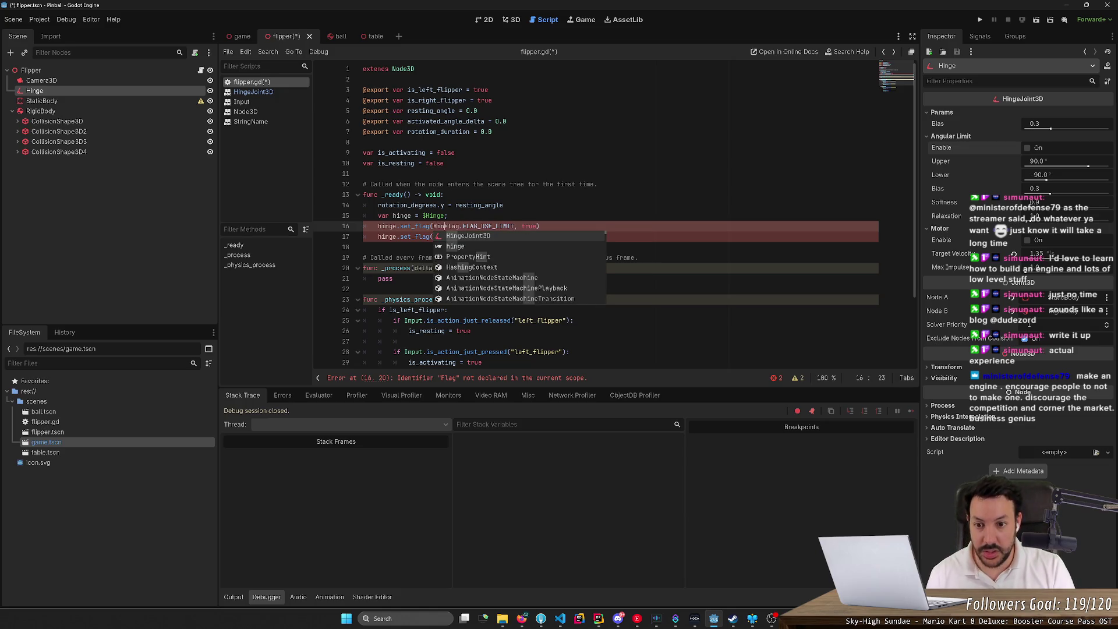
key(Return)
text(.)
key(ctrl+shift+Left)
key(ctrl+shift+Left)
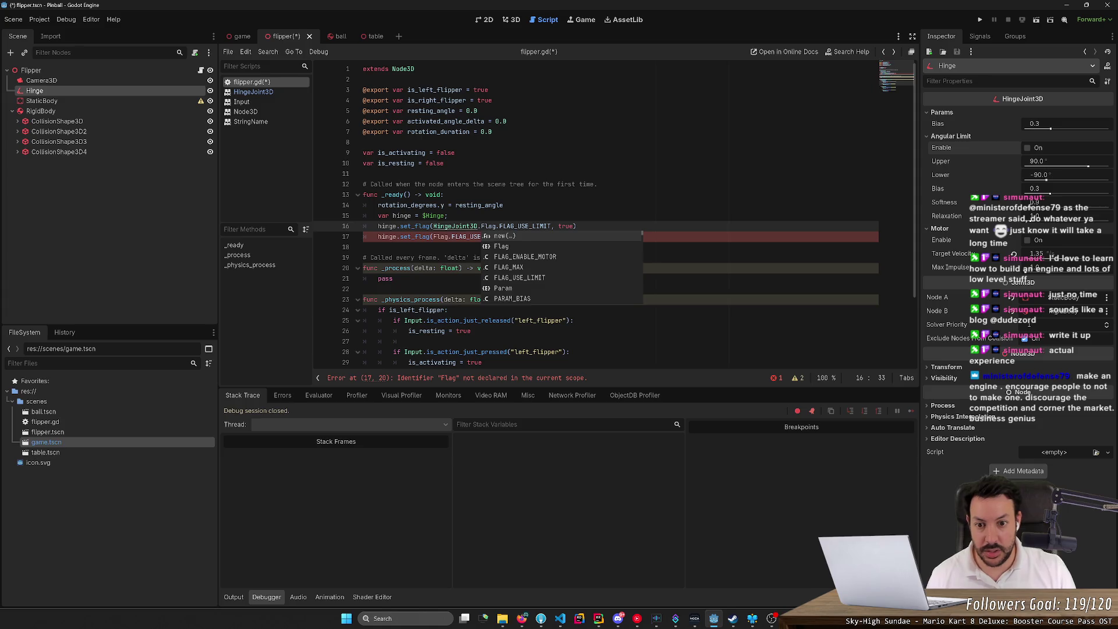
key(ctrl+shift+Right)
key(ctrl+c)
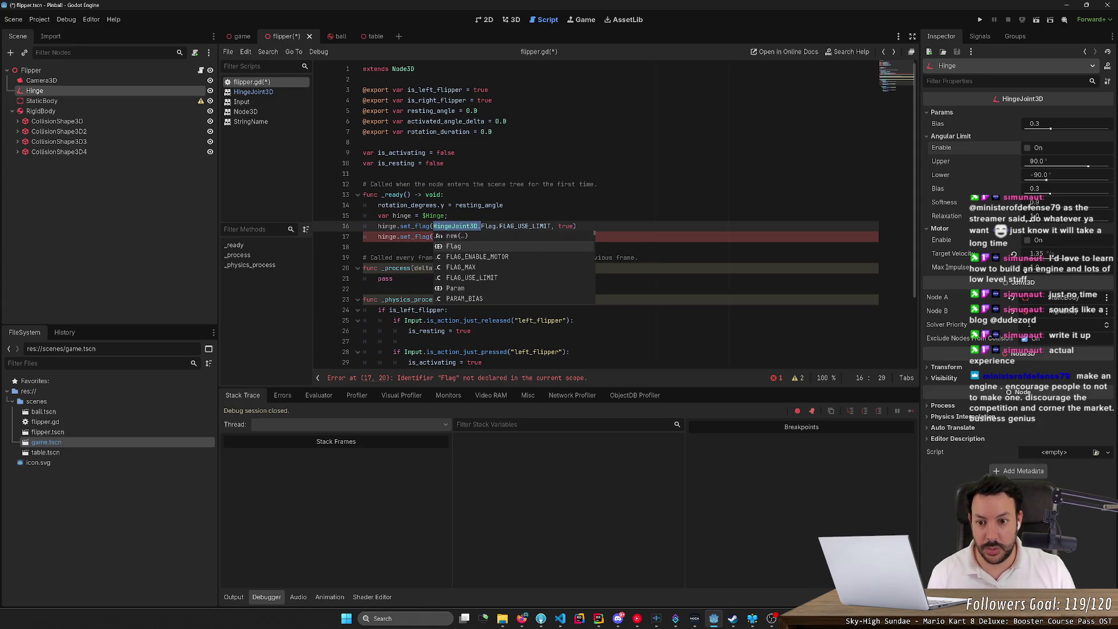
key(Down)
key(ctrl+v)
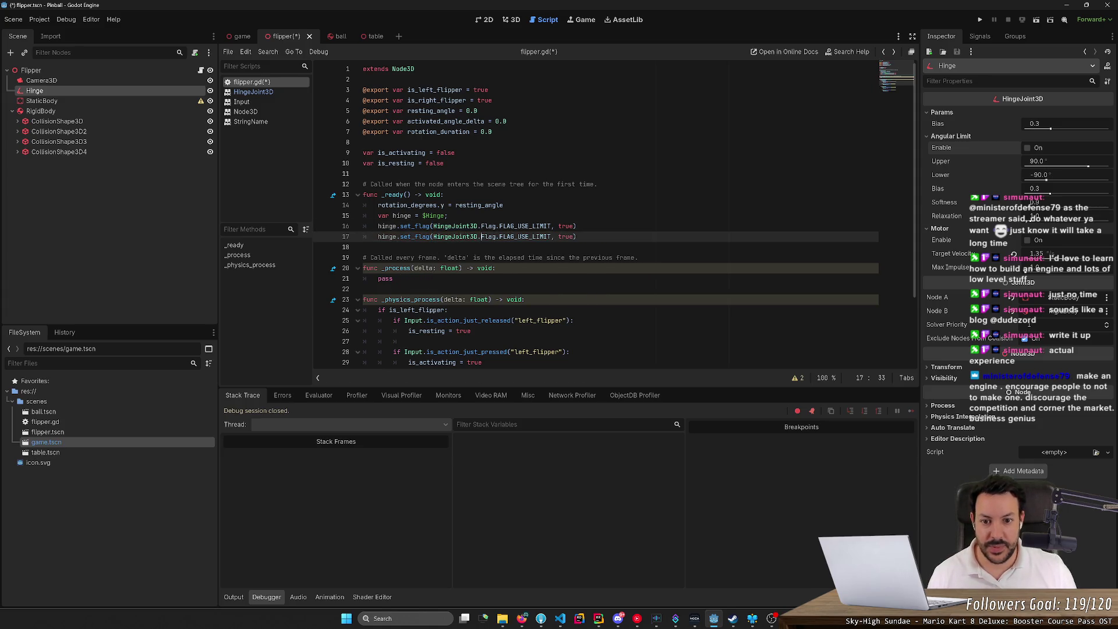
- Change the second line's flag to FLAG_ENABLE_MOTOR
key(ctrl+shift+Right)
key(Right)
key(BackSpace)
key(BackSpace)
key(BackSpace)
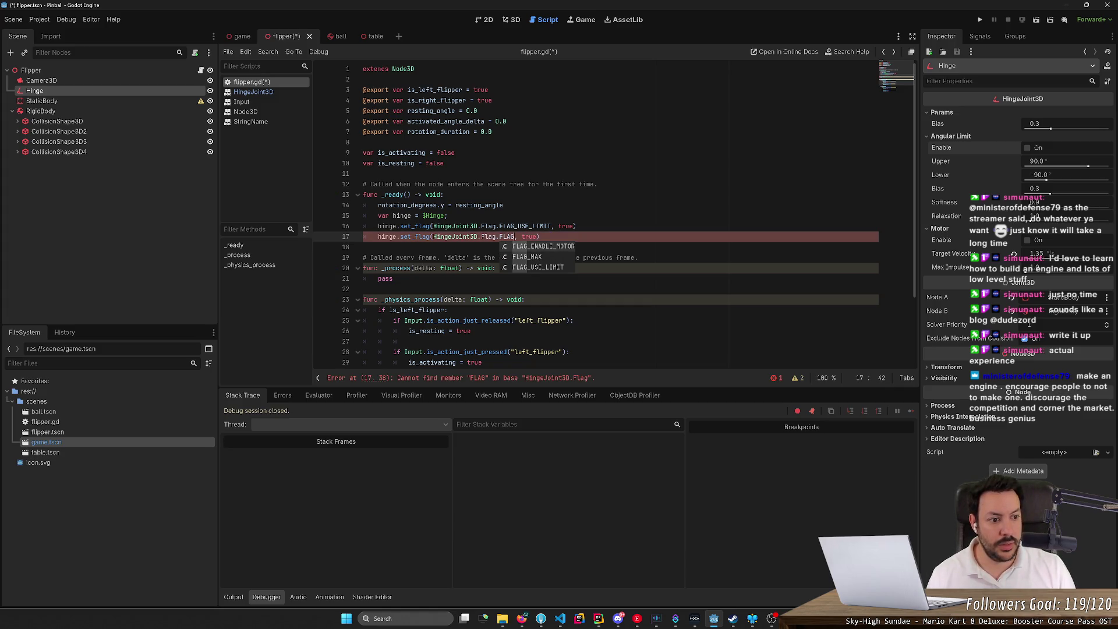
key(Return)
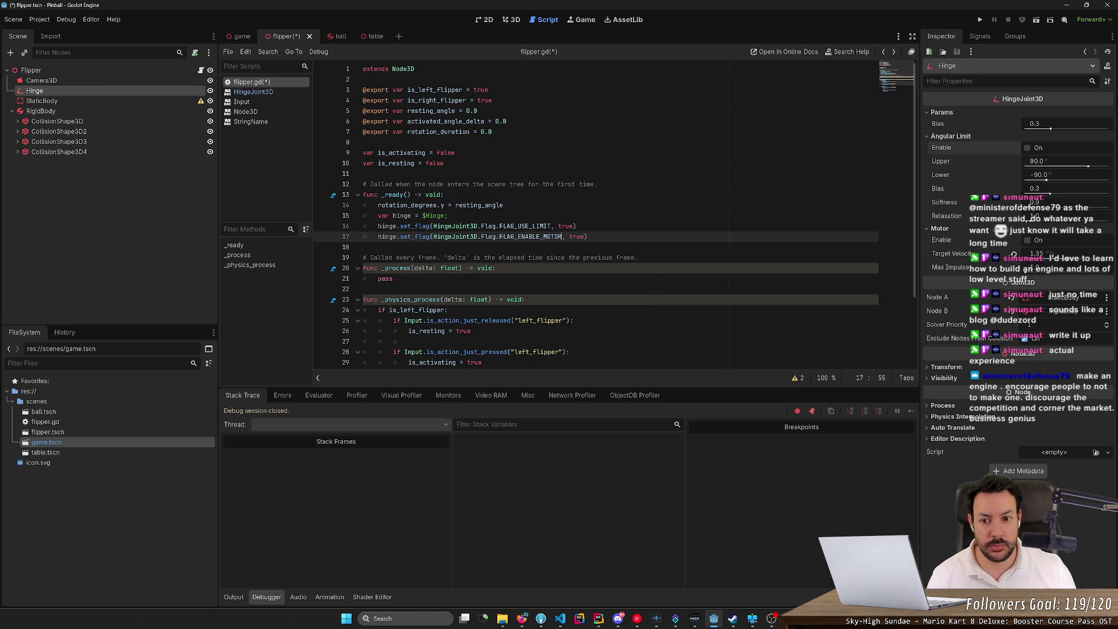
double_click(434, 215)
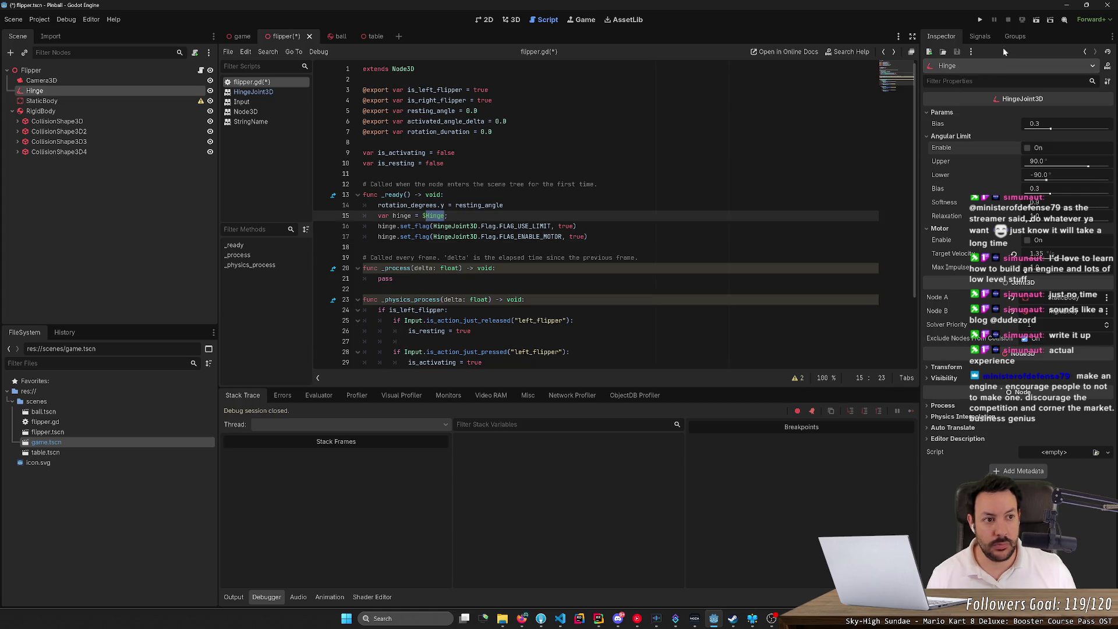
- Run and pause the game, inspect the left flipper's live Hinge in the Remote tree, then stop
click(981, 20)
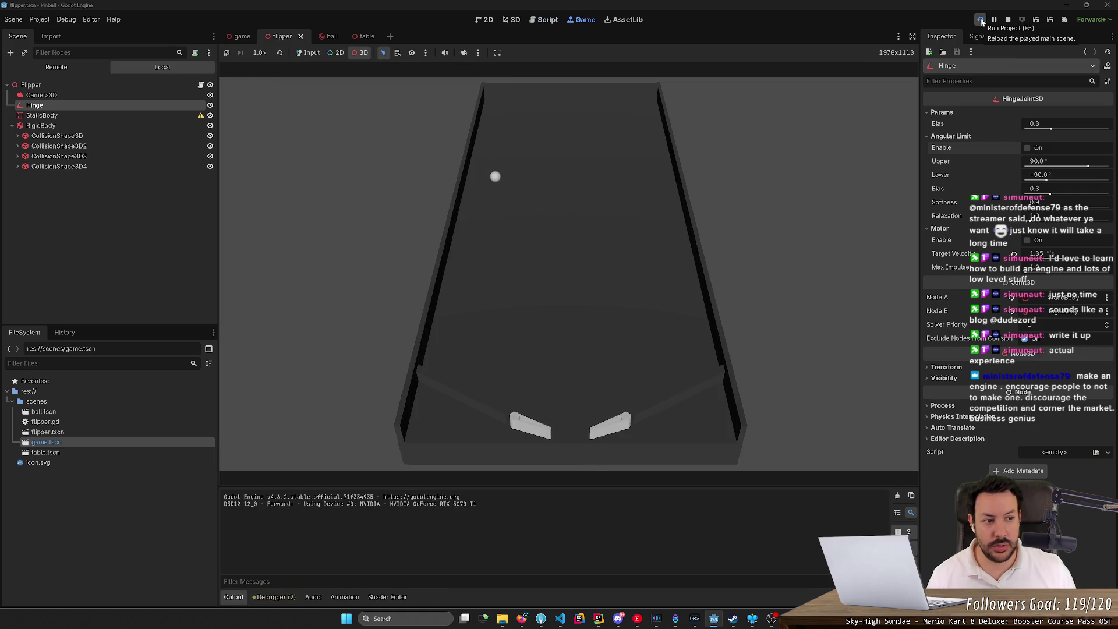
click(995, 21)
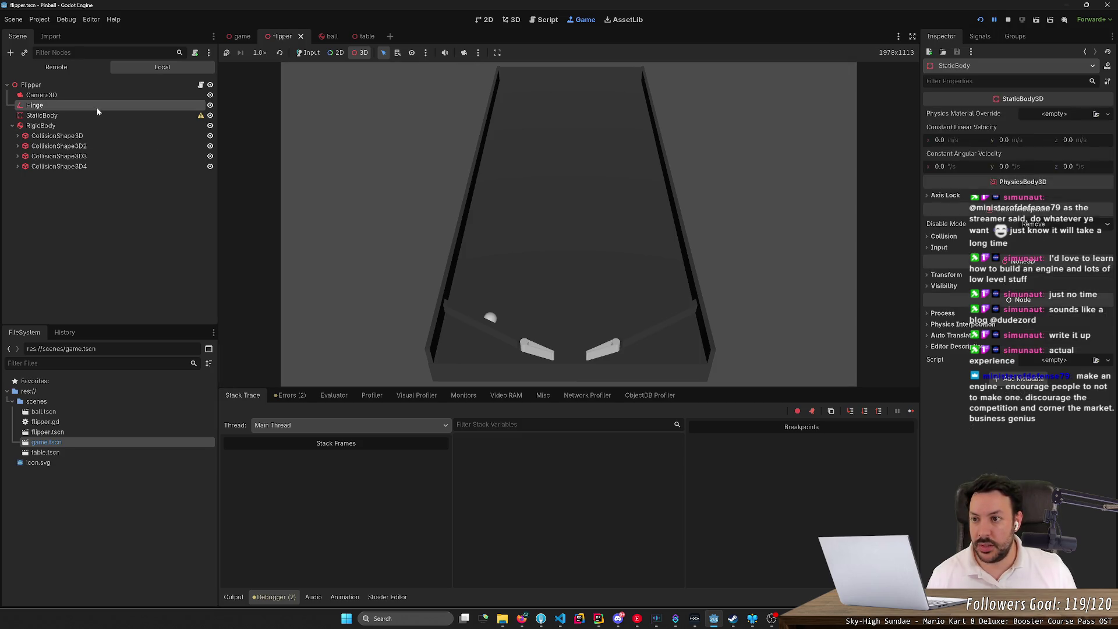
click(72, 68)
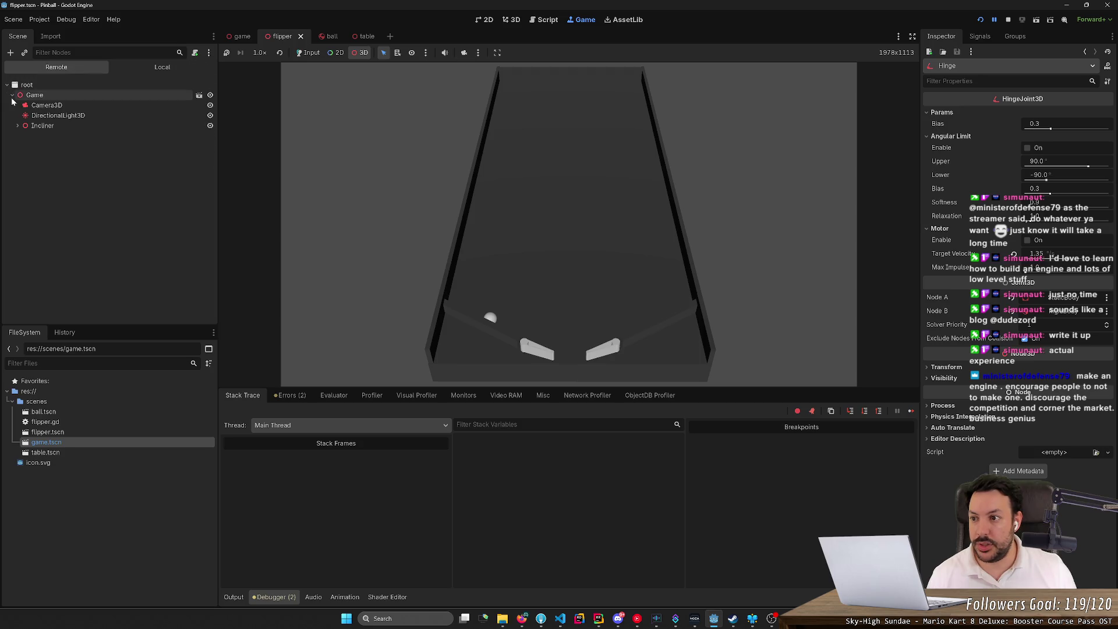
click(21, 125)
click(17, 126)
click(35, 177)
click(23, 176)
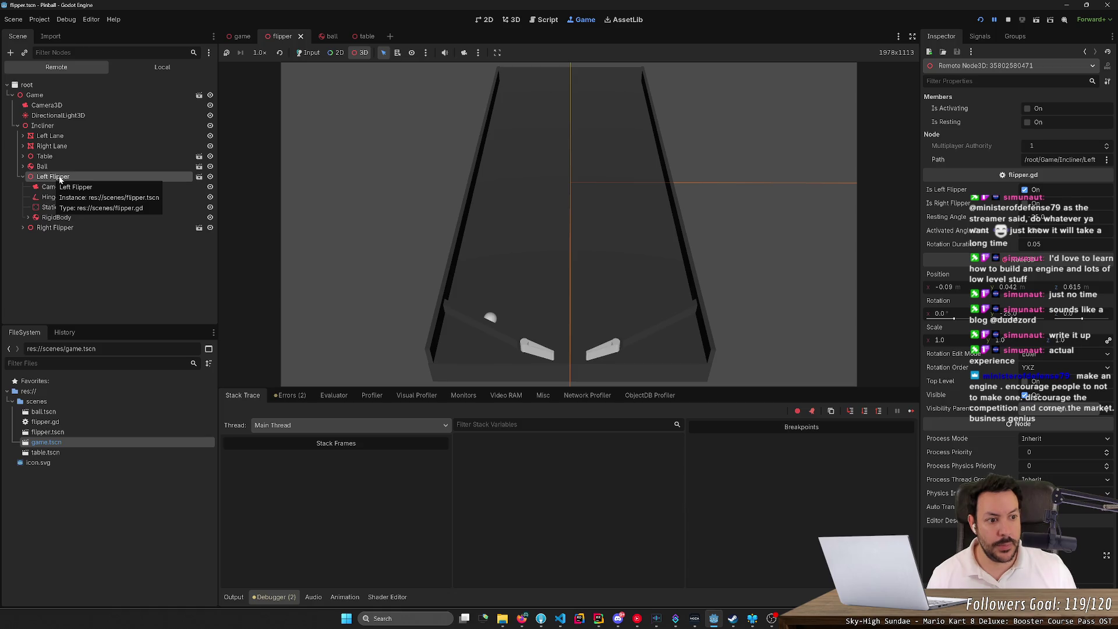
click(45, 198)
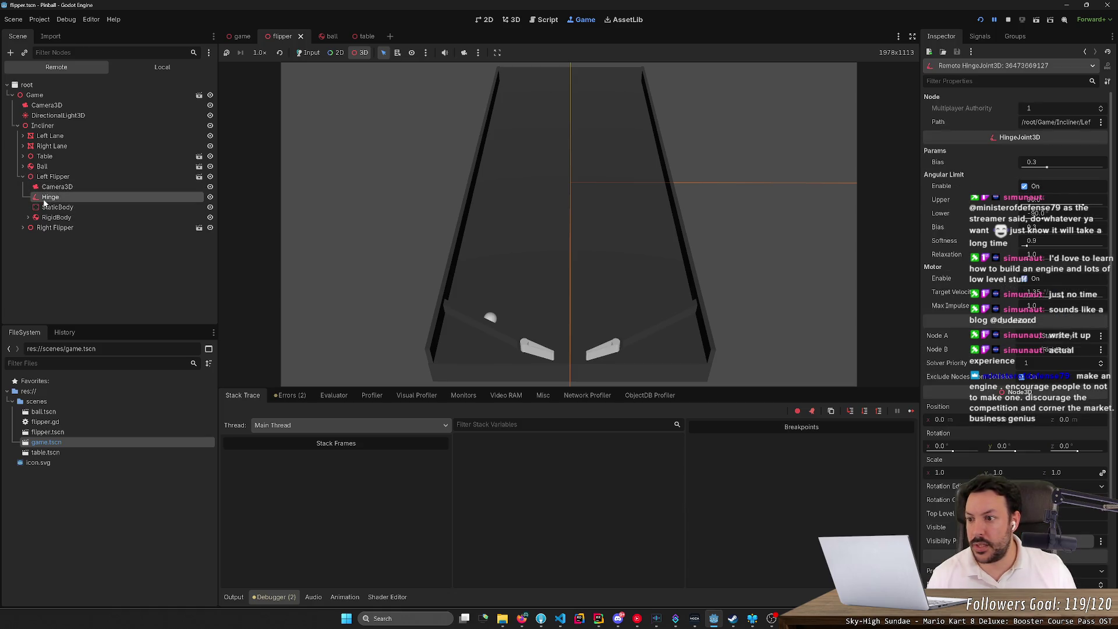
click(1008, 21)
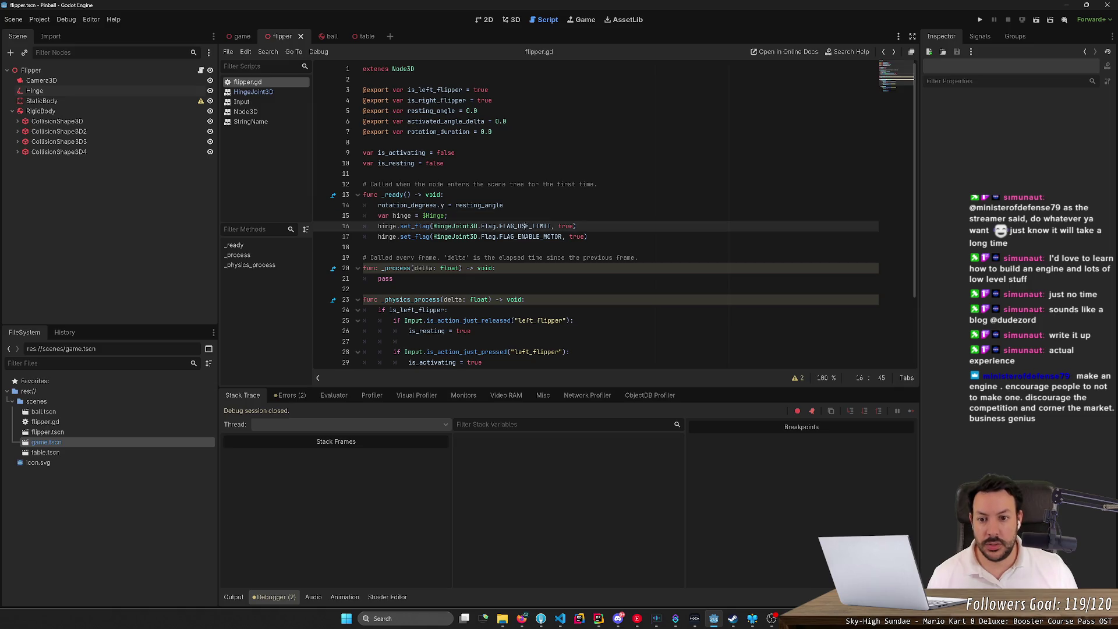
- Review the HingeJoint3D set_param method and Param values in the editor and browser docs
ctrl+click(406, 226)
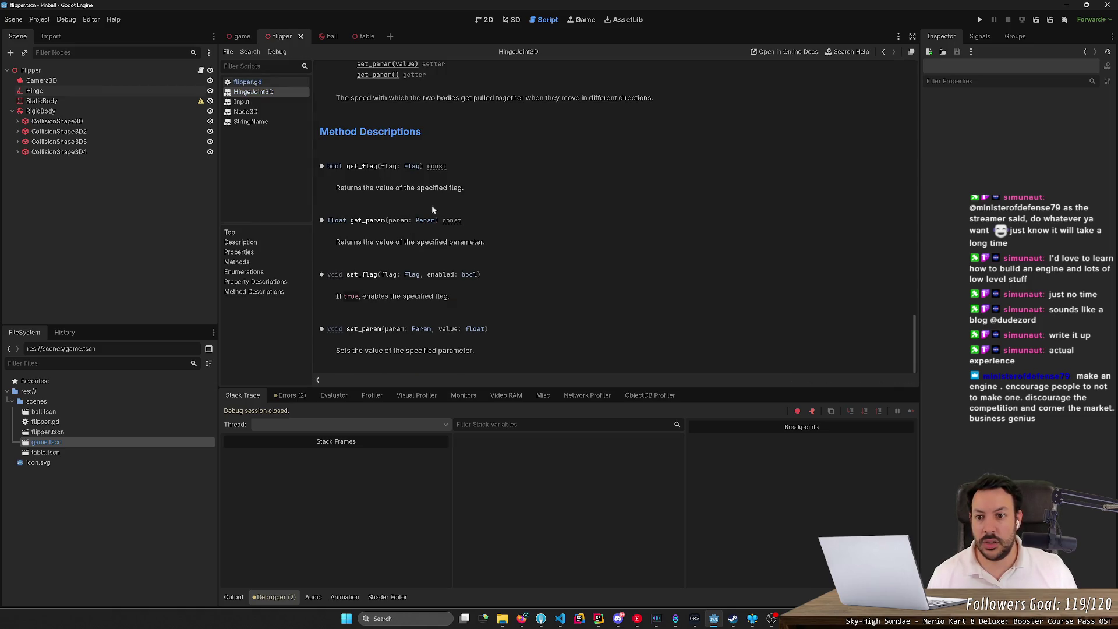
scroll(463, 232, up, 5)
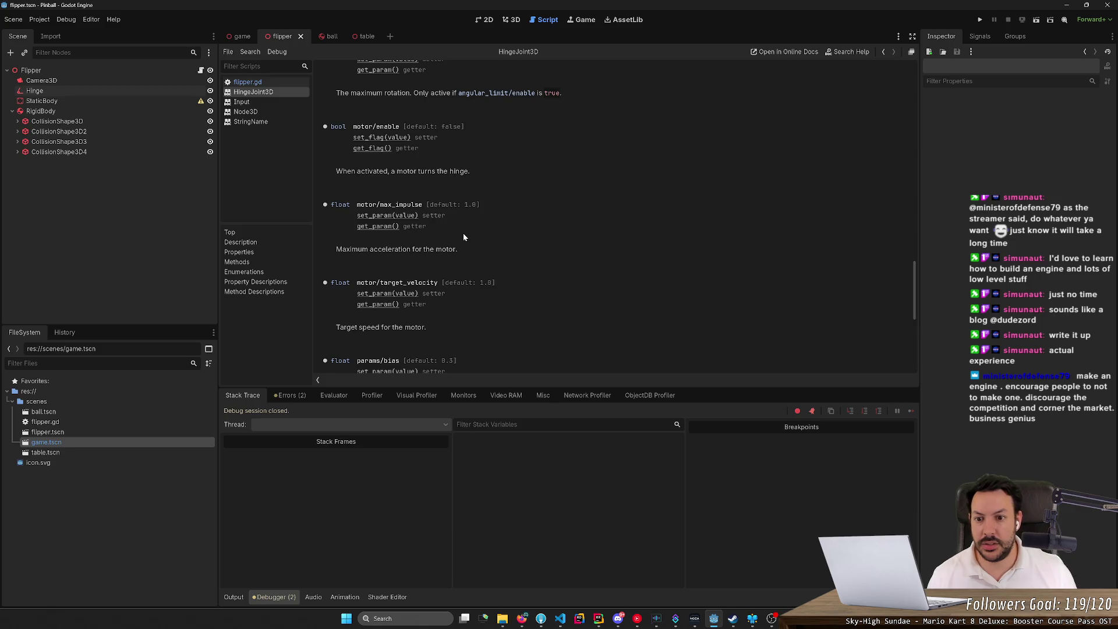
scroll(463, 237, up, 1)
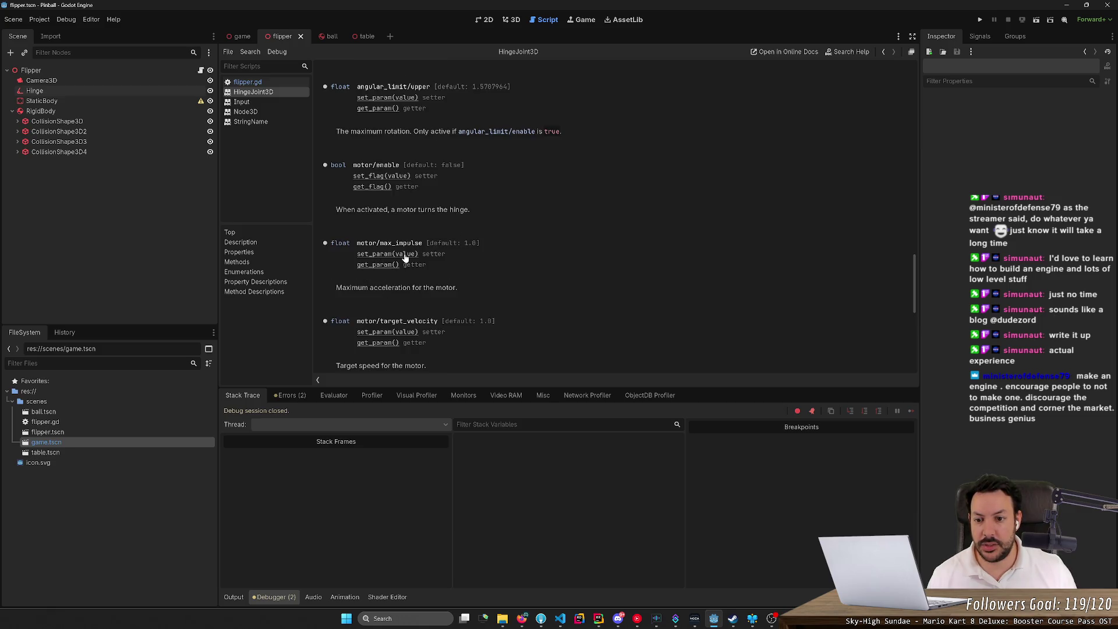
click(402, 332)
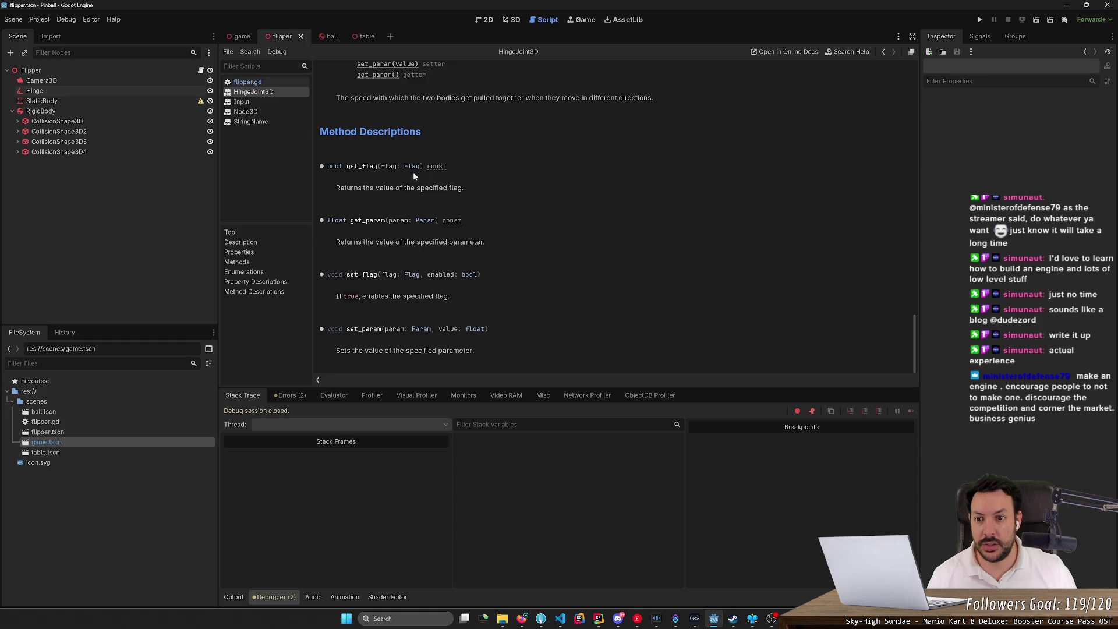
click(424, 220)
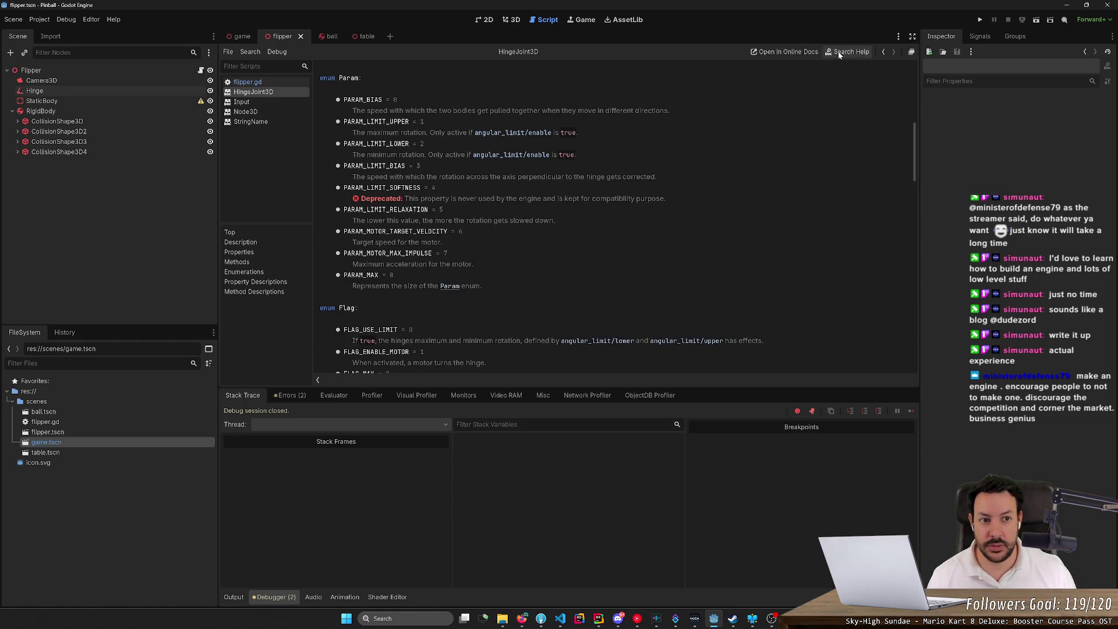
click(781, 53)
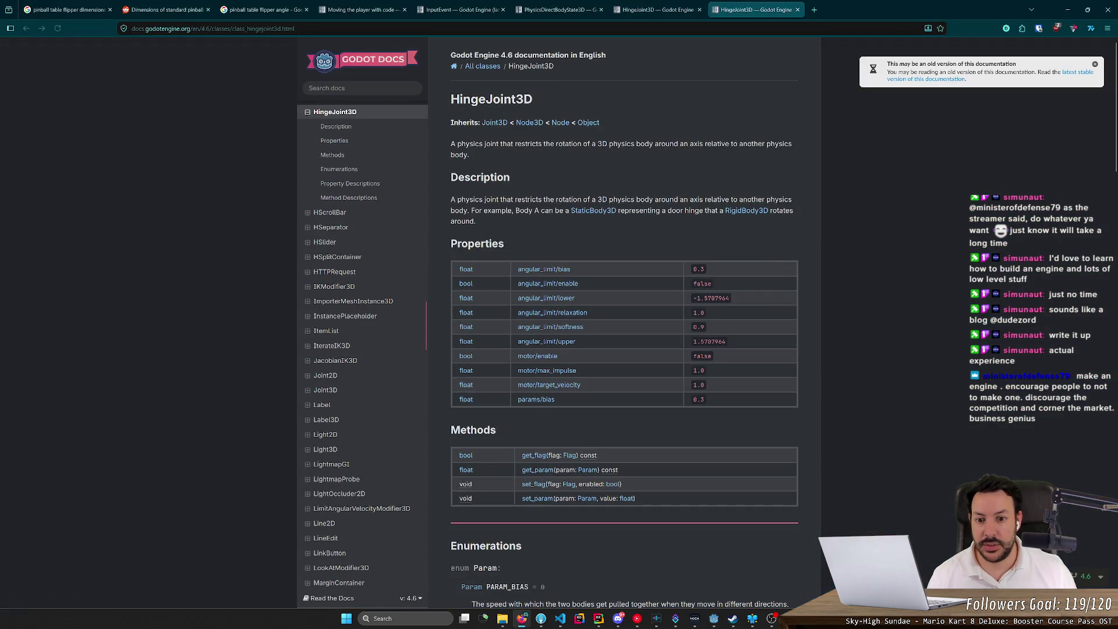
click(540, 312)
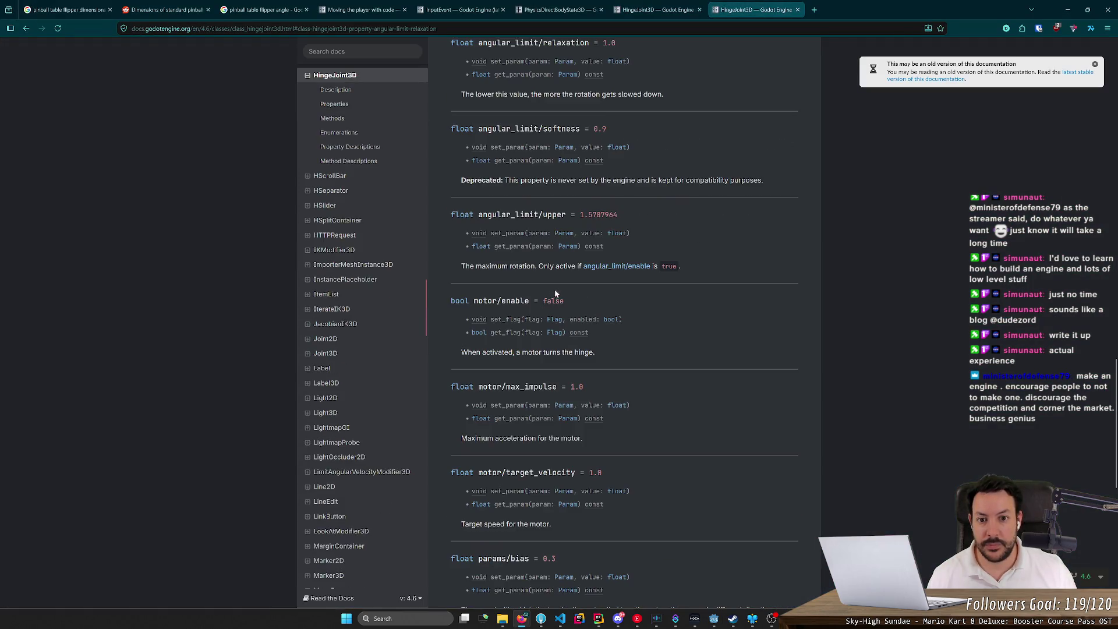
key(alt+Left)
click(545, 291)
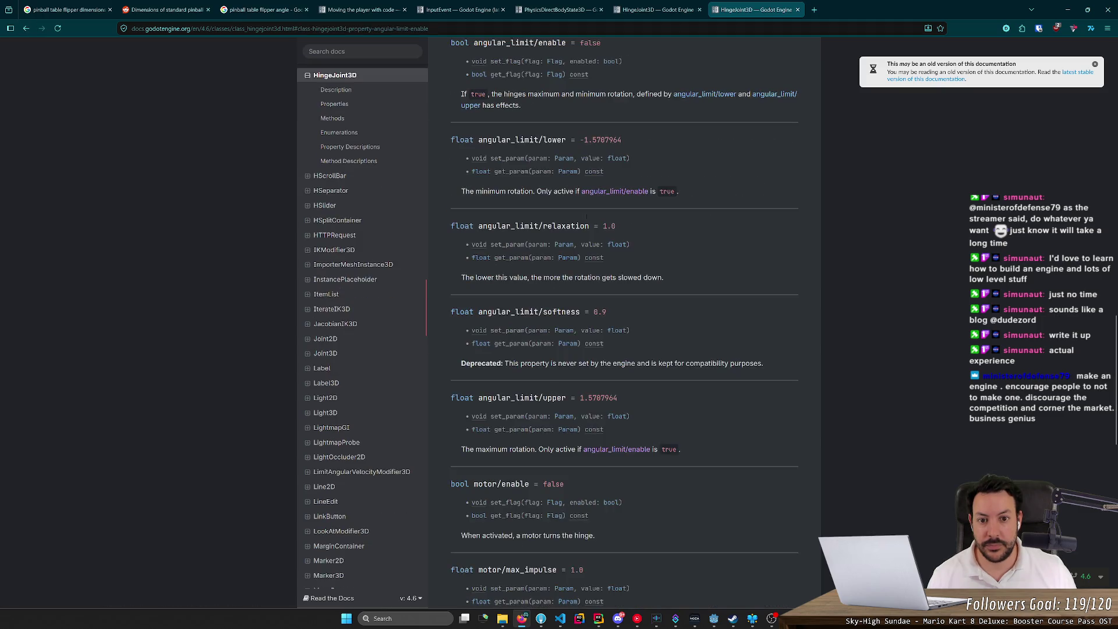
click(567, 172)
key(alt+Tab)
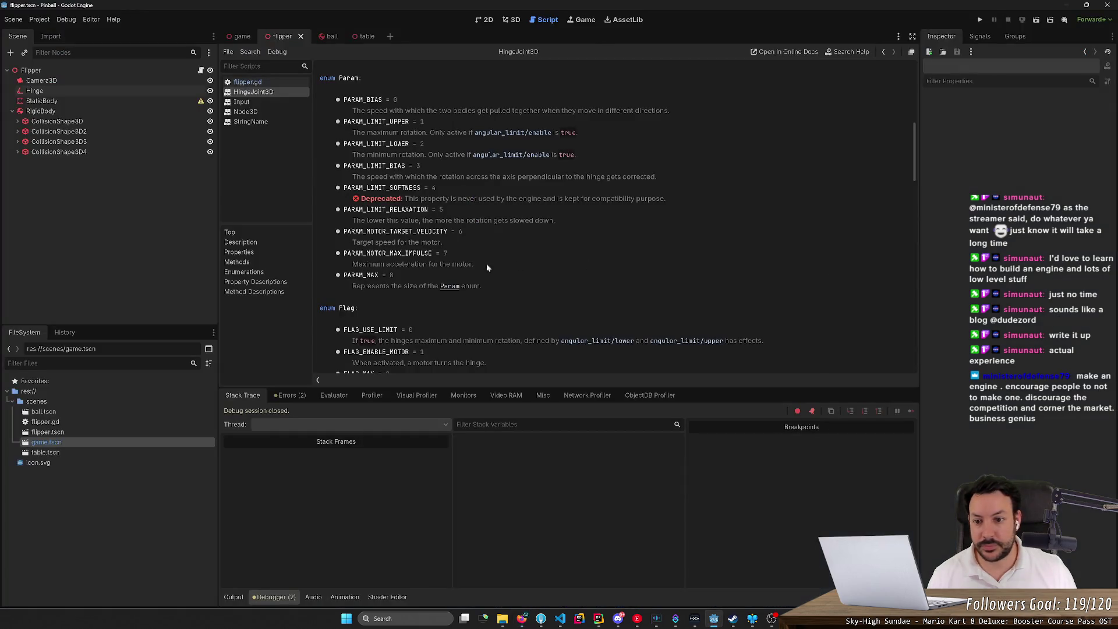
click(882, 52)
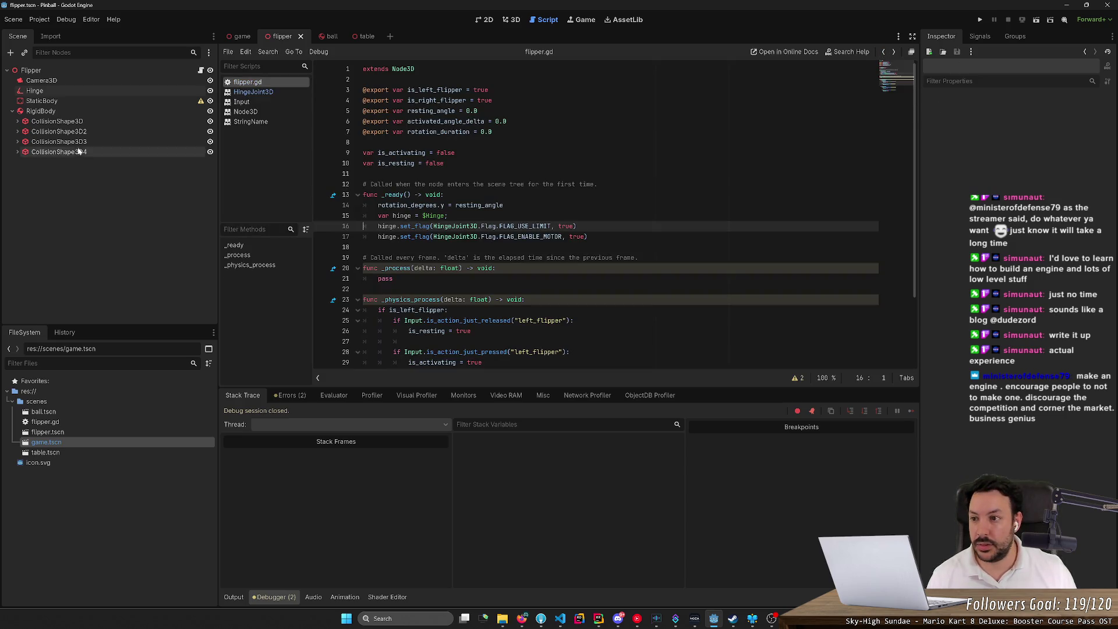
click(65, 91)
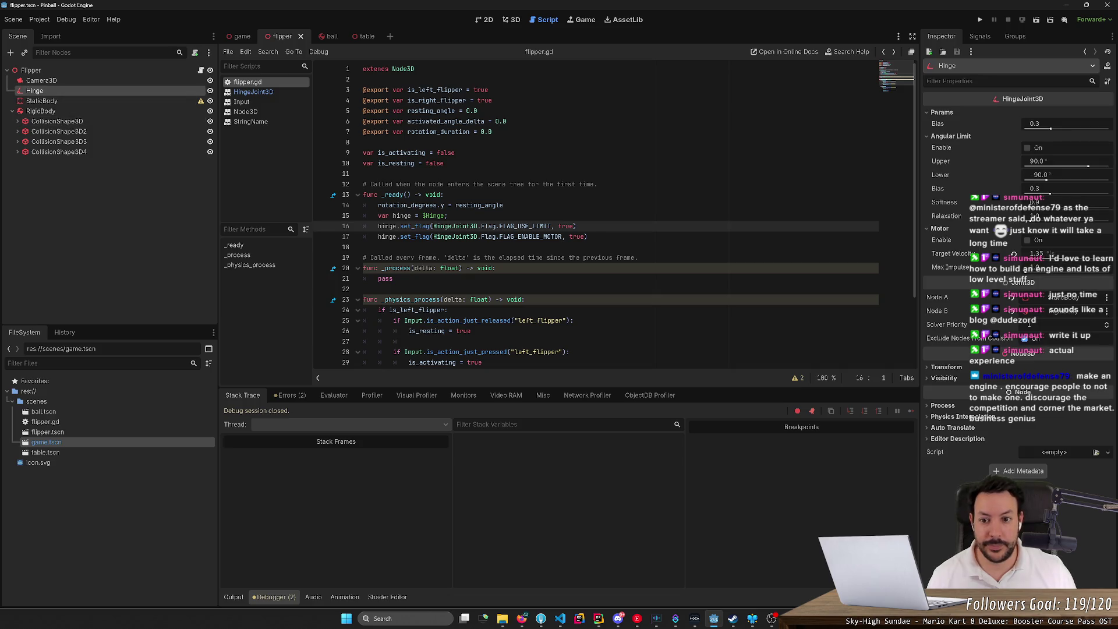
- Add hinge.set_param(HingeJoint3D.PARAM_LIMIT_LOWER, resting_angle) after line 17
click(589, 237)
key(Return)
text(h)
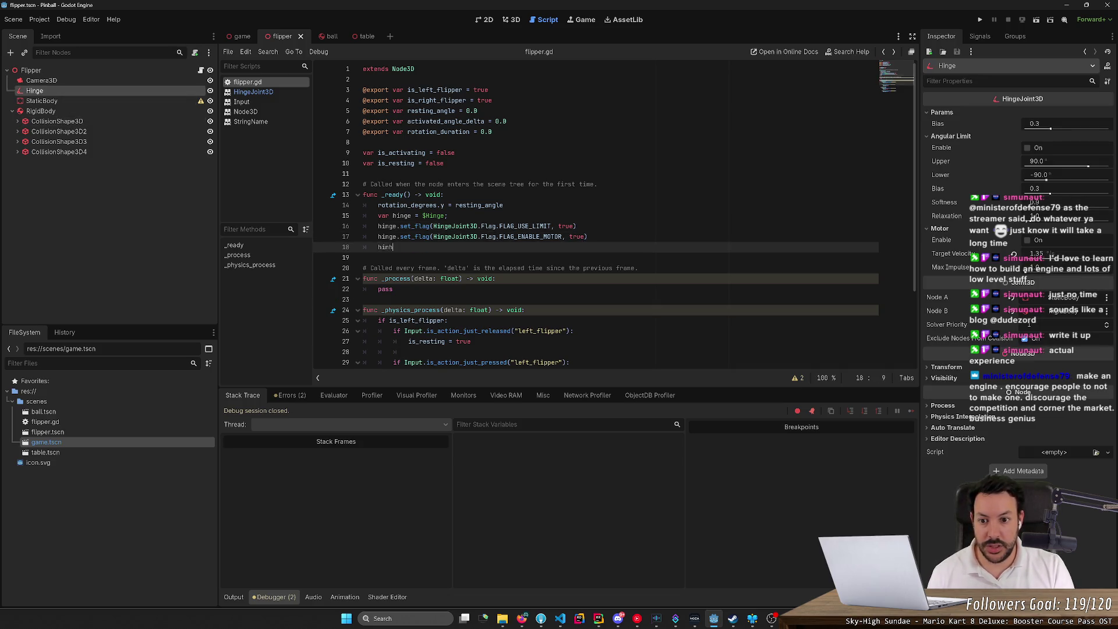
text(inge.setpaa)
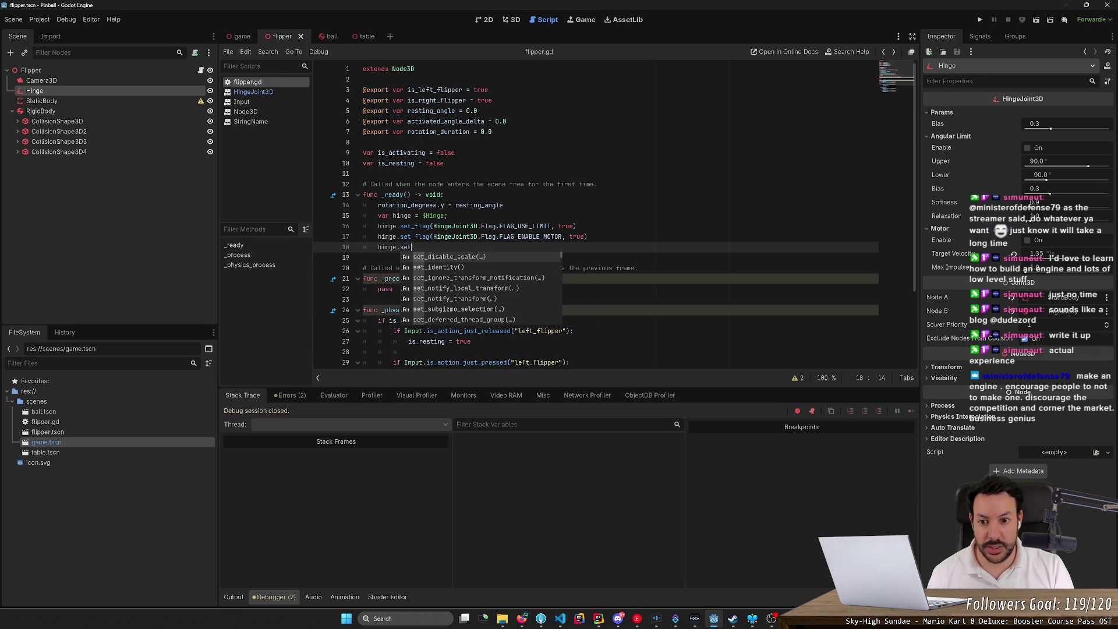
key(BackSpace)
key(BackSpace)
key(BackSpace)
text(_param)
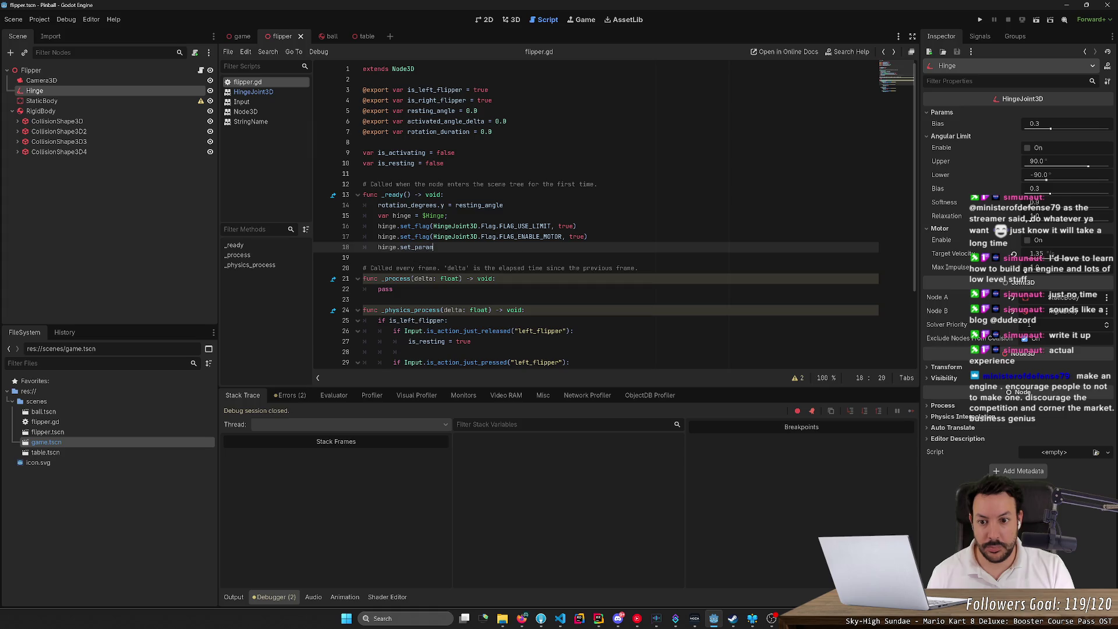
key(alt+Tab)
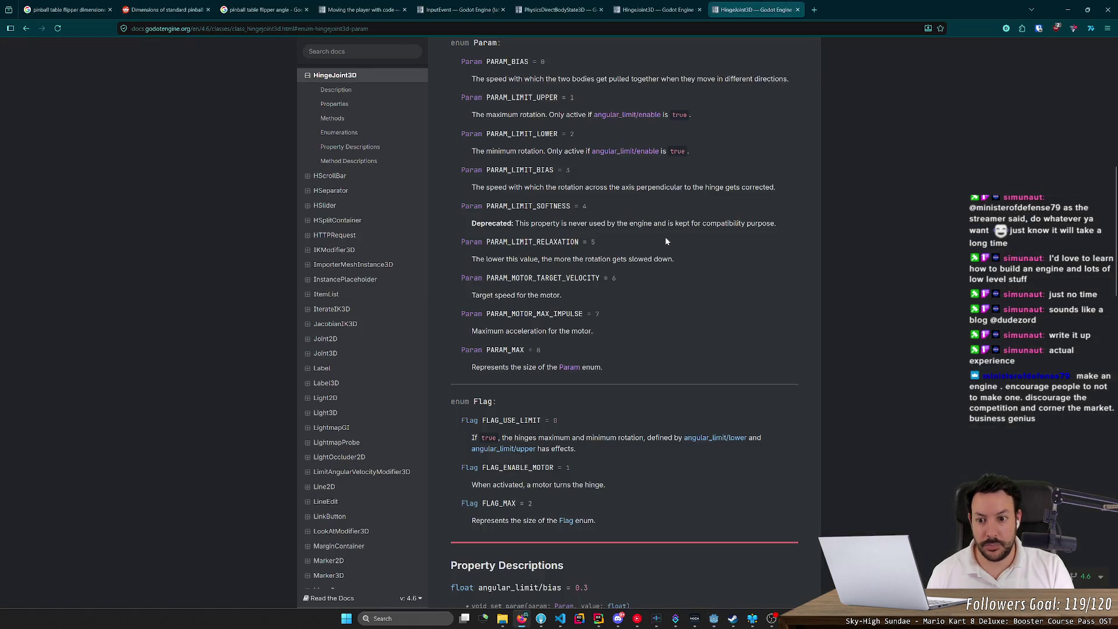
key(alt+Tab)
text(m()
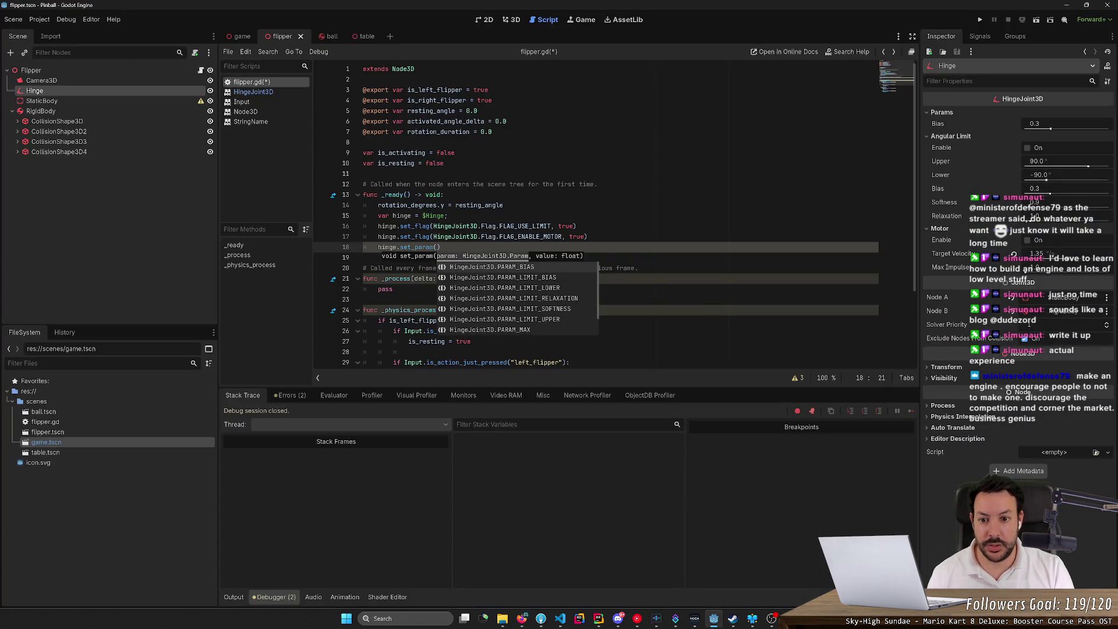
key(alt+Tab)
key(alt+Tab)
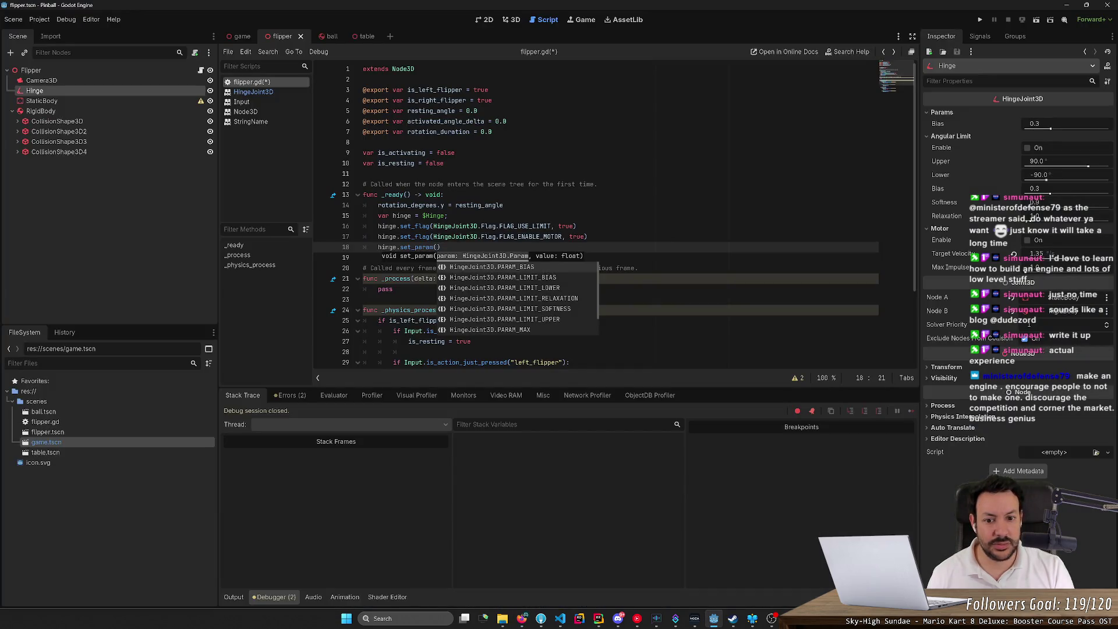
key(Down)
key(Down)
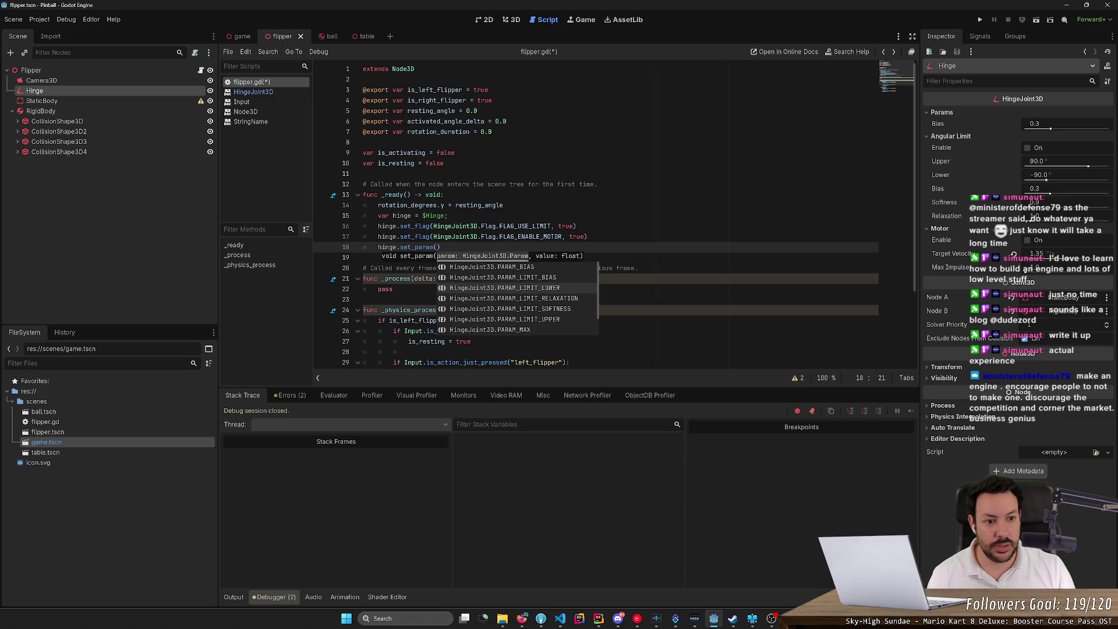
key(Return)
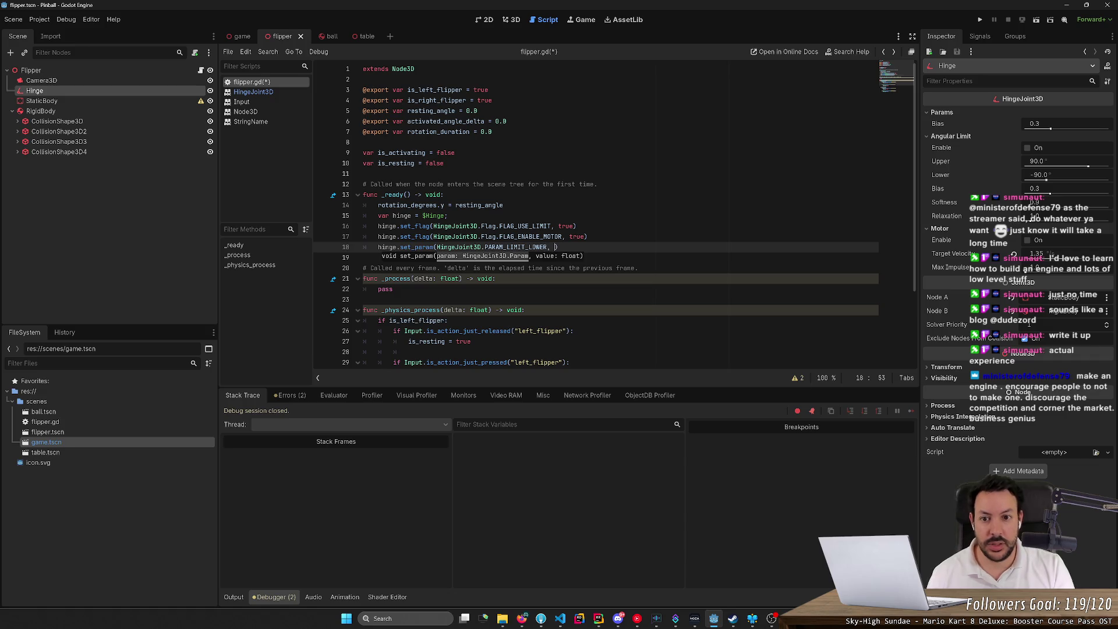
text(res)
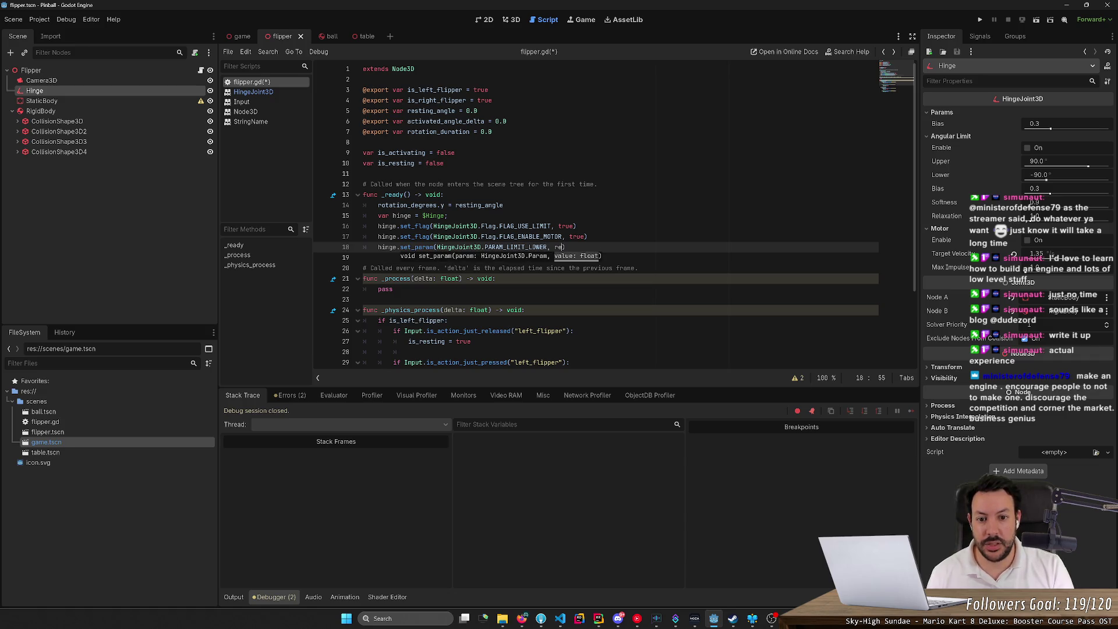
key(Return)
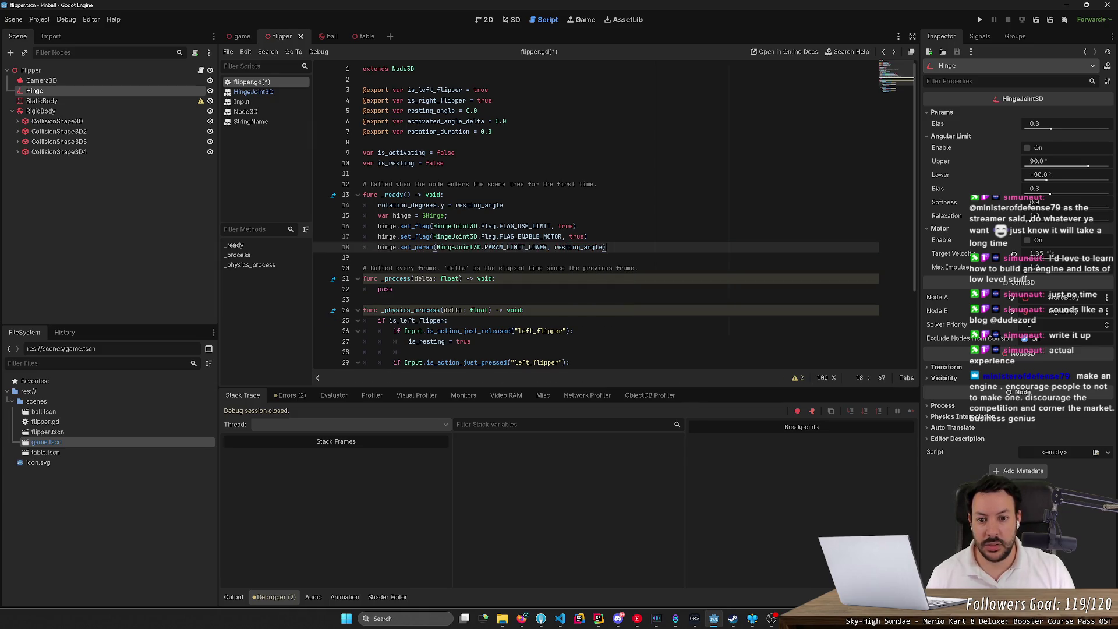
- Duplicate it as an upper-limit line set to resting_angle + activated_angle_delta, and save
key(ctrl+shift+d)
click(553, 257)
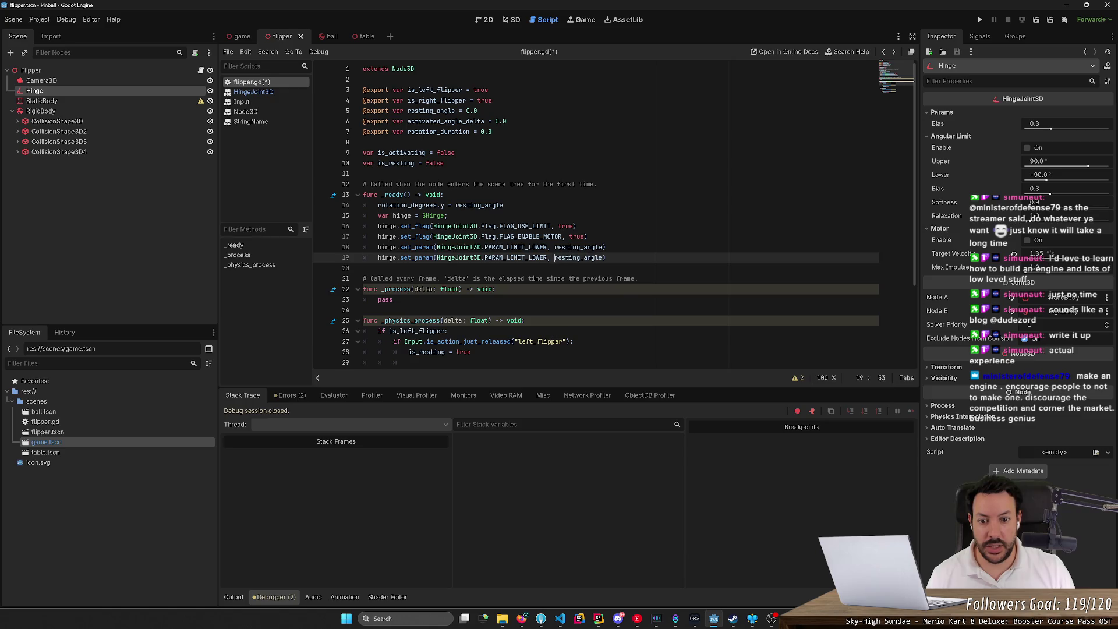
key(ctrl+shift+Right)
text(_H)
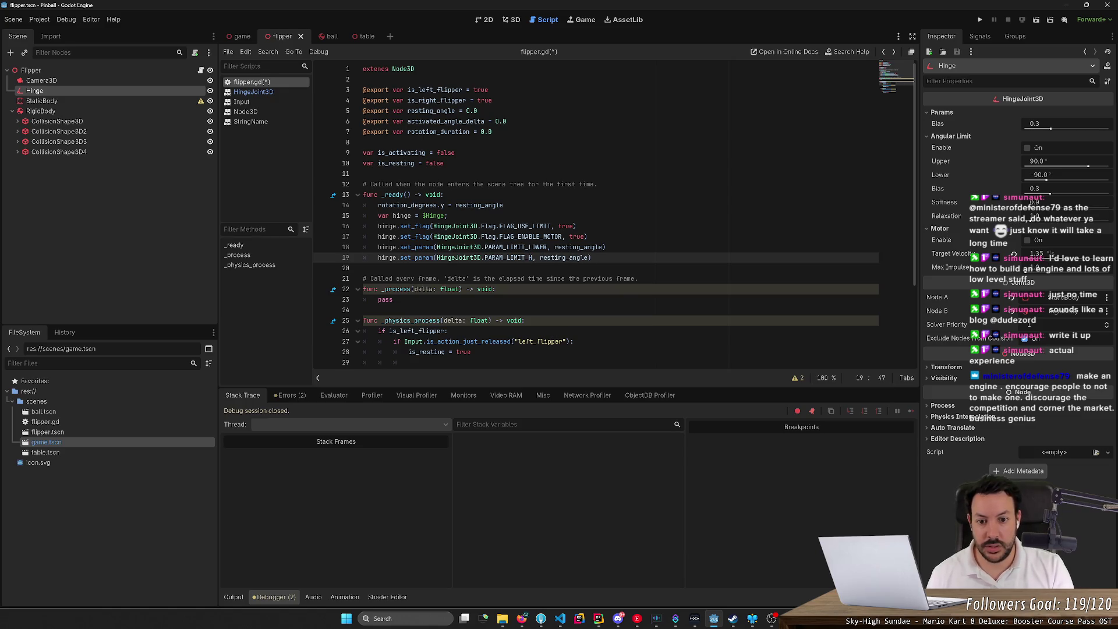
text(IGHER)
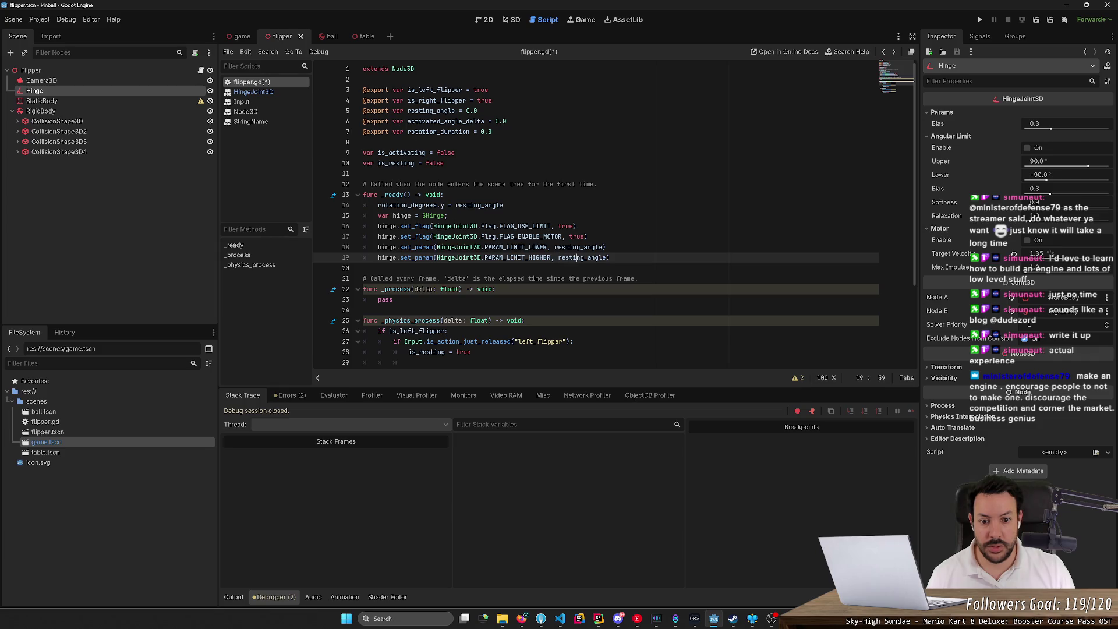
key(Right)
key(Right)
key(Right)
text(+ )
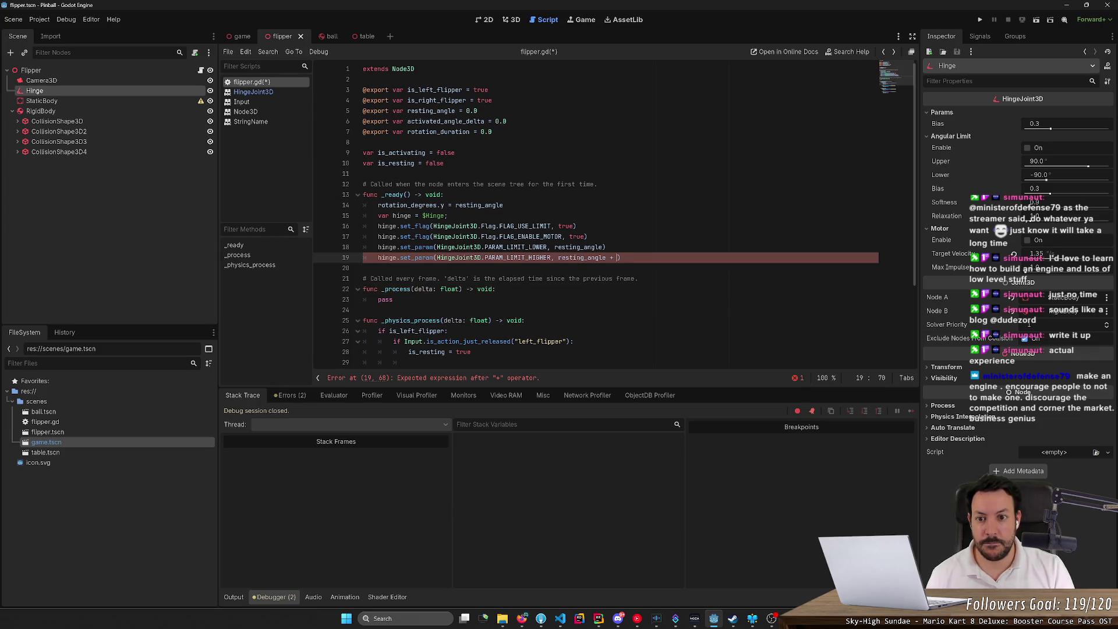
text(acti)
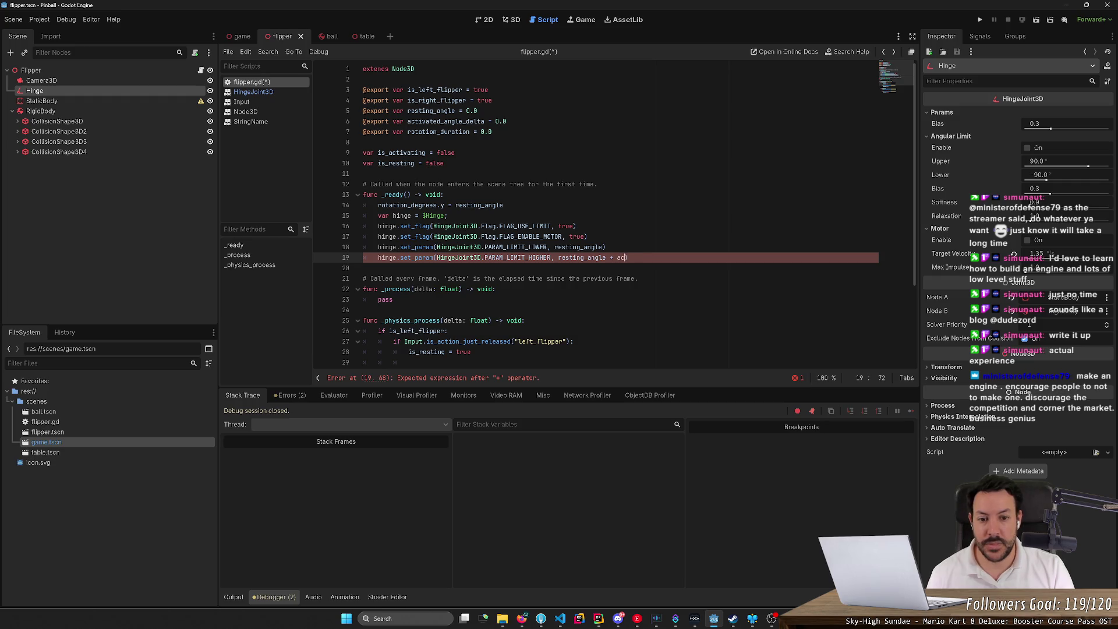
key(Return)
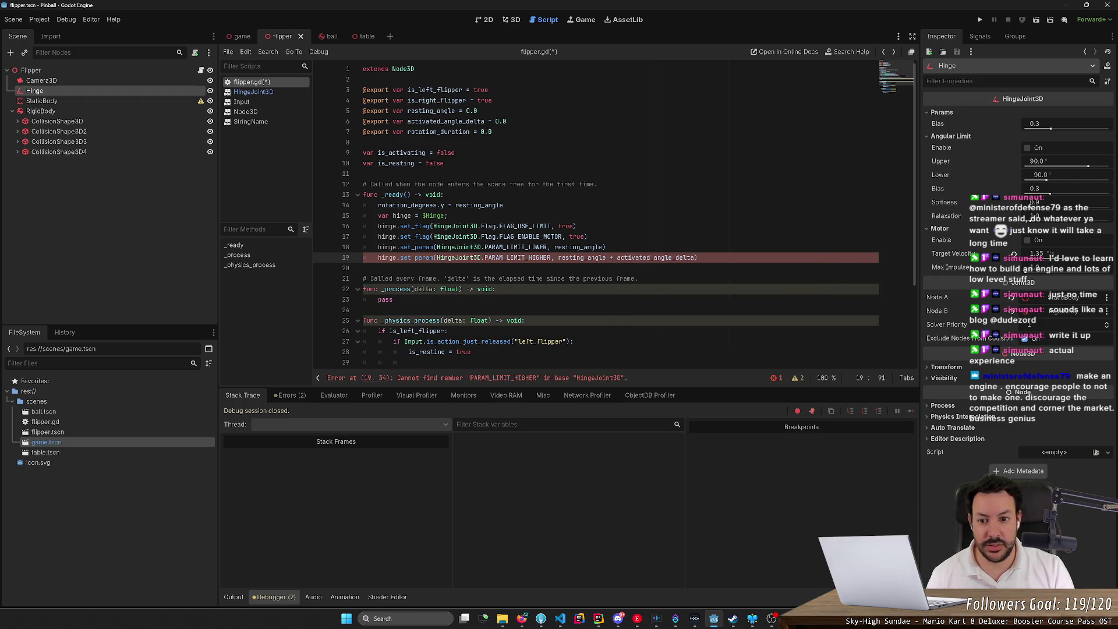
key(ctrl+s)
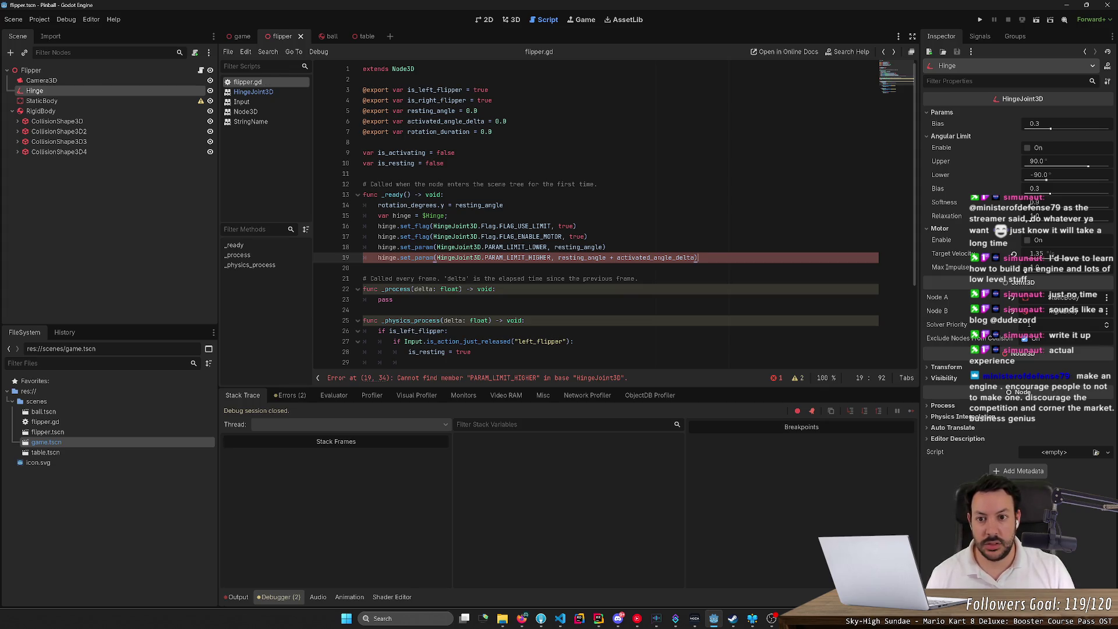
- Correct PARAM_LIMIT_HIGHER to PARAM_LIMIT_UPPER and start a new line
key(alt+Tab)
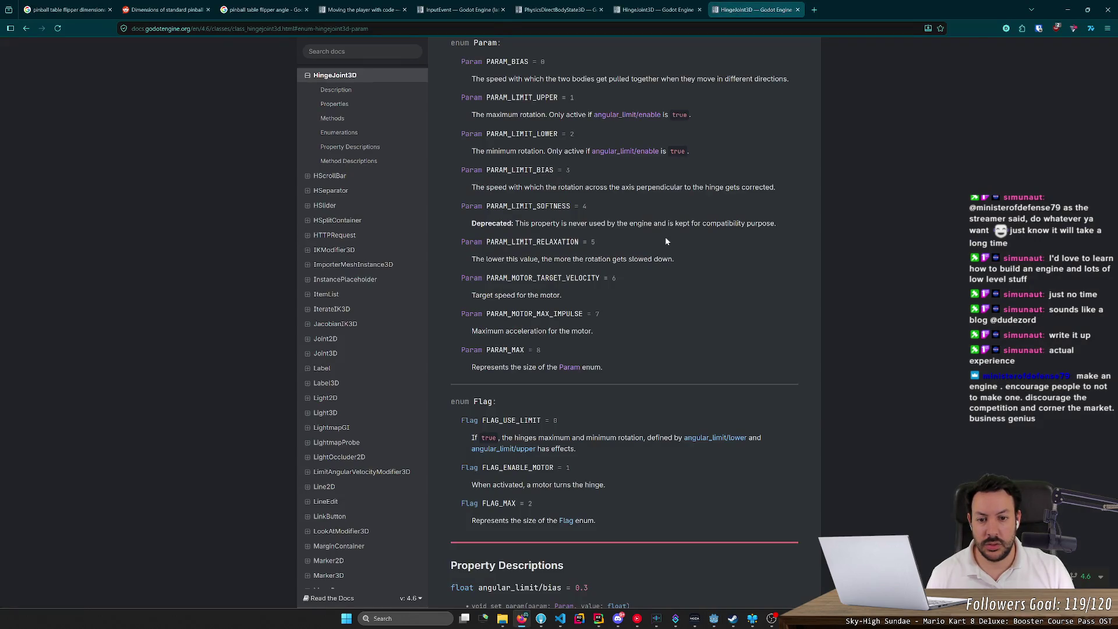
key(alt+Tab)
click(610, 258)
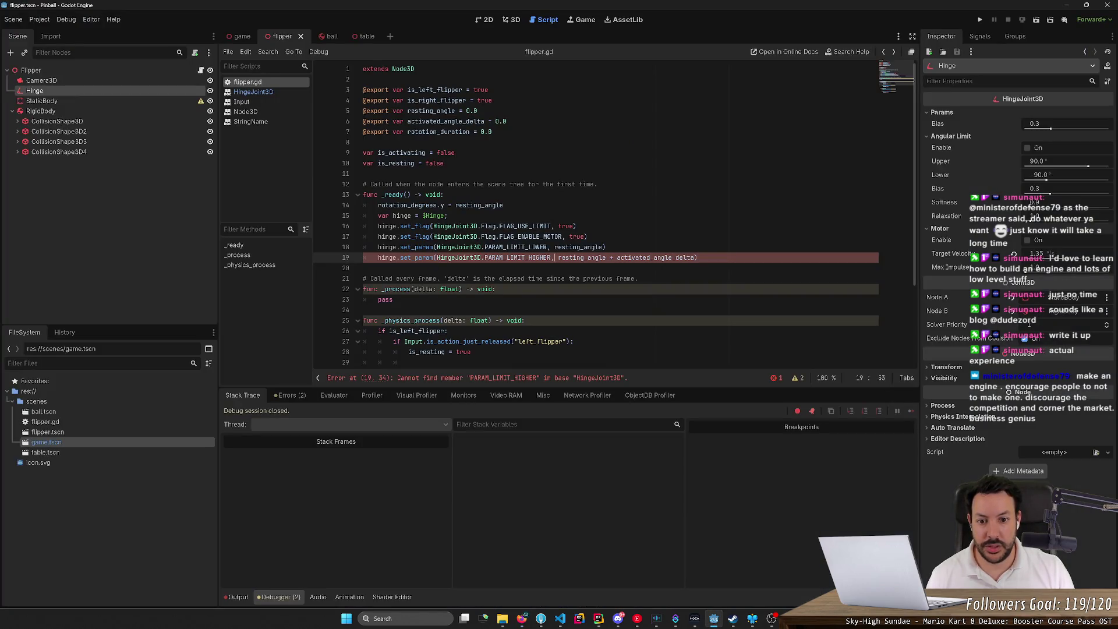
double_click(539, 258)
text(UPPER)
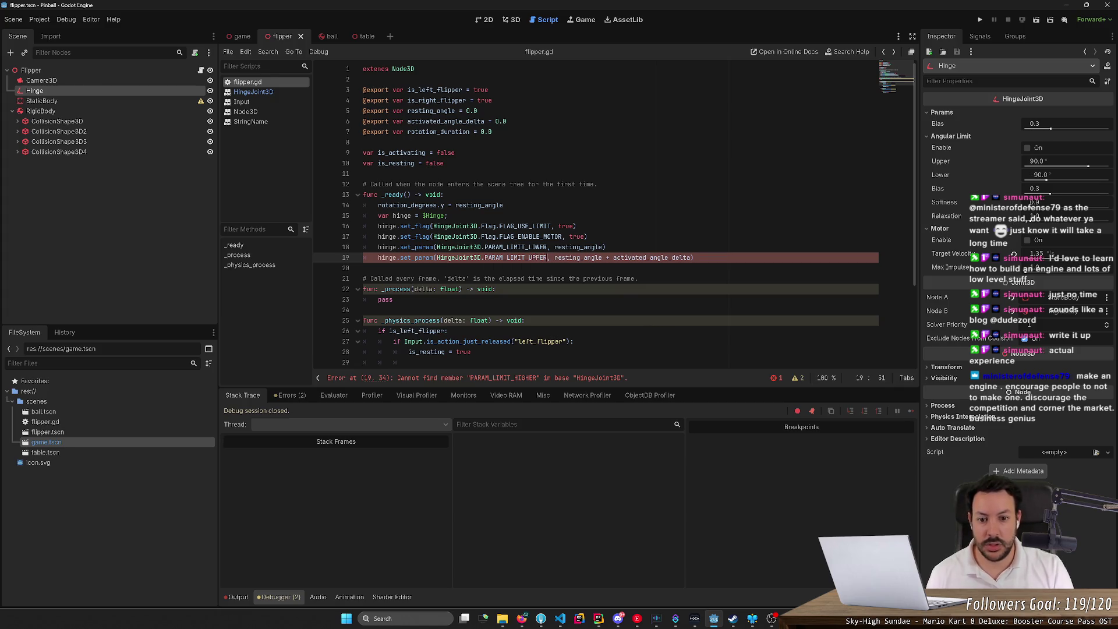
key(End)
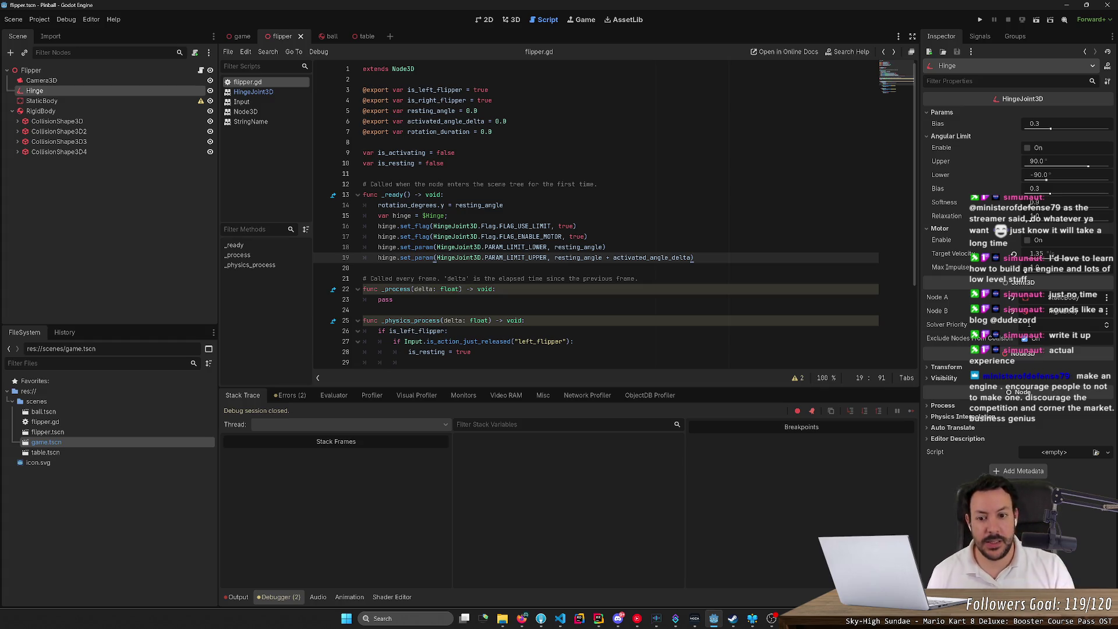
key(Return)
text(h)
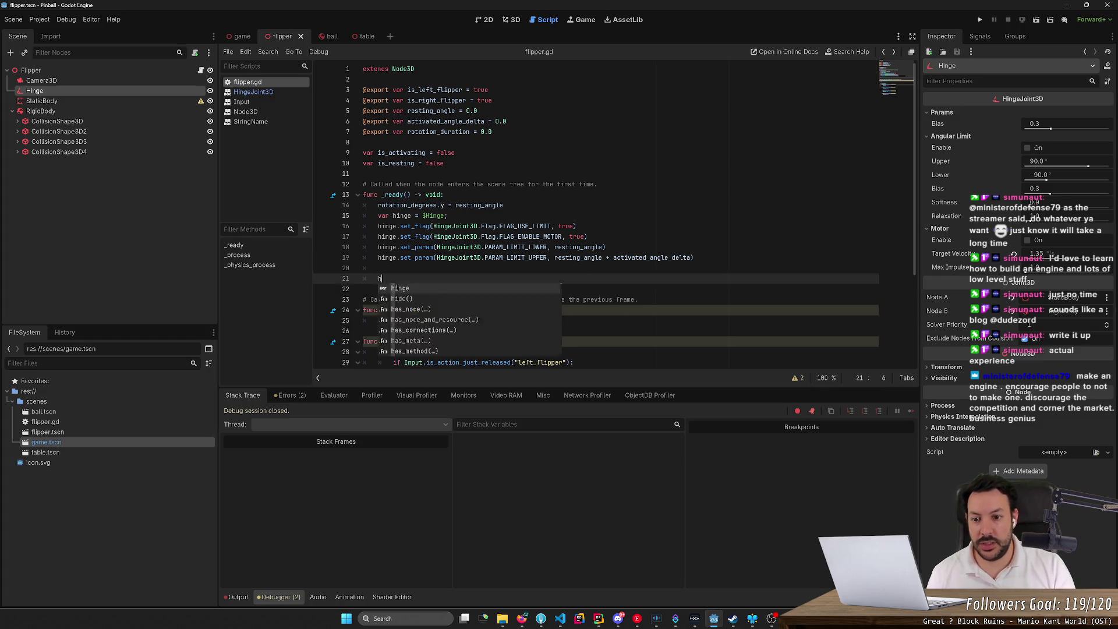
- Write hinge.set_param(HingeJoint3D.PARAM_MOTOR_TARGET_VELOCITY, activated_angle_delta / rotation_duration) on line 20
text(in)
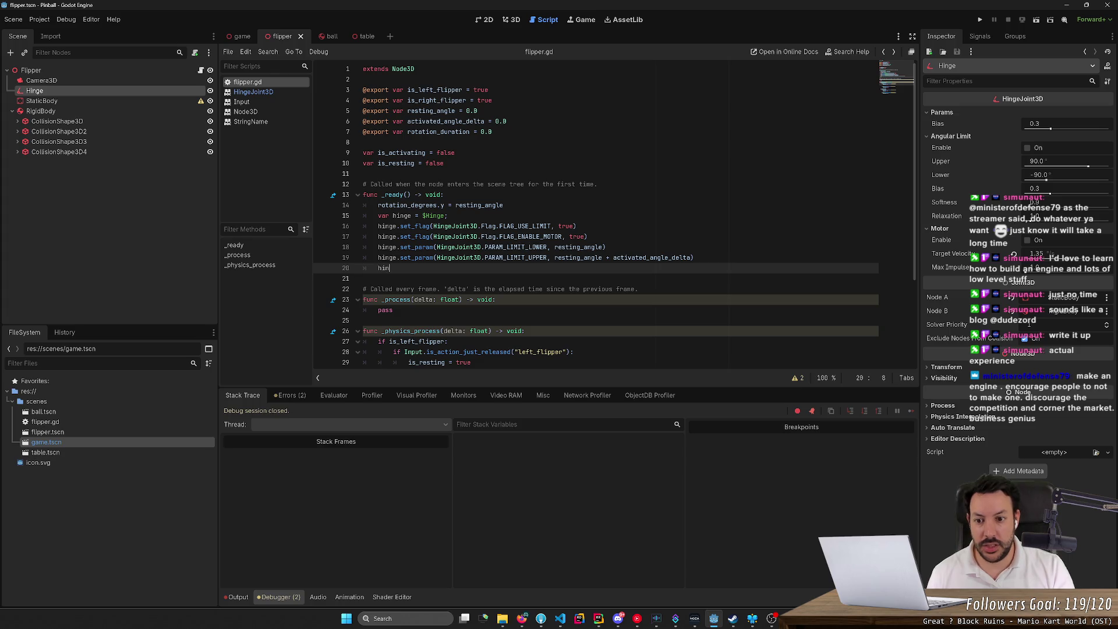
text(ge.set_param)
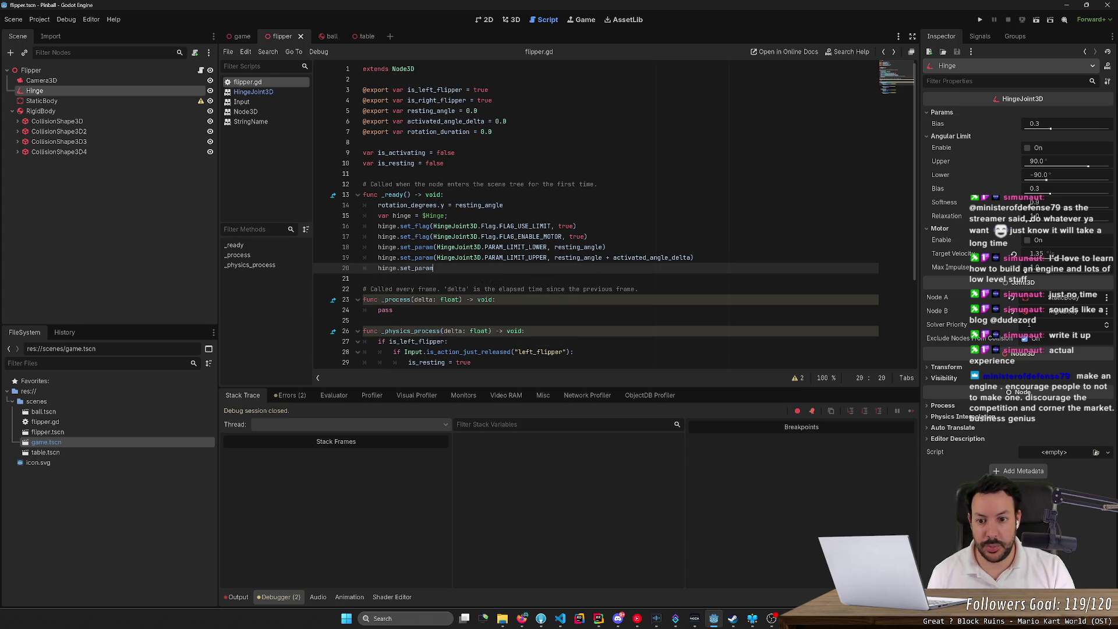
text((H)
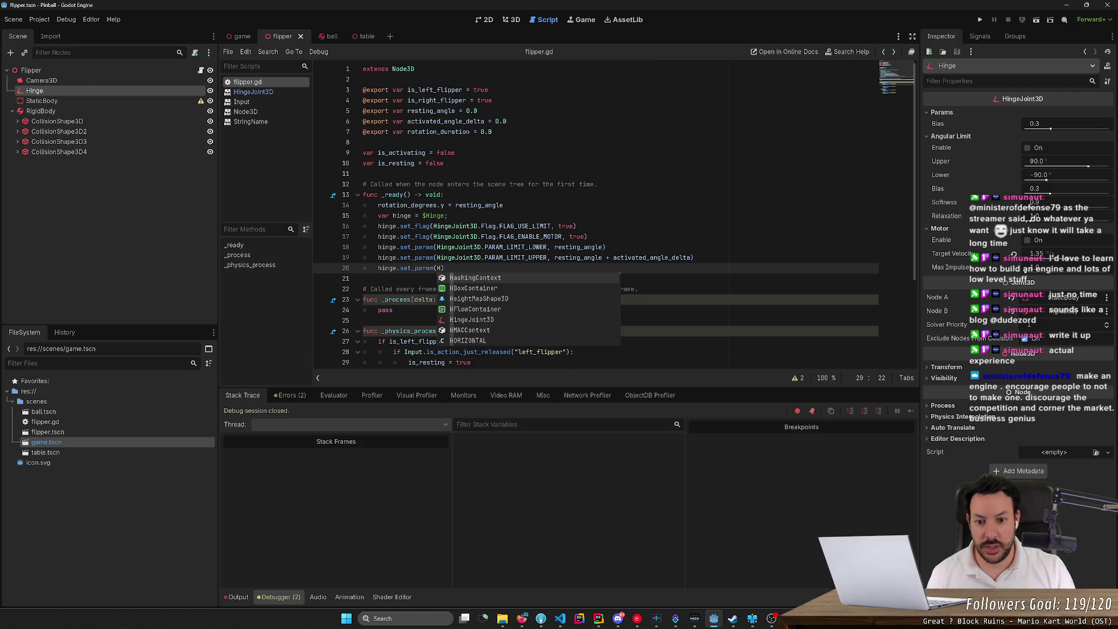
key(BackSpace)
key(Down)
key(Down)
key(Down)
key(Return)
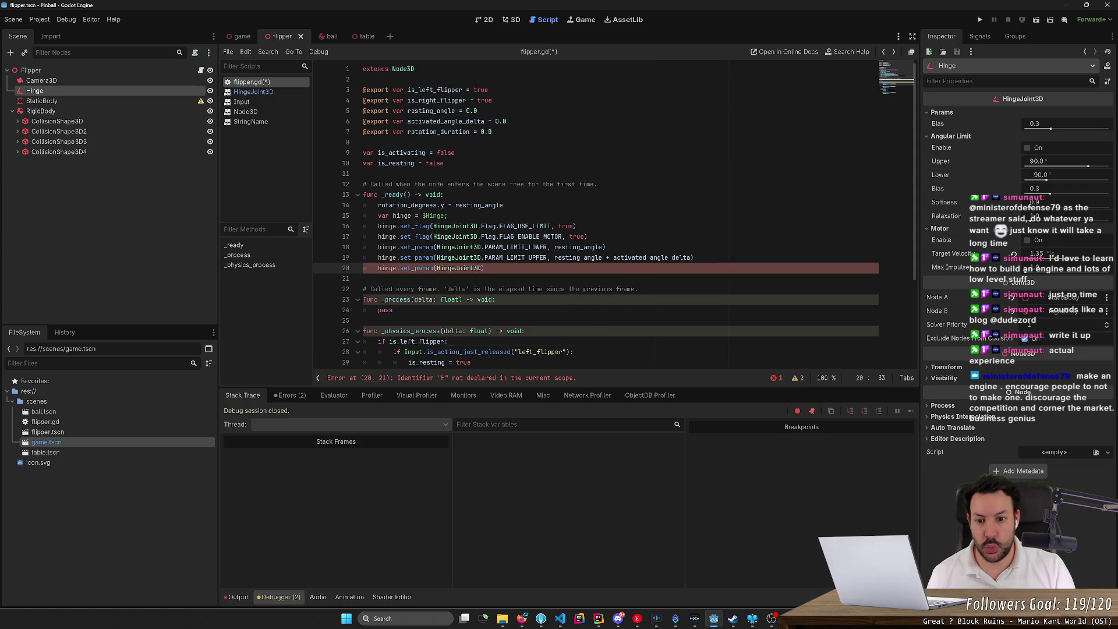
text(.P)
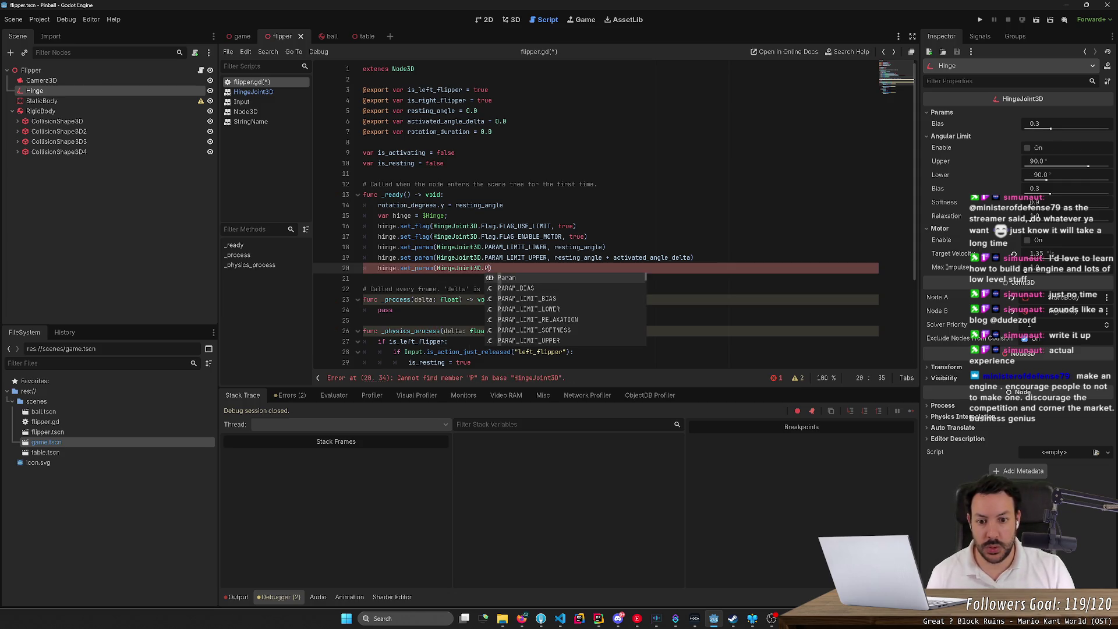
text(aram_vel)
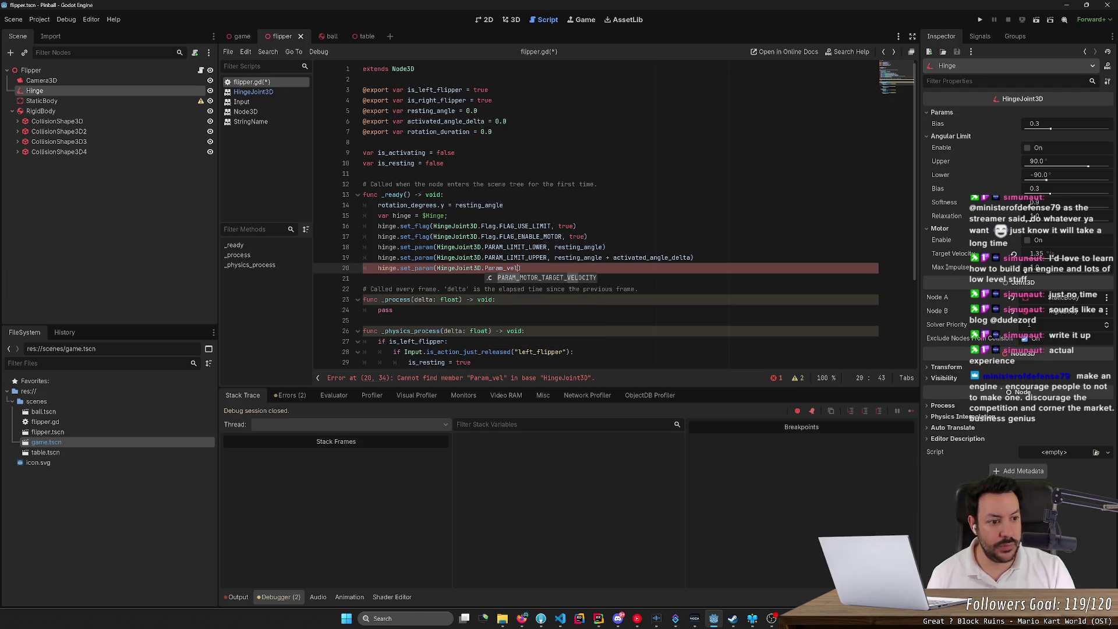
key(Return)
text(, )
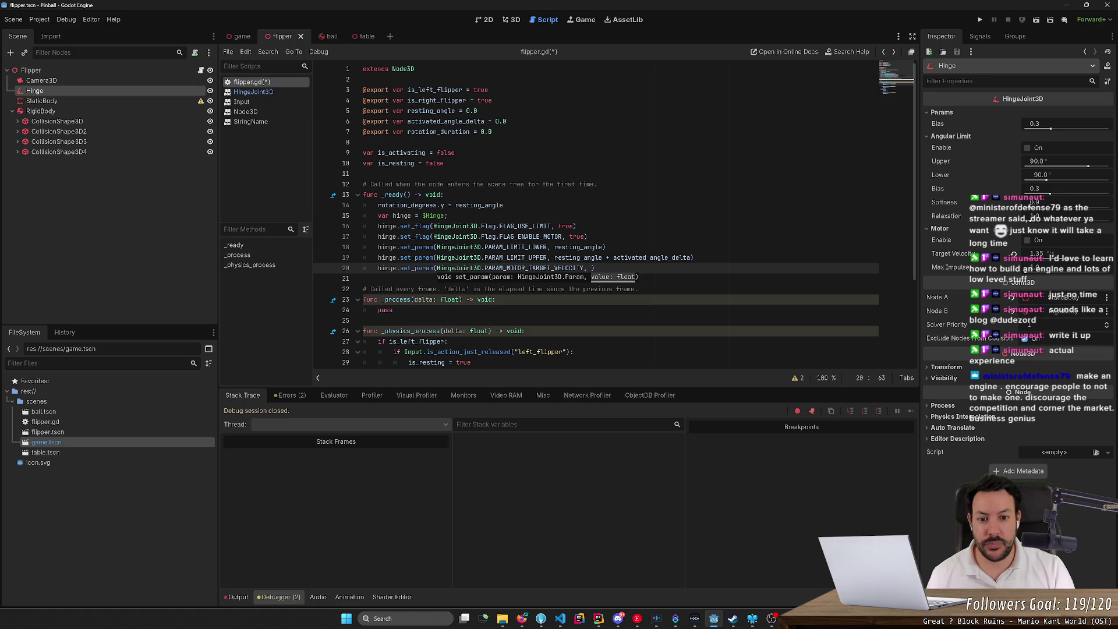
text(ac)
key(Return)
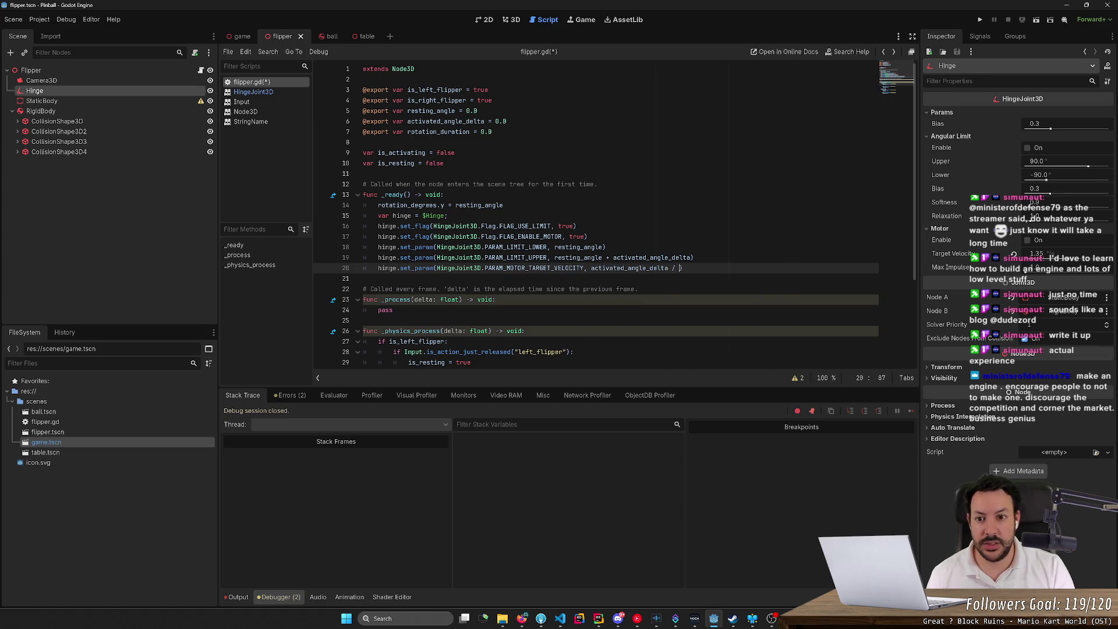
text(ro)
key(Return)
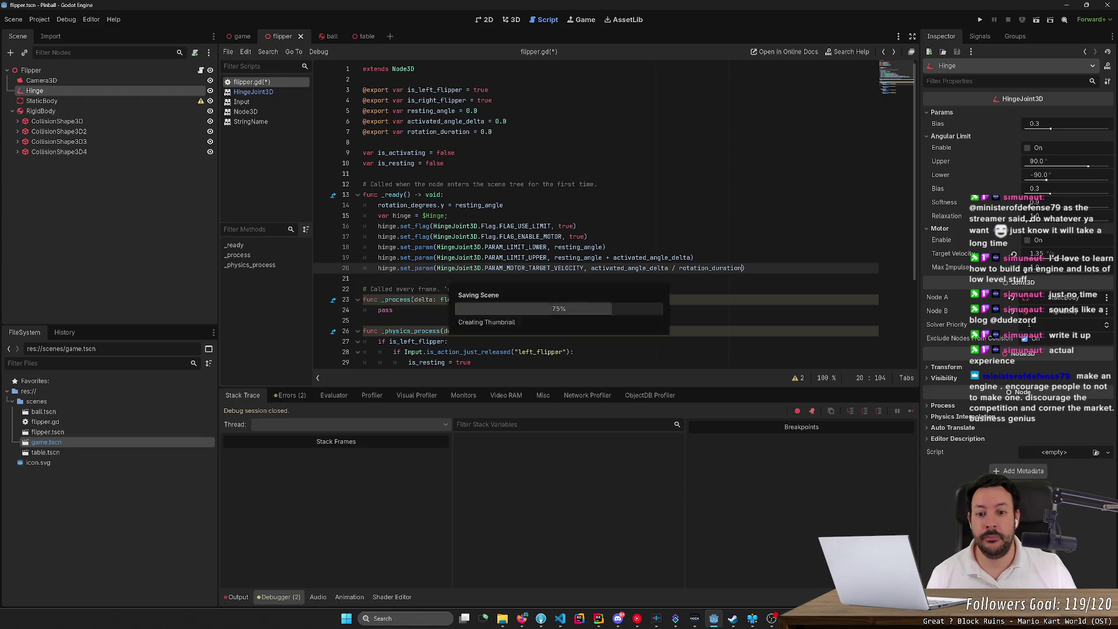
- Run the game and inspect the Right Flipper's live Hinge, toggling its motor
click(980, 20)
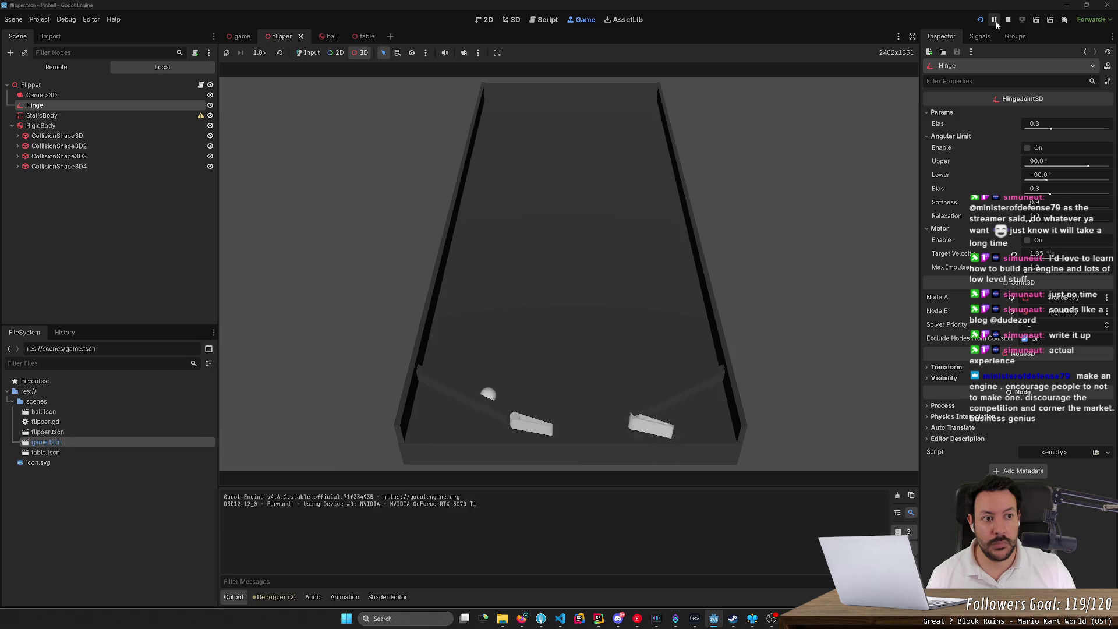
click(994, 20)
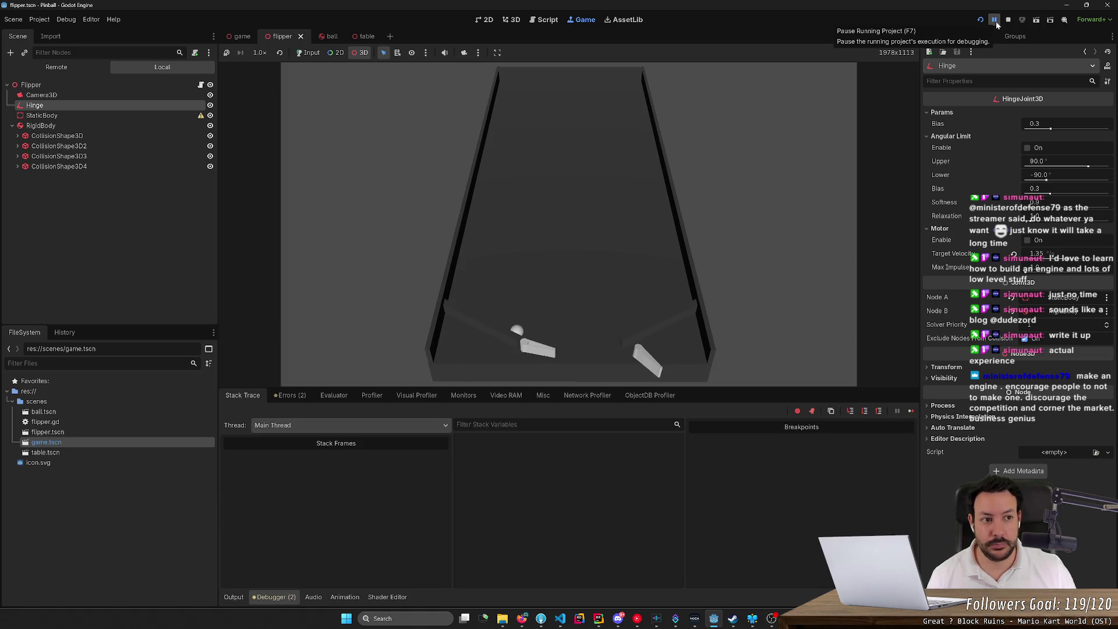
click(994, 21)
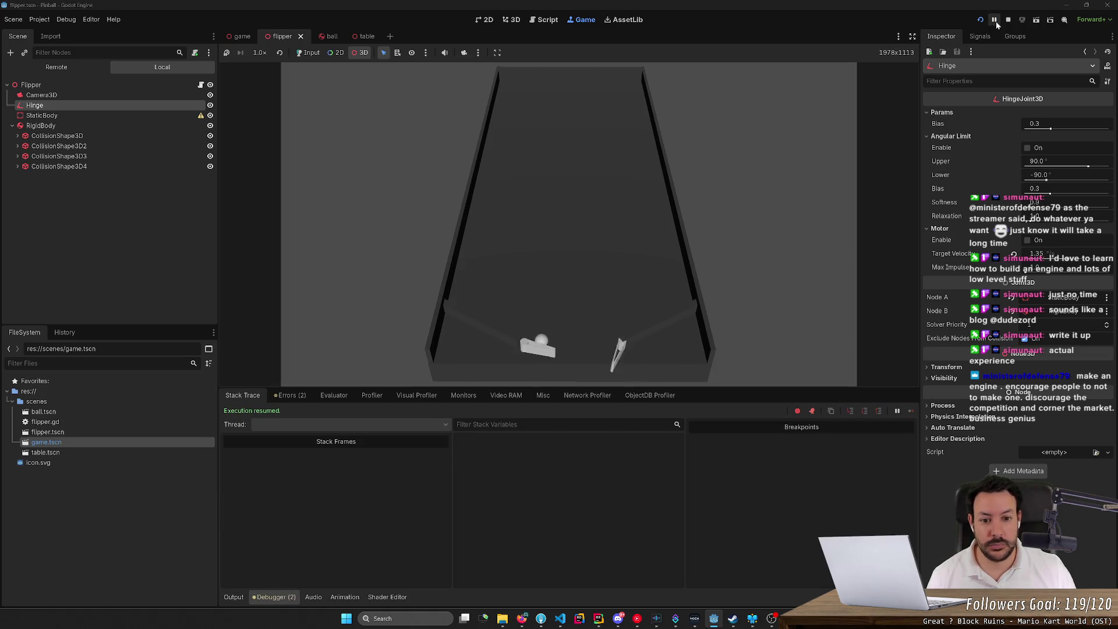
click(57, 67)
click(22, 176)
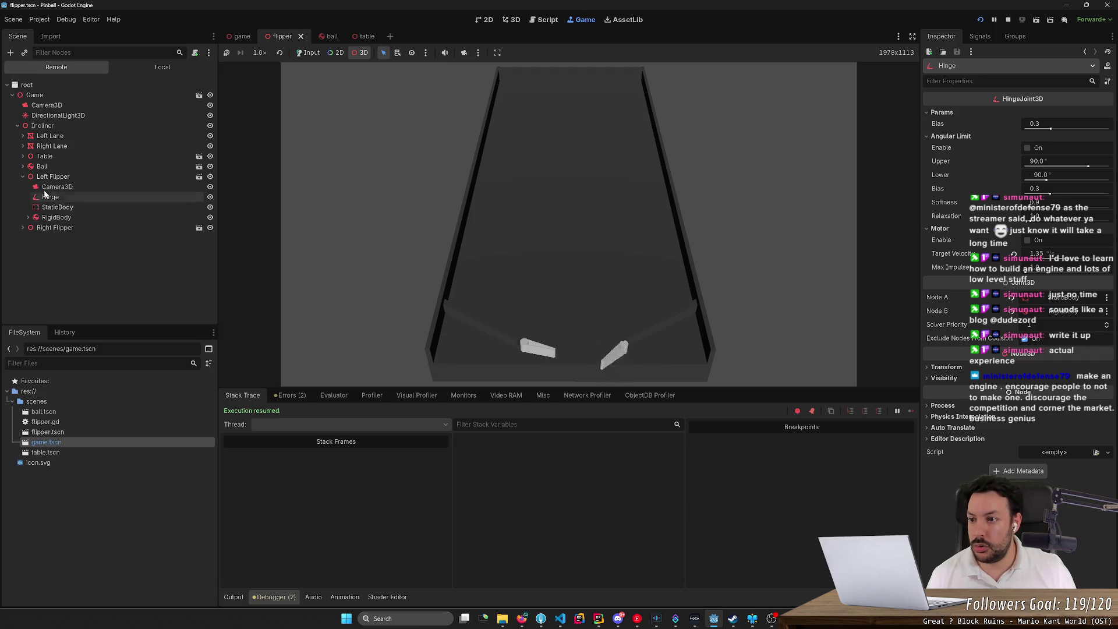
click(22, 227)
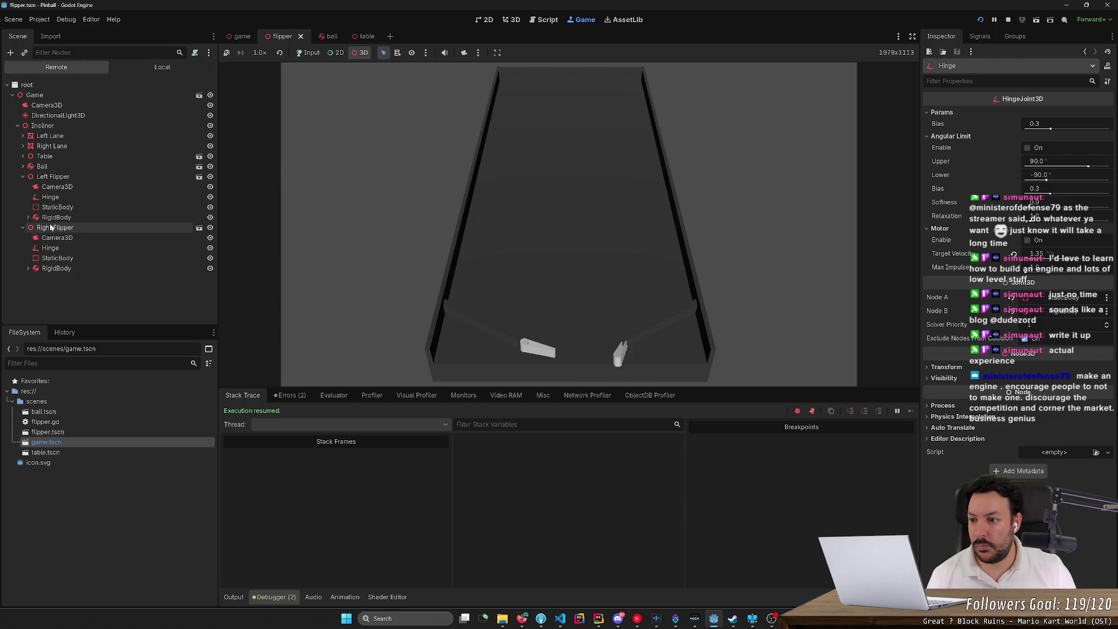
click(50, 228)
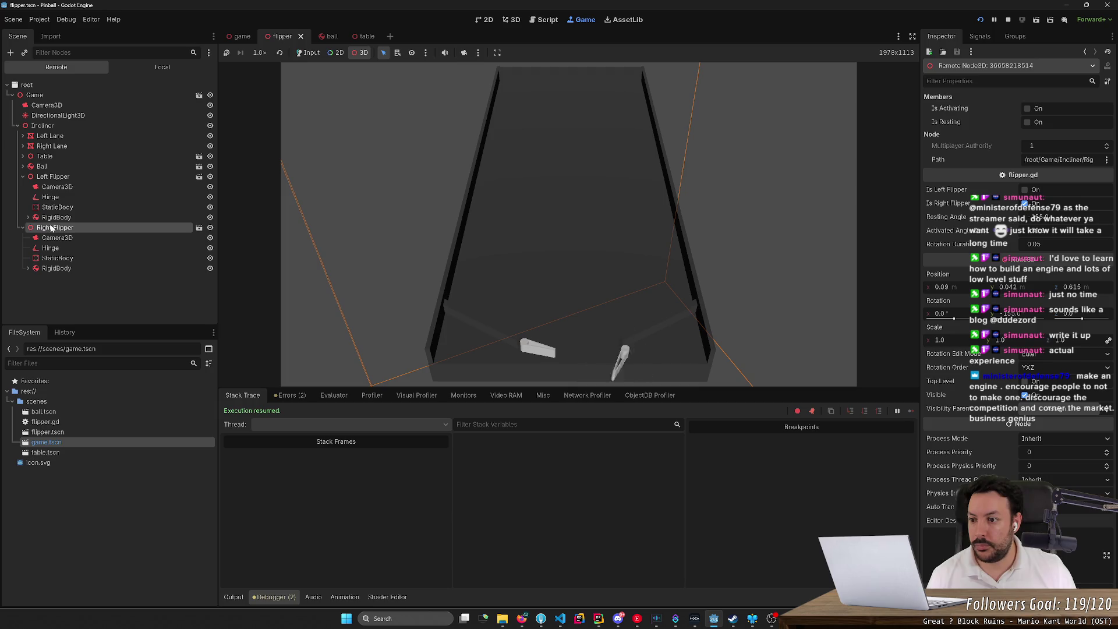
click(114, 246)
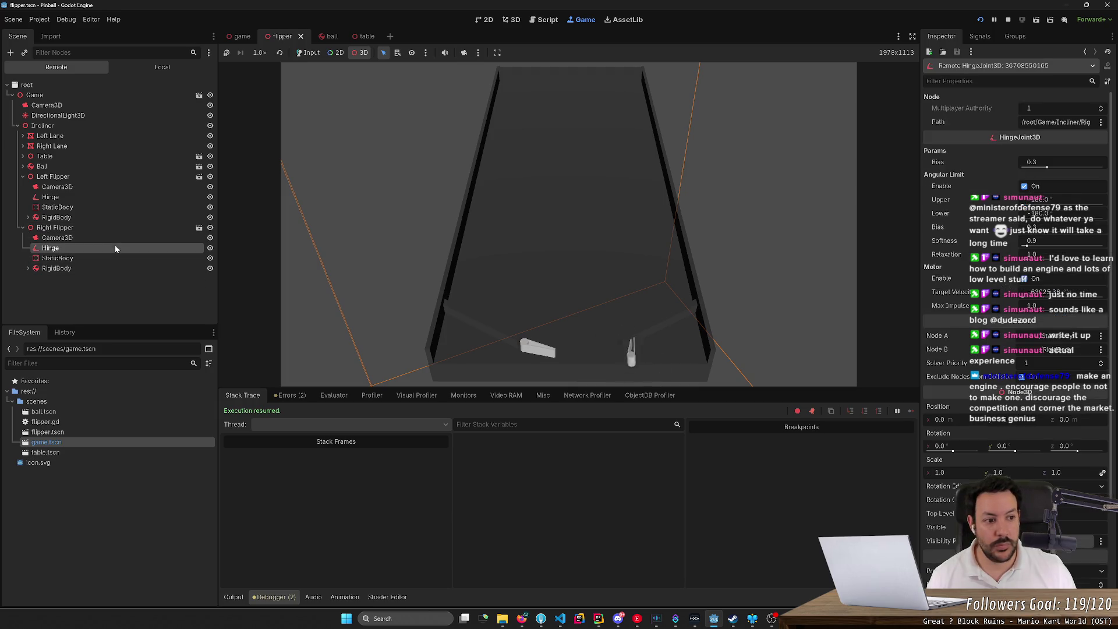
click(1025, 279)
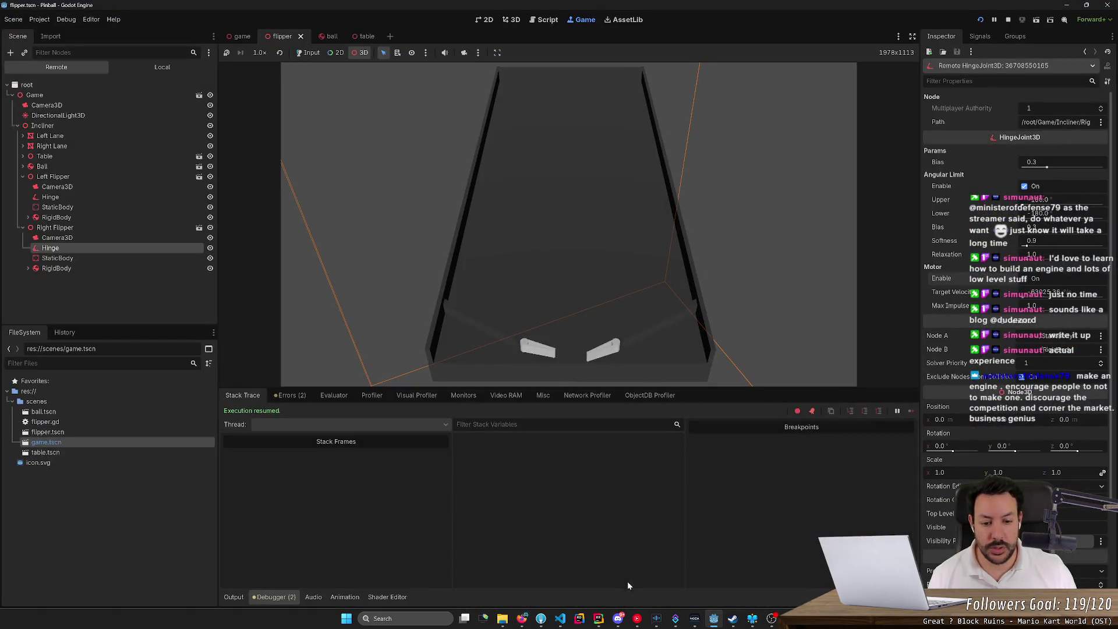
- Recheck the flipper script and live flipper nodes, then stop the game with F8
click(547, 21)
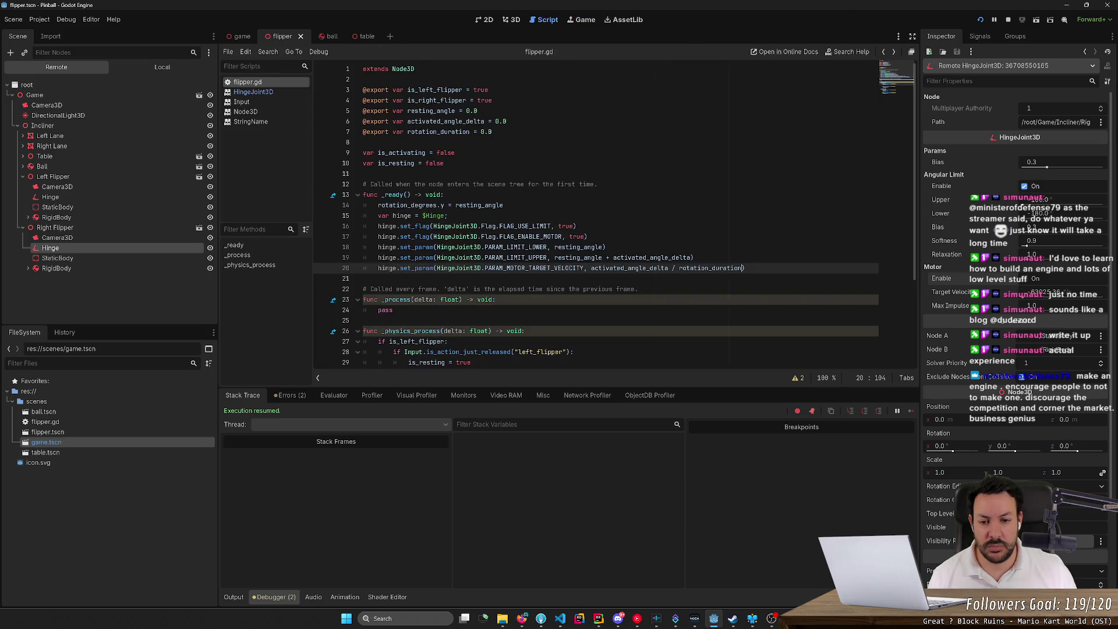
mouse_move(533, 257)
mouse_move(577, 257)
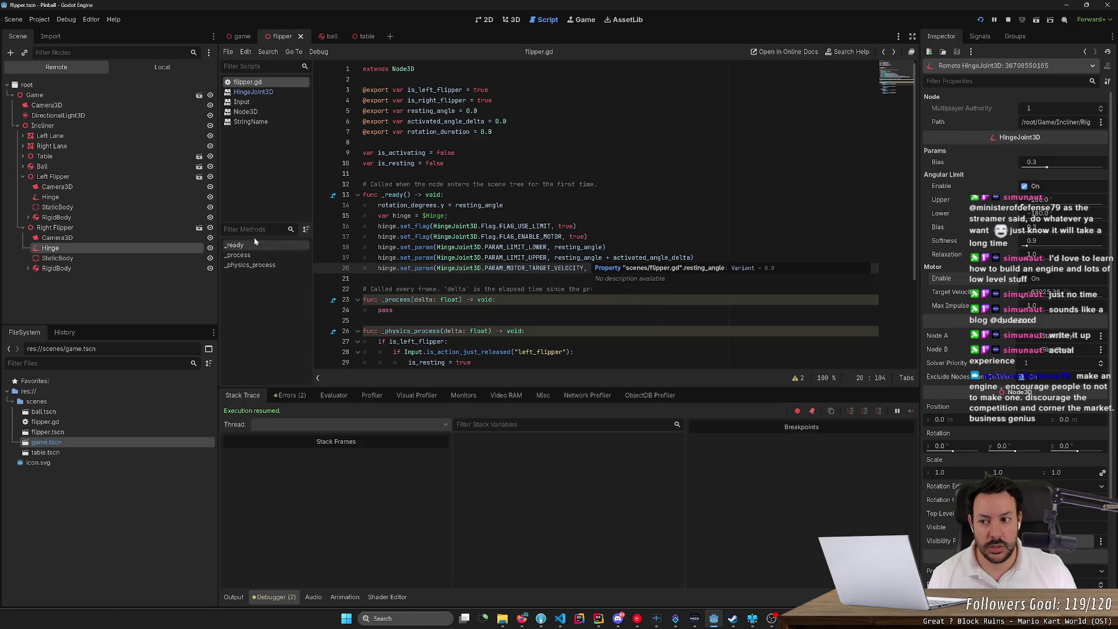
click(96, 228)
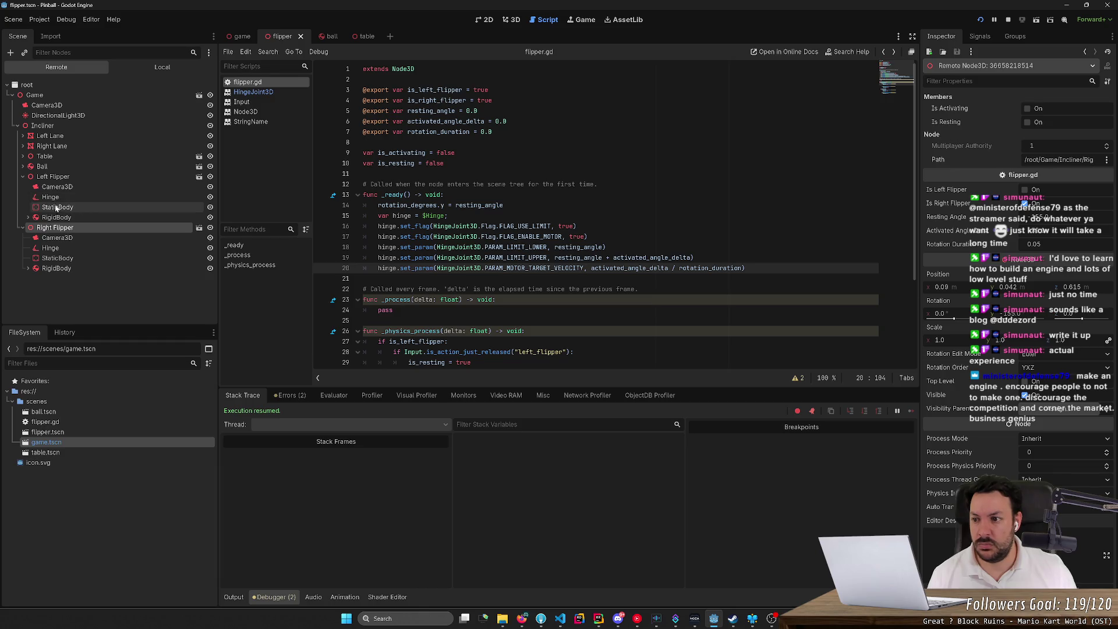
click(49, 178)
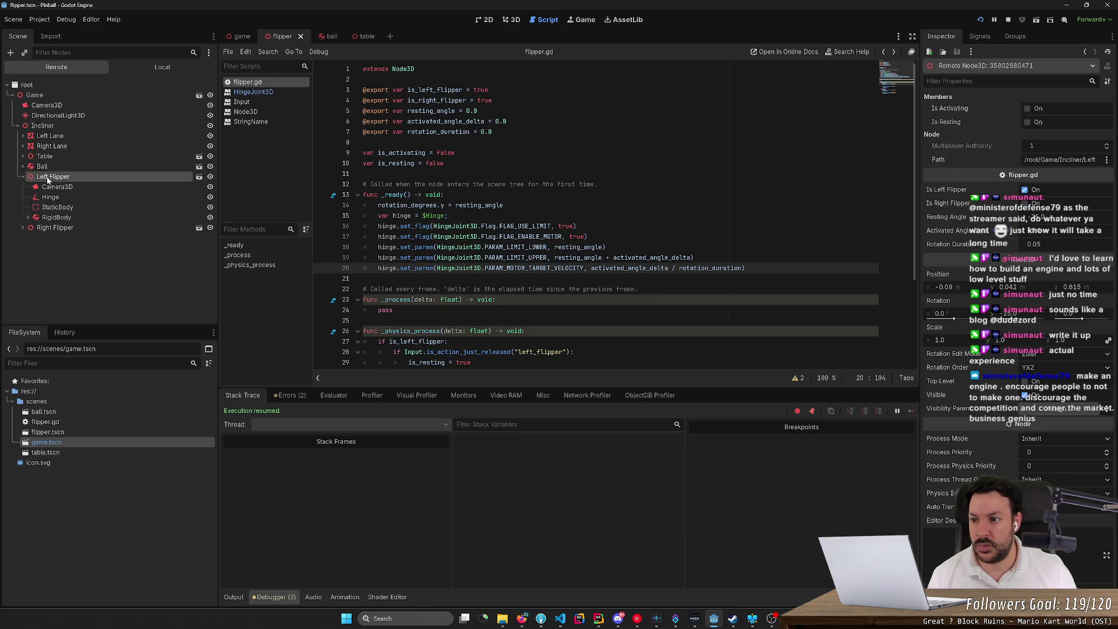
click(22, 177)
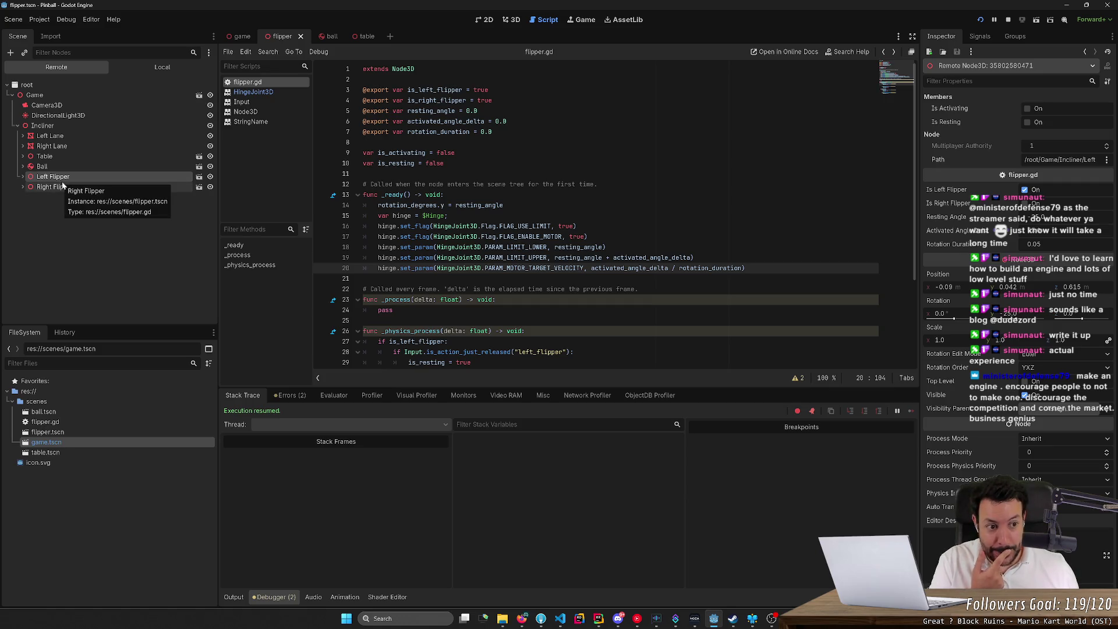
click(68, 186)
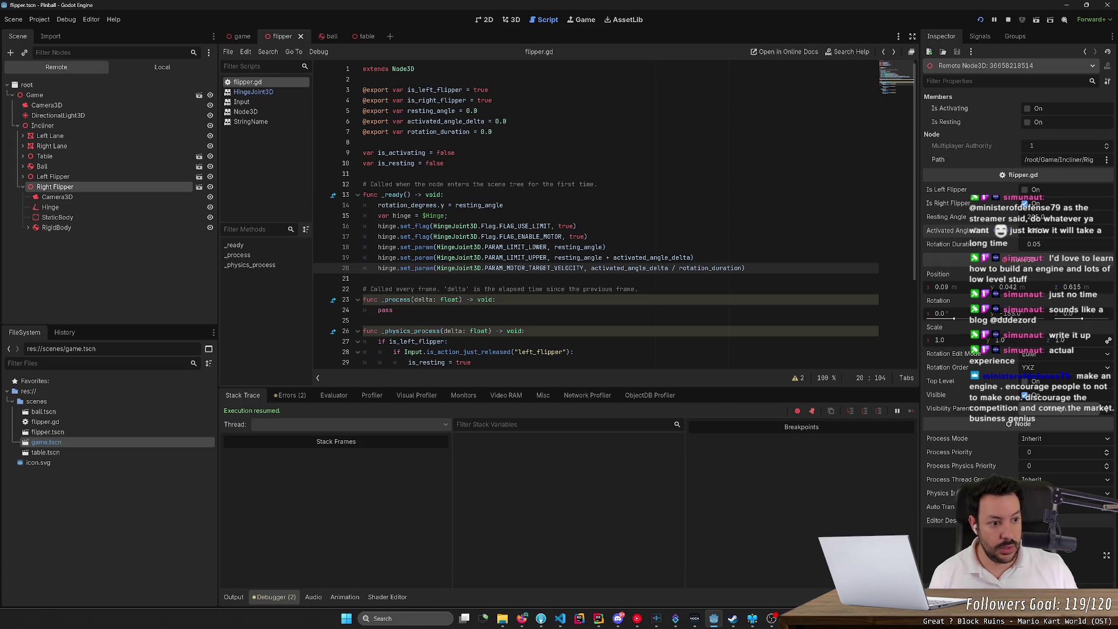
key(F8)
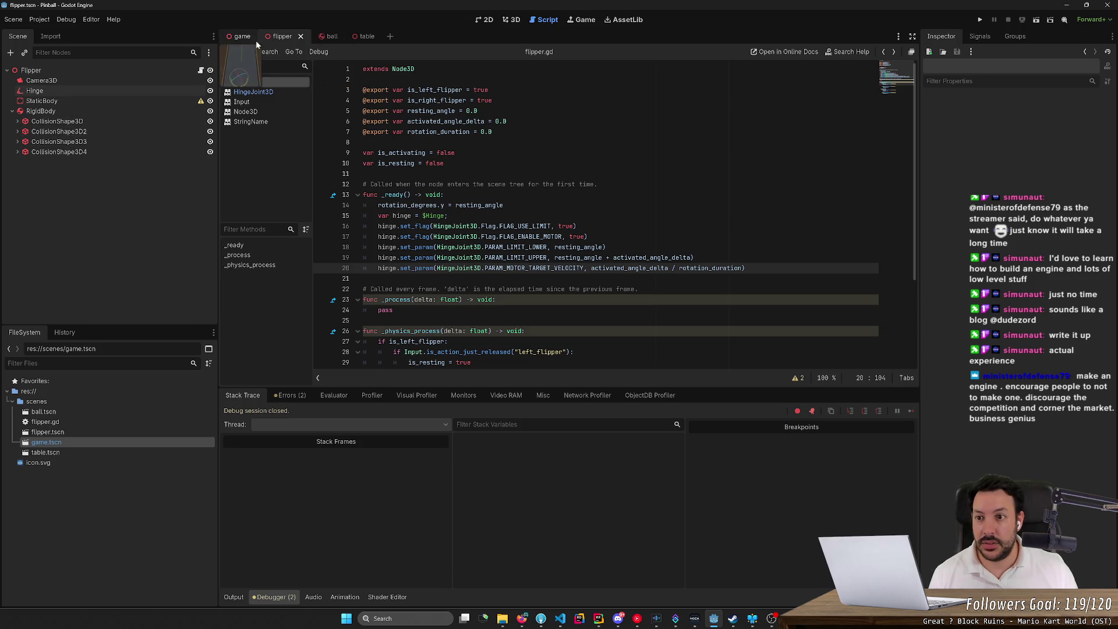
- Run the pinball game and select Left Flipper > Hinge in the live Remote tree
click(980, 20)
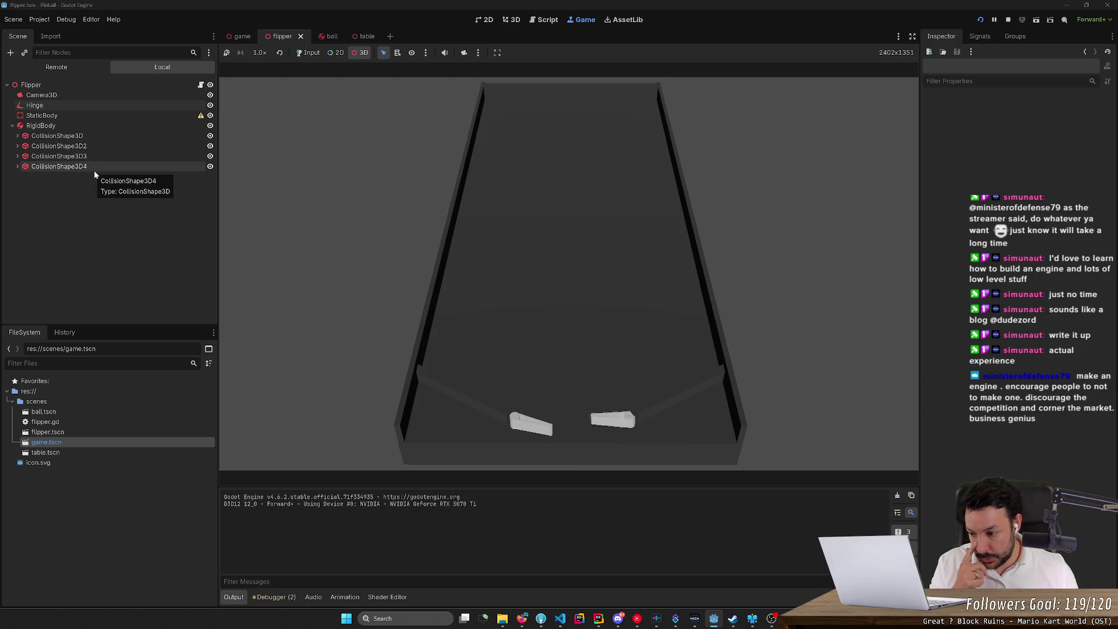
click(53, 68)
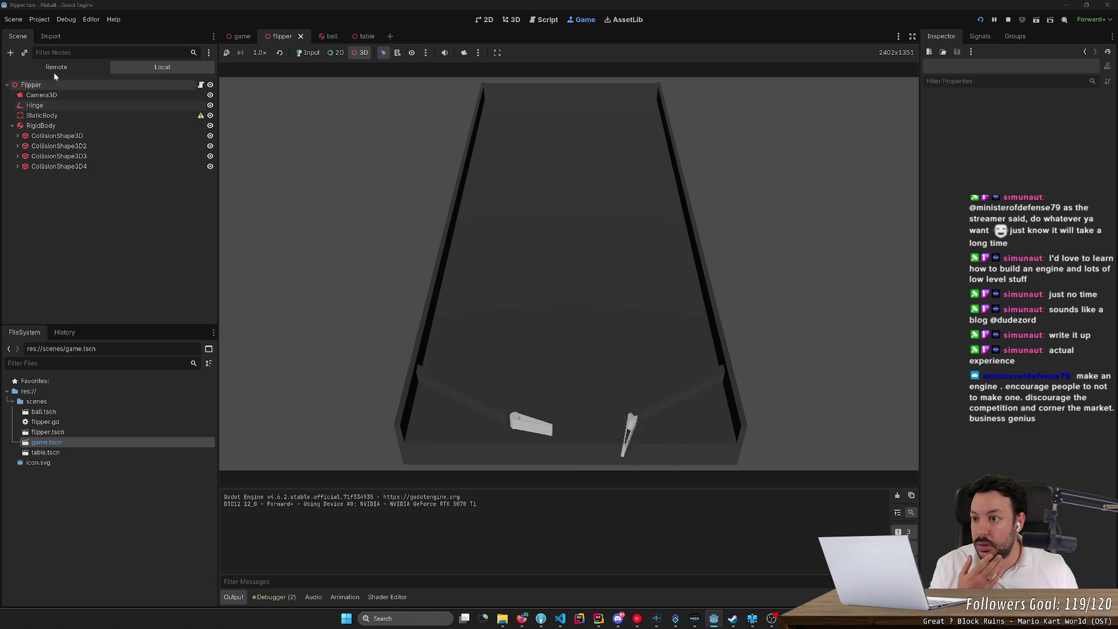
click(21, 187)
click(22, 177)
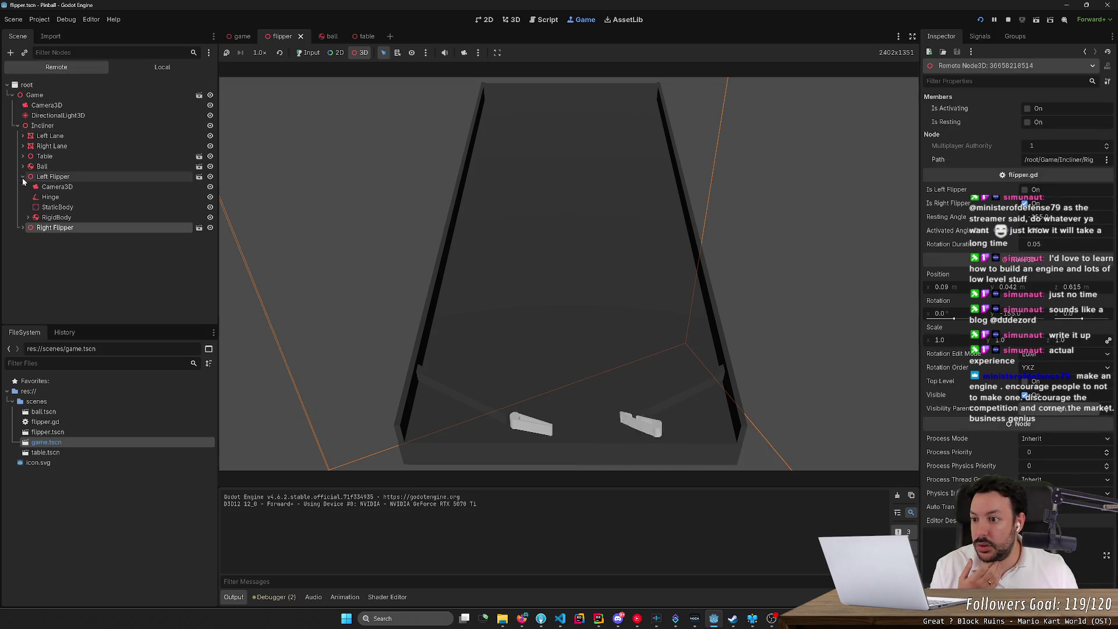
click(57, 180)
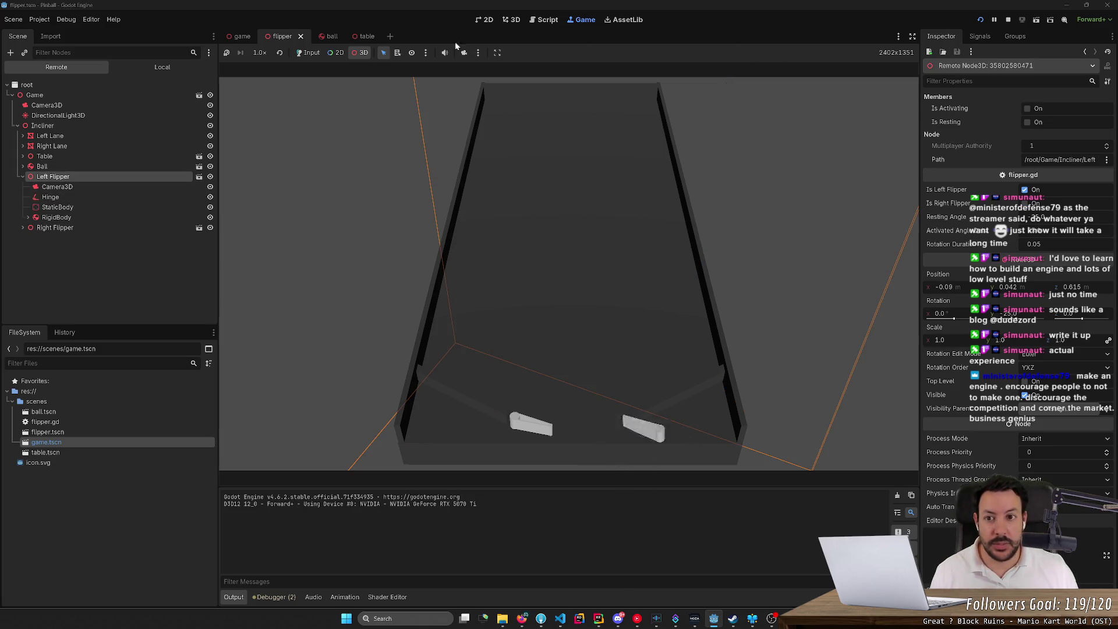
click(64, 196)
- Toggle the hinge motor and narrow the angular limits, raising the lower limit to 0
double_click(1028, 280)
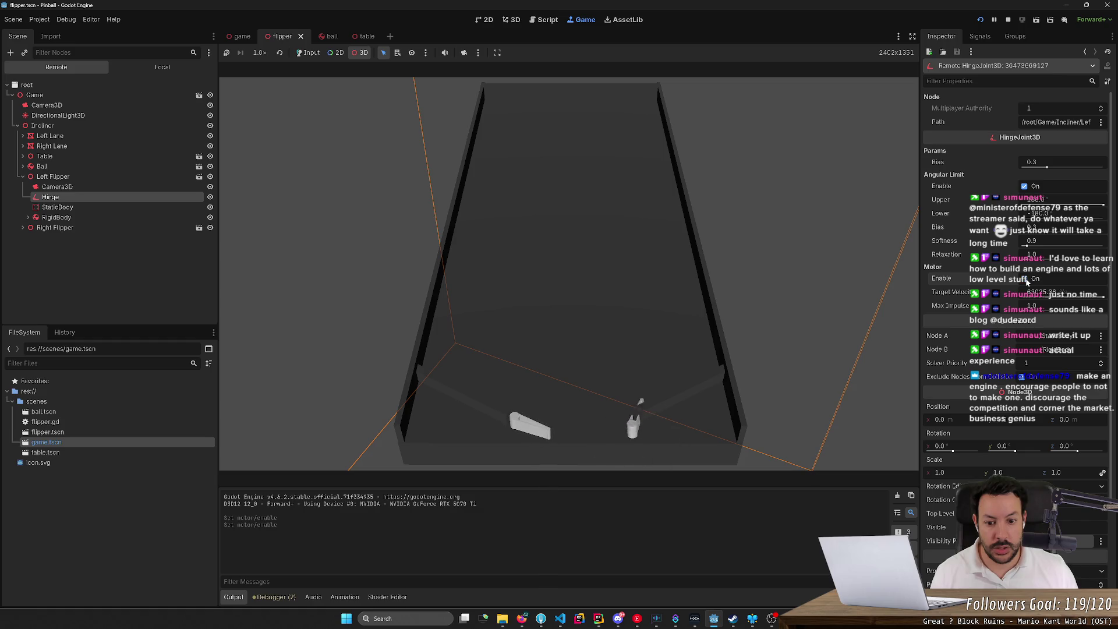
click(1028, 280)
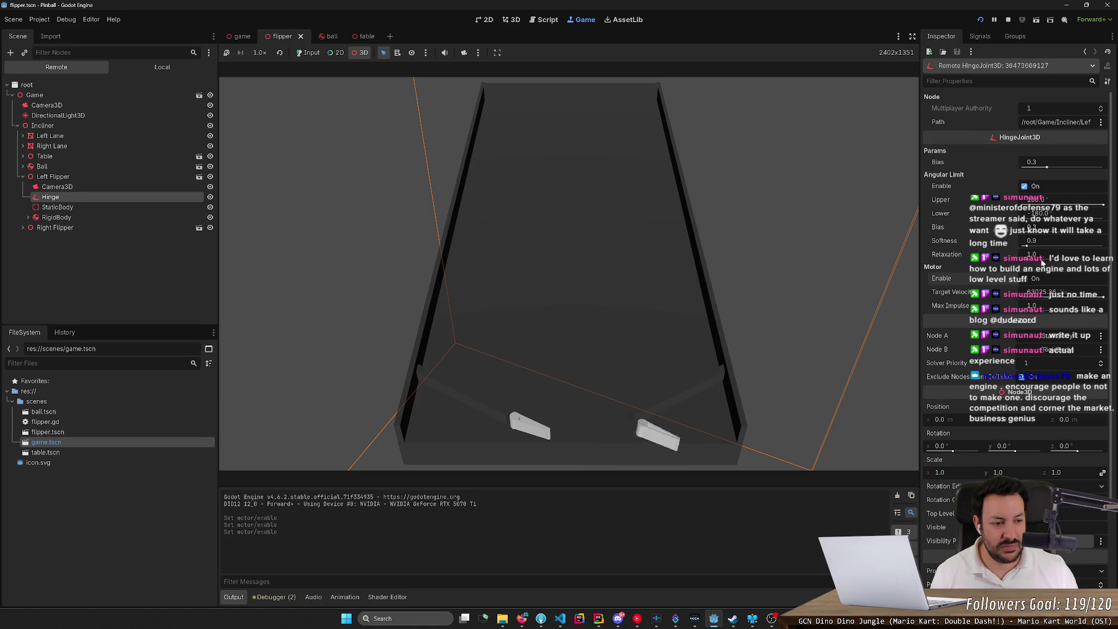
drag(1102, 205, 1087, 205)
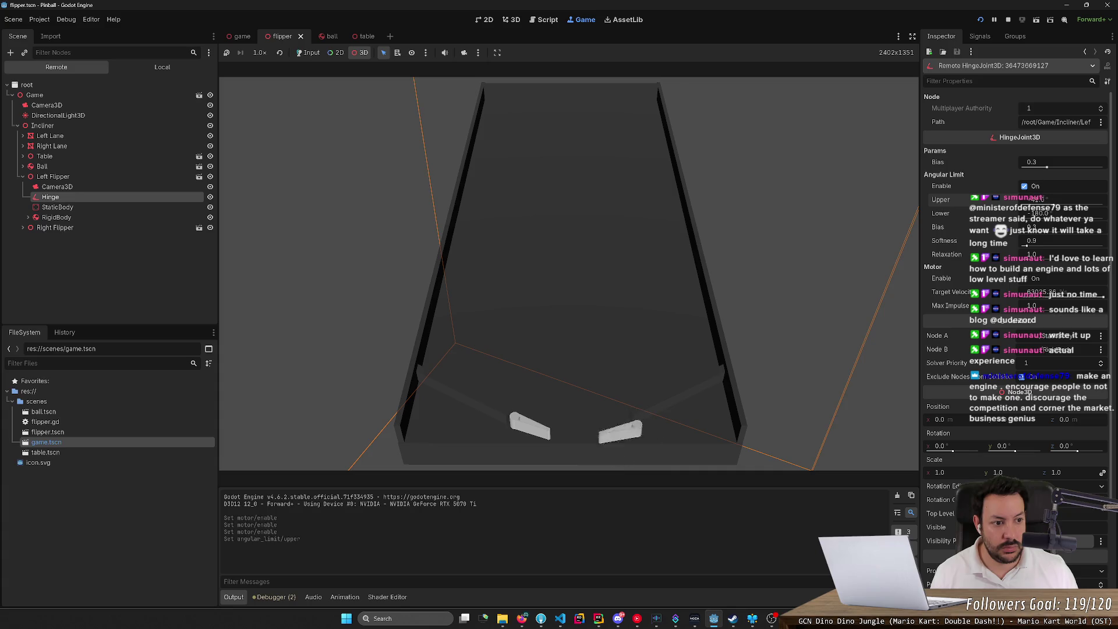
drag(1043, 213, 1066, 213)
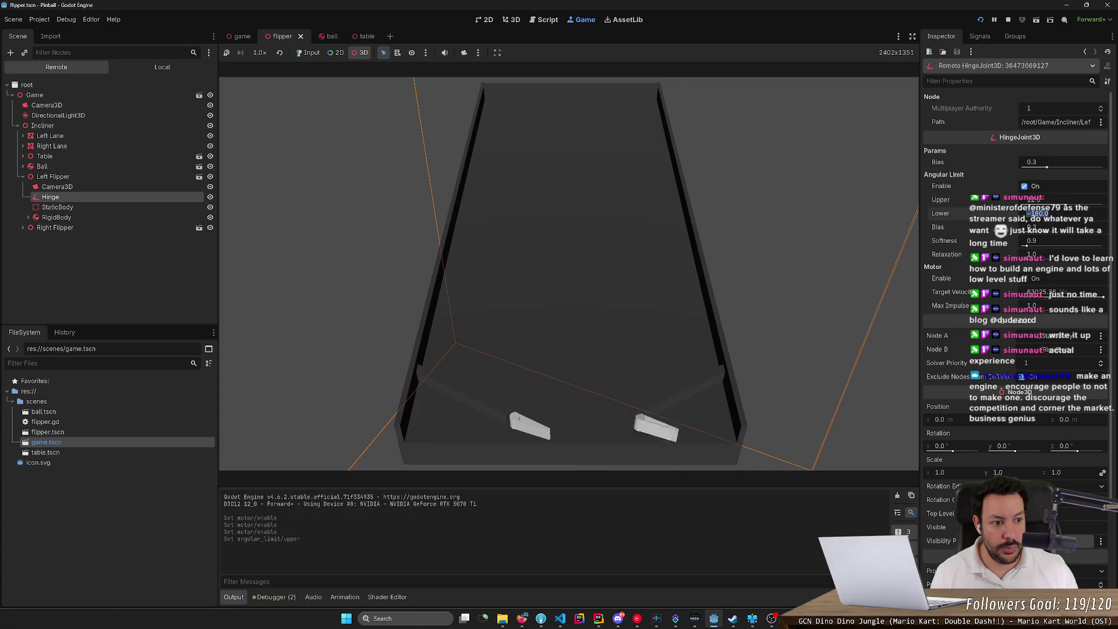
click(1025, 279)
click(1025, 279)
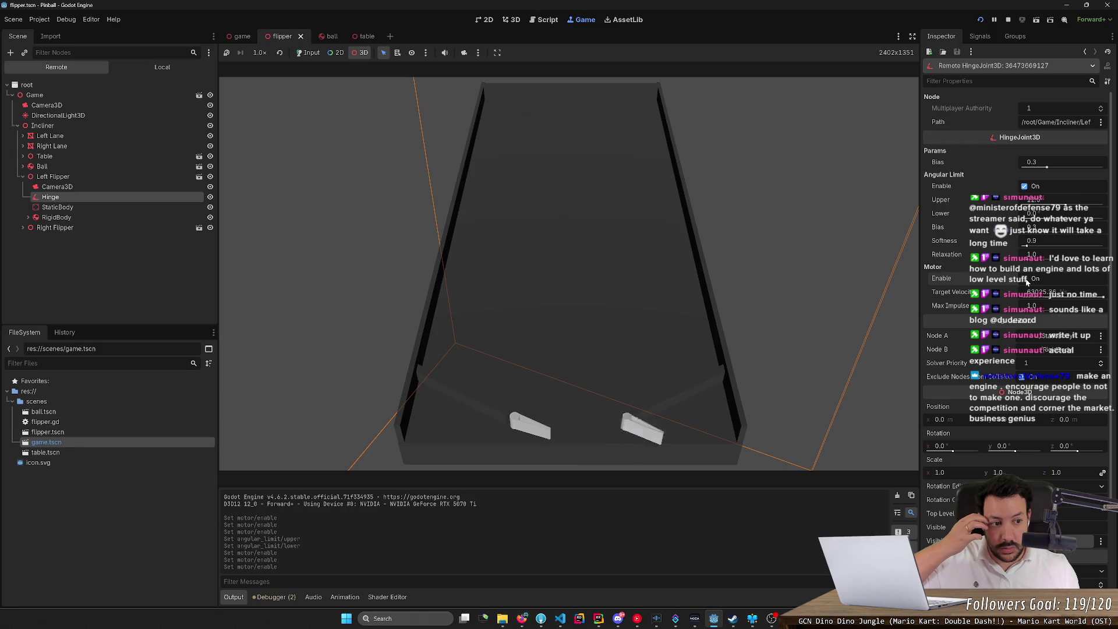
click(1025, 279)
click(1025, 279)
- Set the motor target velocity to 30, retest the swing, then change it to 1.0
drag(1048, 291, 1036, 292)
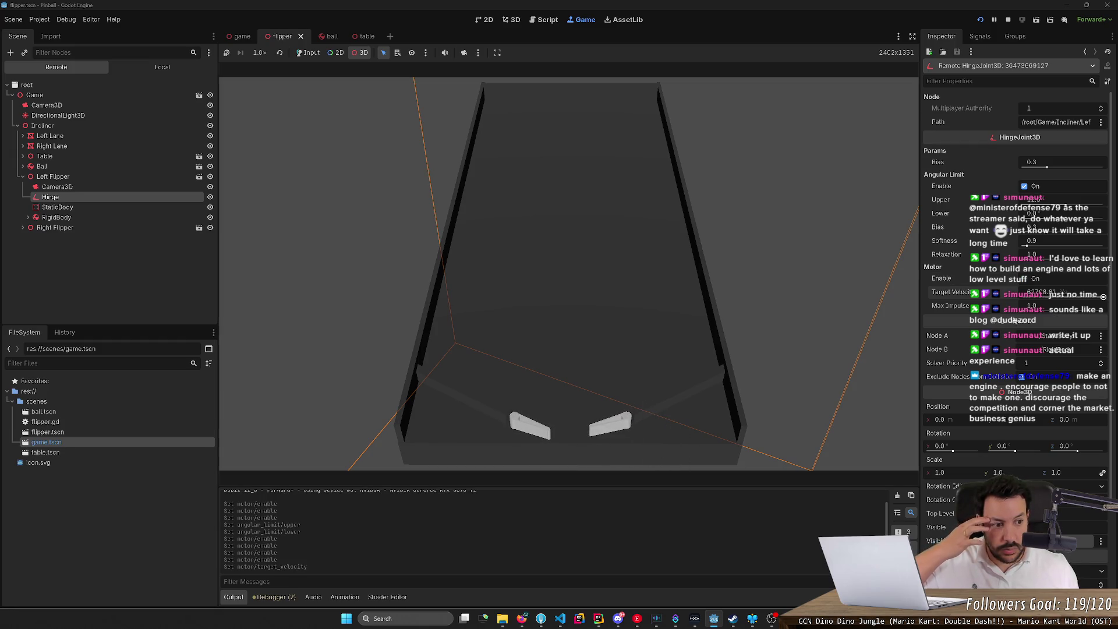
click(1041, 292)
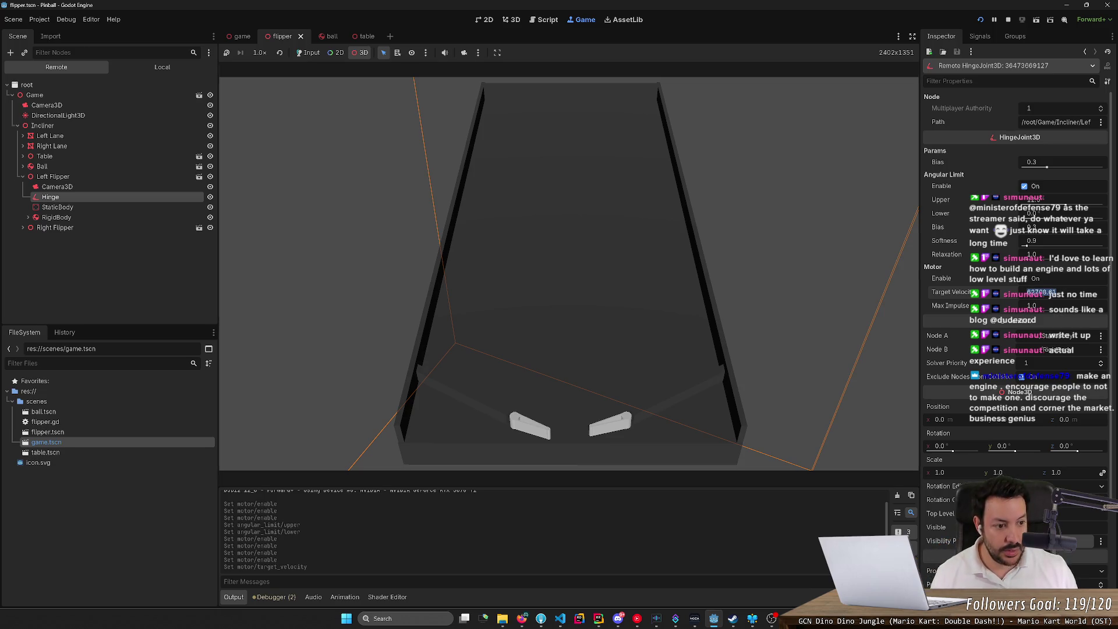
text(30)
key(Return)
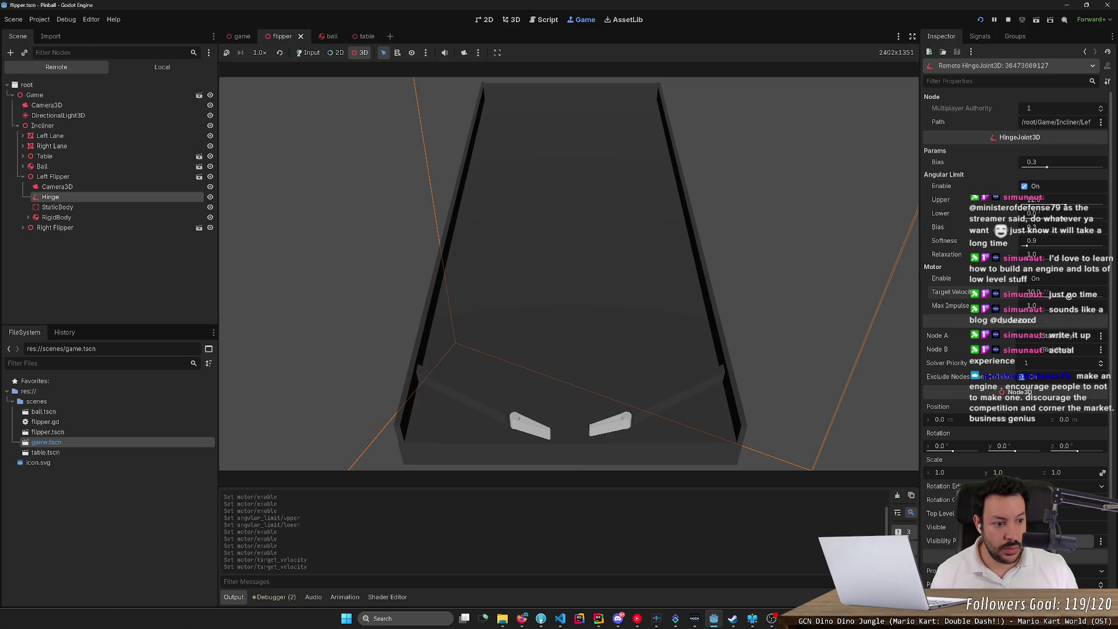
click(1029, 277)
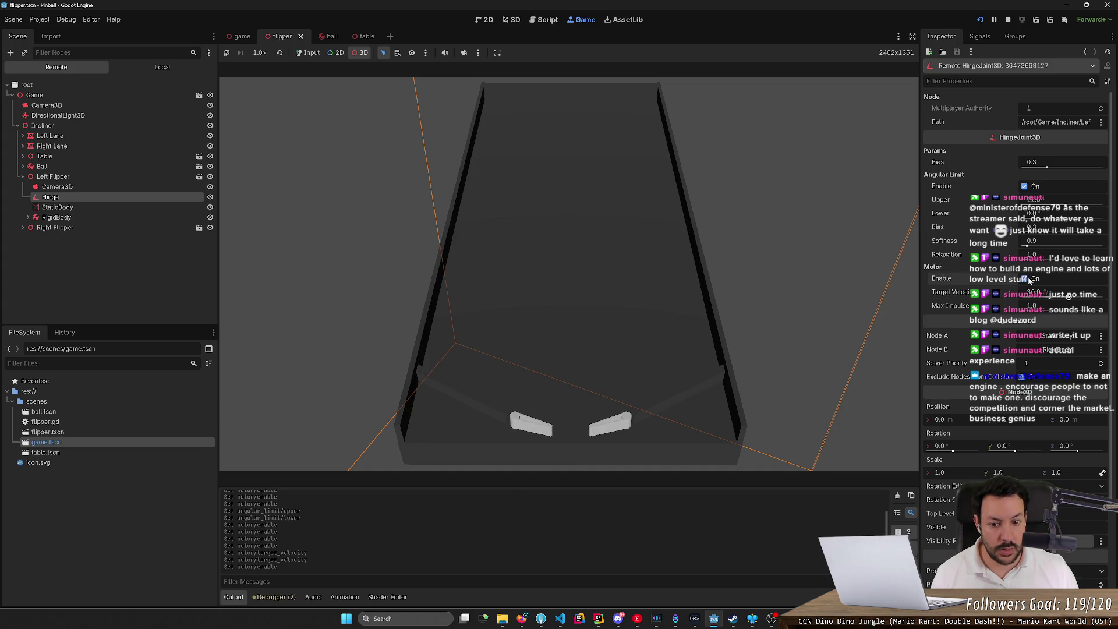
click(1028, 277)
click(1029, 277)
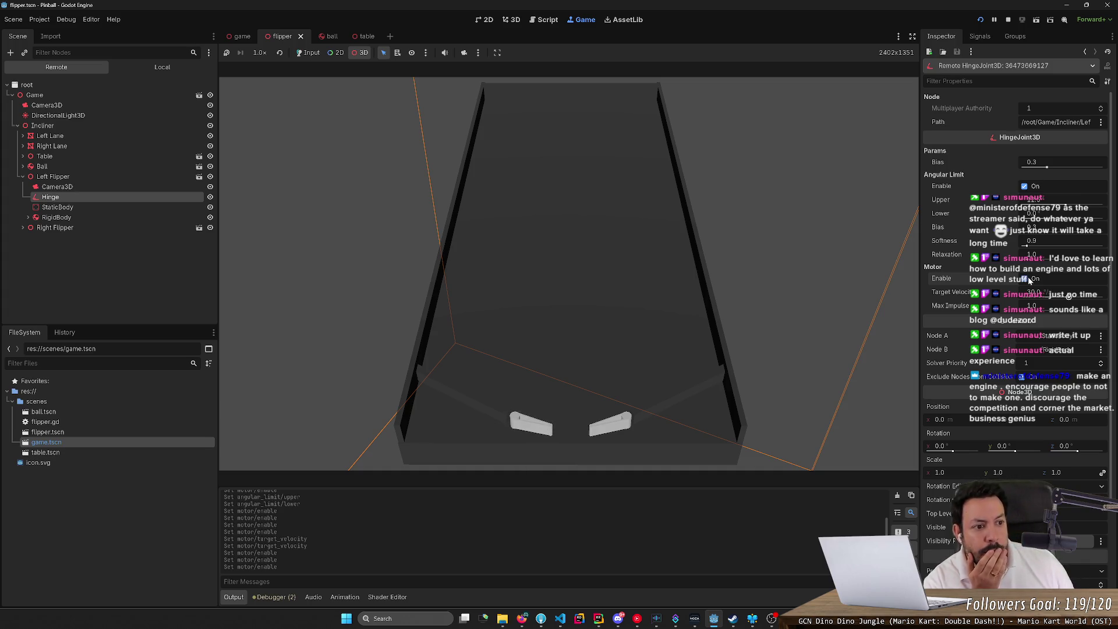
click(1032, 292)
text(1)
key(Return)
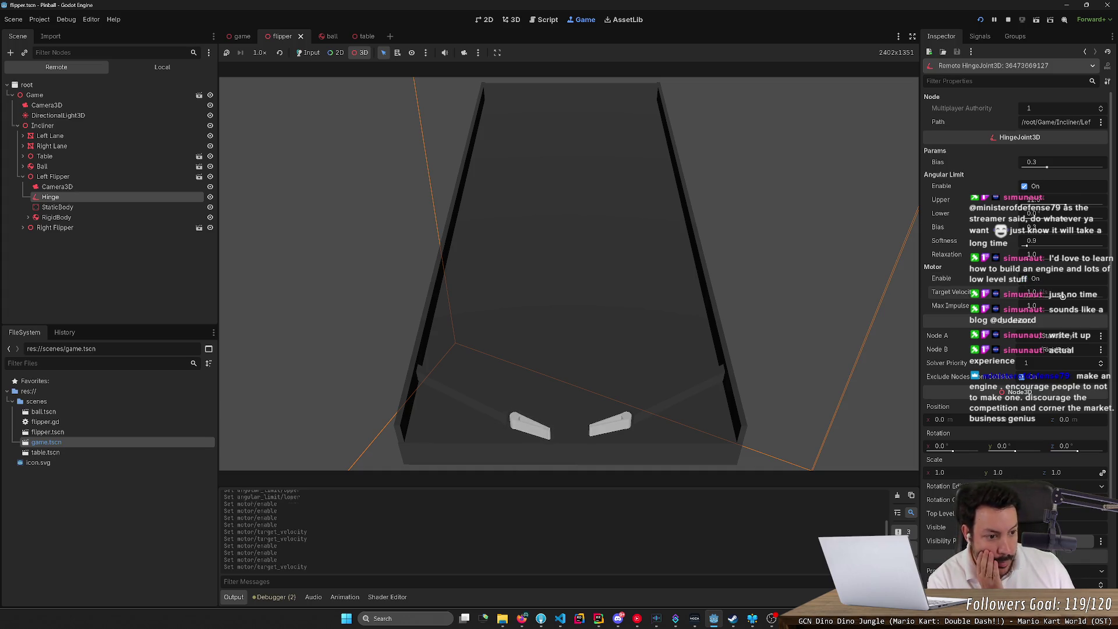
- Disable the hinge's angular limit, test the motor swing repeatedly, and return to flipper.gd
click(1025, 278)
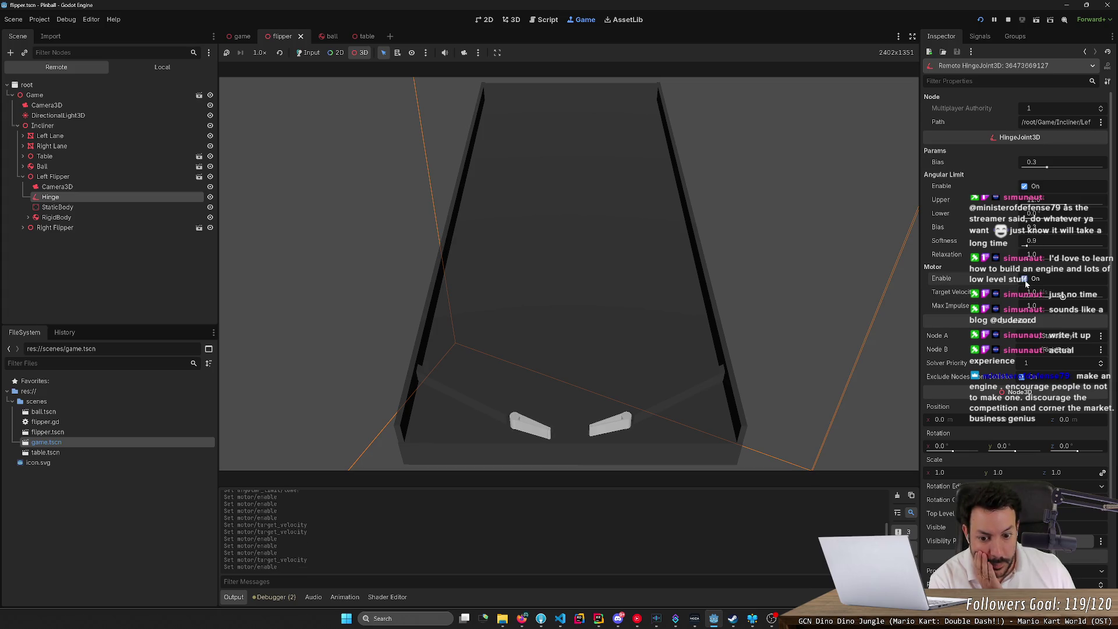
click(1026, 279)
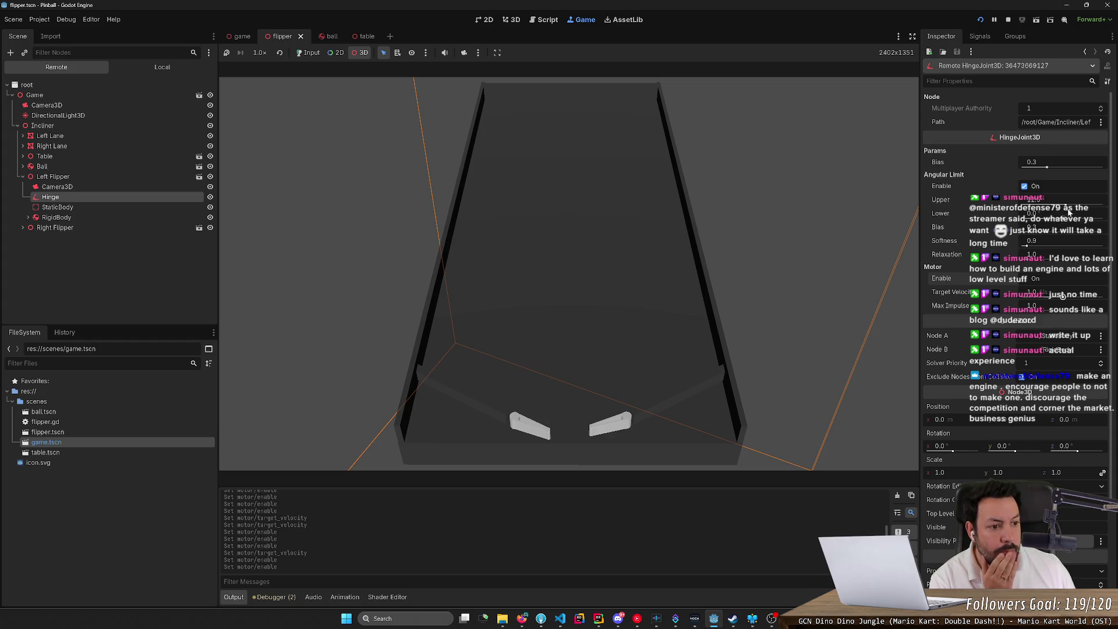
click(1024, 186)
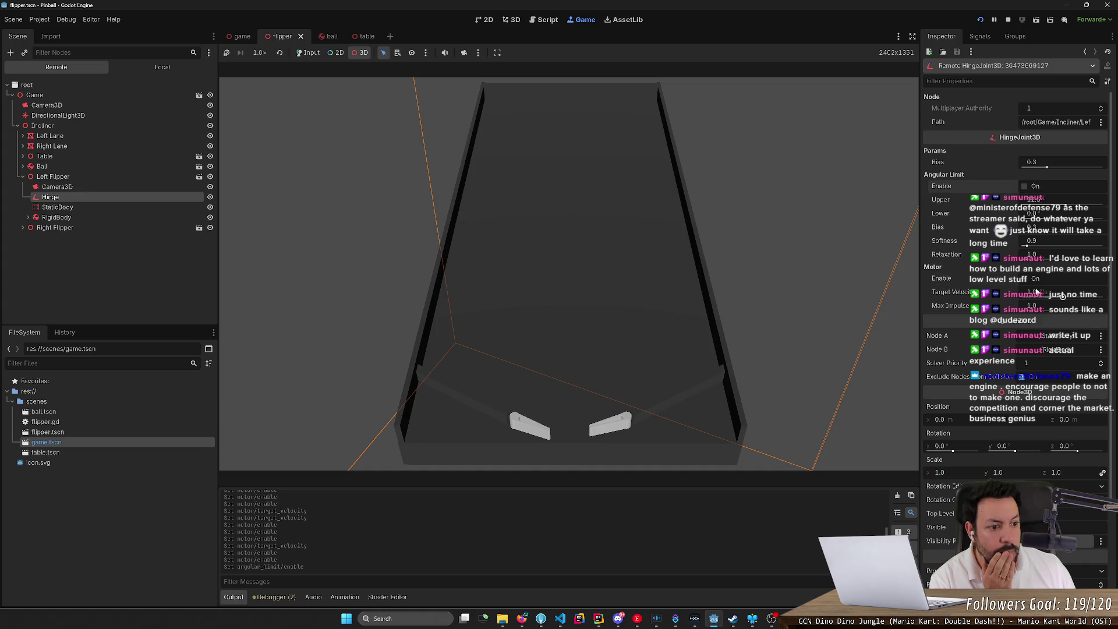
click(1035, 279)
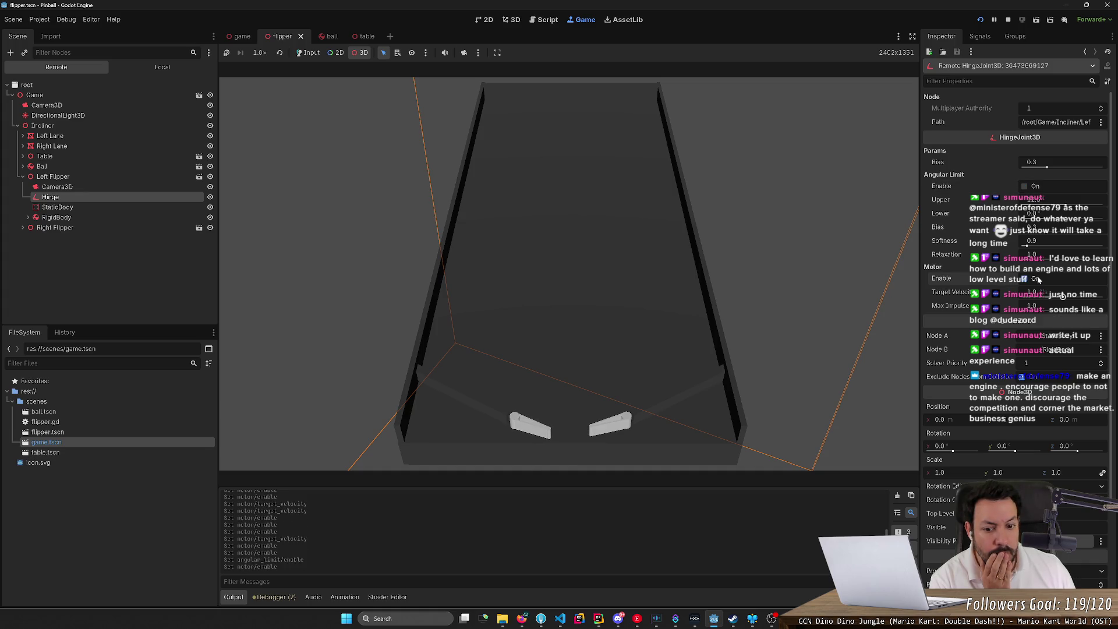
click(1038, 280)
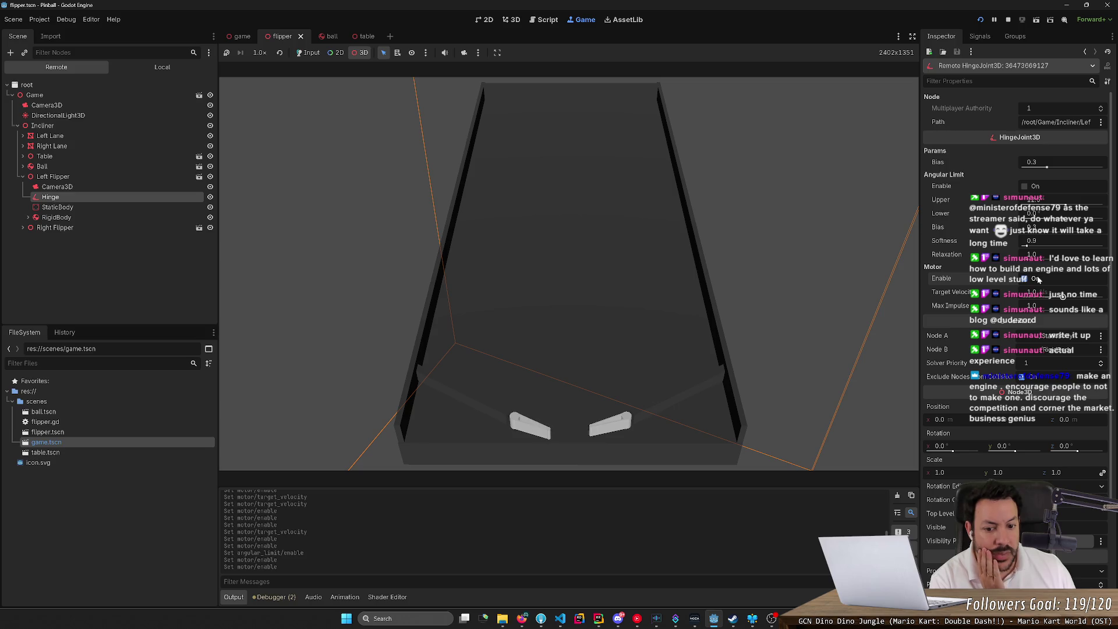
click(1038, 280)
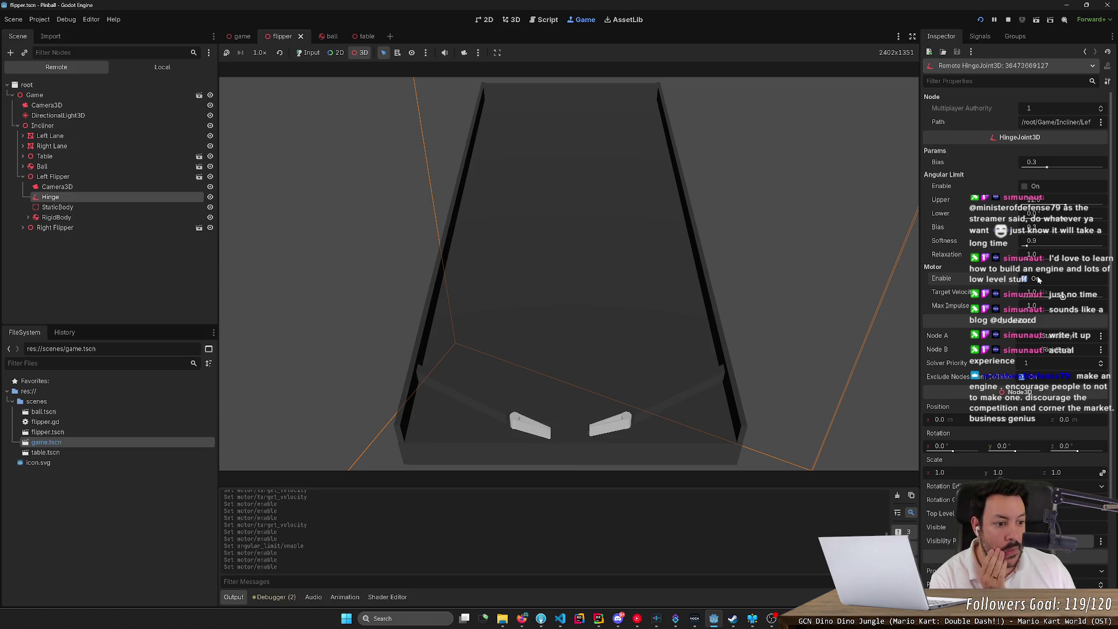
click(1038, 280)
click(1038, 280)
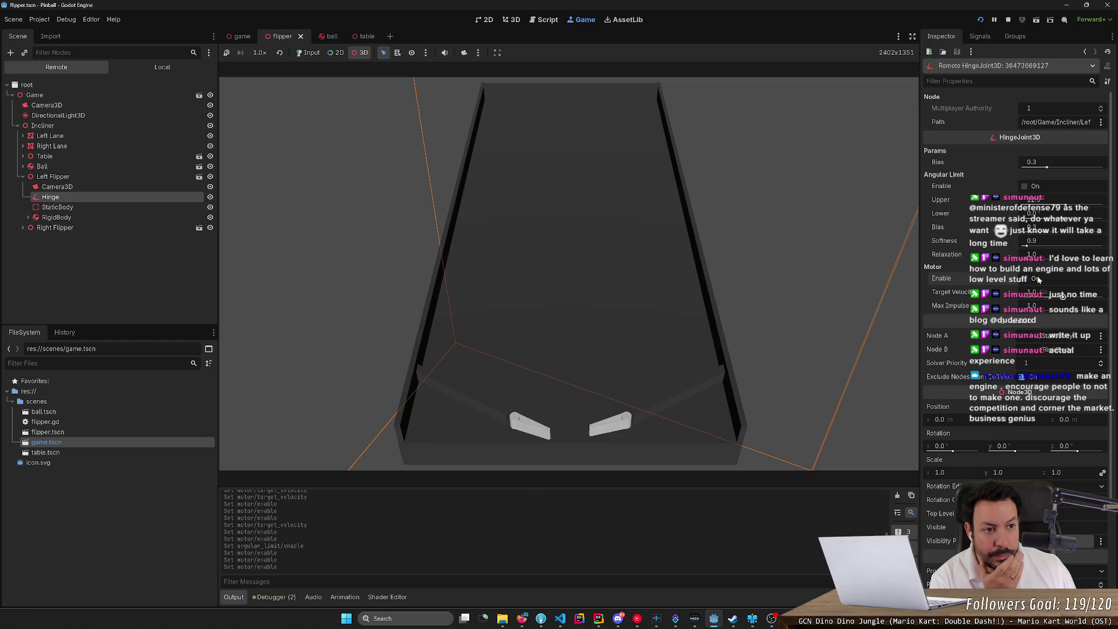
click(1038, 280)
click(1038, 280)
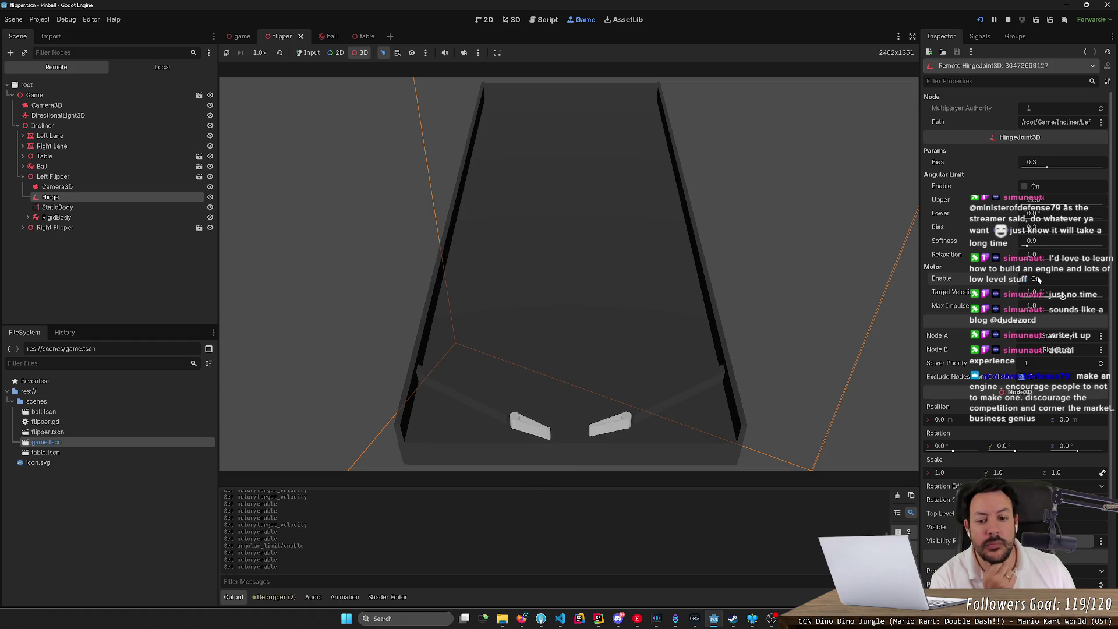
click(1038, 280)
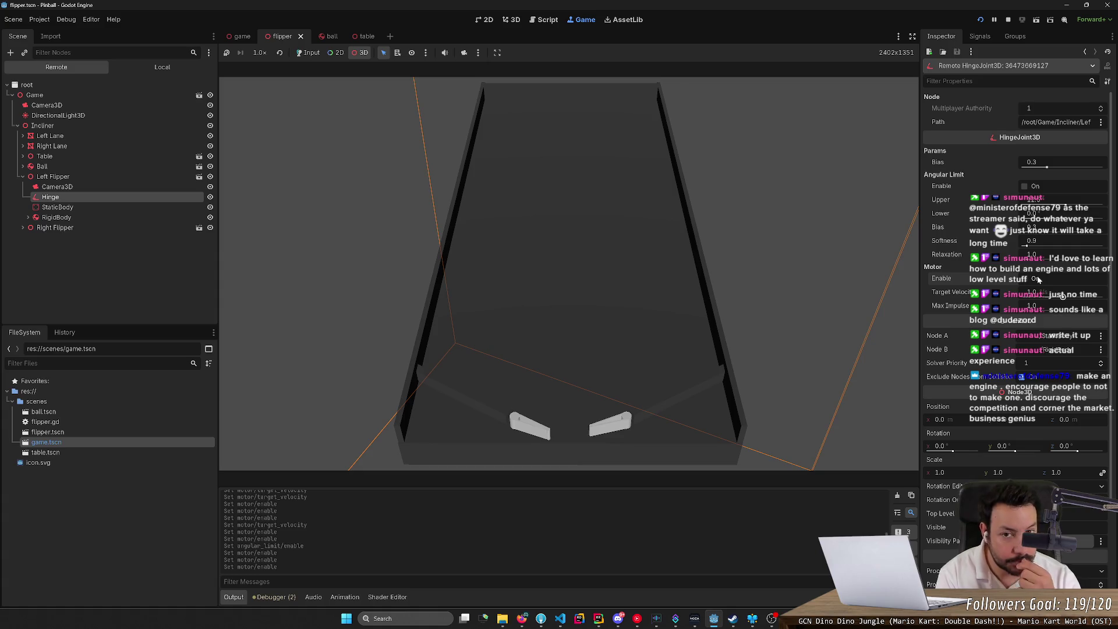
click(547, 20)
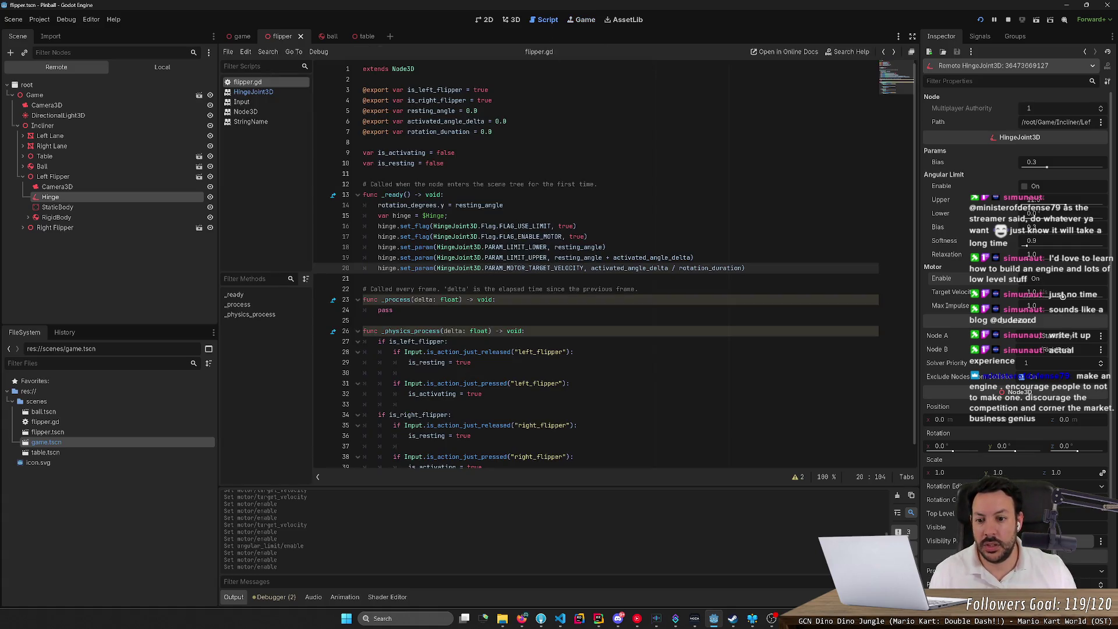
- Delete the empty _process stub from flipper.gd and switch to the HingeJoint3D docs in the browser
scroll(499, 463, down, 2)
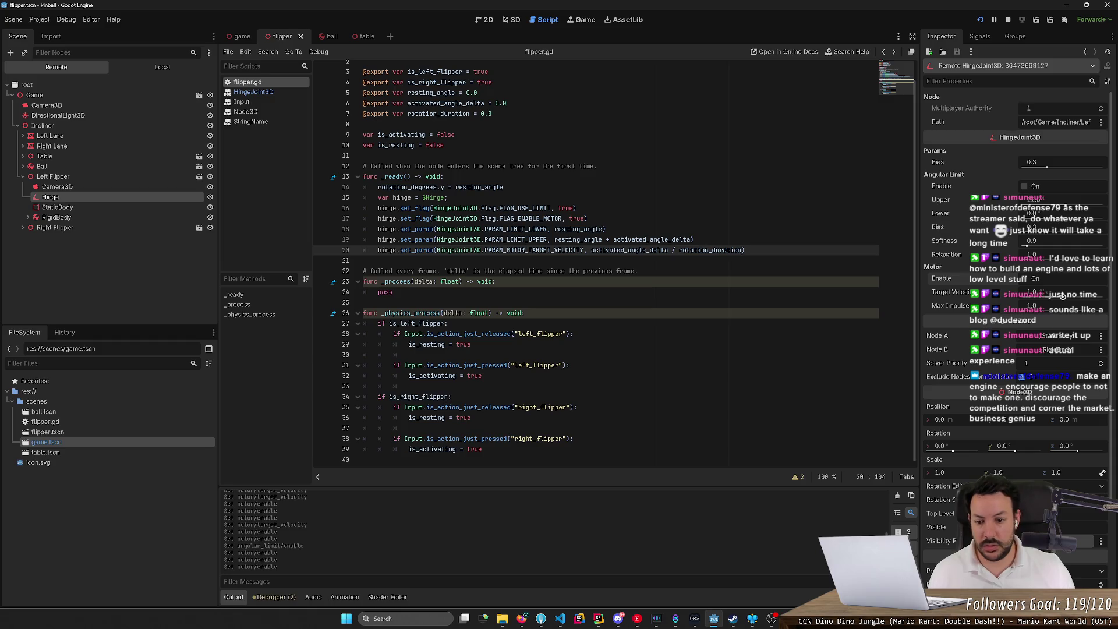
drag(364, 288, 363, 271)
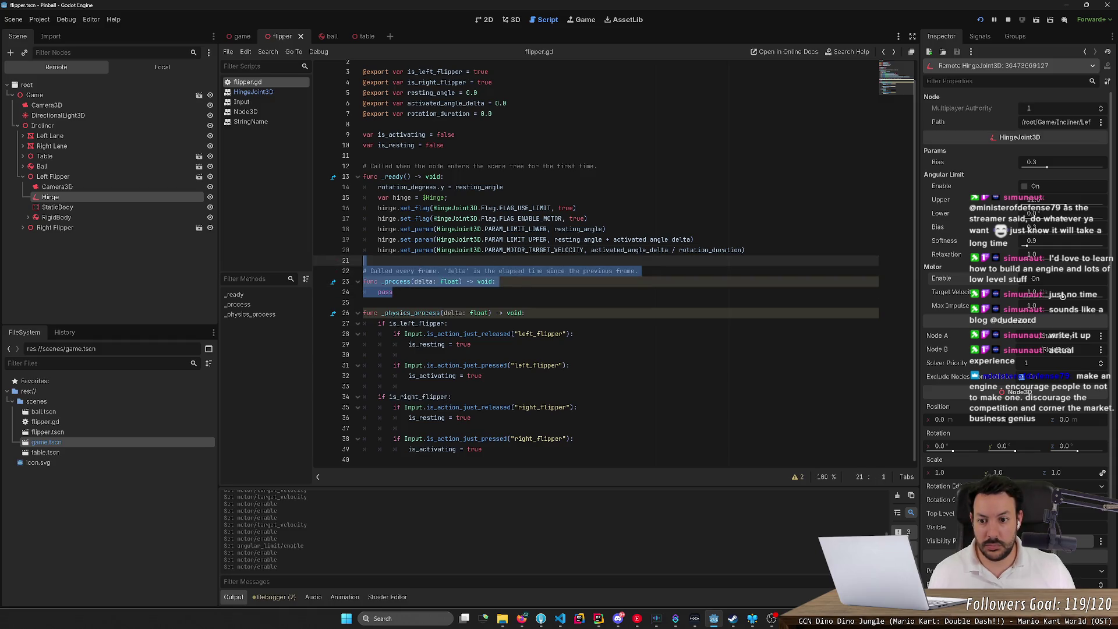
key(BackSpace)
key(Delete)
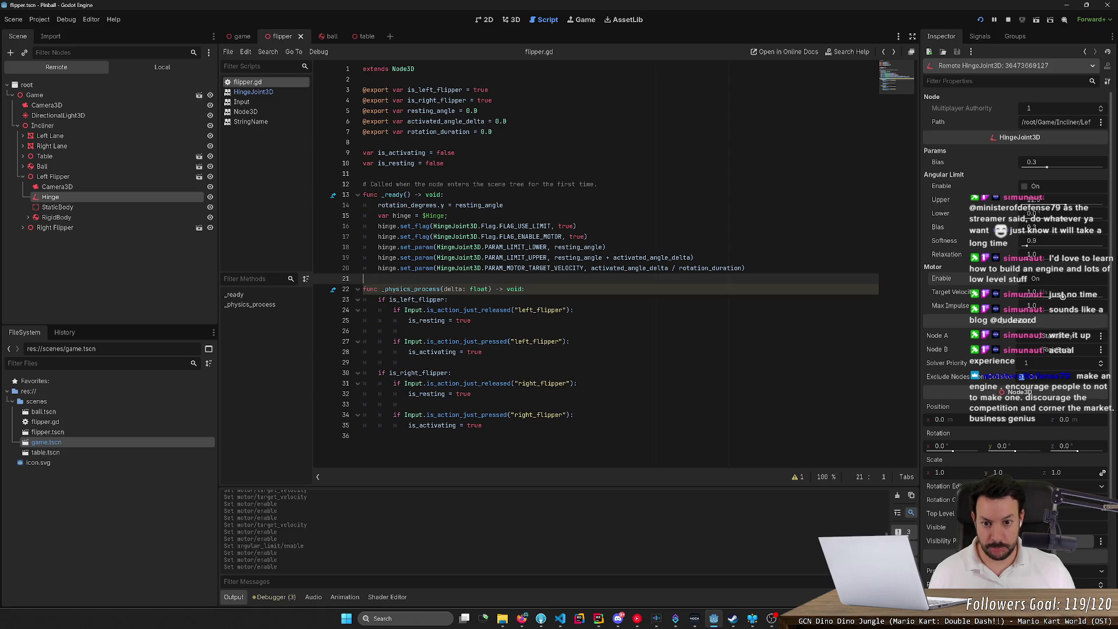
click(521, 619)
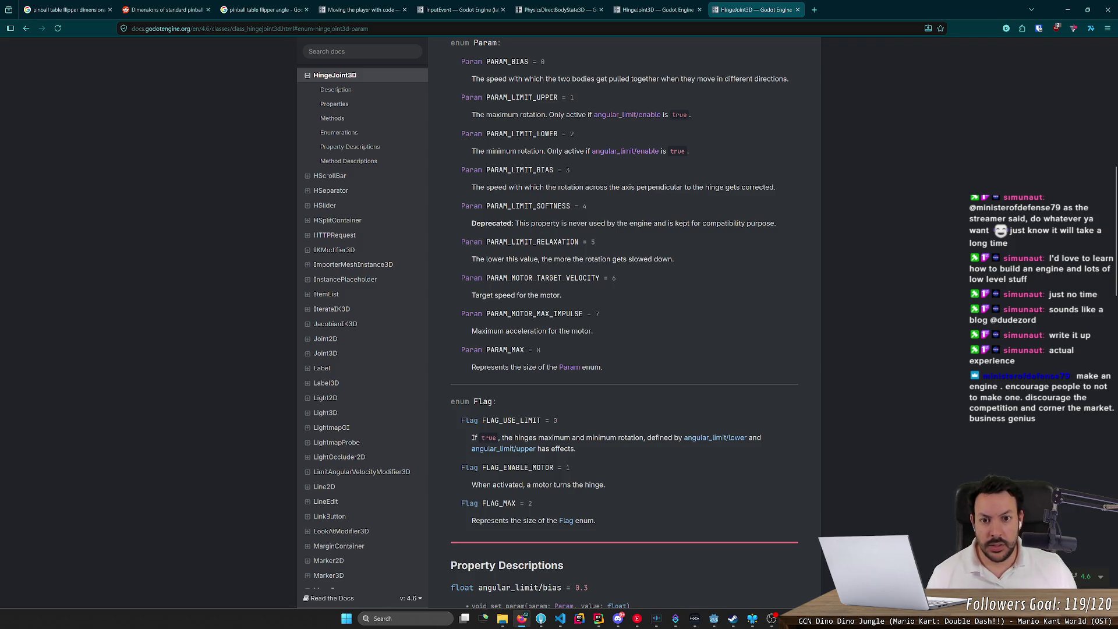
- Read the HingeJoint3D motor and angular limit descriptions, then switch back to Godot
key(alt+Tab)
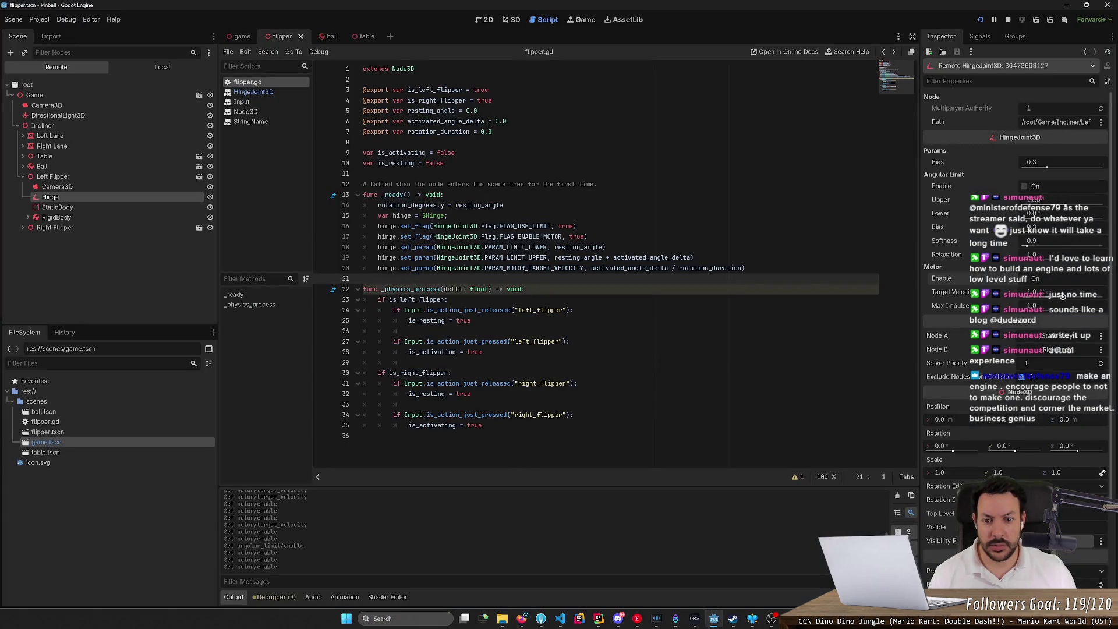
key(alt+Tab)
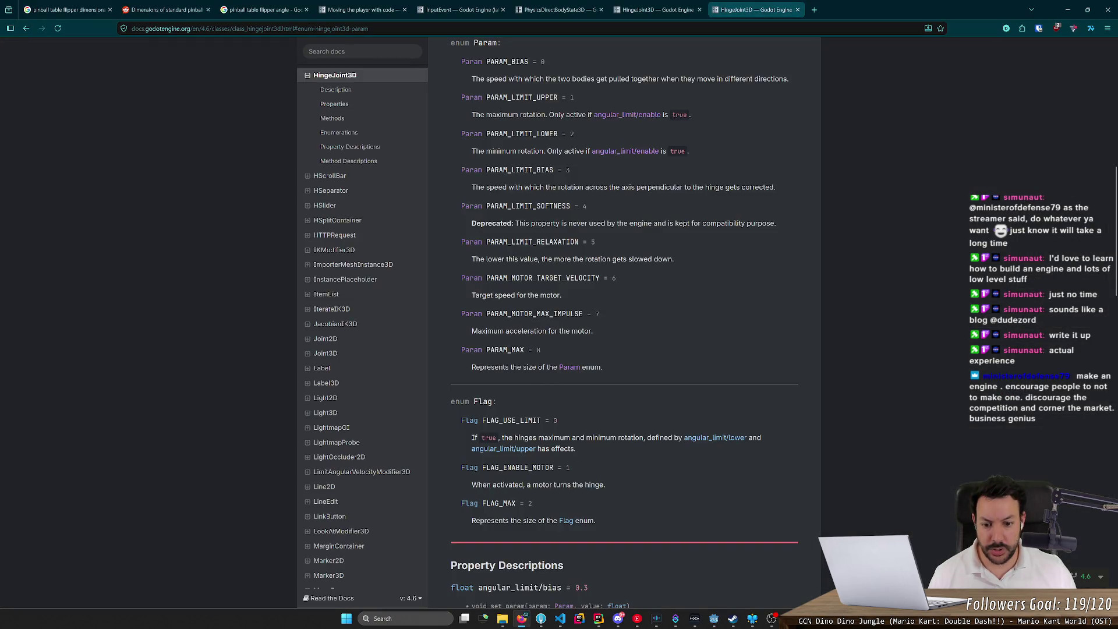
drag(477, 485, 524, 485)
click(524, 485)
scroll(609, 478, down, 4)
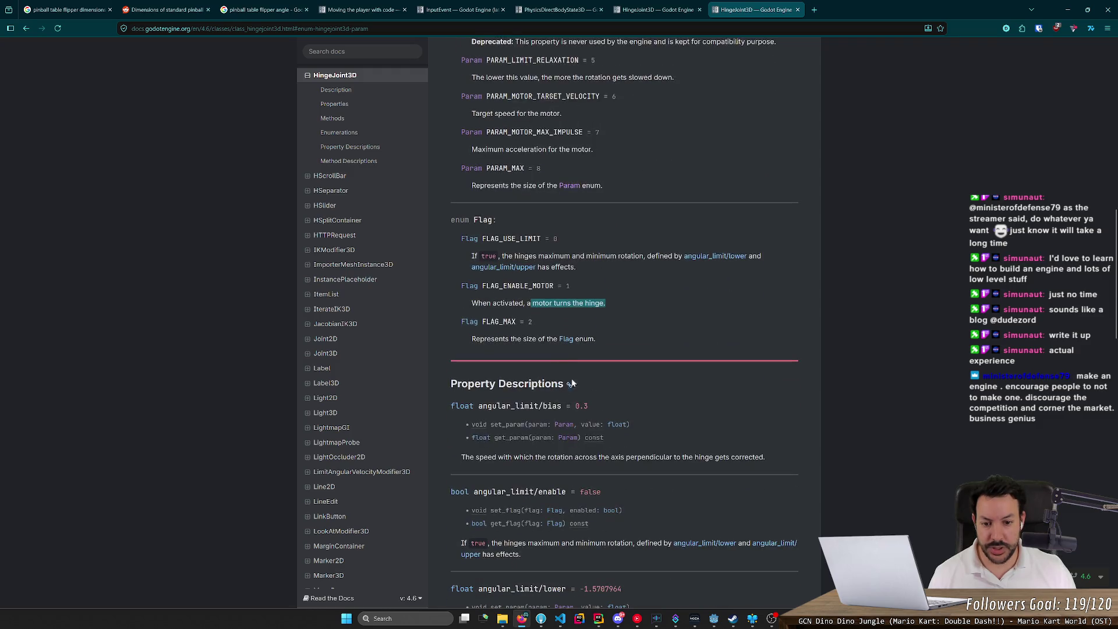
scroll(610, 477, down, 3)
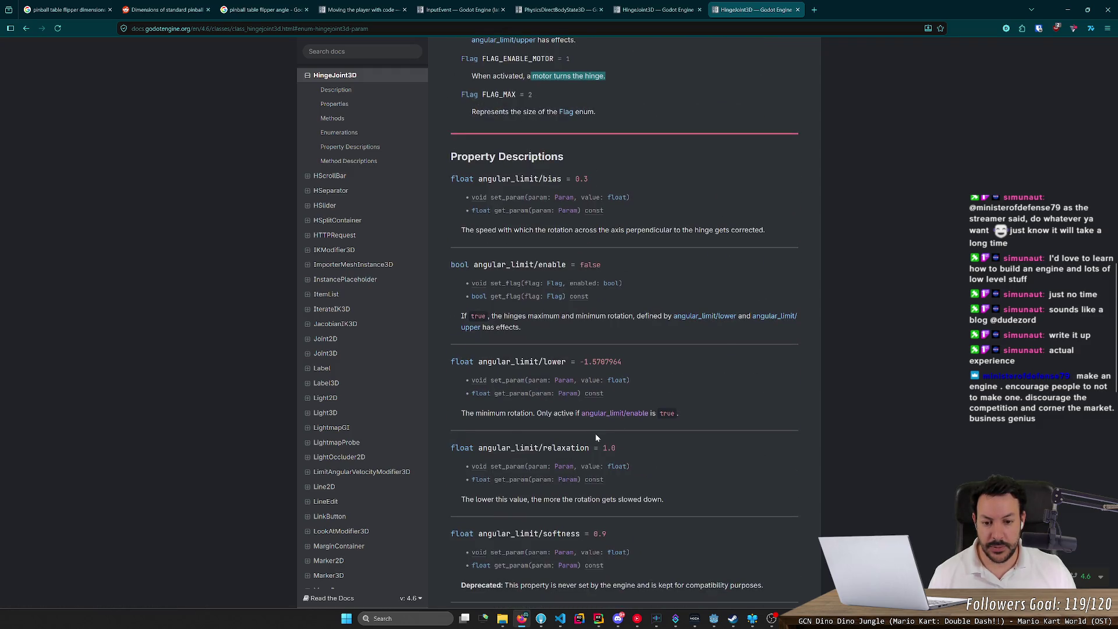
key(alt+Tab)
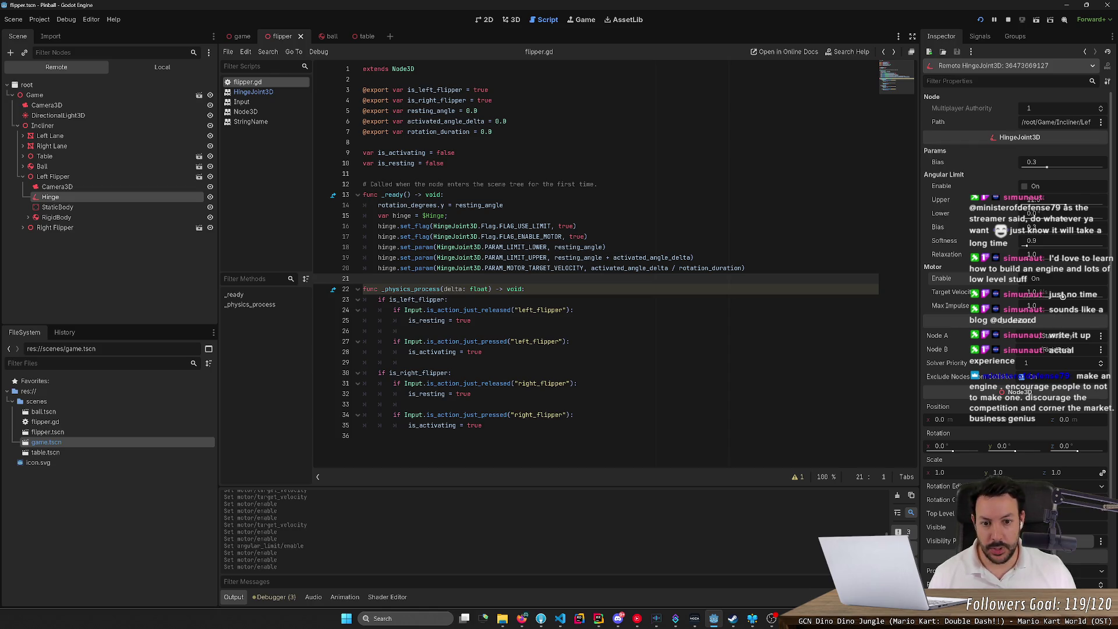
- Select the hinge setup lines in _ready, briefly editing the rotation_degrees line before undoing
drag(694, 257, 363, 247)
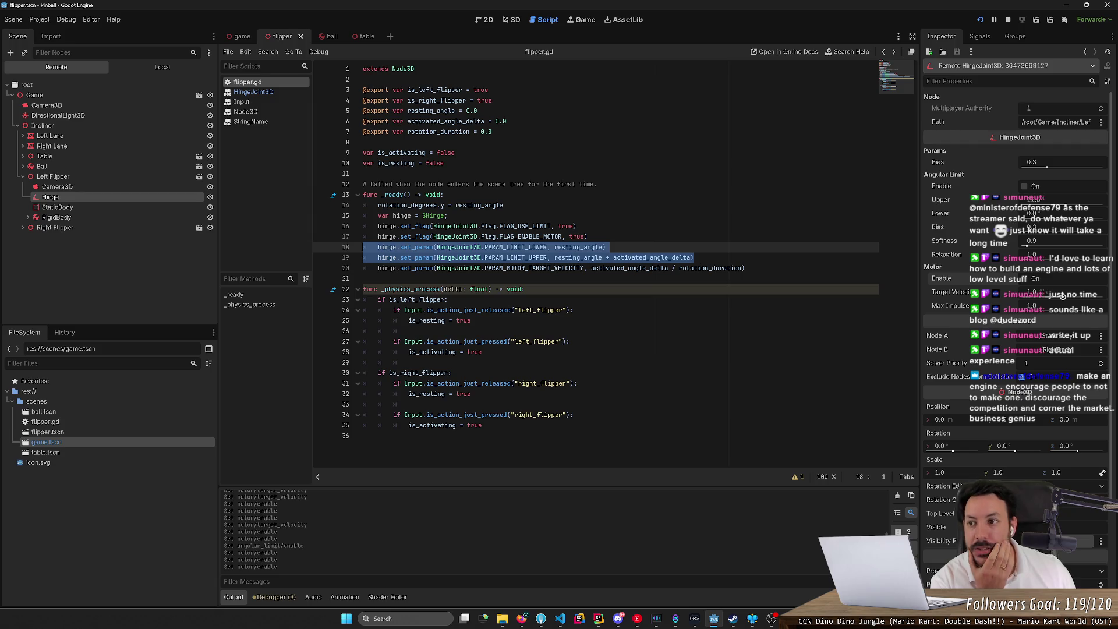
click(367, 278)
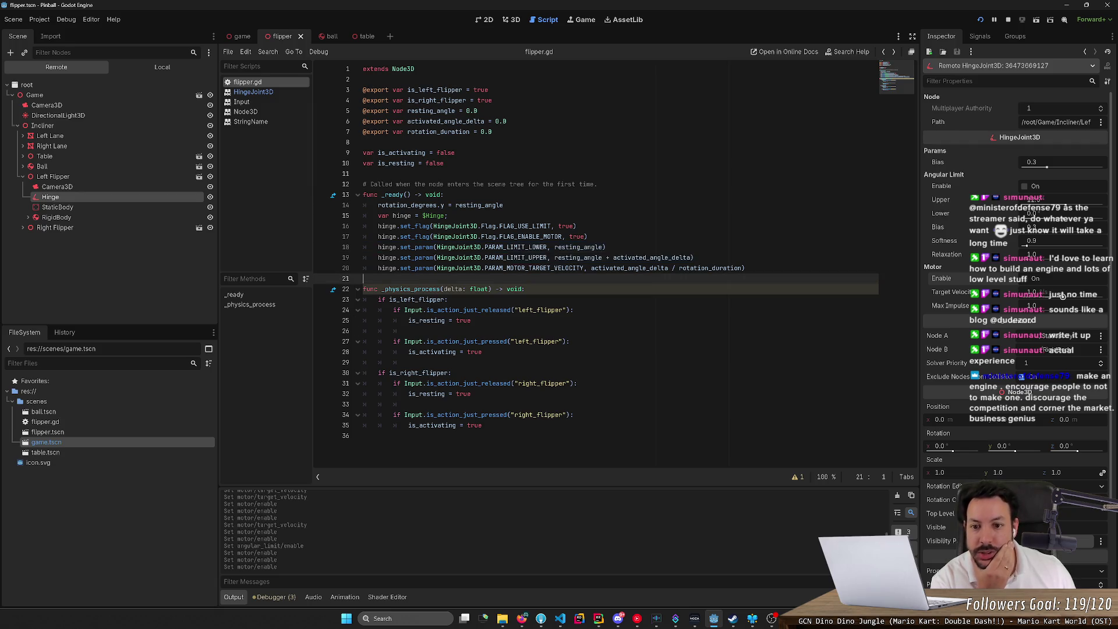
key(shift+Up)
key(shift+Up)
key(shift+Up)
click(406, 205)
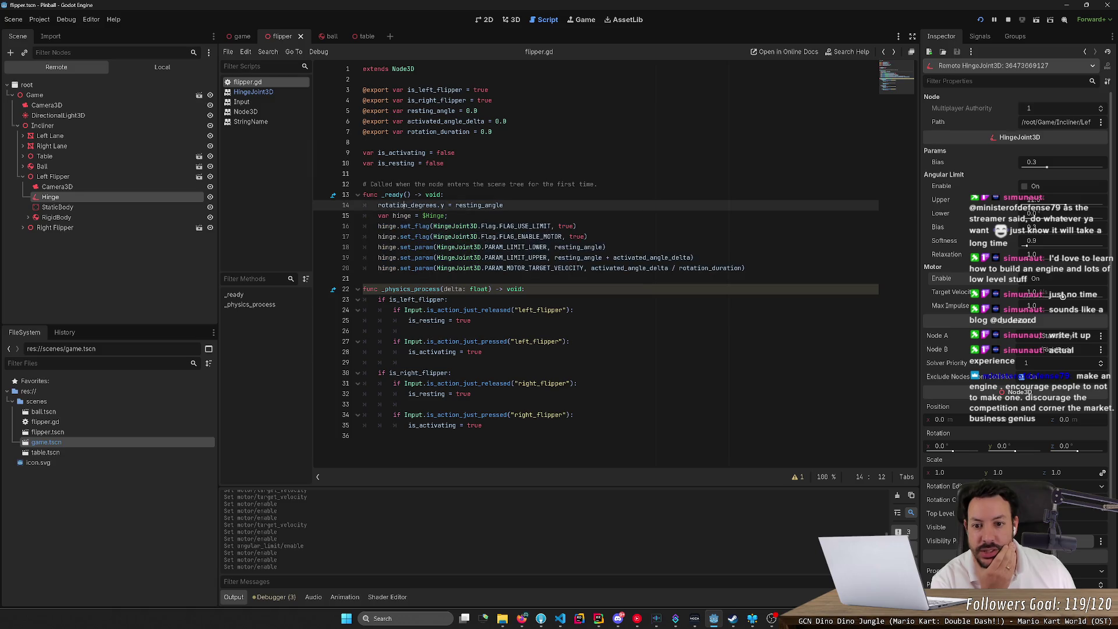
key(Return)
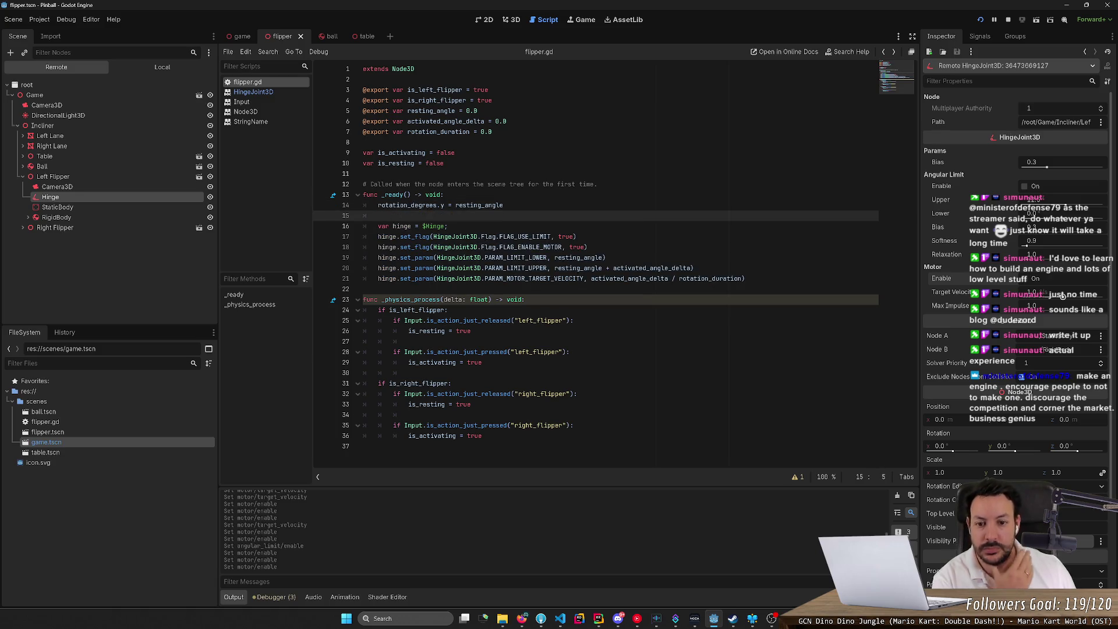
key(Up)
key(End)
key(shift+Up)
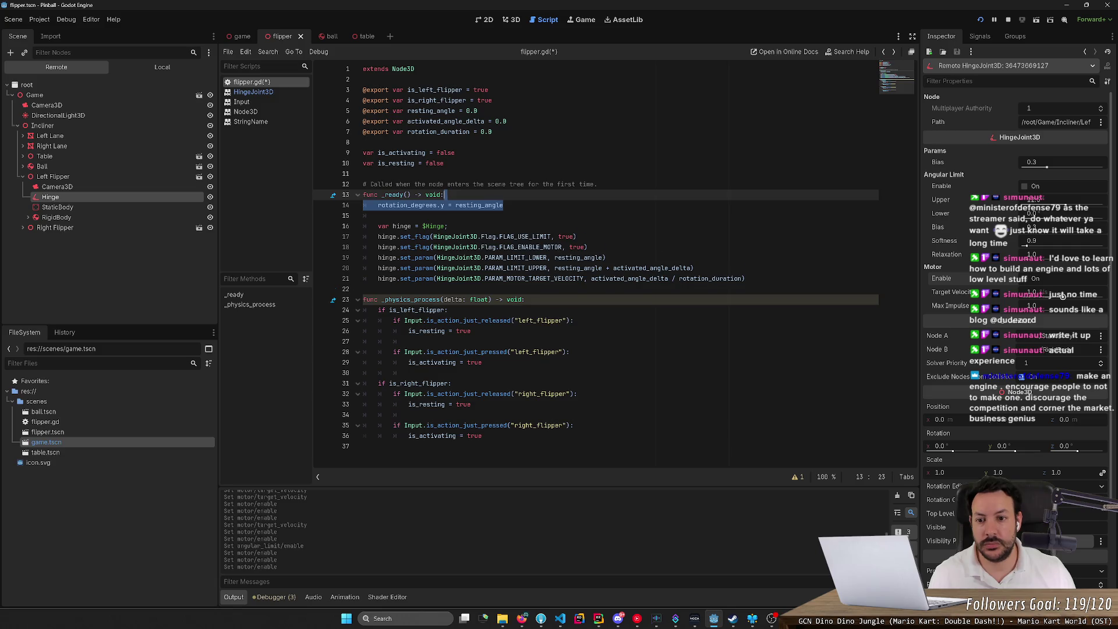
key(BackSpace)
key(ctrl+z)
- Comment out the rotation_degrees.y = resting_angle line, save the script, and relaunch the game
click(504, 205)
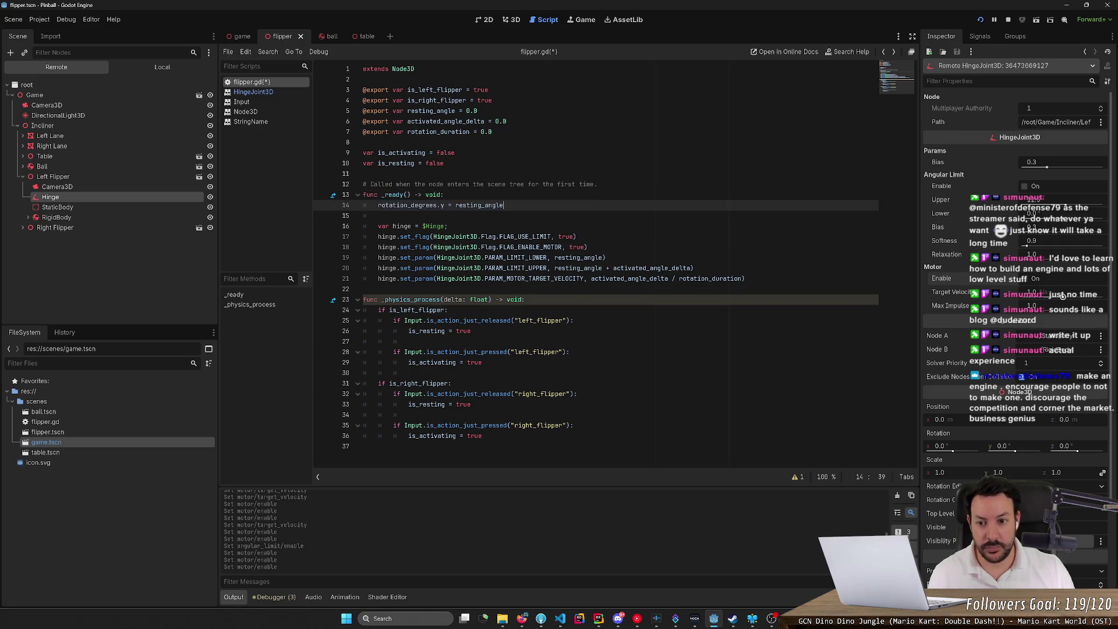
key(ctrl+k)
key(ctrl+s)
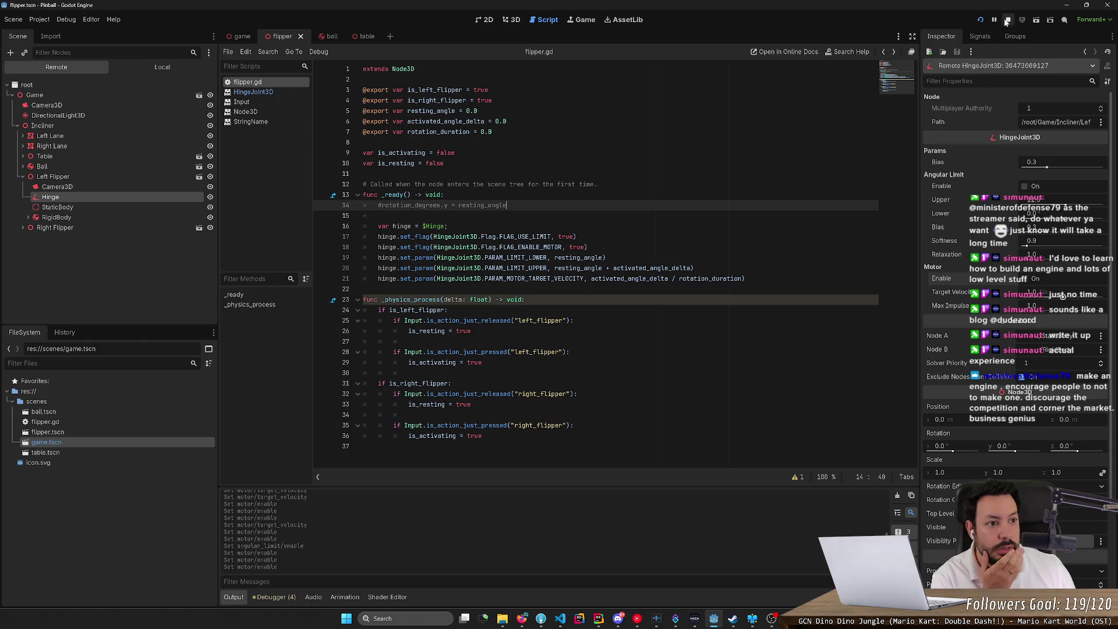
click(1008, 19)
click(980, 19)
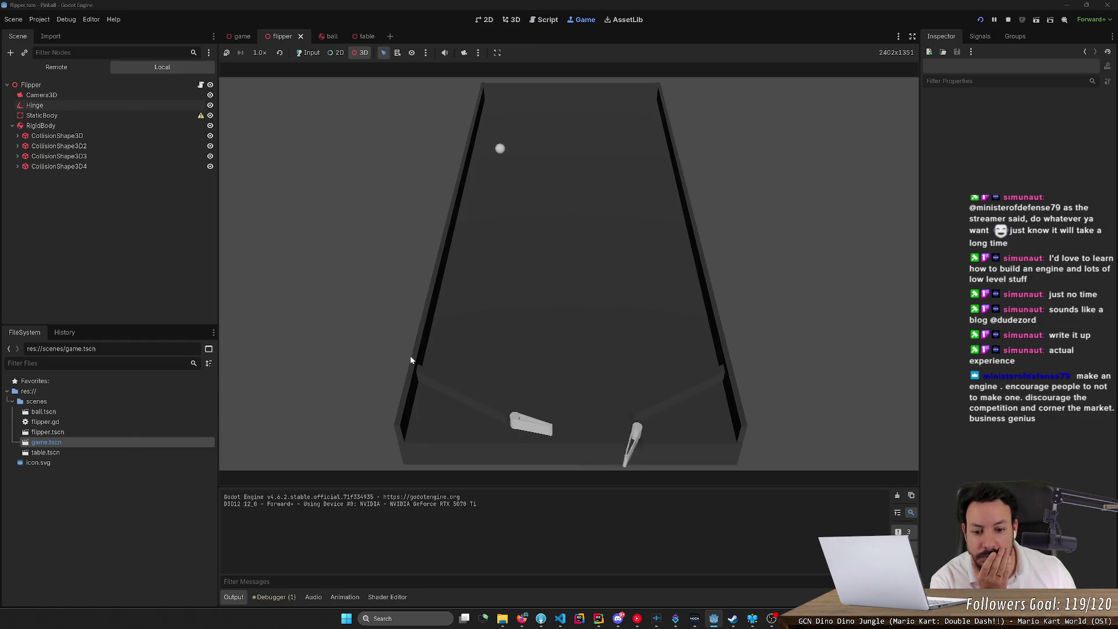
- Pick the left flipper in the running game and inspect its live RigidBody
click(515, 418)
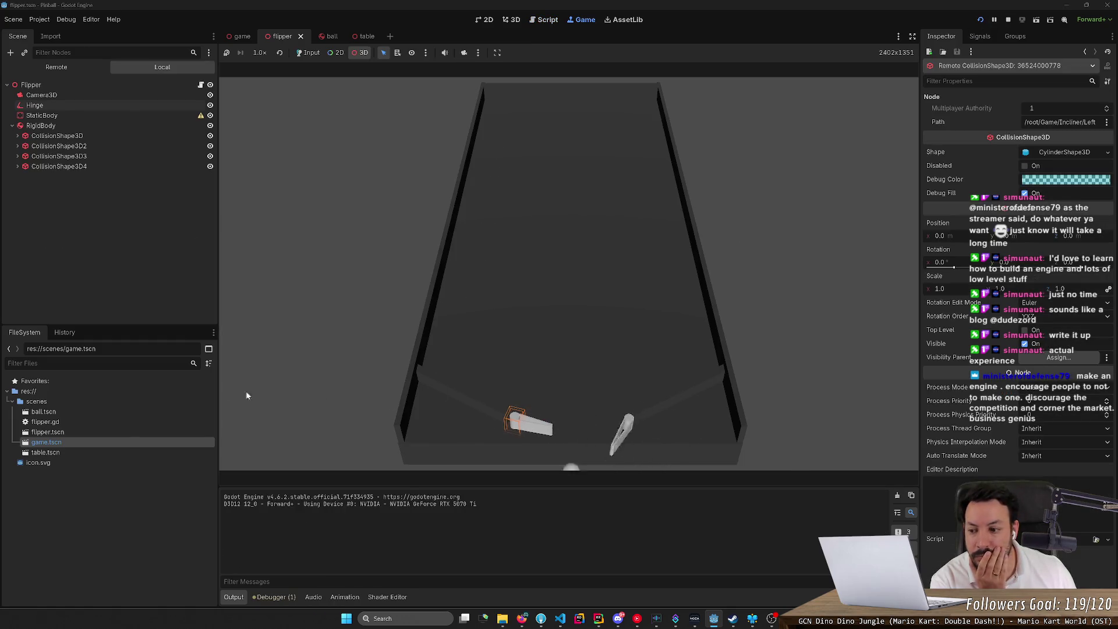
click(56, 67)
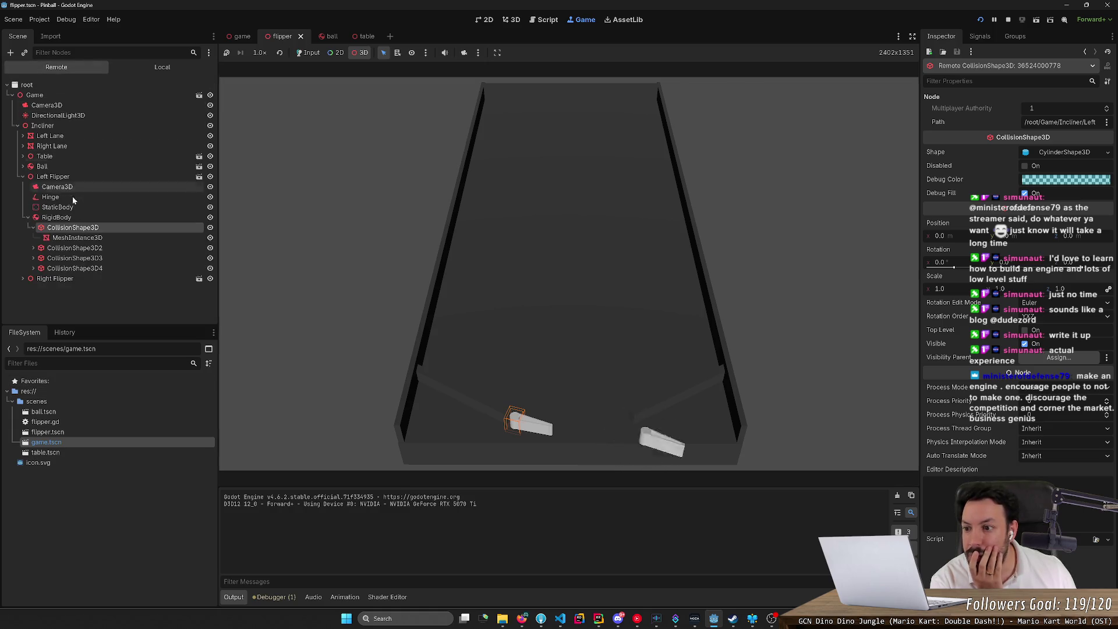
click(33, 227)
click(45, 219)
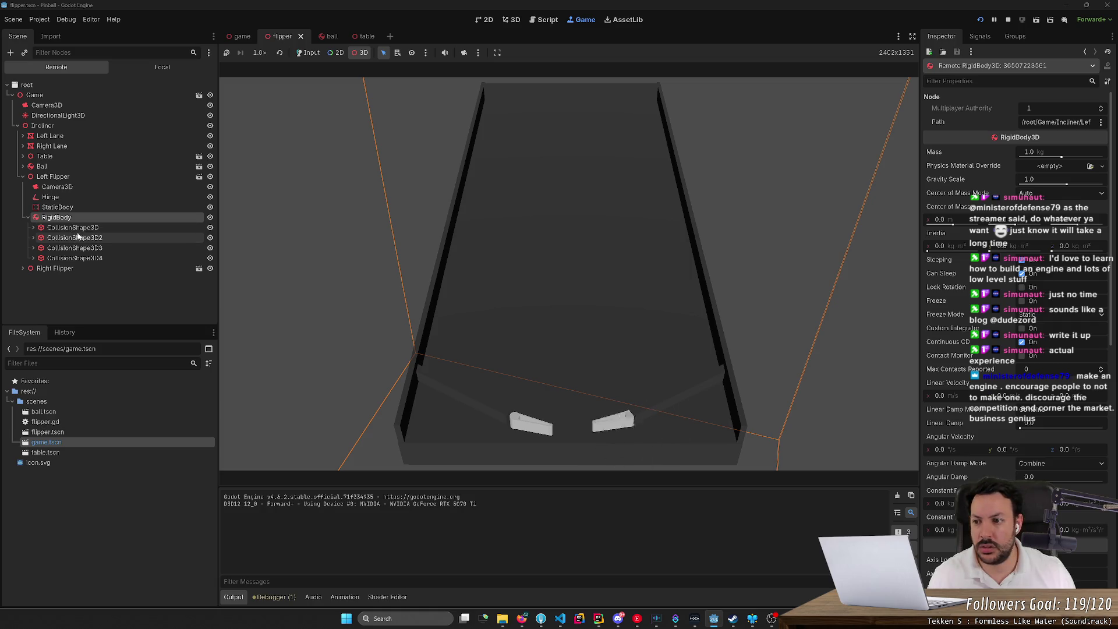
- Inspect the left flipper's four CollisionShape3D children one by one
click(74, 228)
click(33, 228)
click(33, 228)
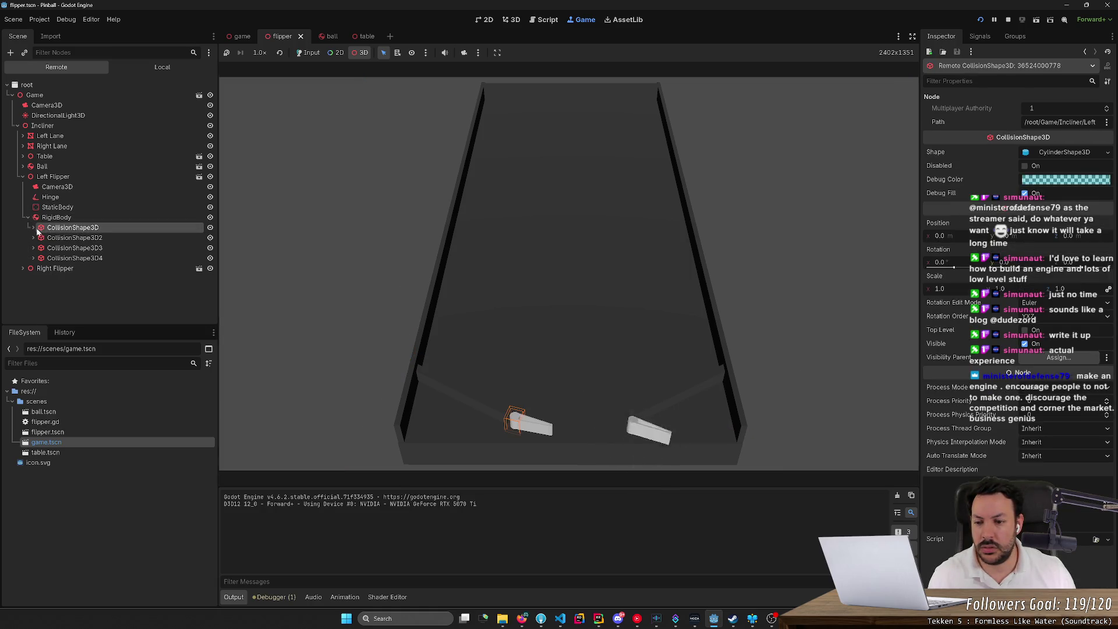
click(75, 238)
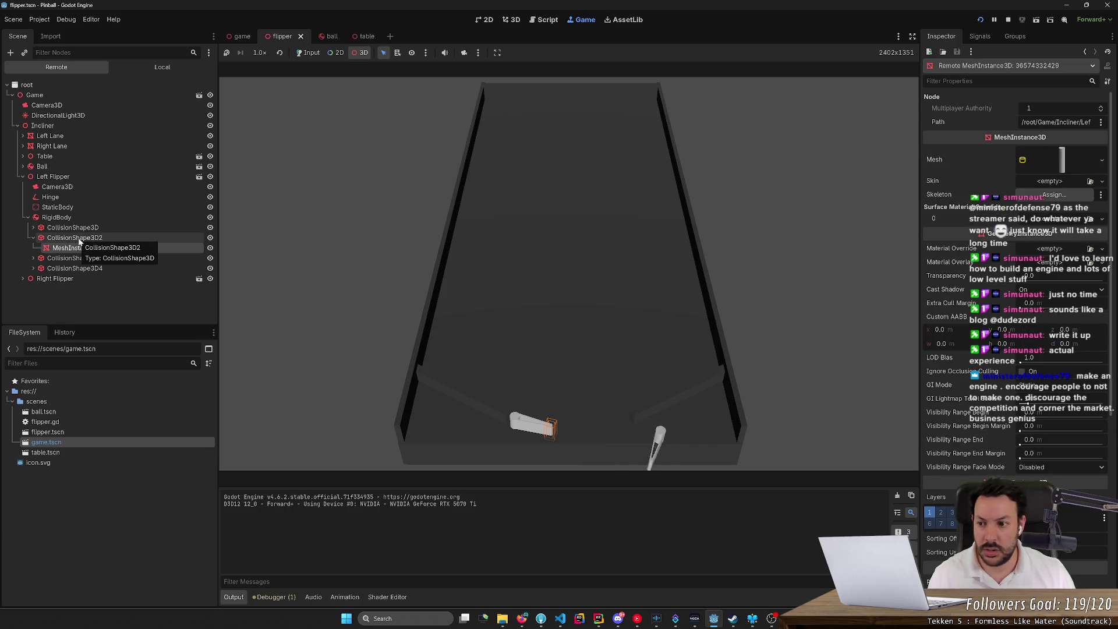
click(33, 238)
click(33, 247)
click(72, 248)
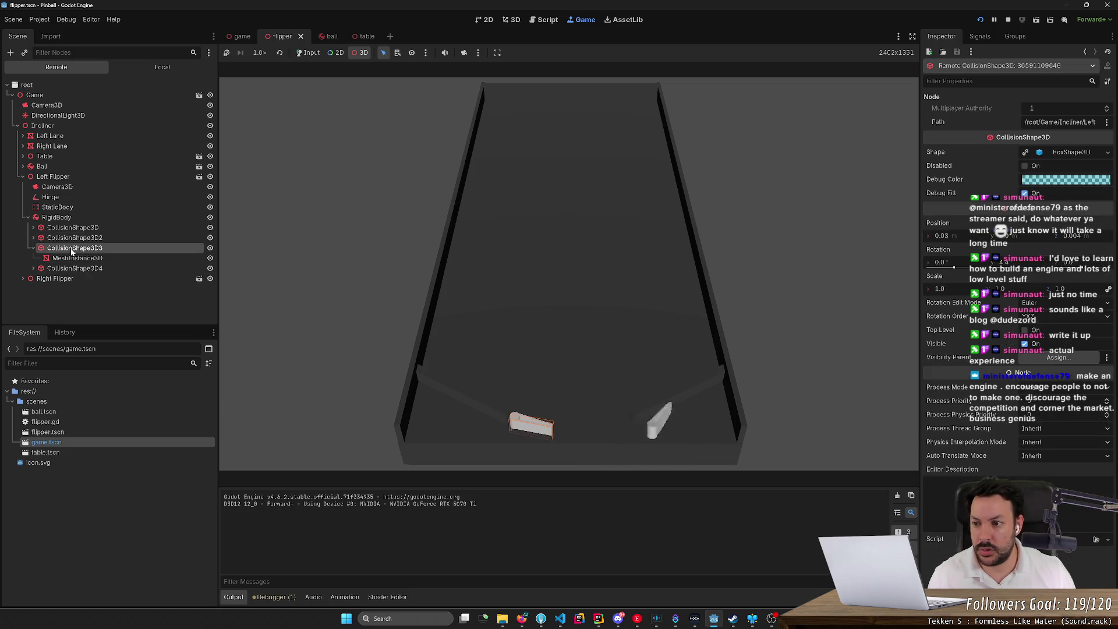
click(34, 248)
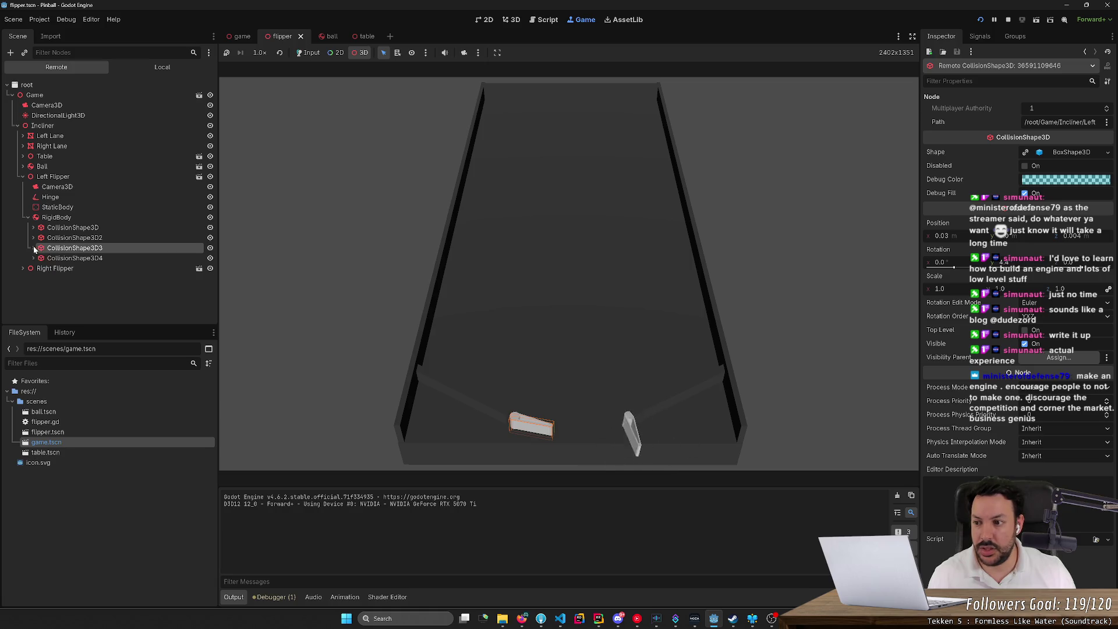
click(47, 258)
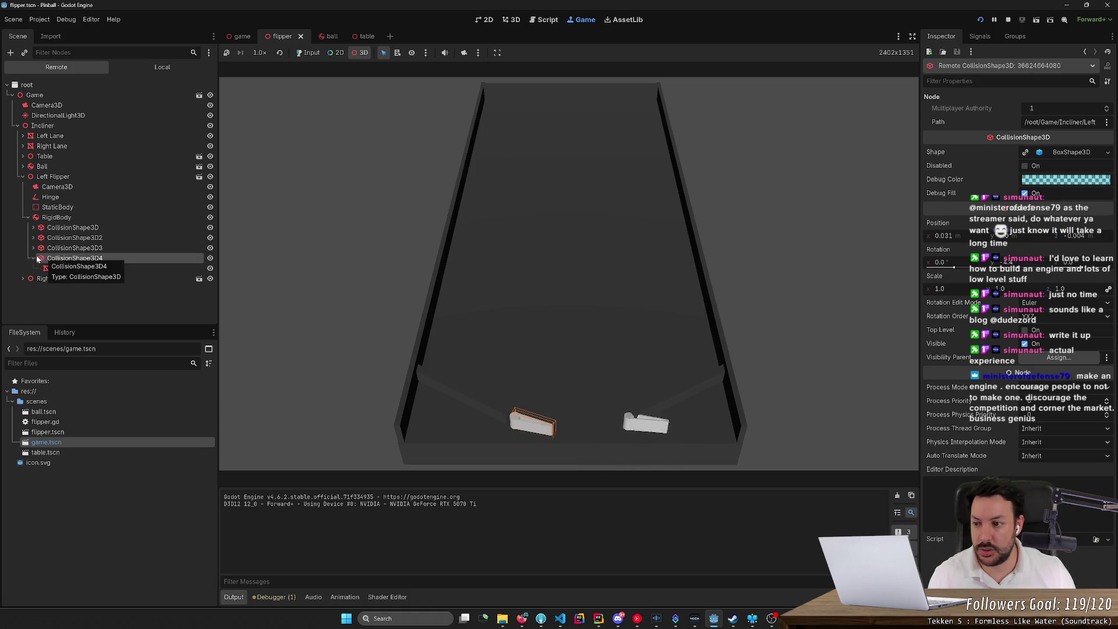
click(33, 258)
- Re-select the left flipper's RigidBody and scroll through its live properties
click(58, 218)
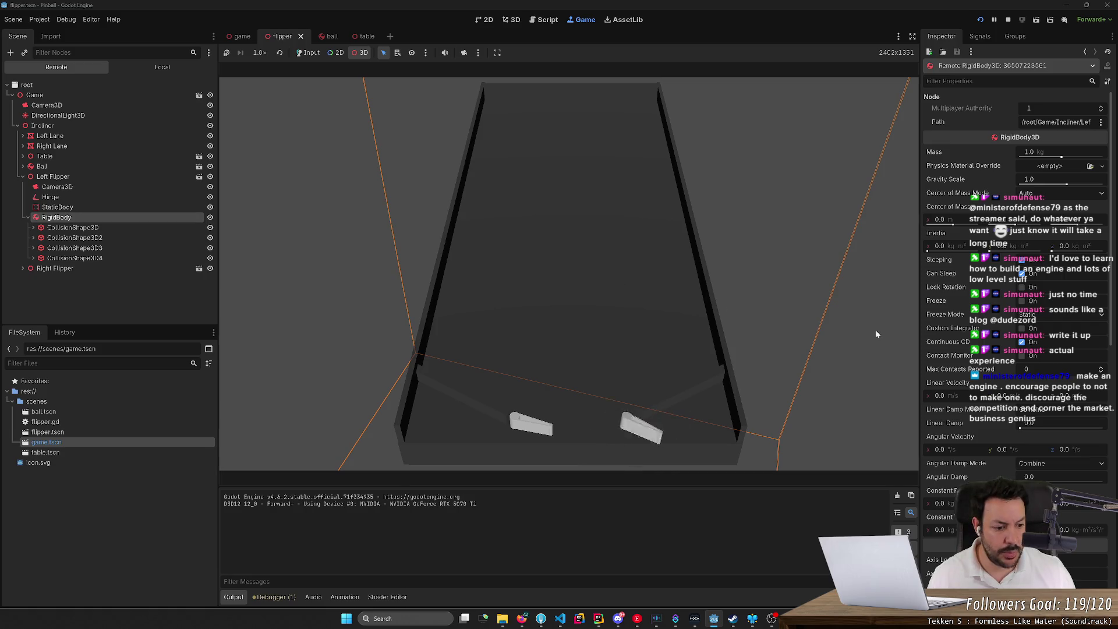
scroll(978, 415, down, 5)
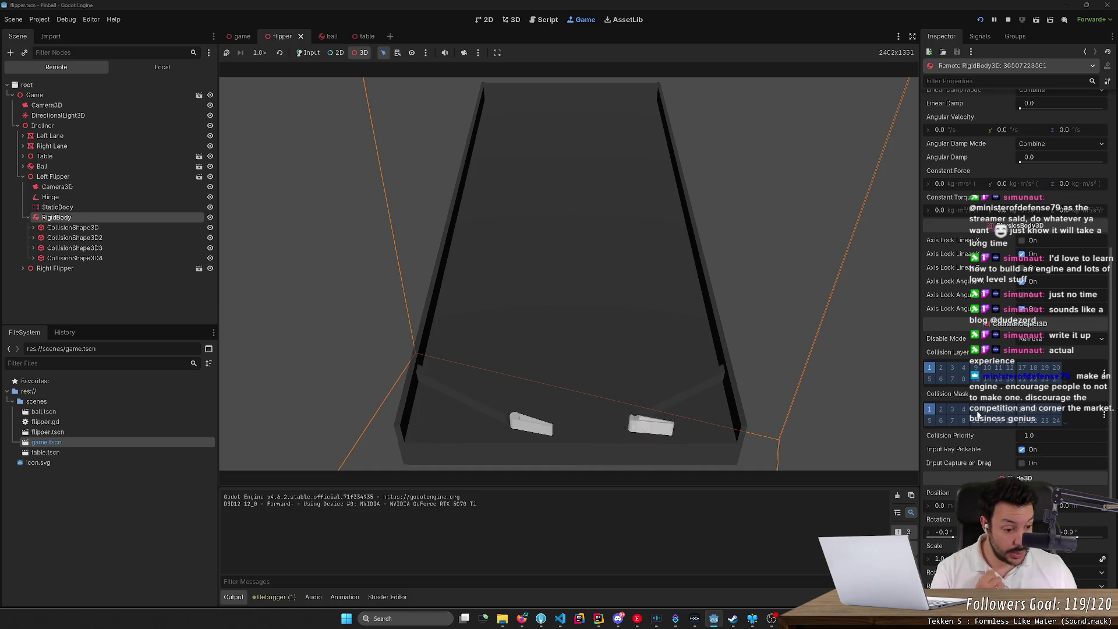
scroll(979, 415, down, 5)
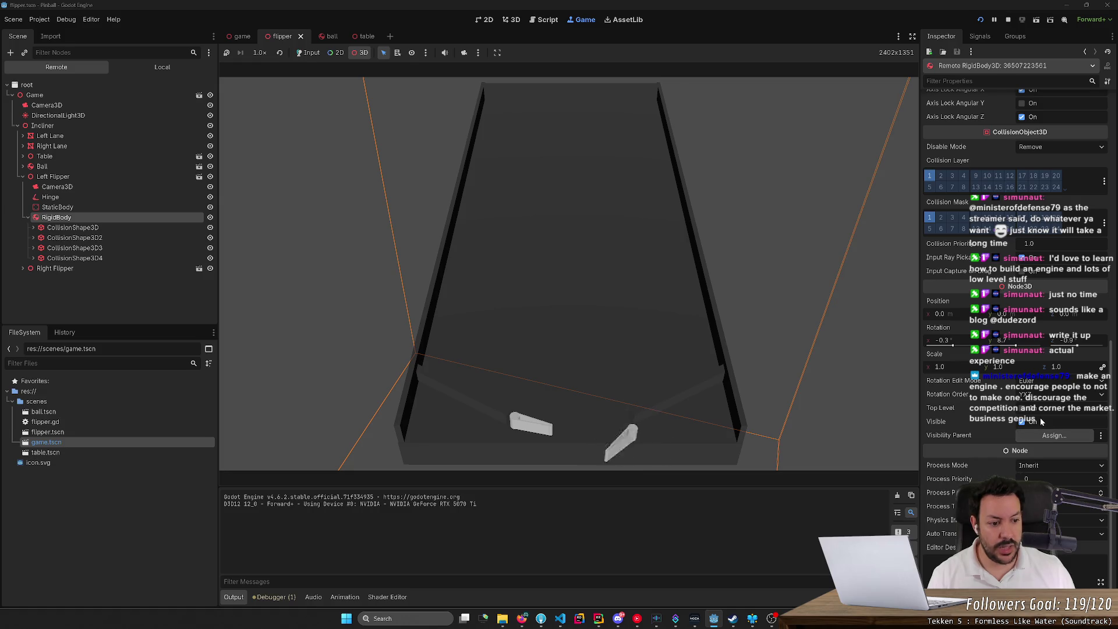
- Stop the game and select the flipper scene's RigidBody in the 3D view
click(1007, 21)
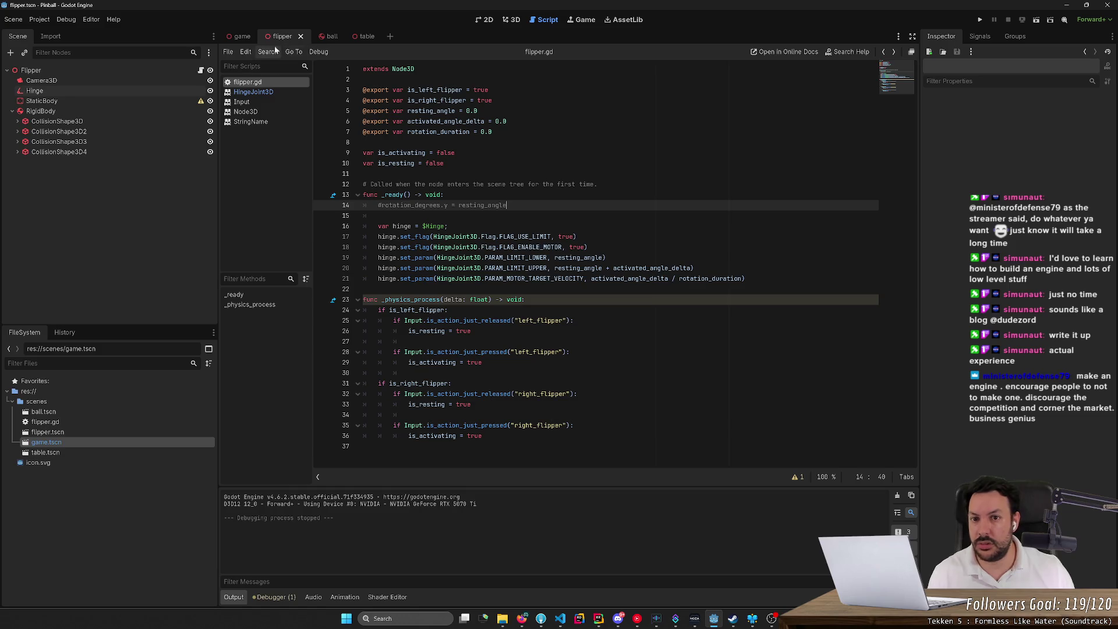
click(511, 21)
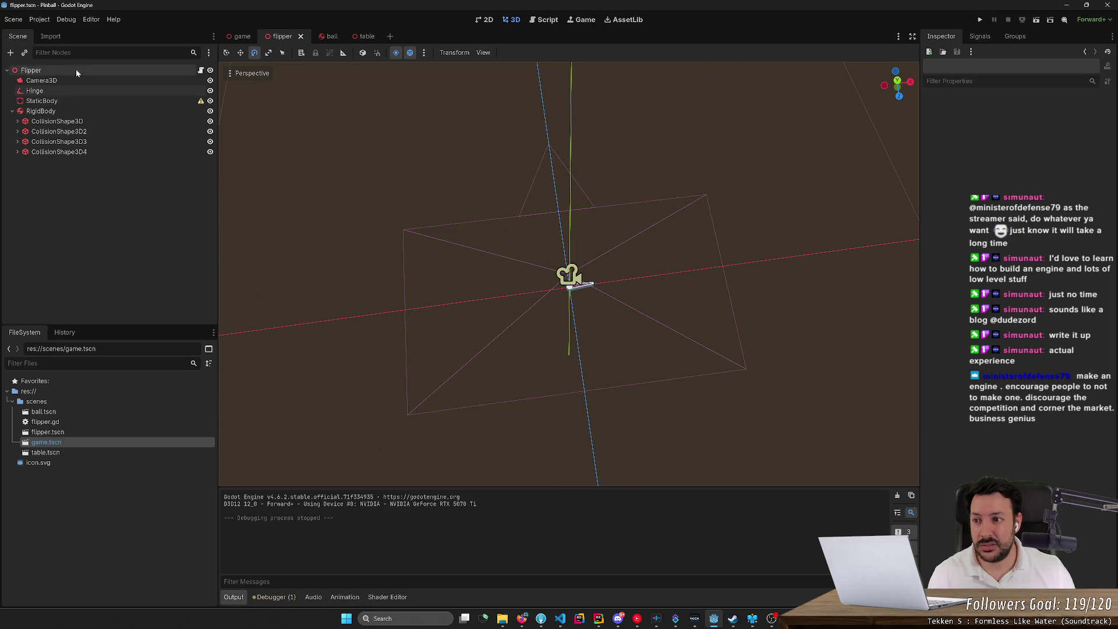
click(117, 111)
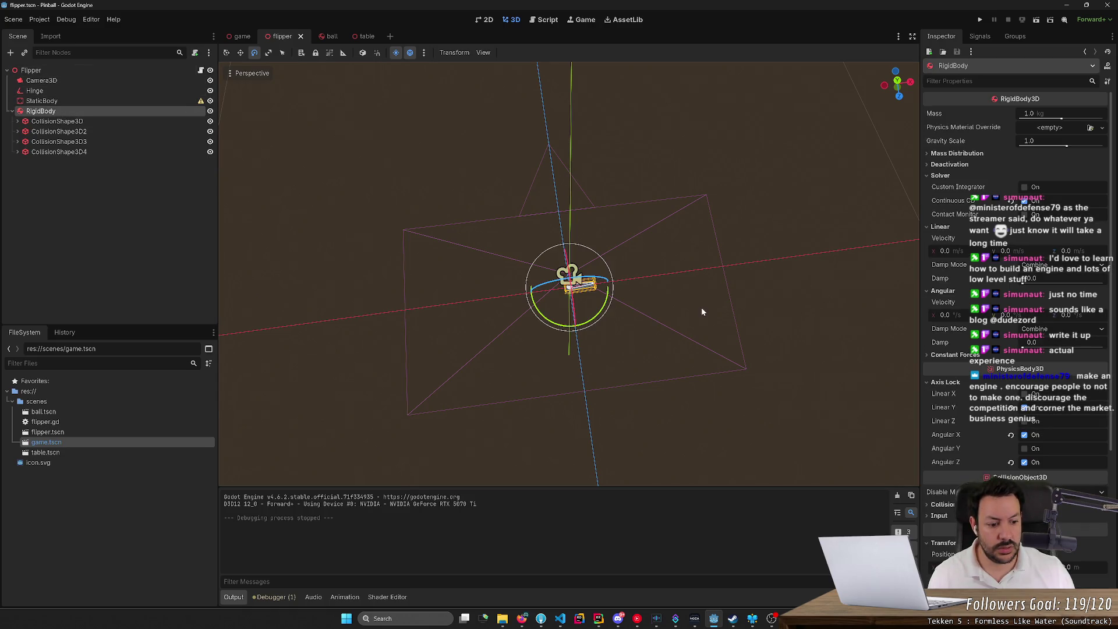
scroll(1016, 291, down, 5)
mouse_move(911, 412)
mouse_down()
mouse_move(897, 401)
mouse_move(885, 419)
mouse_move(908, 410)
mouse_move(681, 306)
mouse_up()
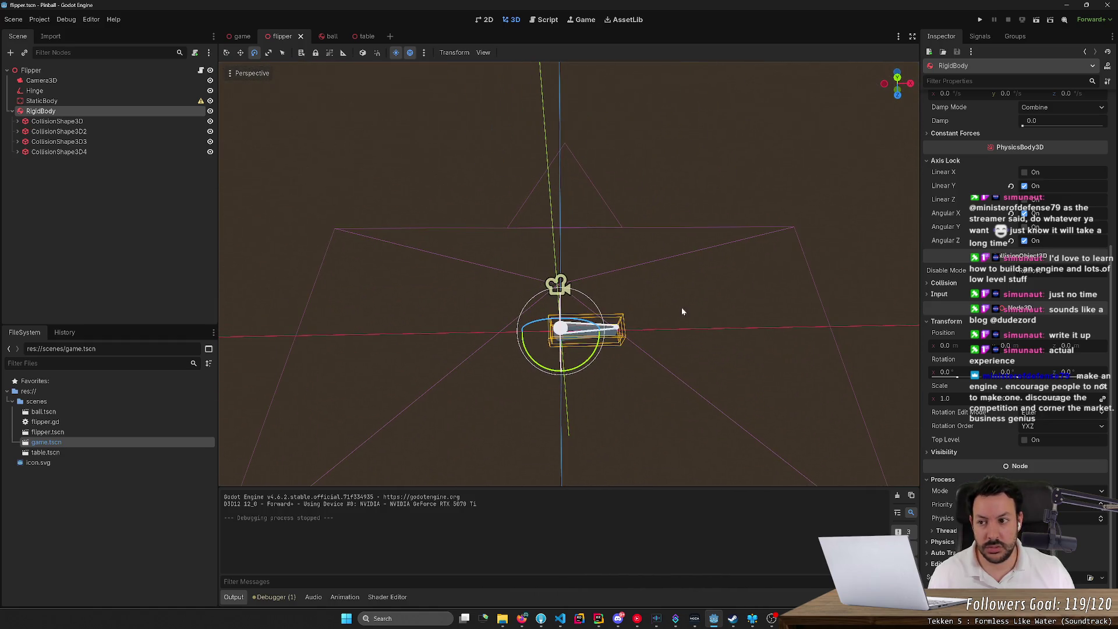
click(132, 74)
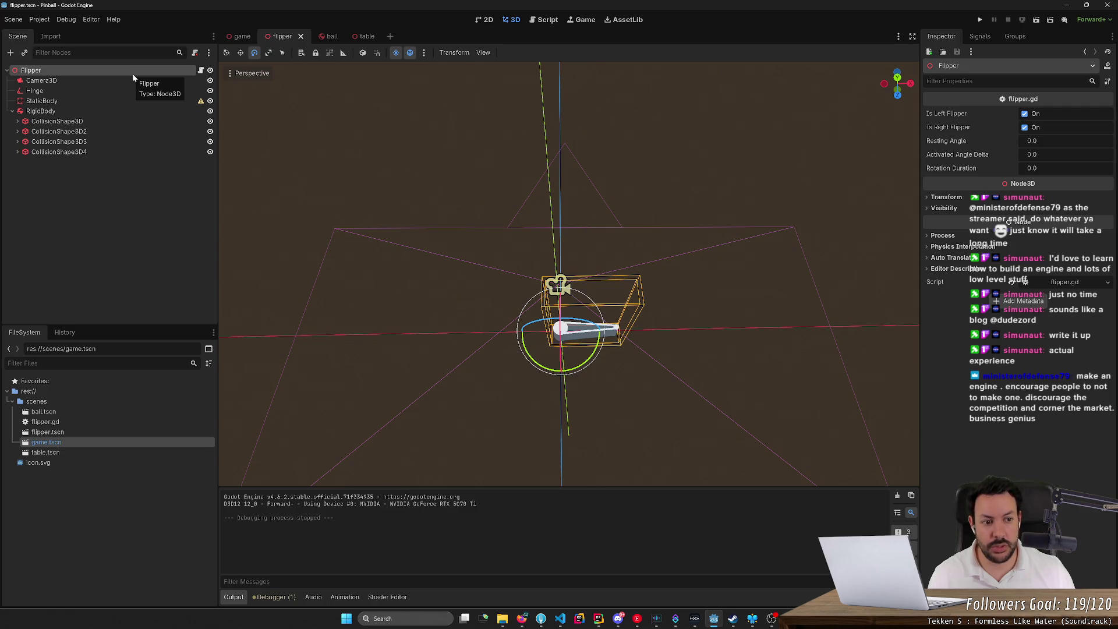
click(107, 111)
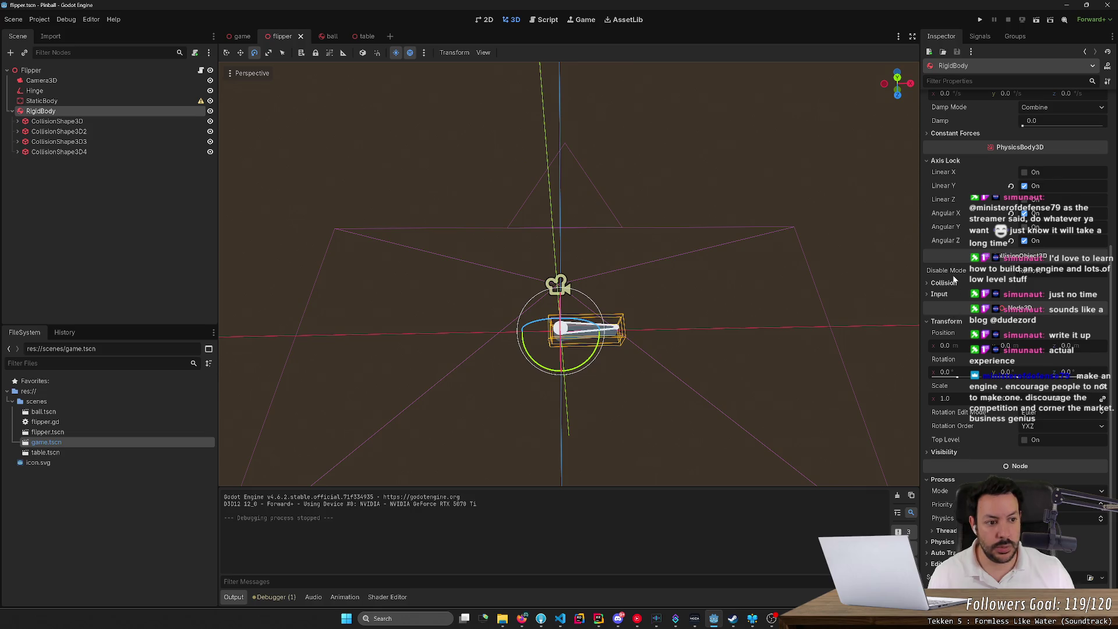
- Unlock the RigidBody's Angular Z, Angular X and Linear Y axes and save the scene
click(1024, 240)
click(1024, 213)
click(1024, 185)
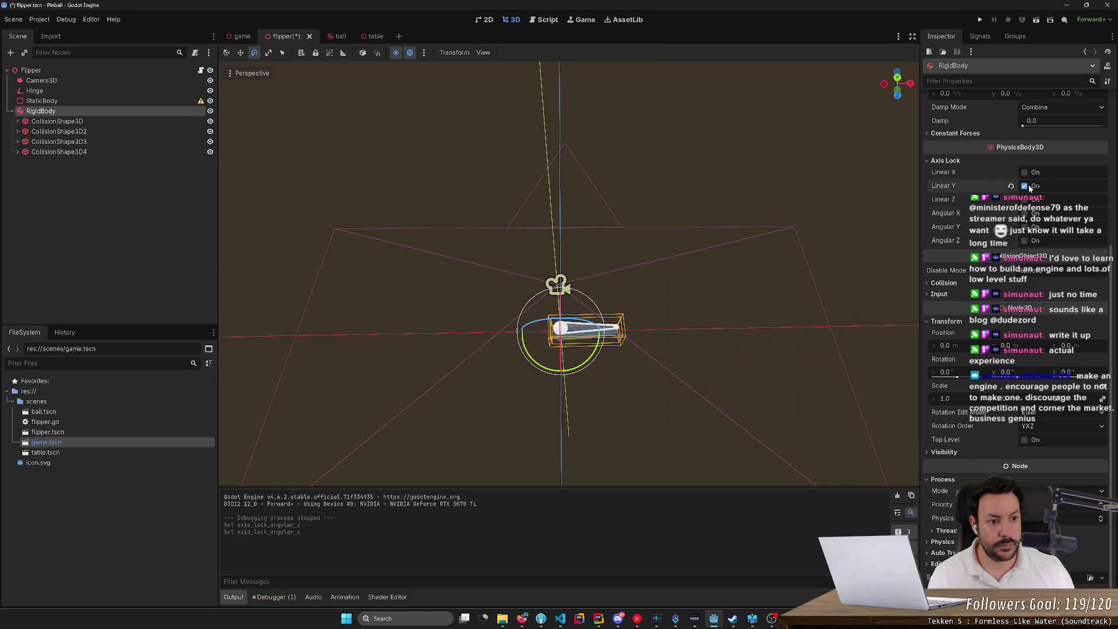
key(ctrl+s)
- Run the pinball game and select the live left-flipper Hinge joint
click(980, 19)
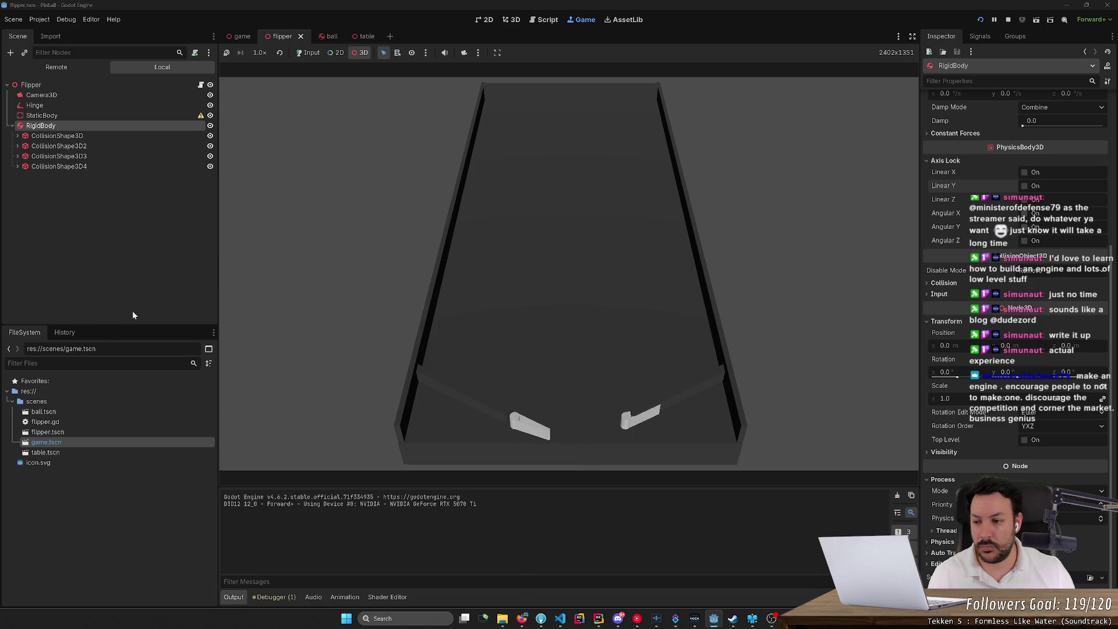
click(66, 65)
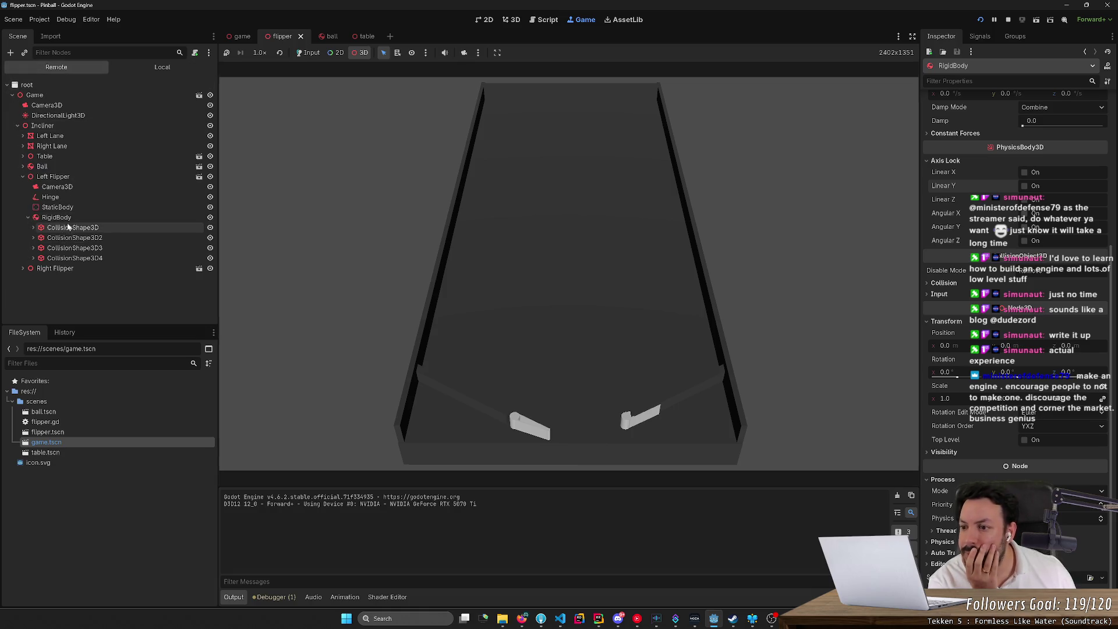
click(58, 197)
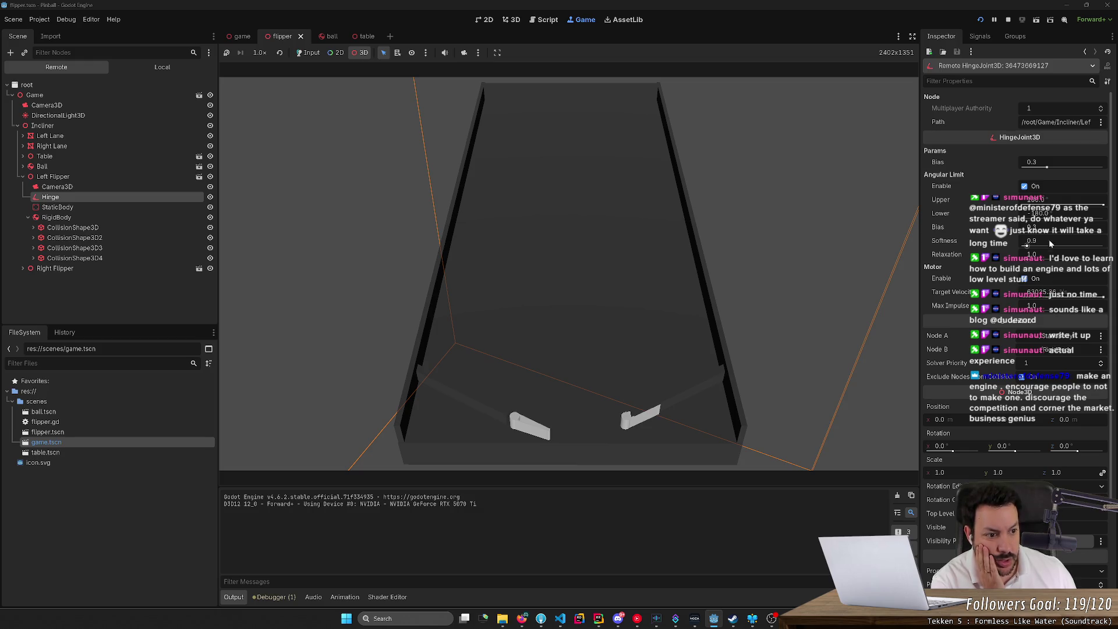
- Drag the hinge's upper angle limit to about 90, switch the limit off, and uncheck Exclude Nodes From Collision
mouse_move(1036, 200)
mouse_down()
mouse_move(1013, 200)
mouse_move(1076, 200)
mouse_up()
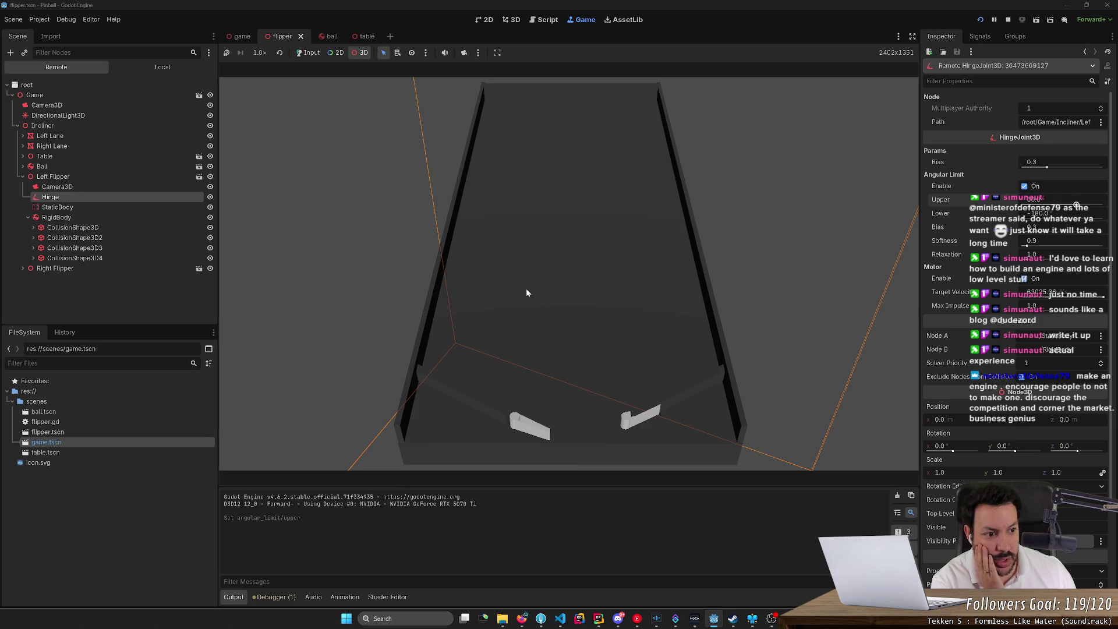
click(1025, 187)
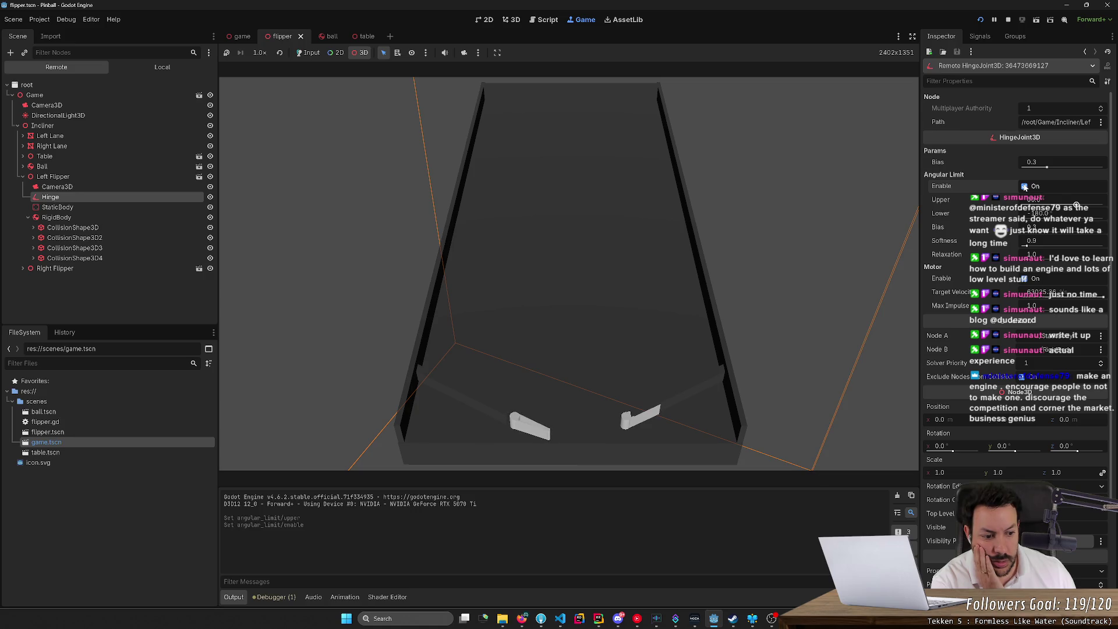
click(1025, 187)
scroll(943, 454, down, 5)
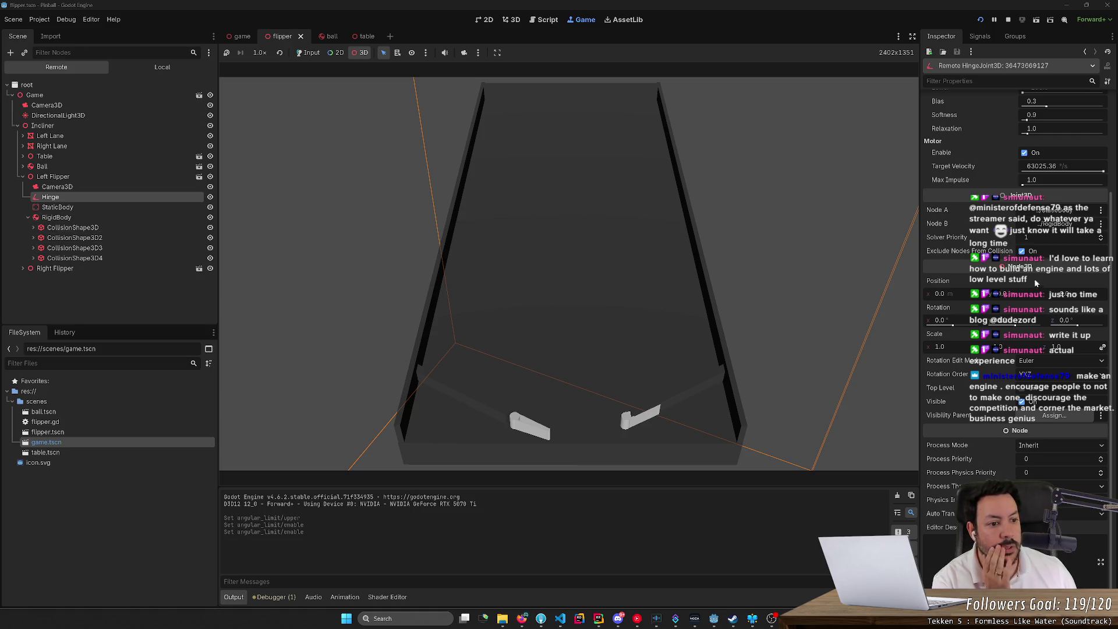
click(950, 249)
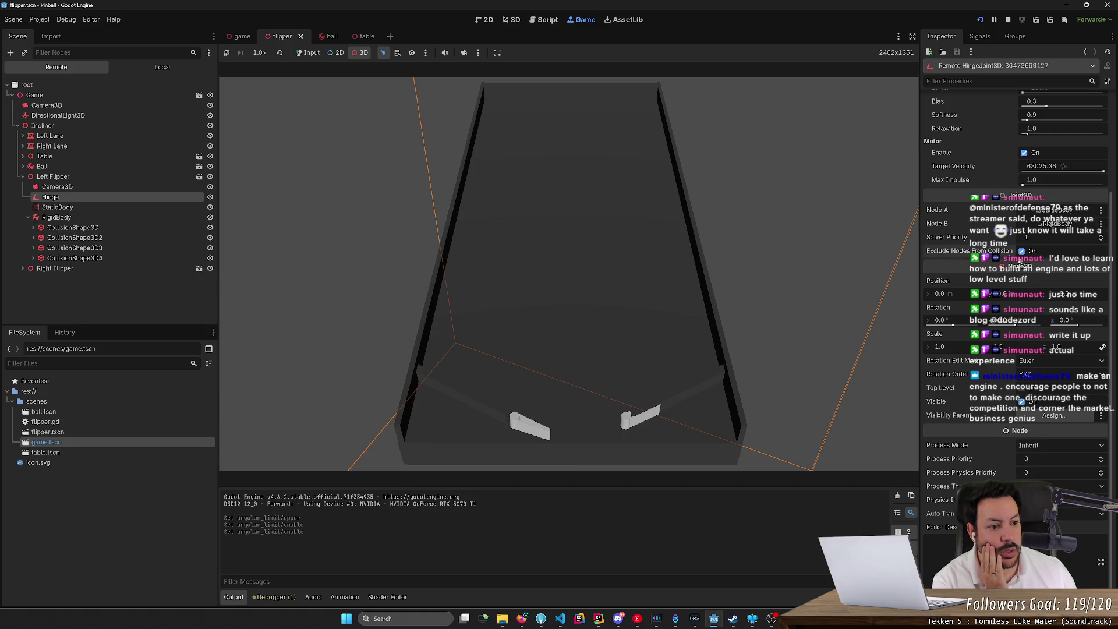
click(1021, 251)
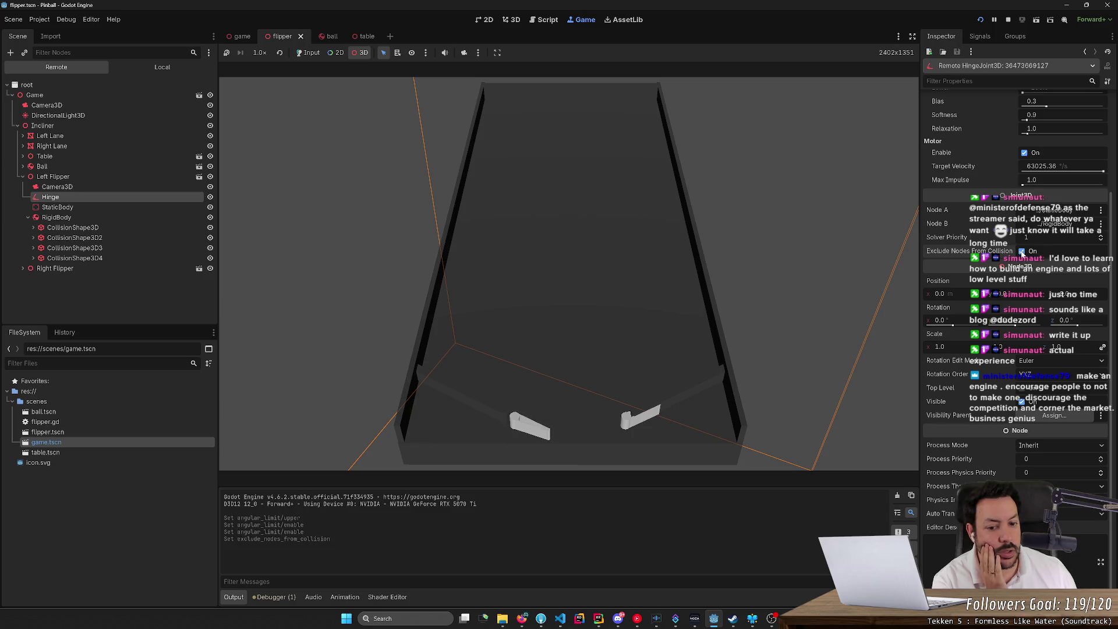
mouse_move(939, 212)
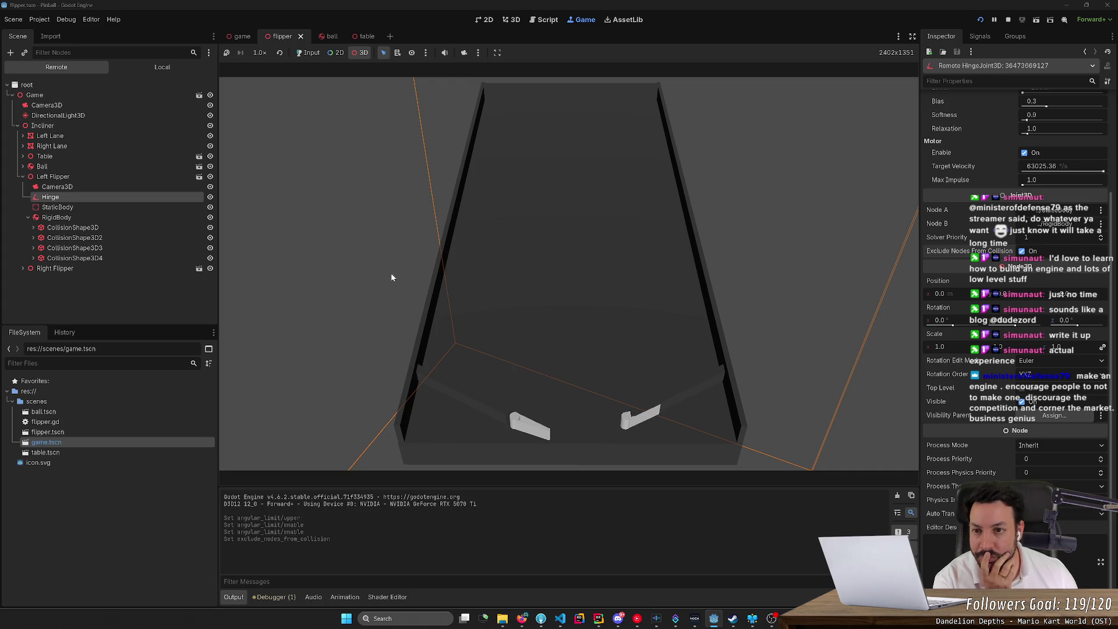
- Review flipper.gd's hinge code, then inspect the live left flipper RigidBody (mass 1.0 kg, gravity scale 1.0)
click(549, 22)
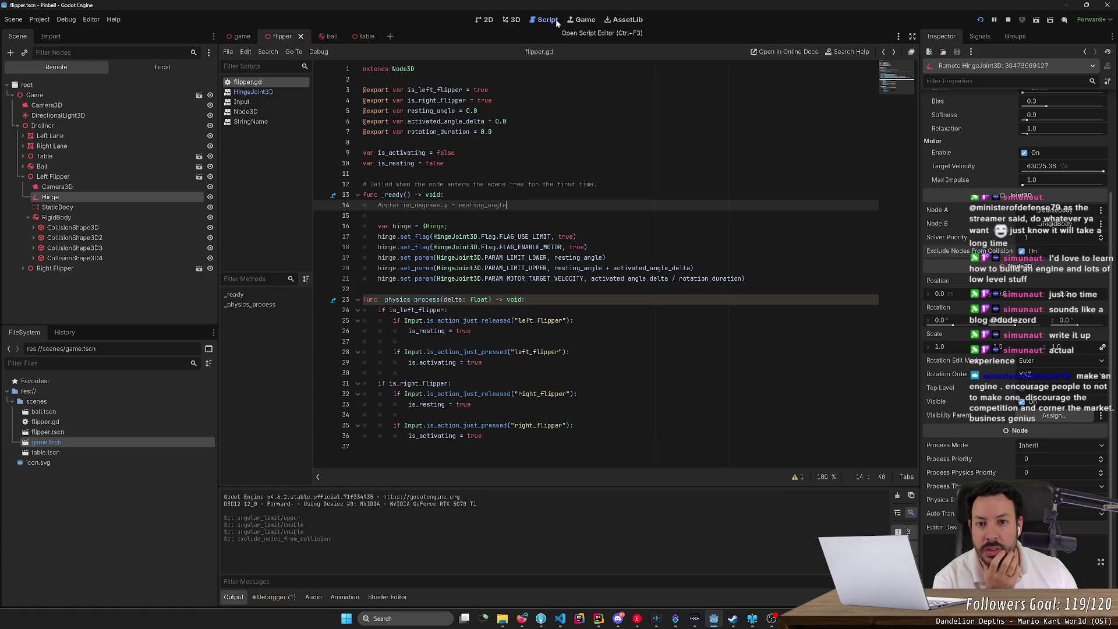
click(588, 22)
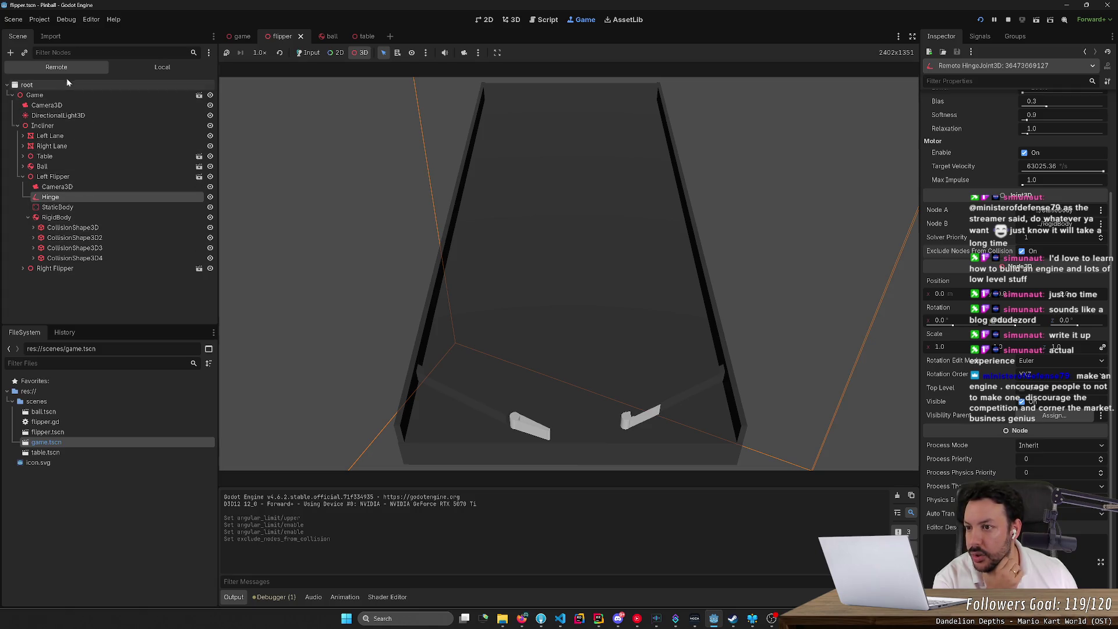
click(67, 219)
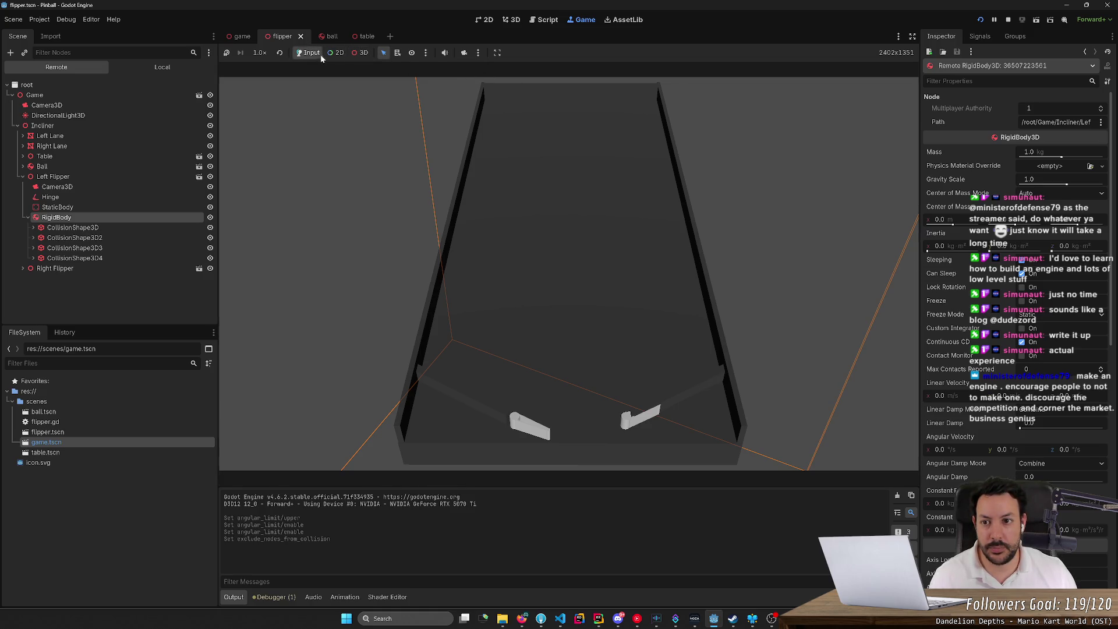
- Toggle the running game's free-camera override on and off and try its toolbar options
click(464, 53)
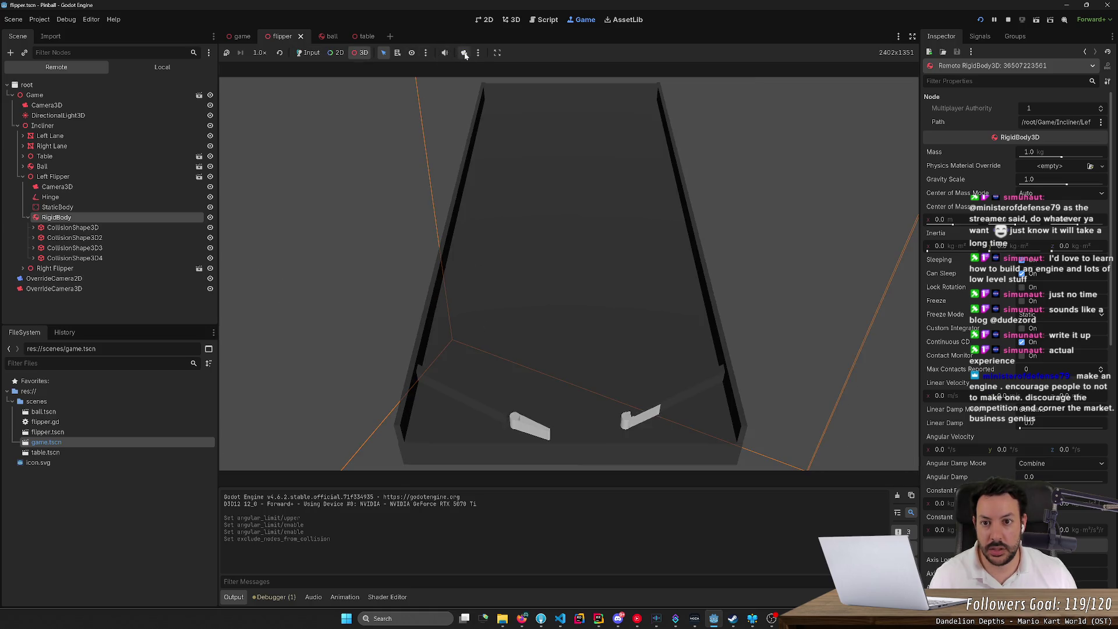
click(312, 127)
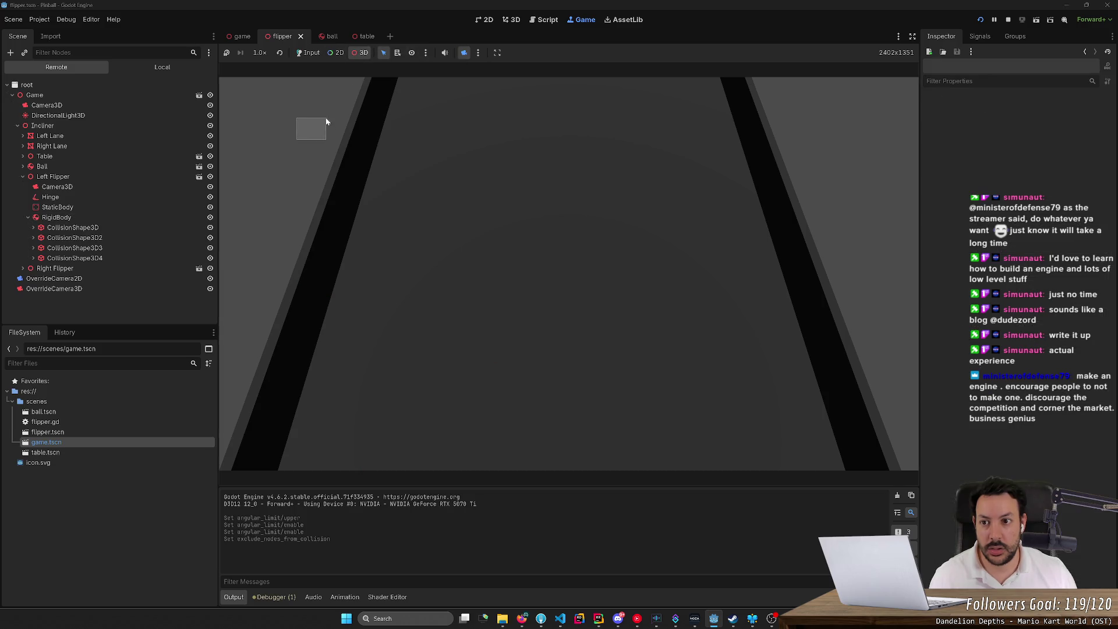
click(459, 52)
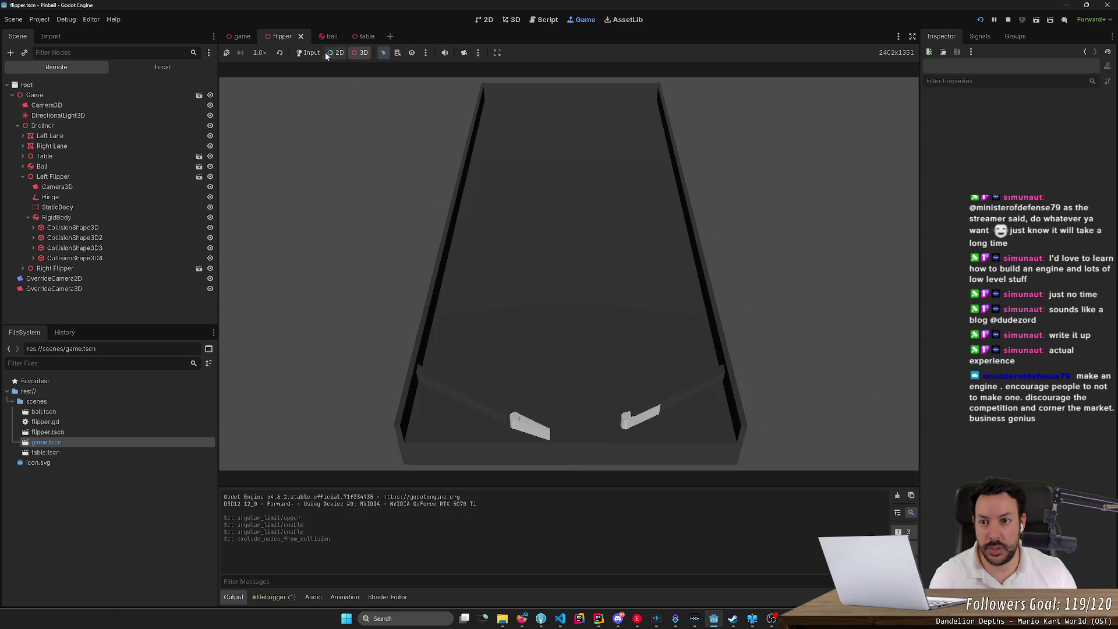
click(460, 52)
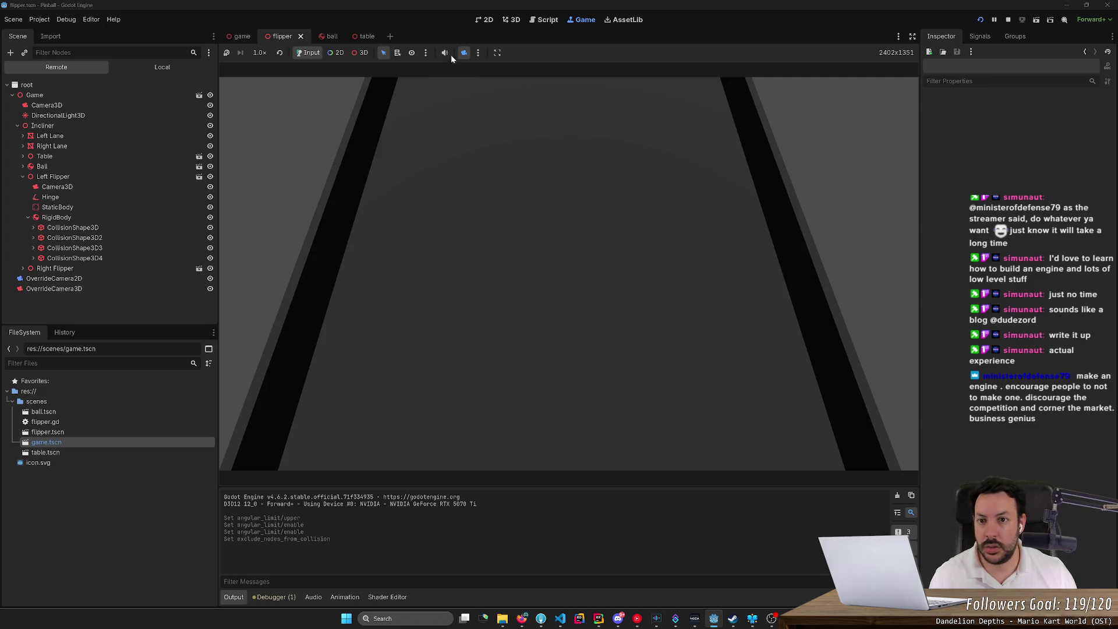
click(413, 52)
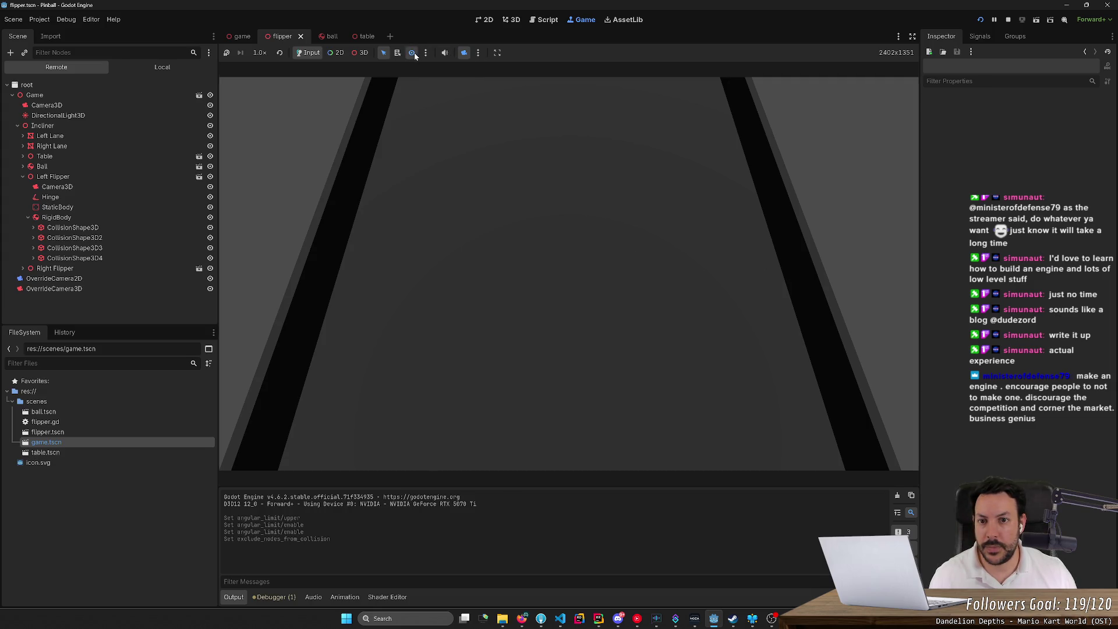
click(413, 52)
click(411, 54)
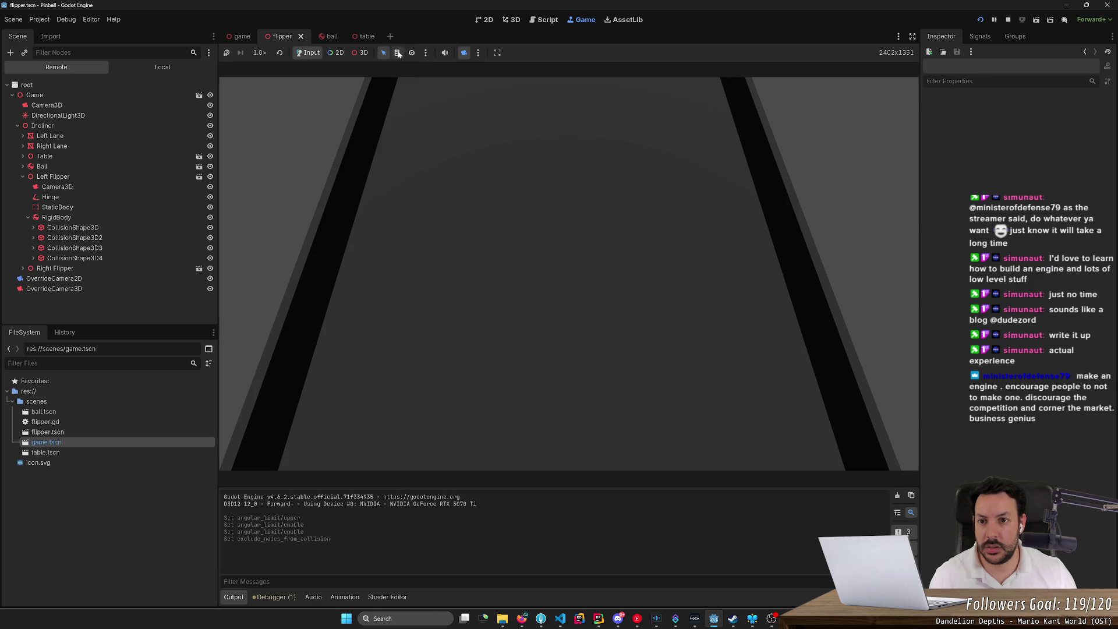
- Enable 3D object selection, restore the game camera, and pick the left flipper's collision shape
click(350, 54)
click(384, 53)
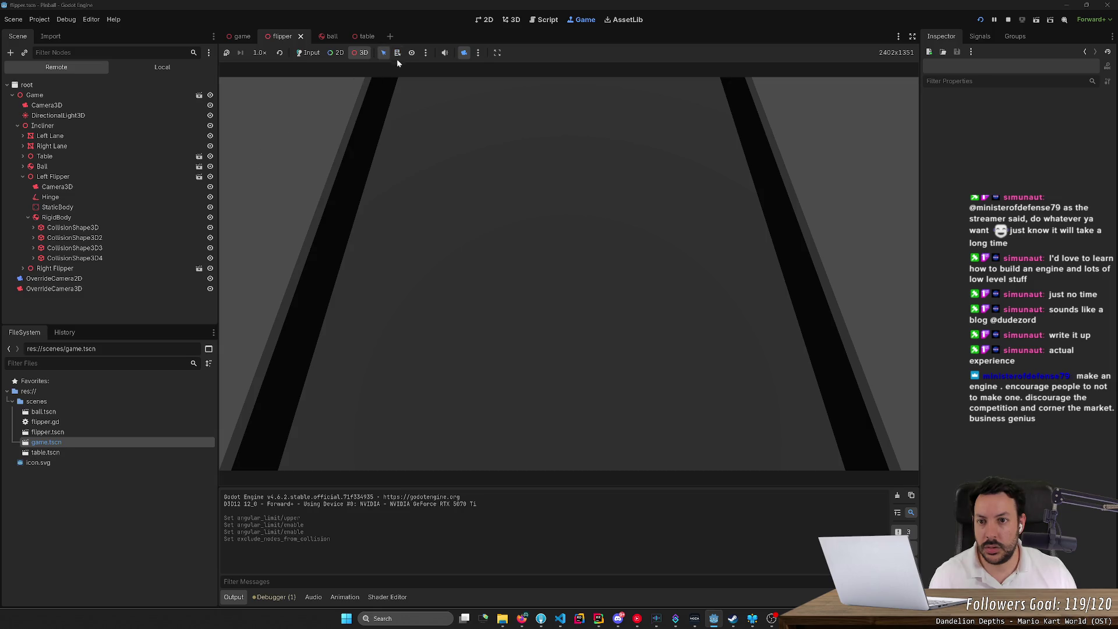
click(427, 53)
click(426, 53)
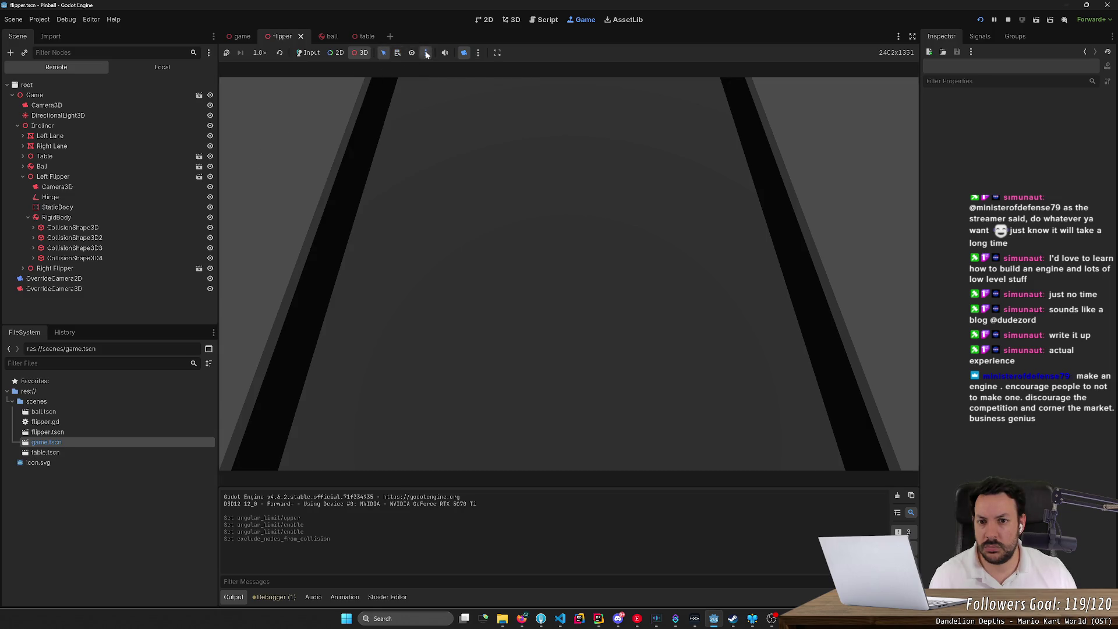
click(464, 53)
click(72, 228)
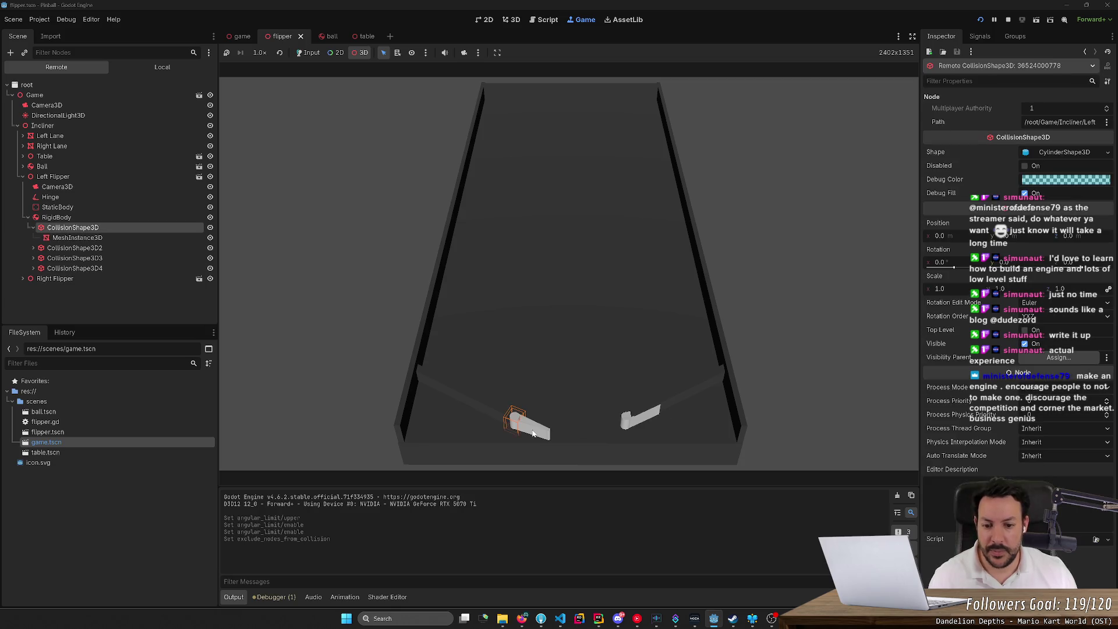
- Set the live left-flipper body's Z rotation to -86, then adjust it back near its rest angle
click(25, 217)
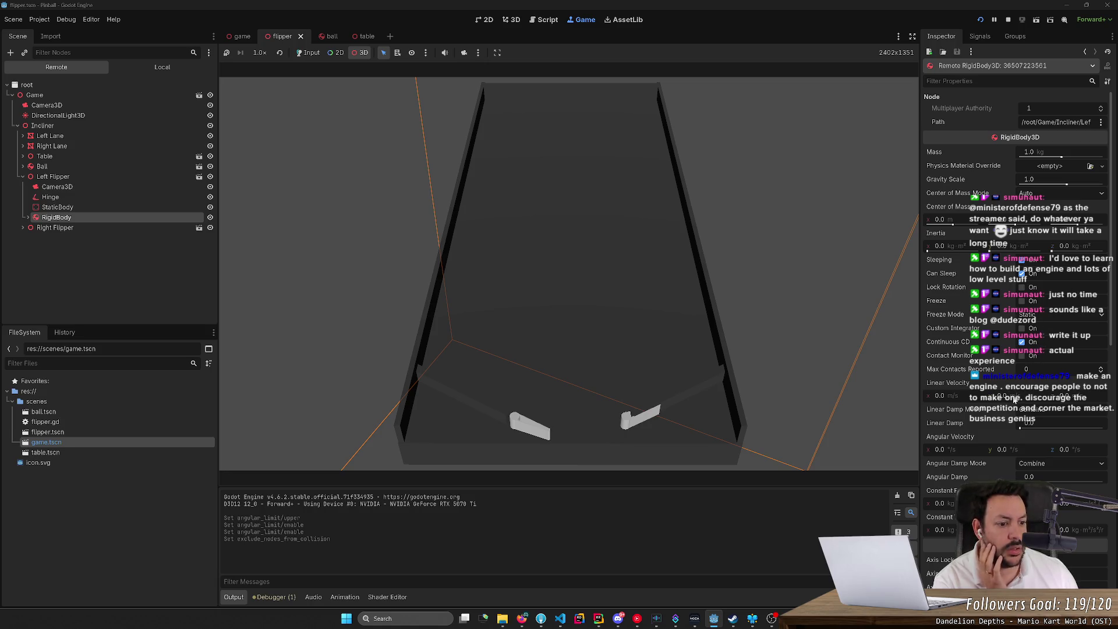
scroll(1010, 402, down, 10)
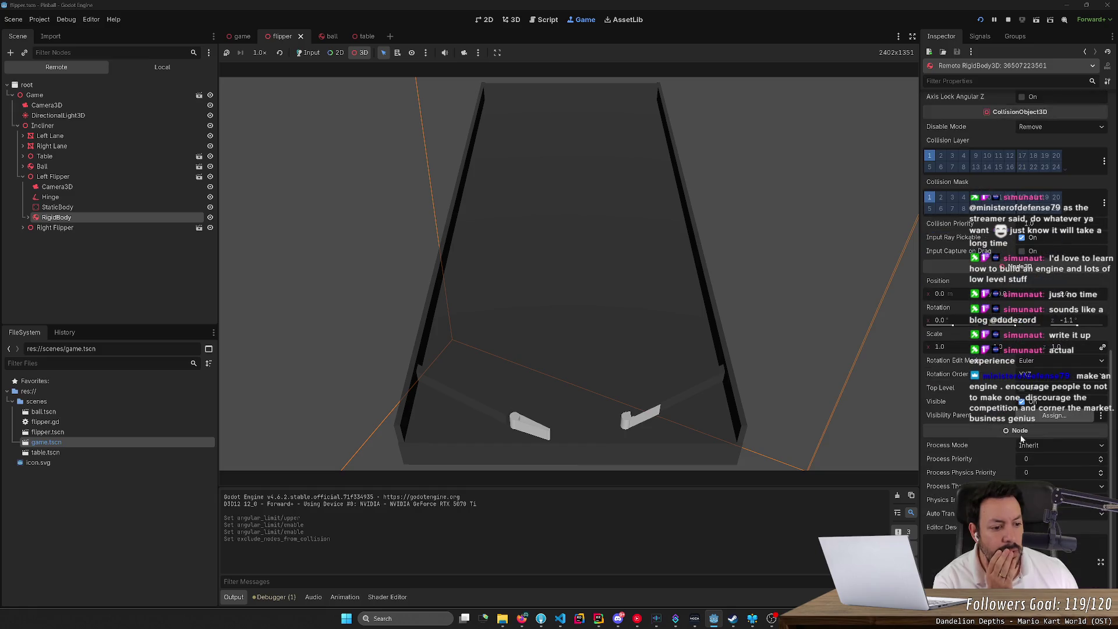
click(1078, 326)
text(-86)
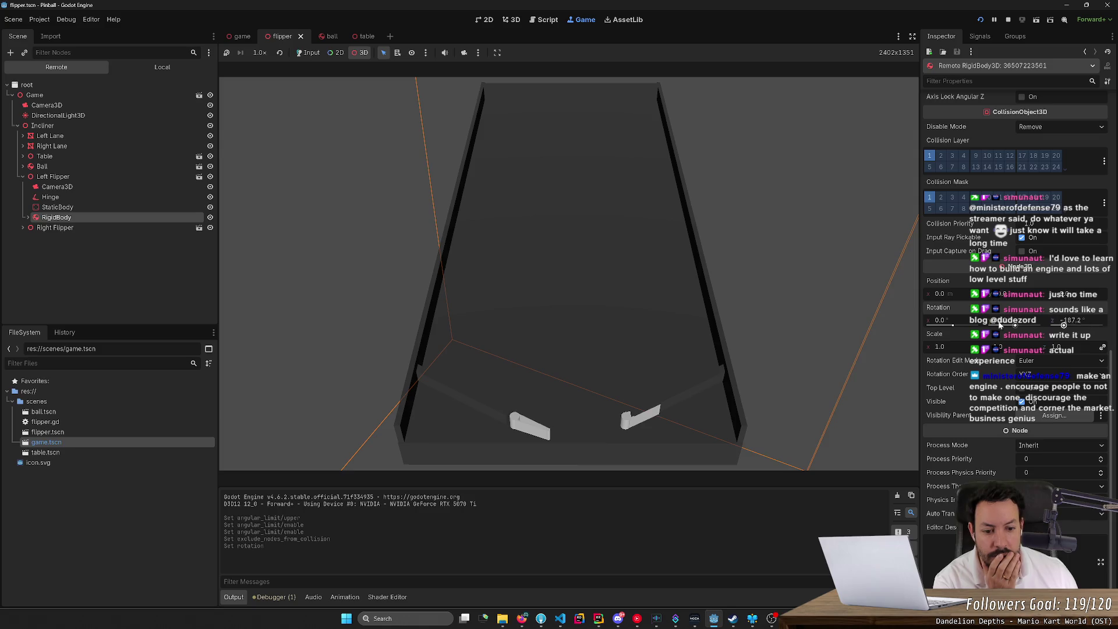
key(Return)
click(1076, 325)
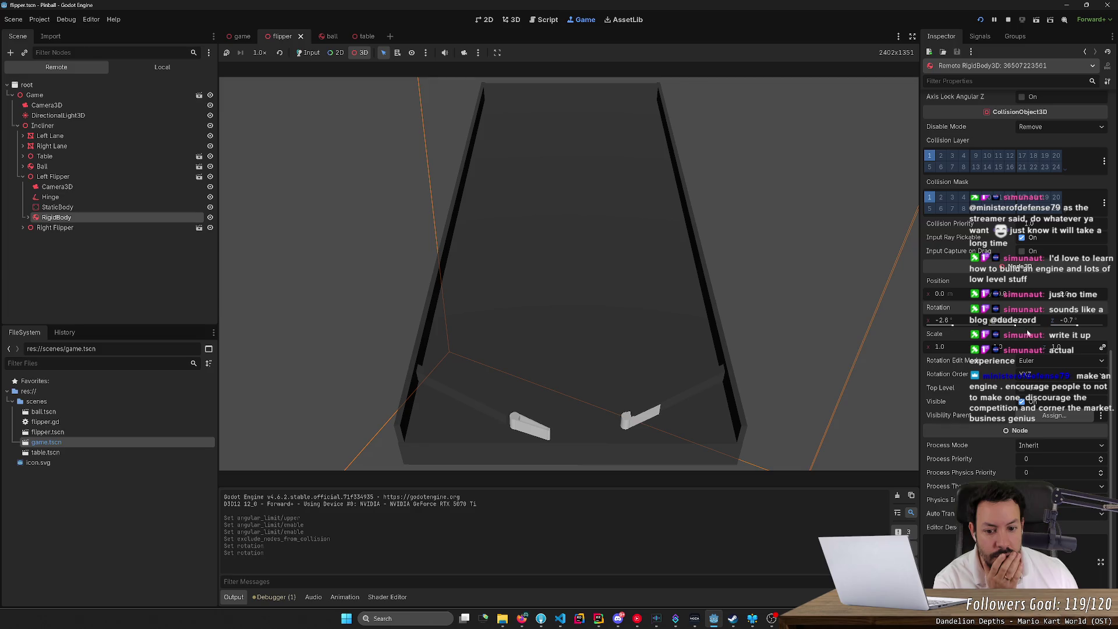
click(1003, 326)
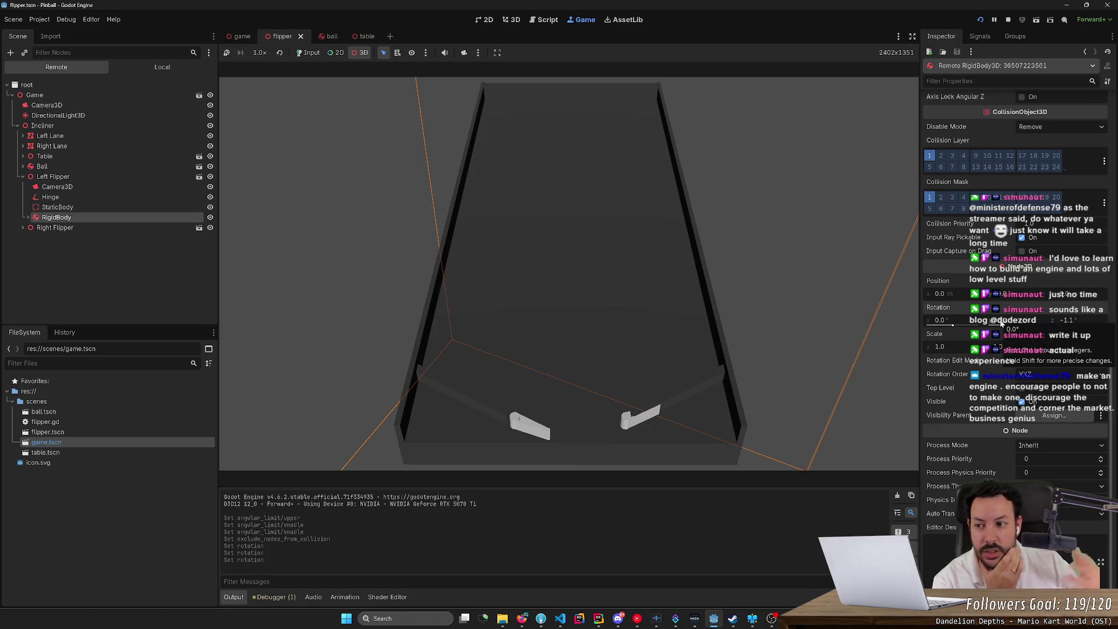
- Toggle the live left hinge's motor and lower its target velocity to about -155
click(111, 197)
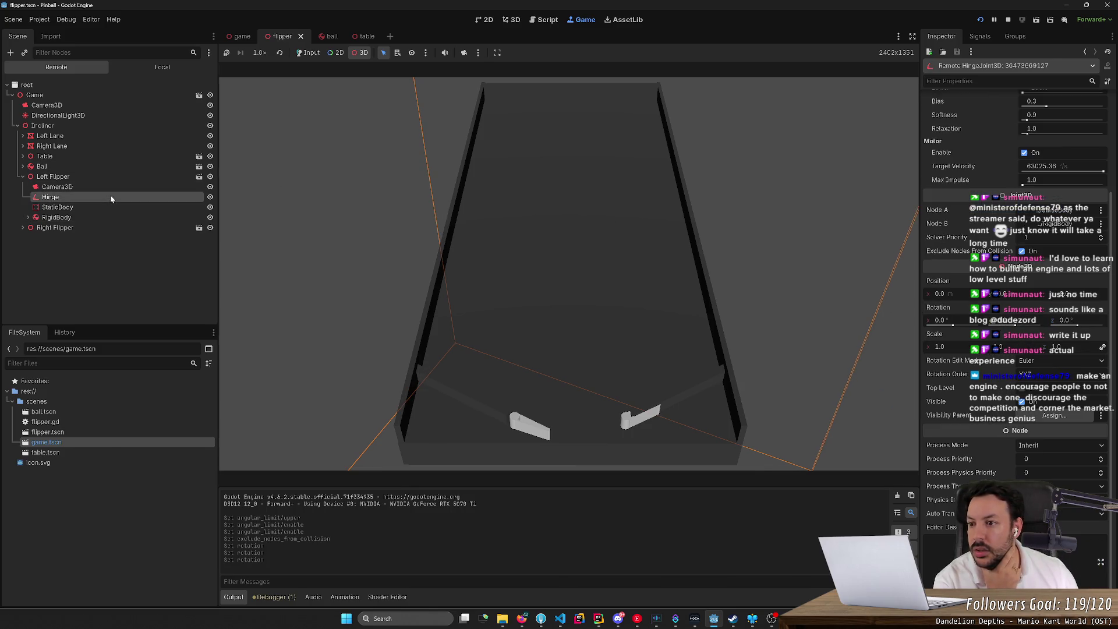
scroll(988, 221, up, 3)
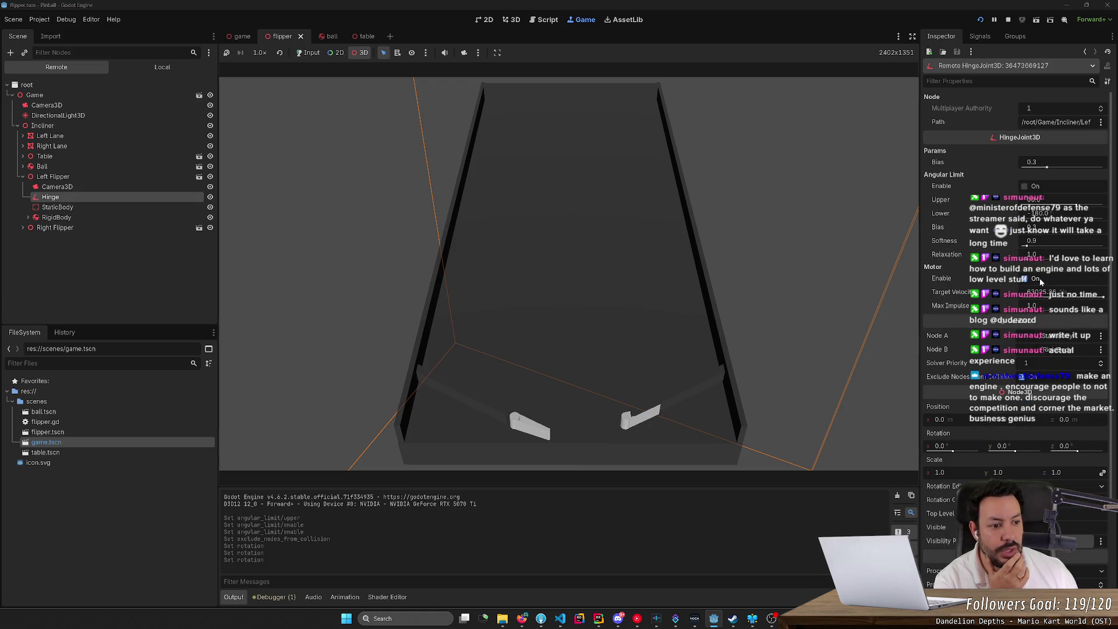
click(1024, 280)
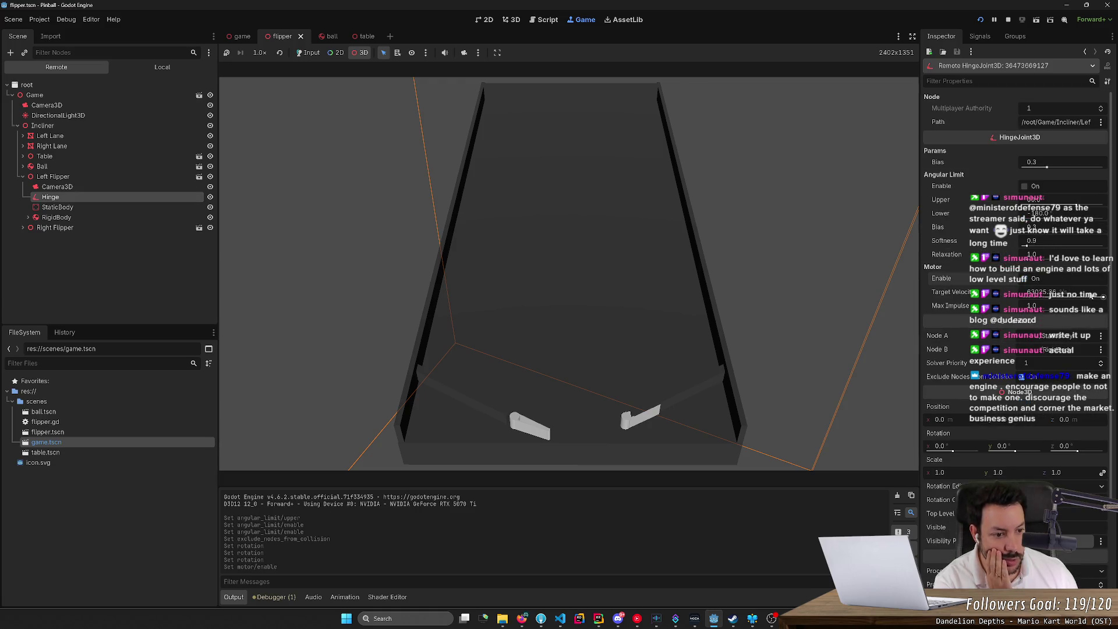
mouse_move(1102, 297)
mouse_down()
mouse_move(1034, 303)
mouse_move(1068, 300)
mouse_up()
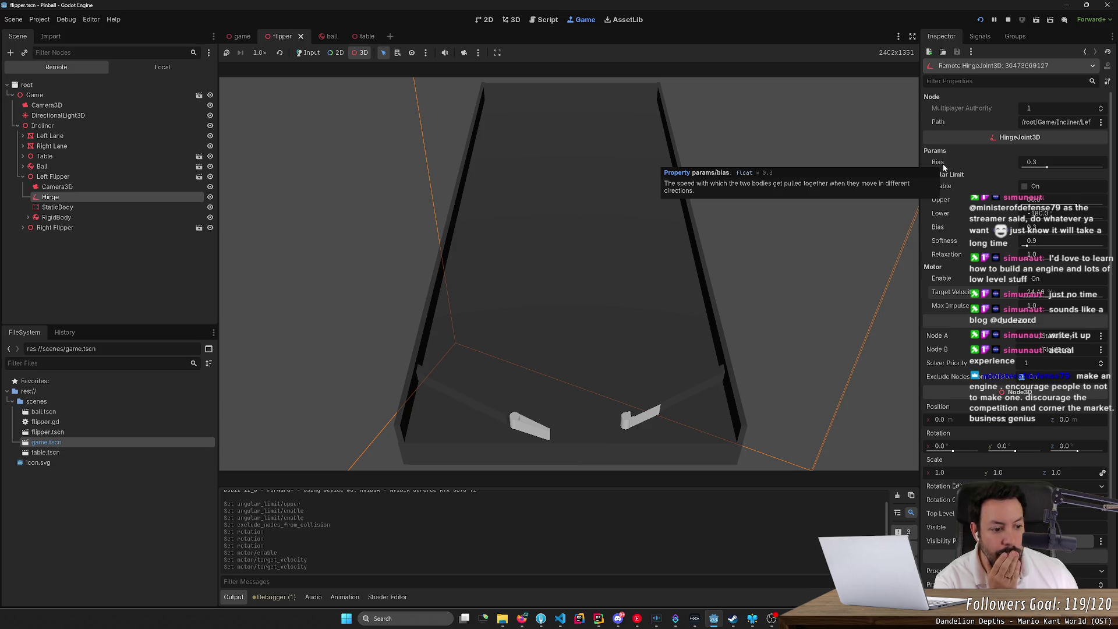
- Check the flipper's StaticBody and RigidBody, return to the hinge, and stop the game
click(67, 209)
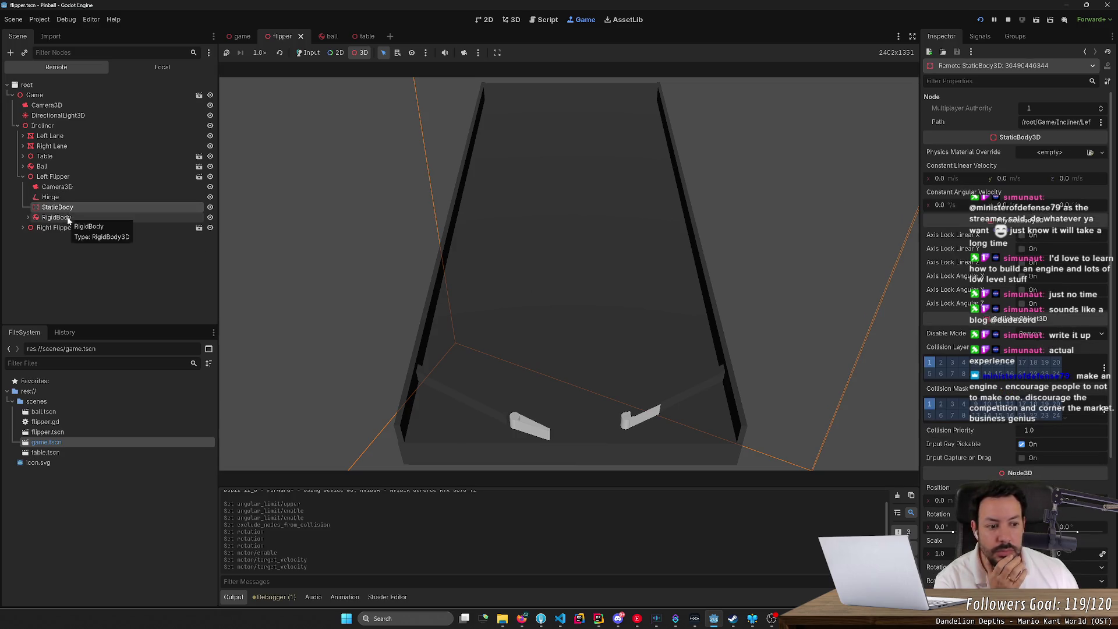
click(67, 217)
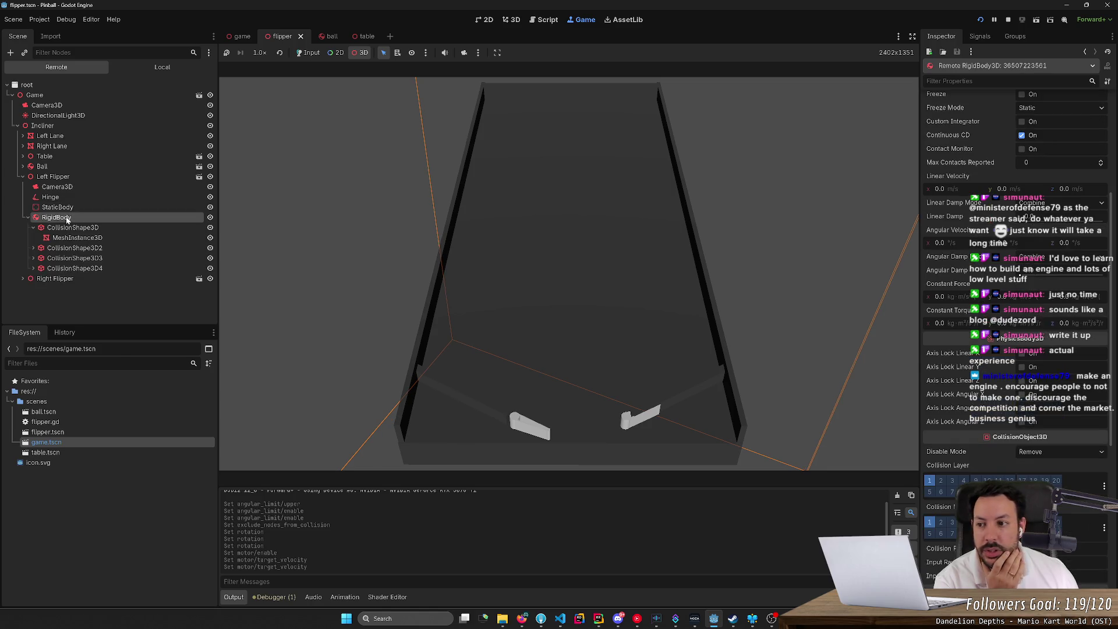
click(75, 198)
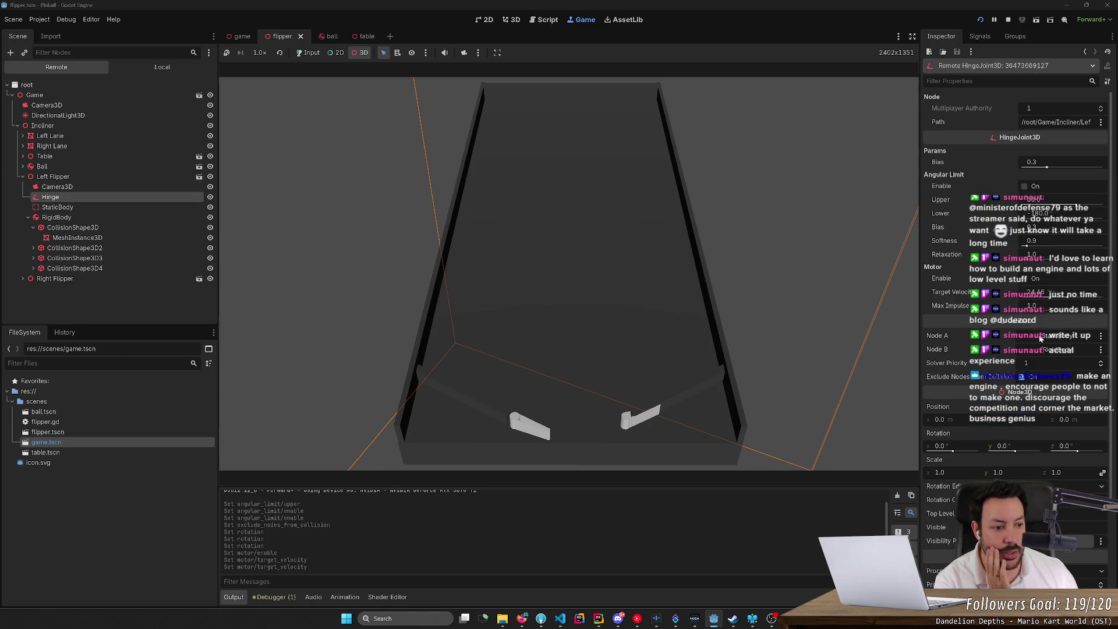
click(1008, 20)
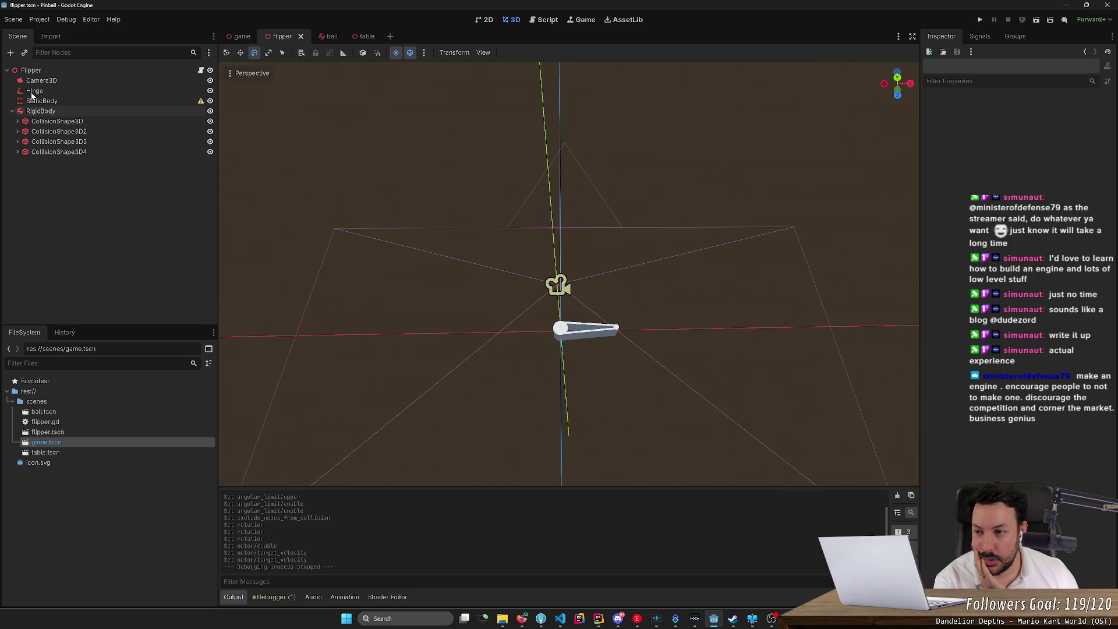
- Select the flipper's Hinge joint and set its Node A to the RigidBody
click(99, 91)
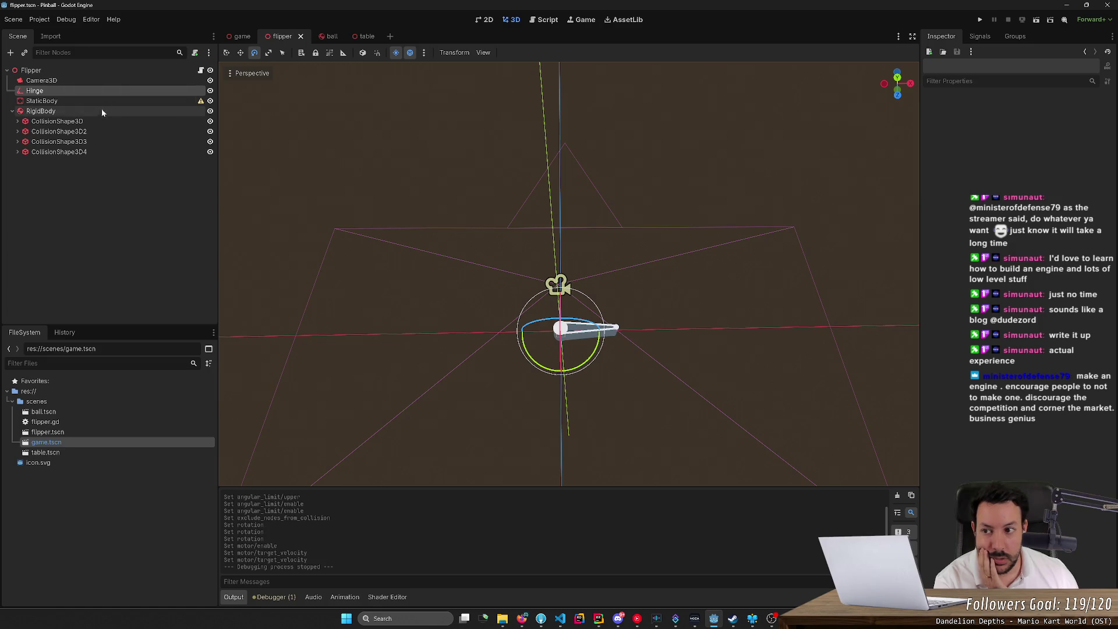
click(101, 92)
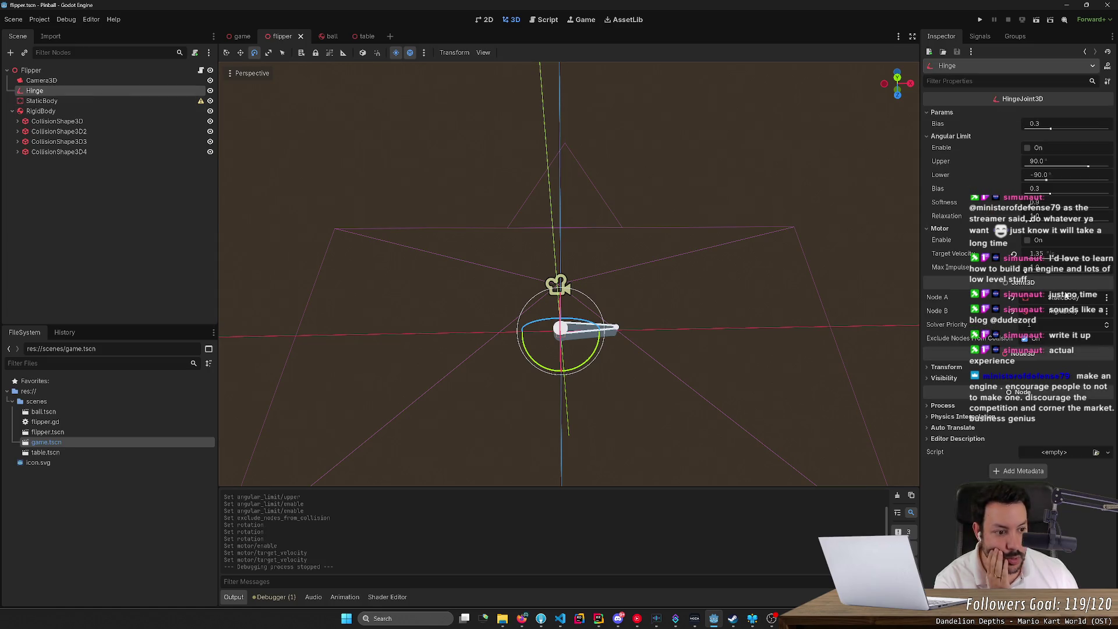
click(1011, 303)
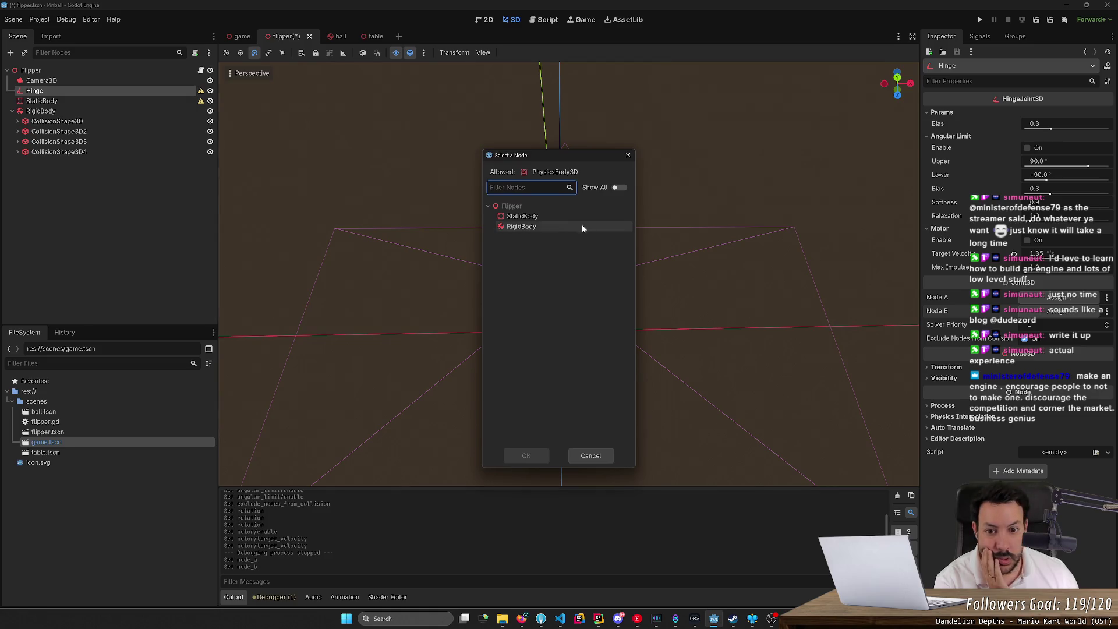
double_click(521, 226)
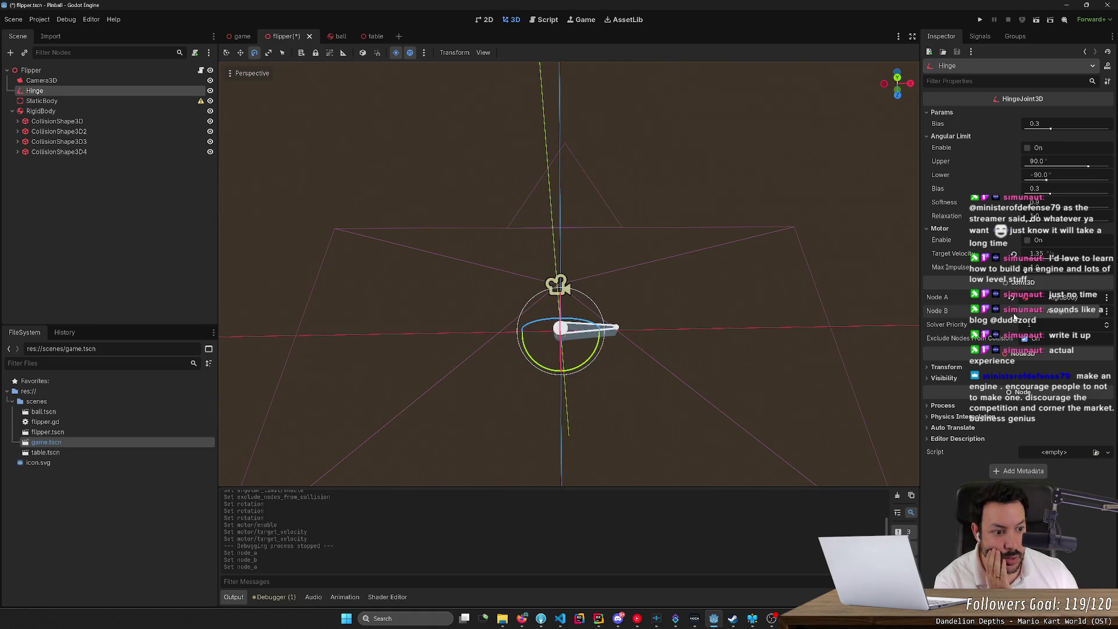
- Set the Hinge's Node B to the StaticBody, save the scene, and review both bodies
click(1025, 312)
double_click(523, 222)
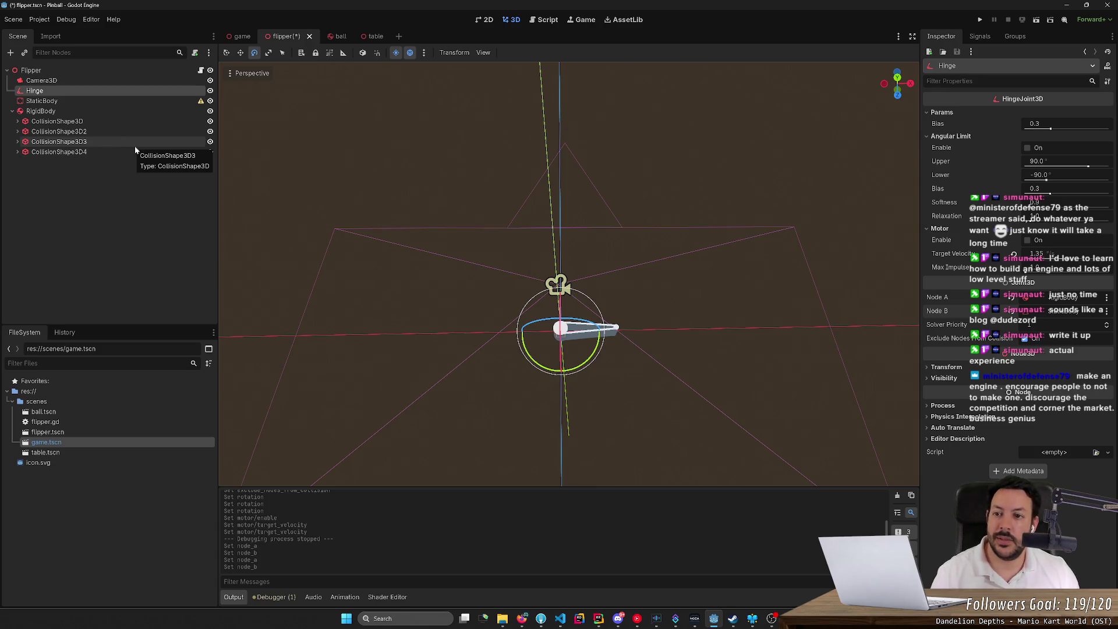
key(ctrl+s)
click(85, 110)
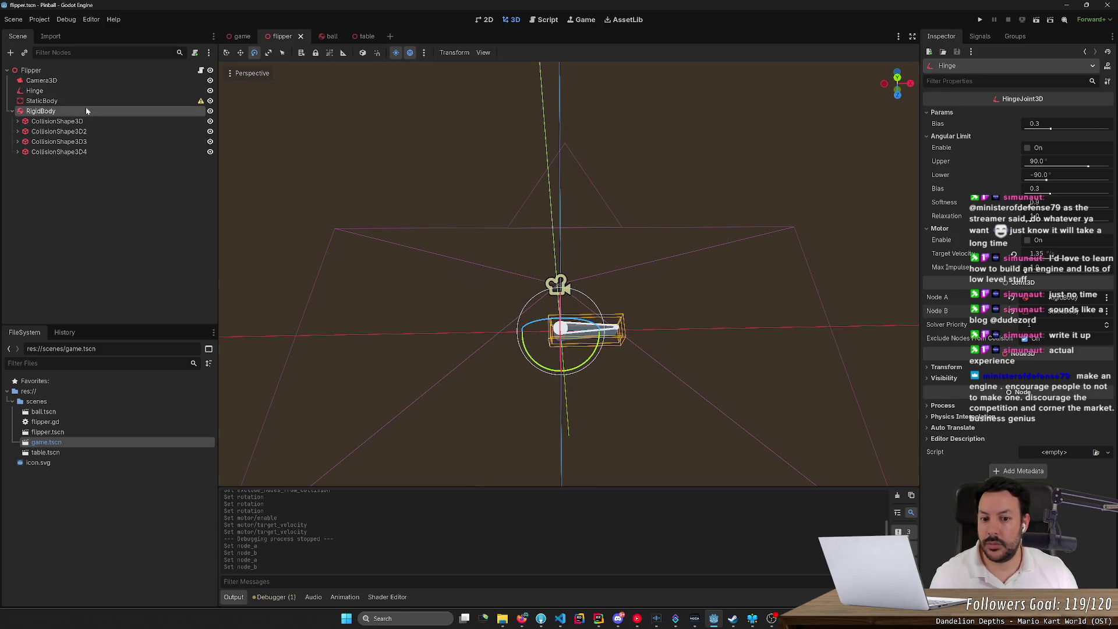
click(88, 102)
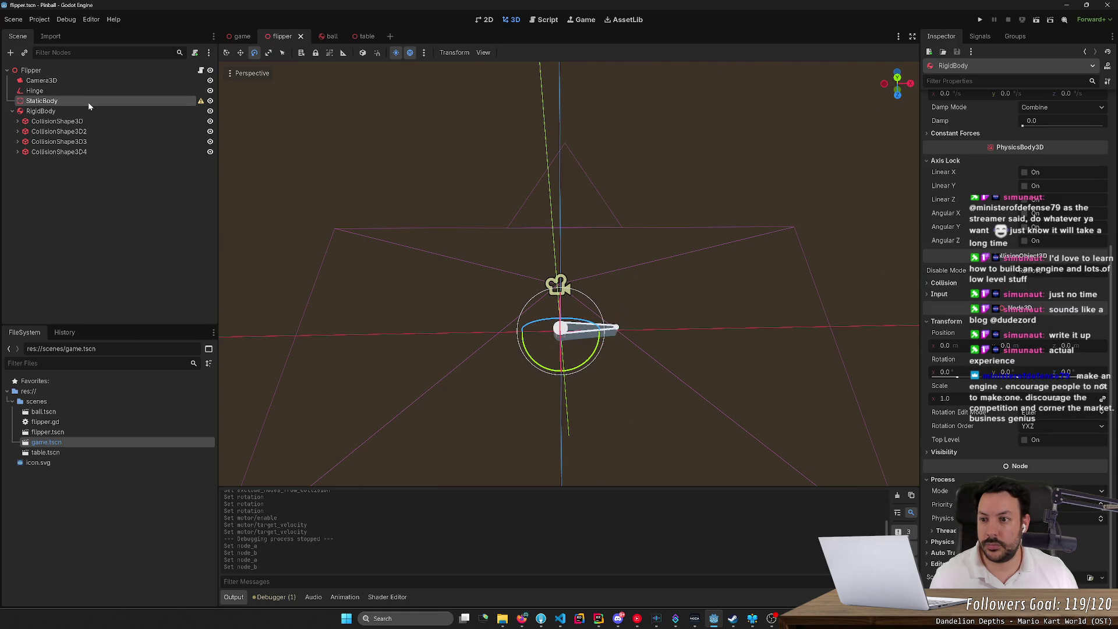
- Relaunch the game and select the live Left Flipper's Hinge in the Remote scene tree
mouse_move(201, 102)
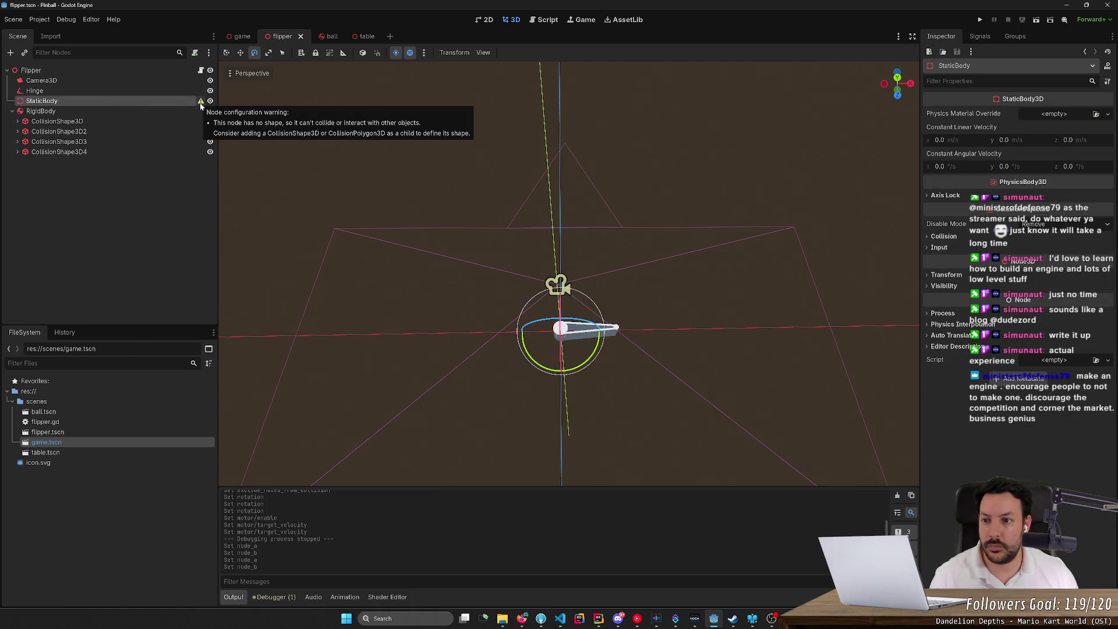
click(978, 20)
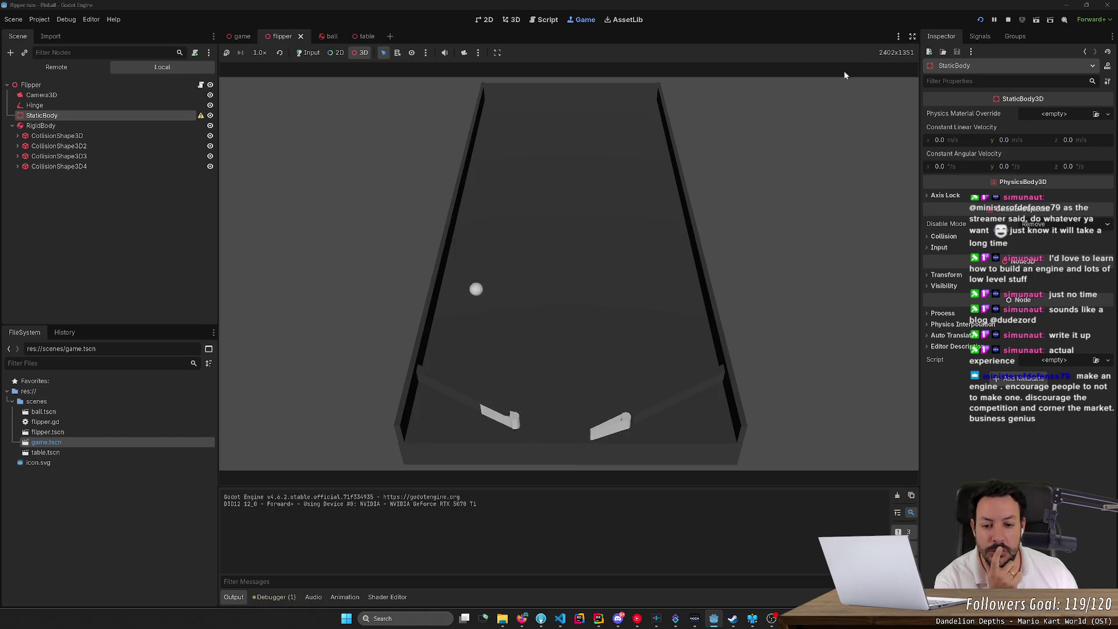
click(86, 127)
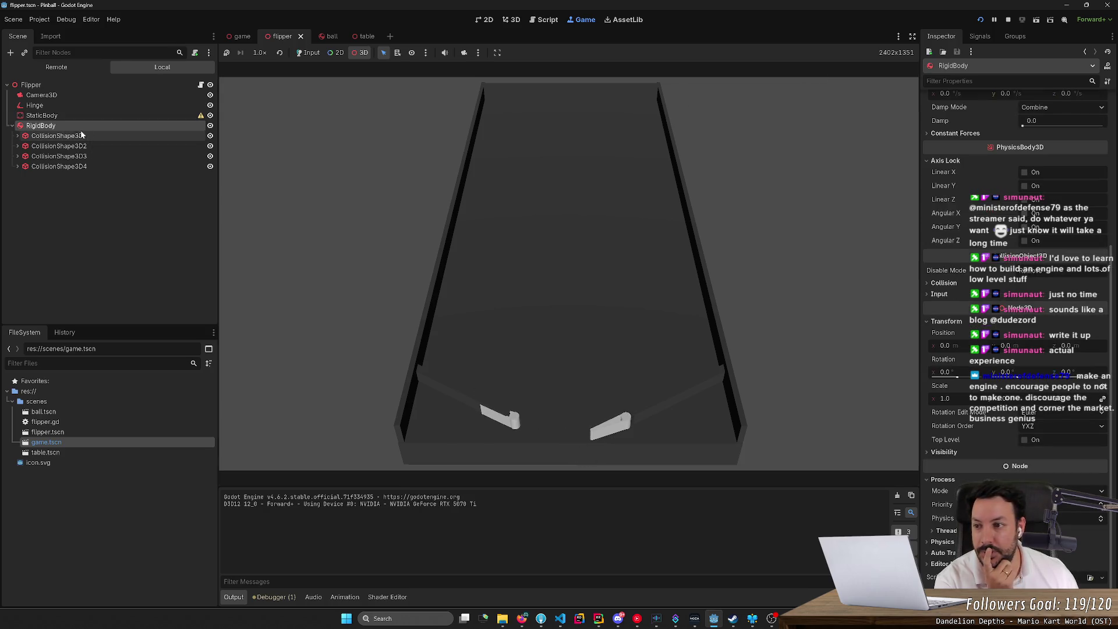
click(70, 65)
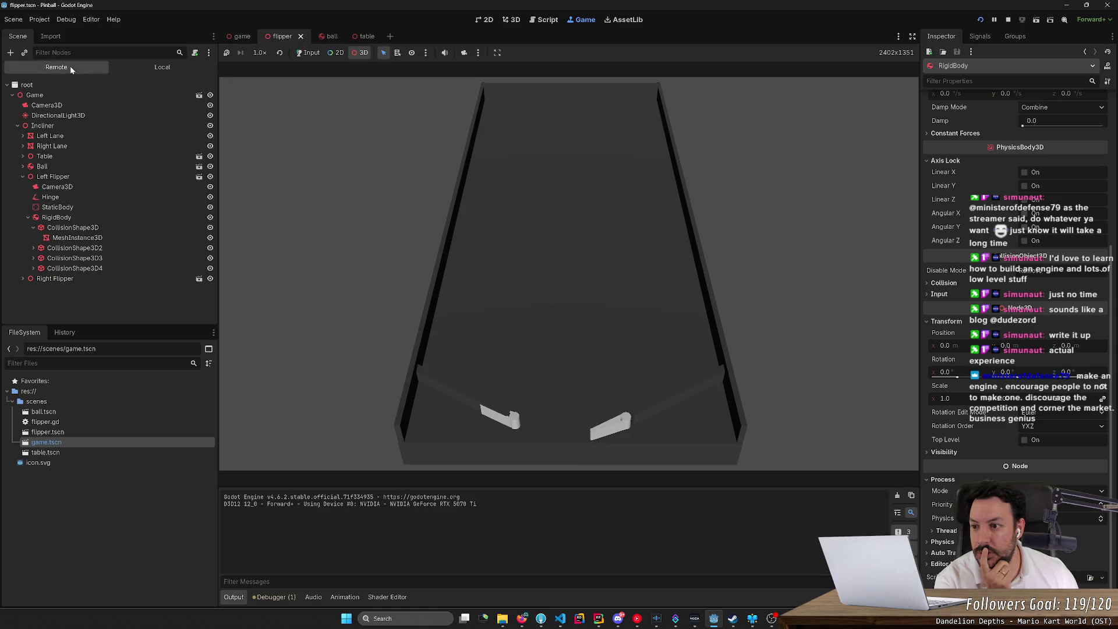
click(68, 199)
- Disable the hinge motor and angular limit, setting upper limit, lower limit and target velocity to 0
click(1030, 281)
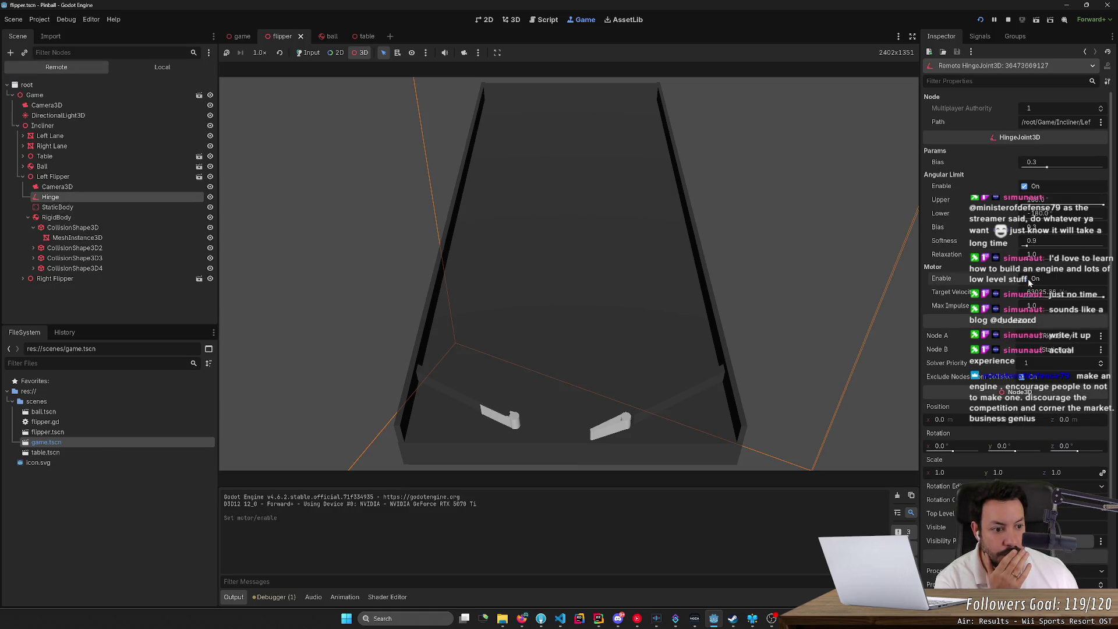
click(1025, 186)
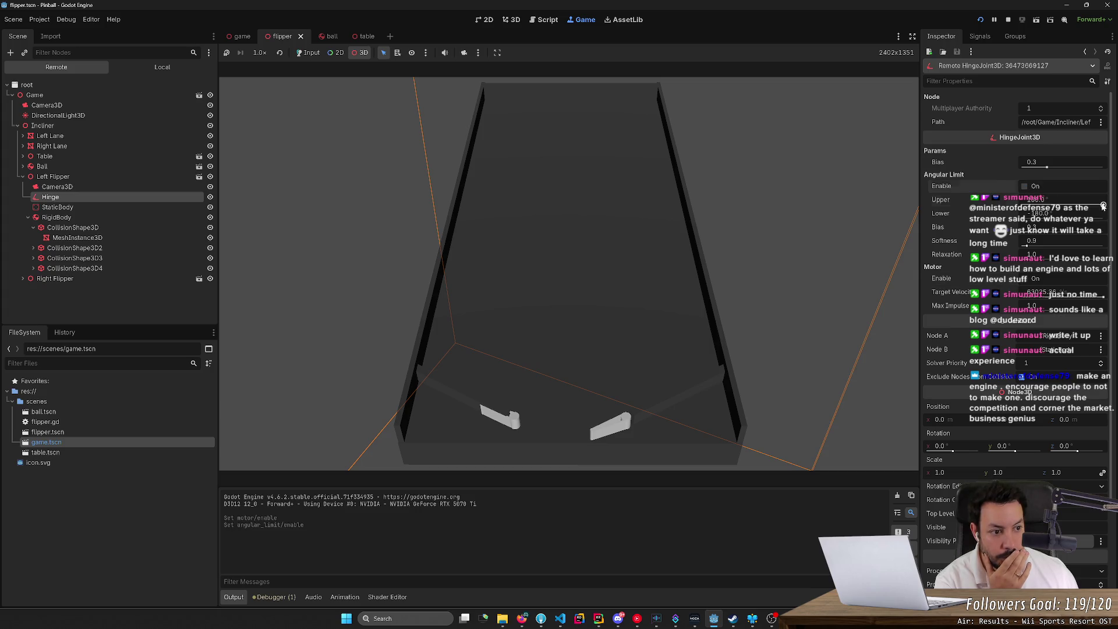
drag(1103, 206, 984, 213)
click(1052, 200)
text(0)
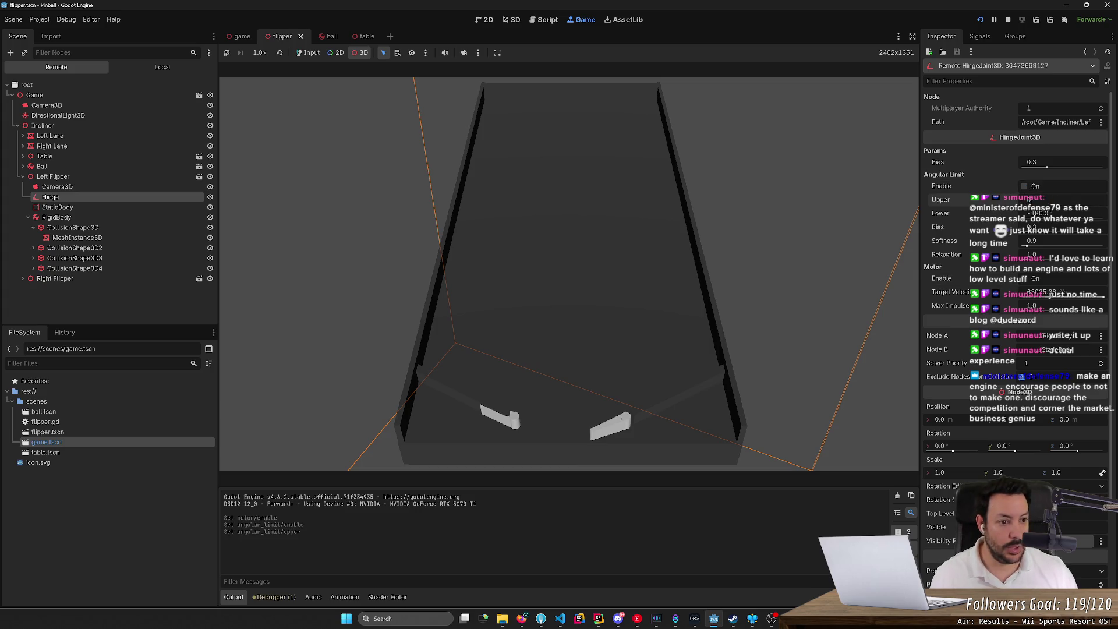
key(Tab)
text(0)
key(Return)
key(Tab)
key(Tab)
key(Tab)
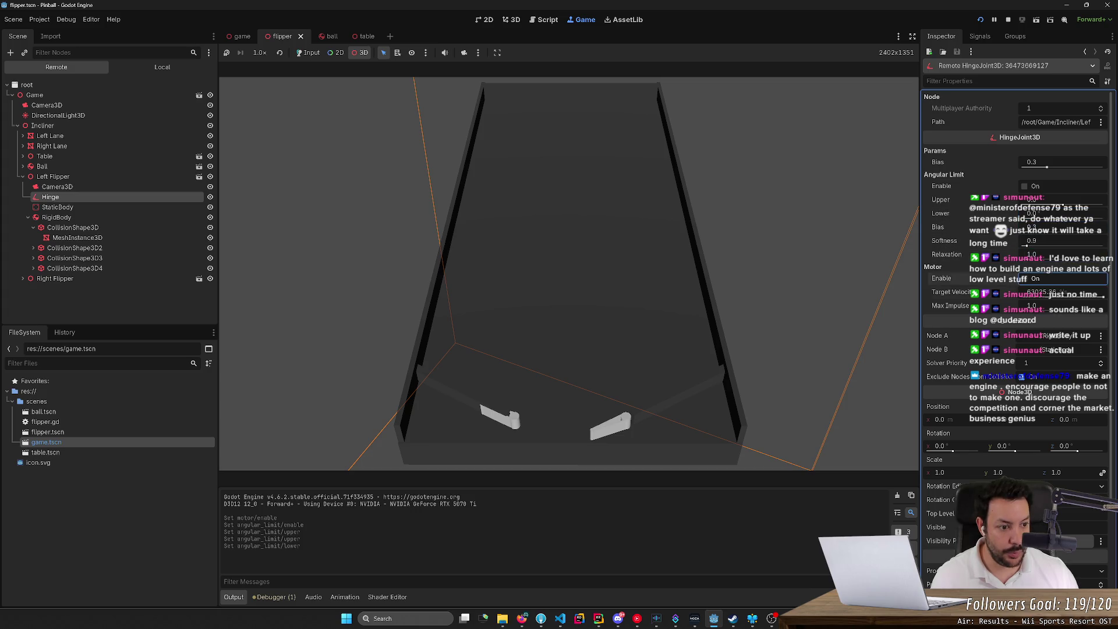
text(0)
key(Return)
- Re-enable the angular limit and motor, tuning the upper limit and target velocity to -34.54
click(1025, 187)
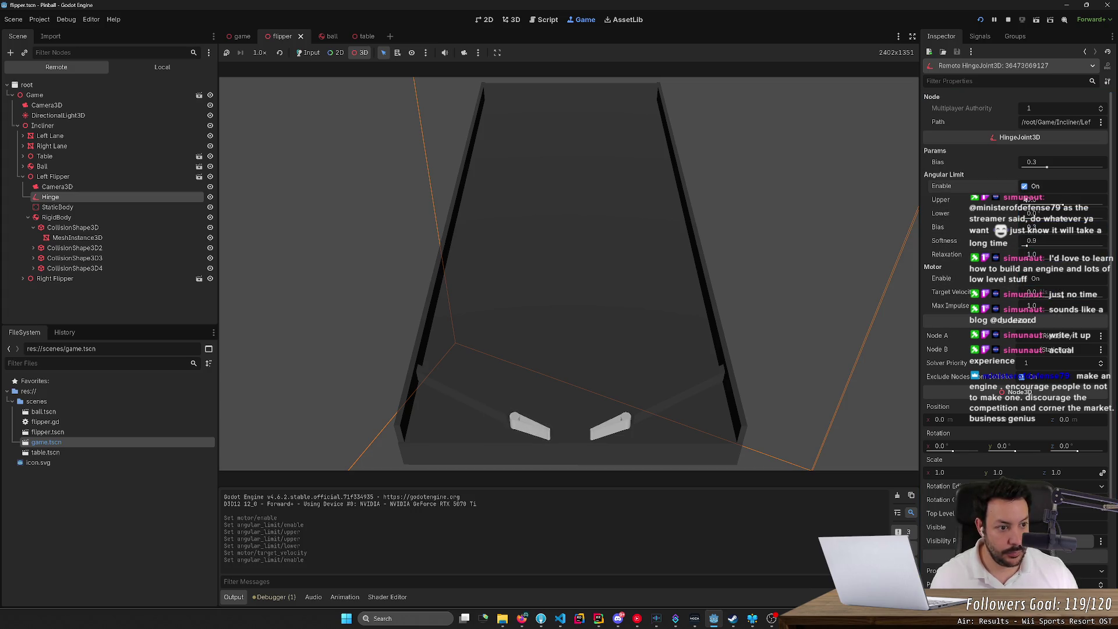
click(1025, 278)
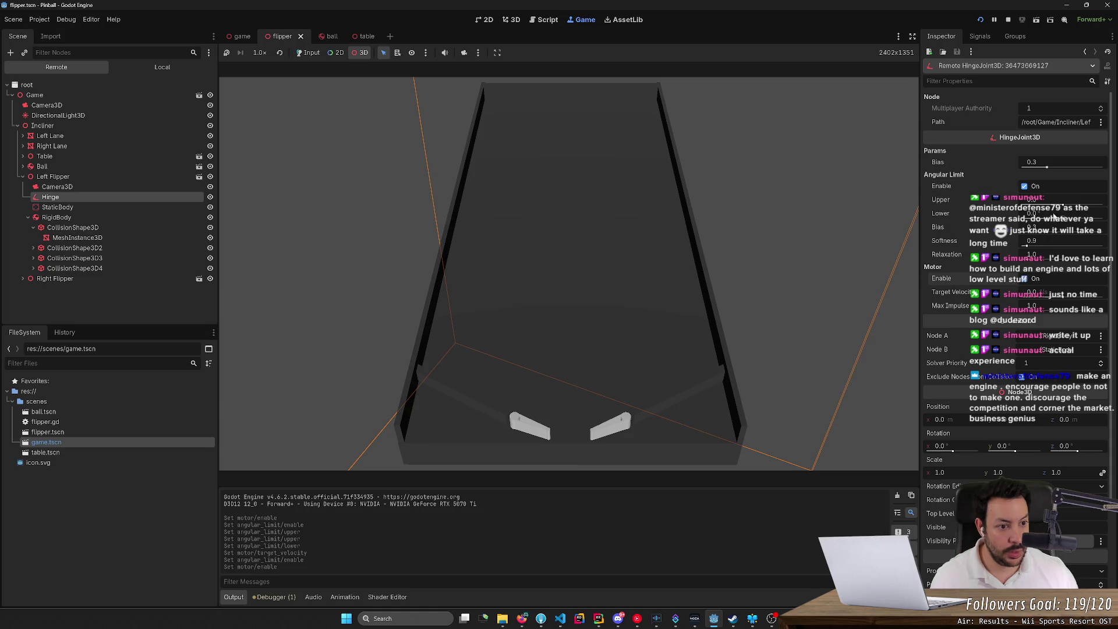
click(1063, 205)
drag(1063, 205, 1076, 207)
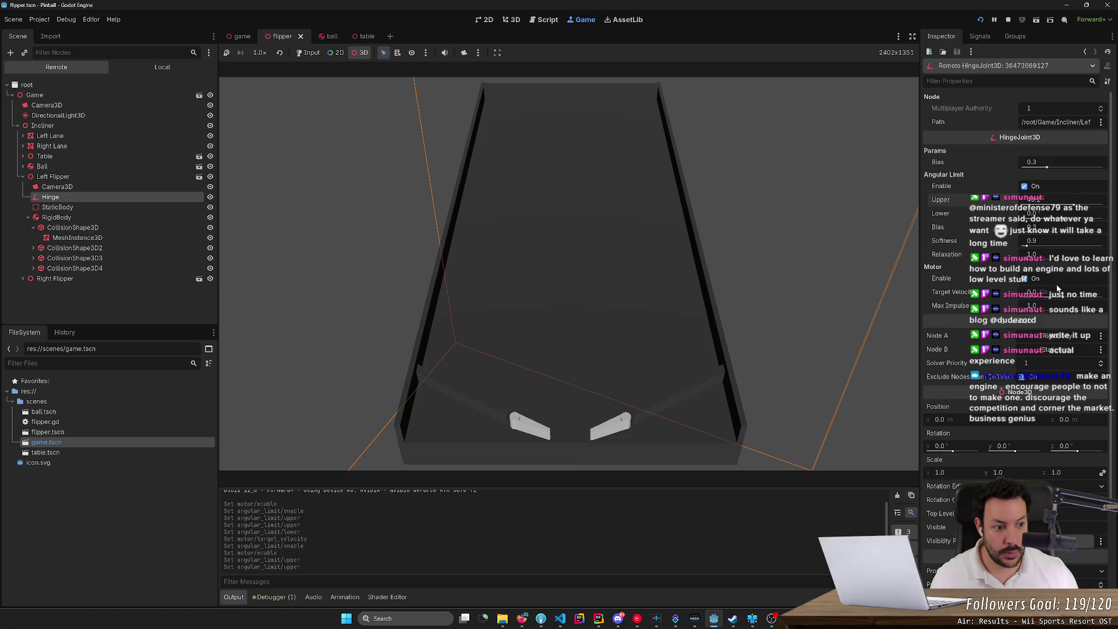
drag(1061, 294, 1065, 300)
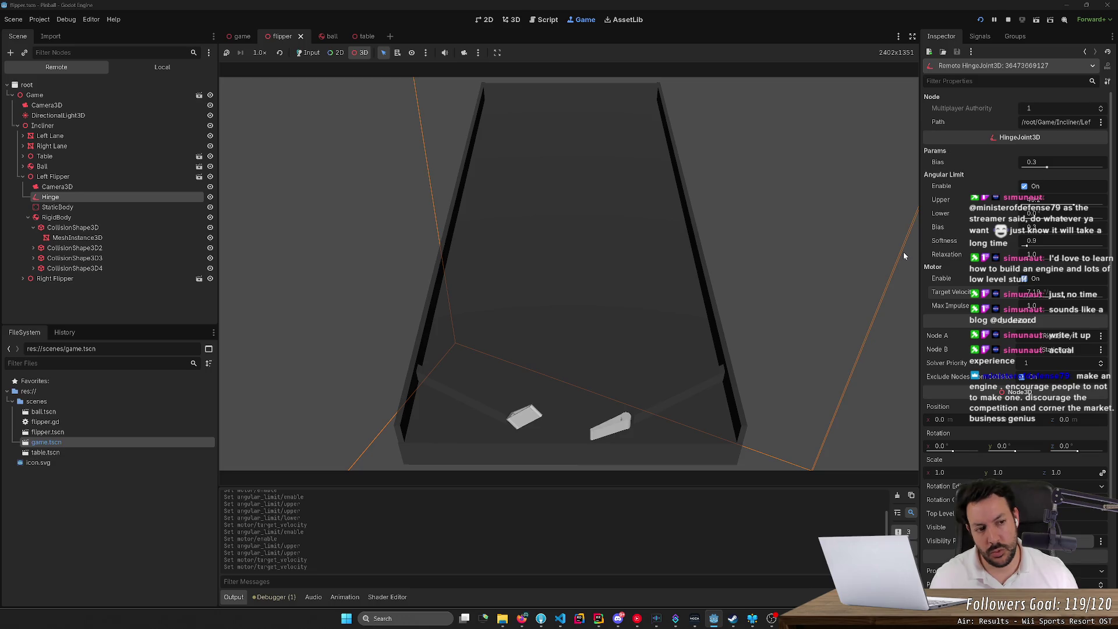
mouse_move(1074, 206)
mouse_down()
mouse_move(1062, 214)
mouse_move(1083, 213)
mouse_move(1065, 214)
mouse_move(1073, 215)
mouse_up()
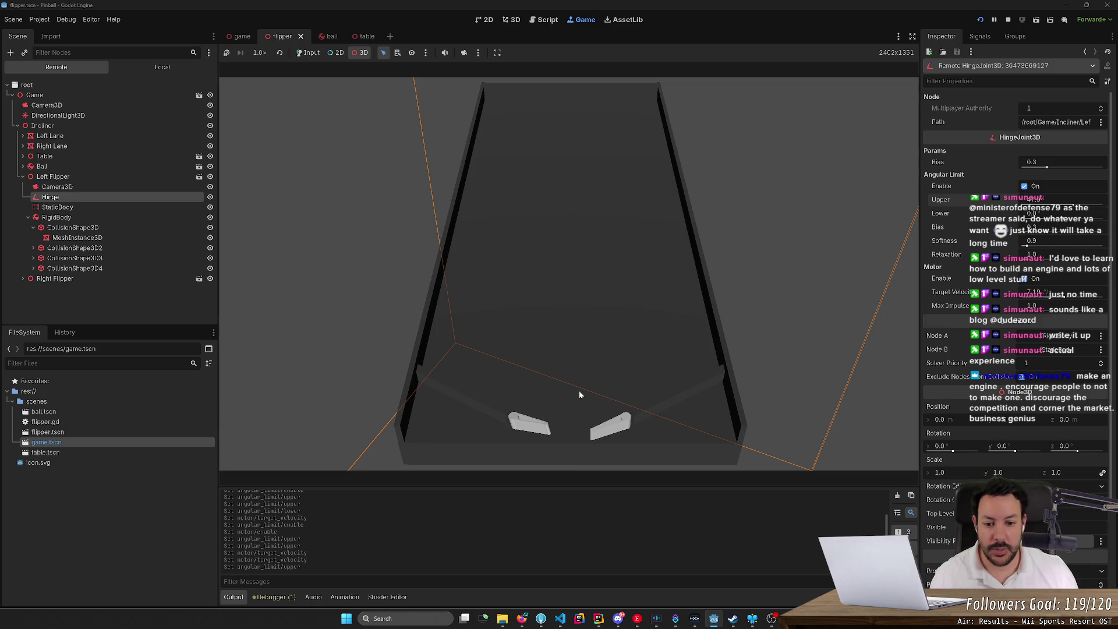
mouse_move(1061, 207)
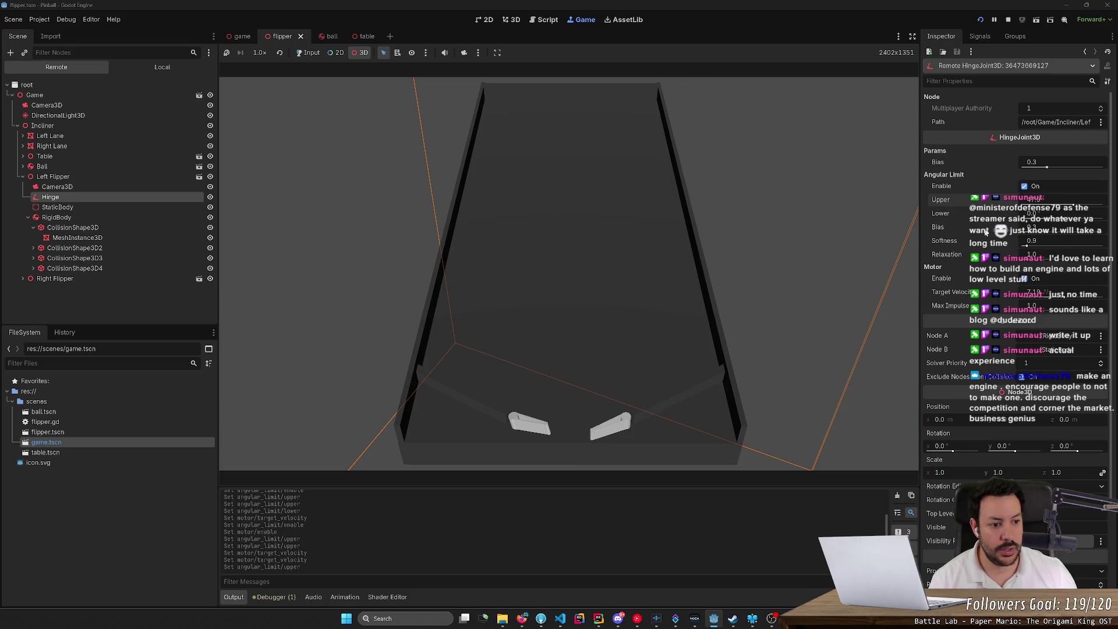
mouse_move(984, 232)
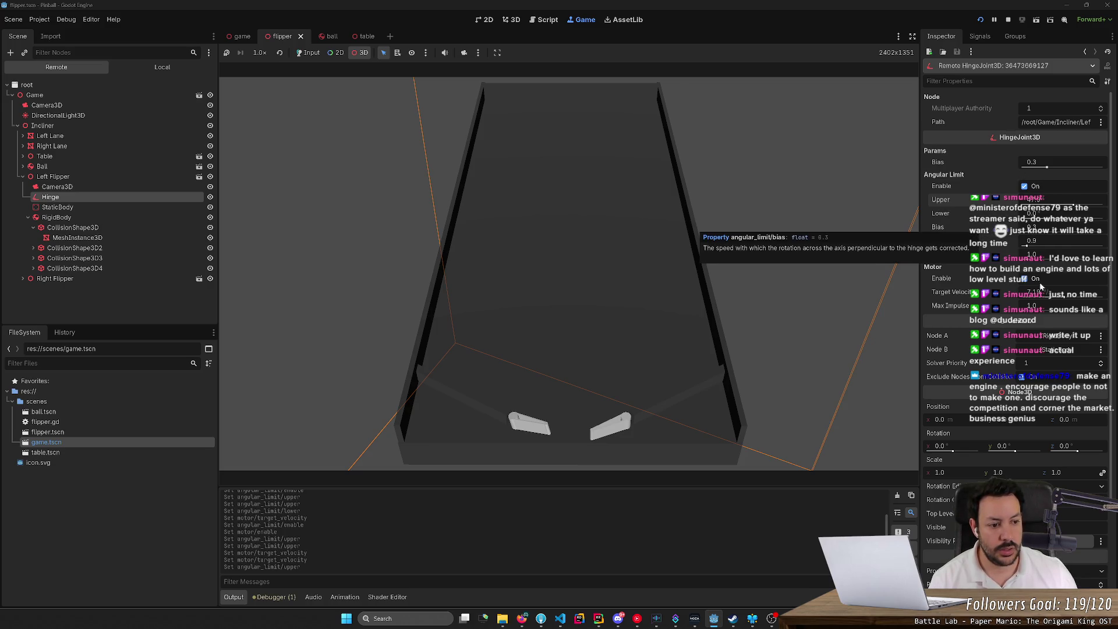
mouse_move(1055, 296)
mouse_down()
mouse_move(1031, 296)
mouse_move(1071, 296)
mouse_move(1043, 296)
mouse_move(1058, 296)
mouse_up()
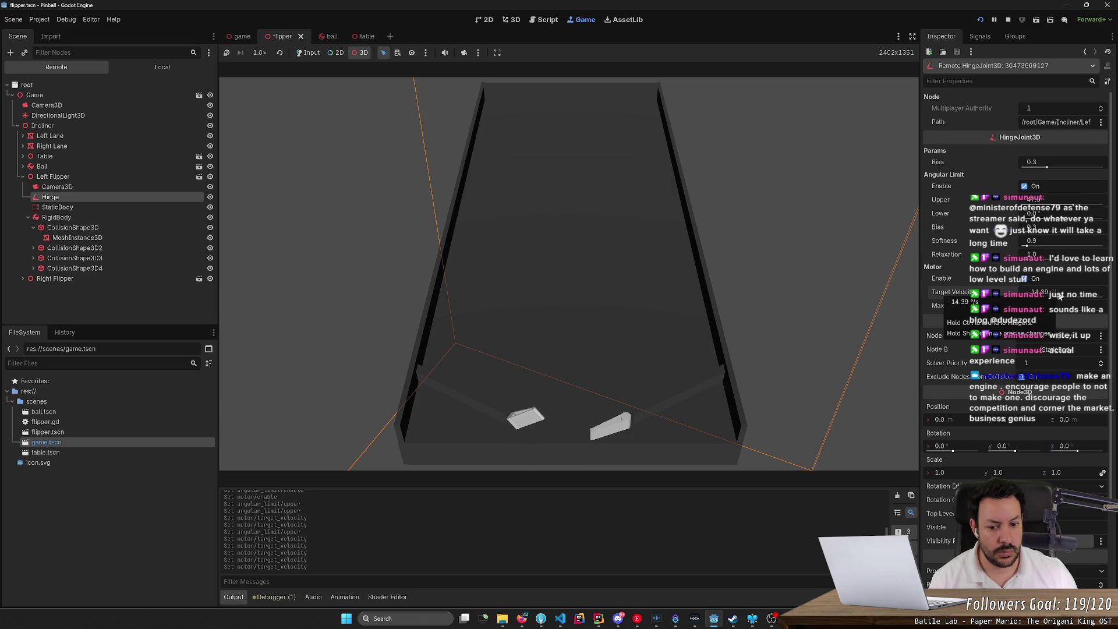
- Turn off the motor, set the lower angle limit to -7.8, check StaticBody, and stop
click(1024, 279)
mouse_move(1062, 217)
mouse_down()
mouse_move(1049, 216)
mouse_move(1077, 217)
mouse_up()
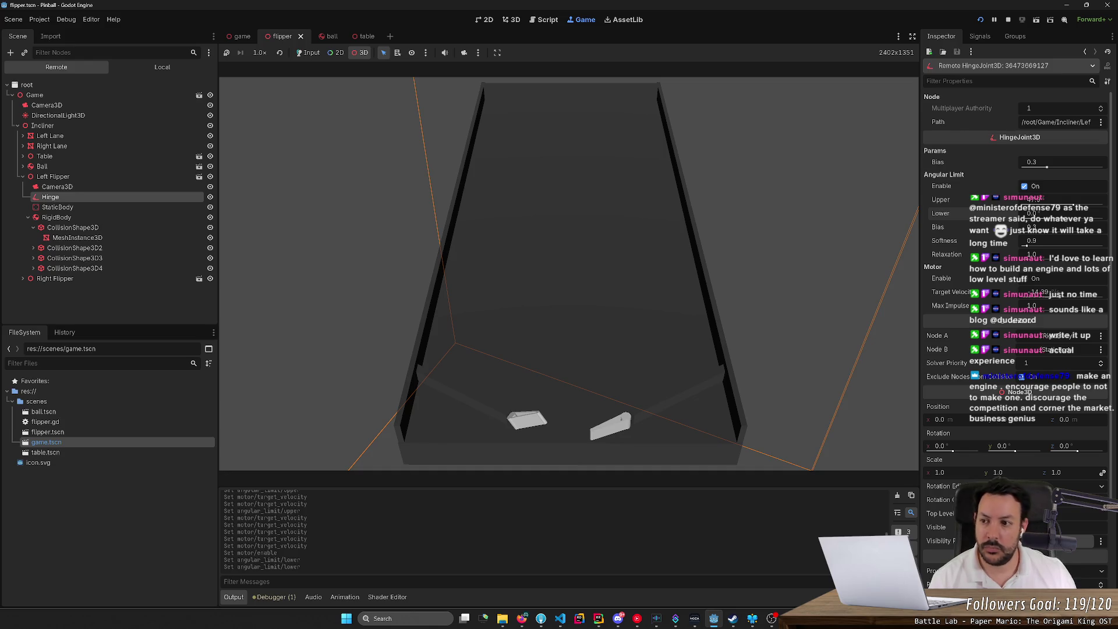
click(450, 249)
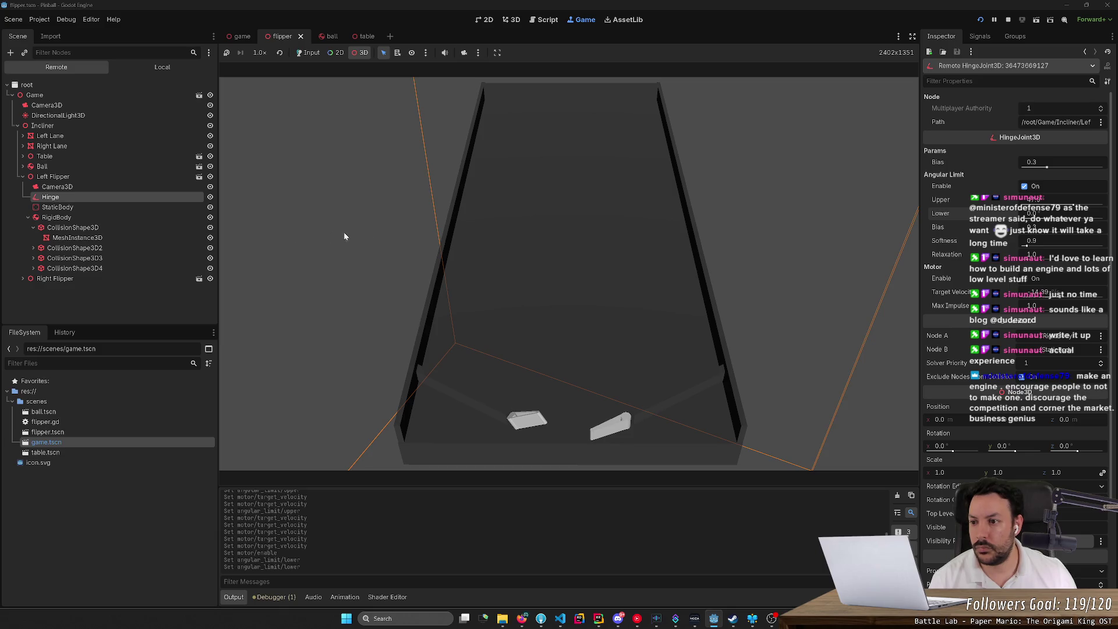
click(123, 207)
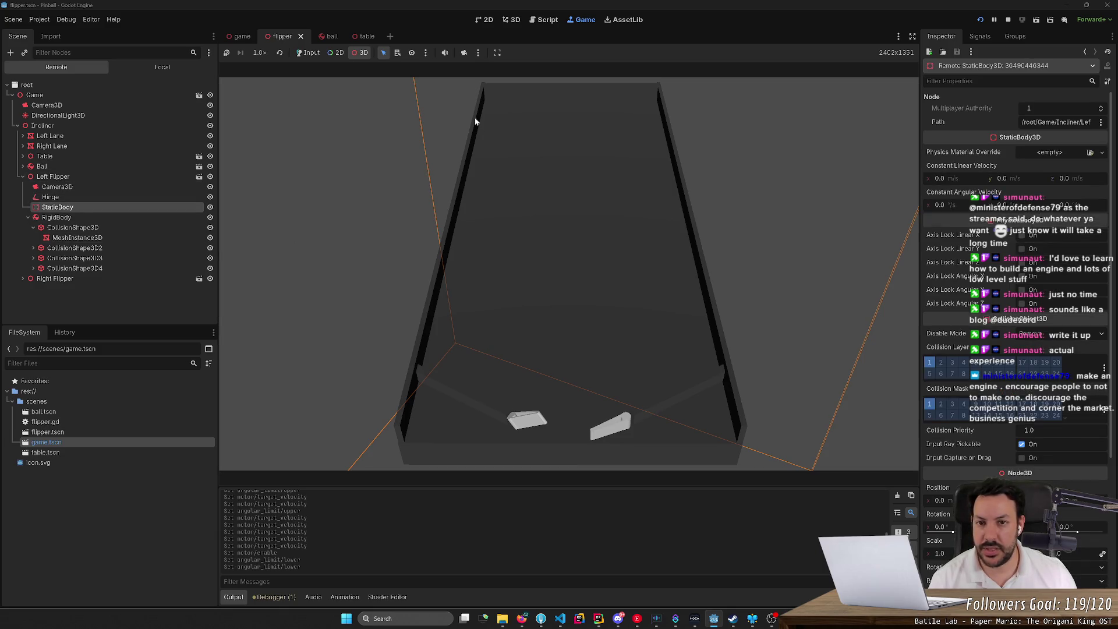
click(1008, 19)
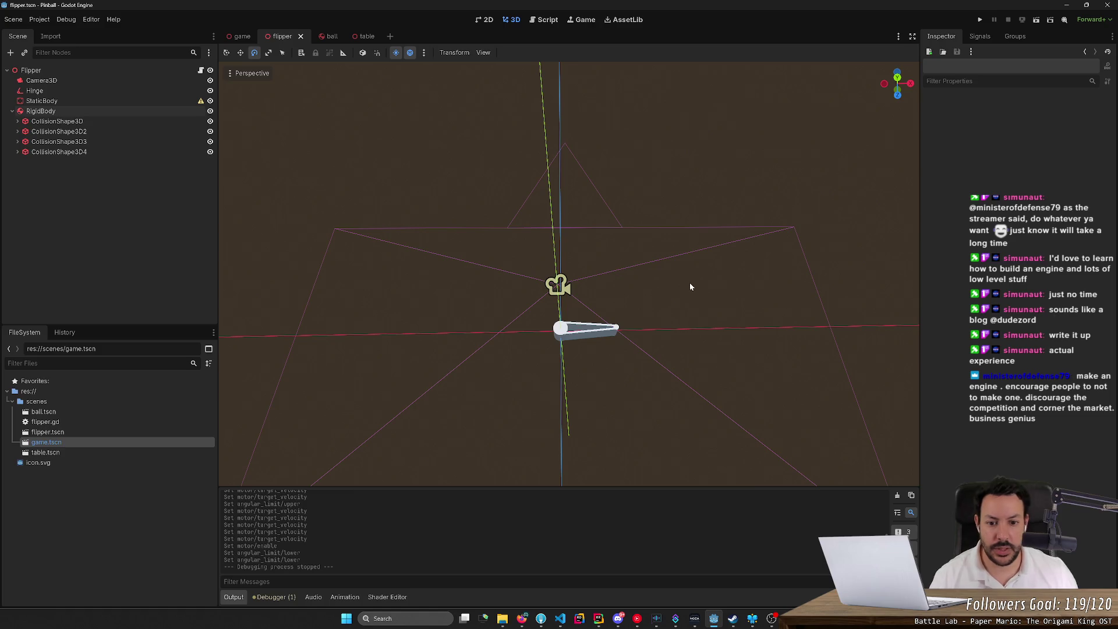
- Read the HingeJoint3D docs' enumerations and angular limit and motor property descriptions
key(alt+Tab)
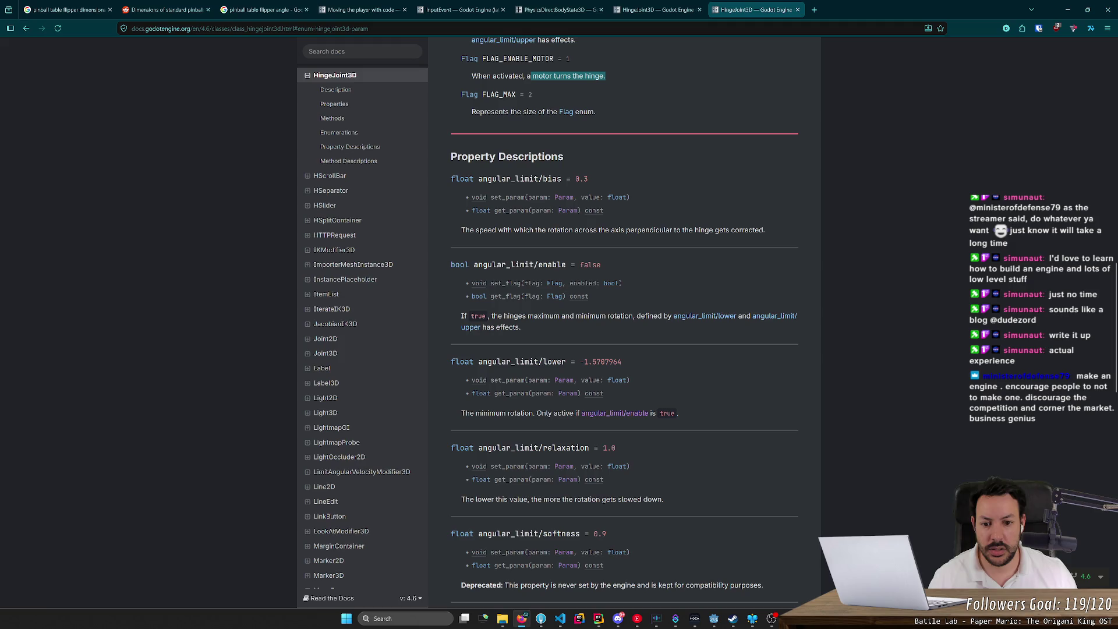
scroll(637, 279, up, 15)
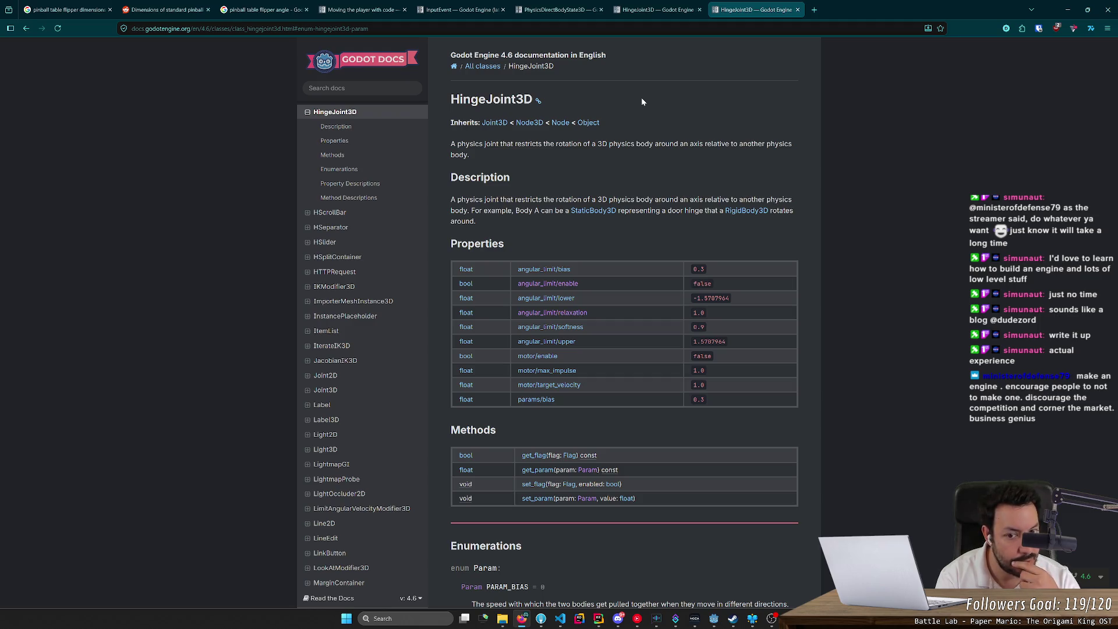
scroll(638, 321, down, 6)
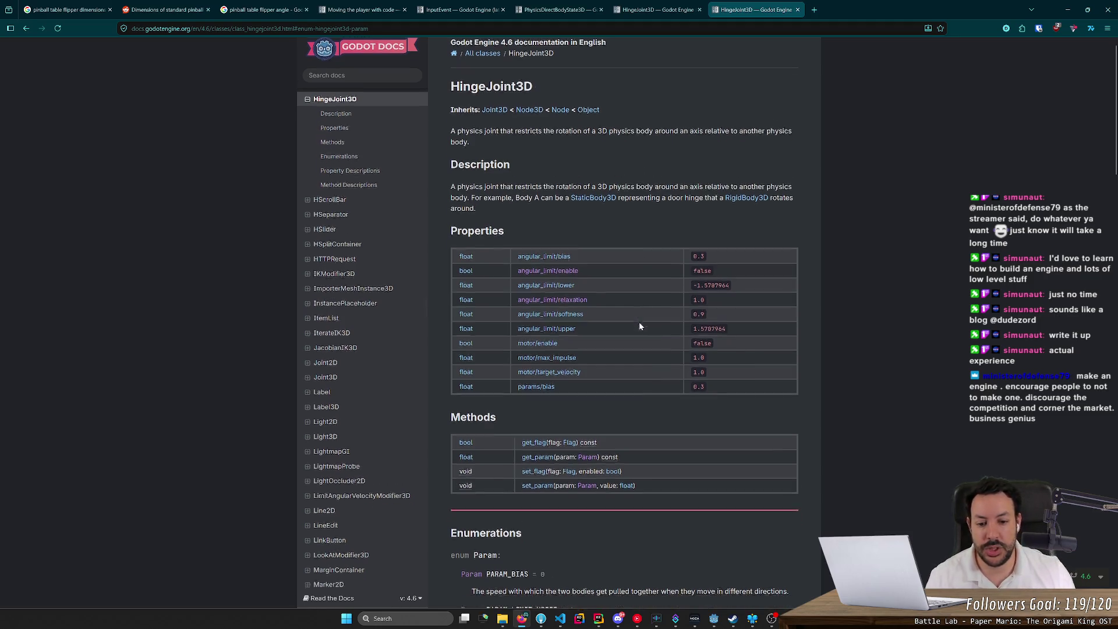
scroll(638, 320, down, 1)
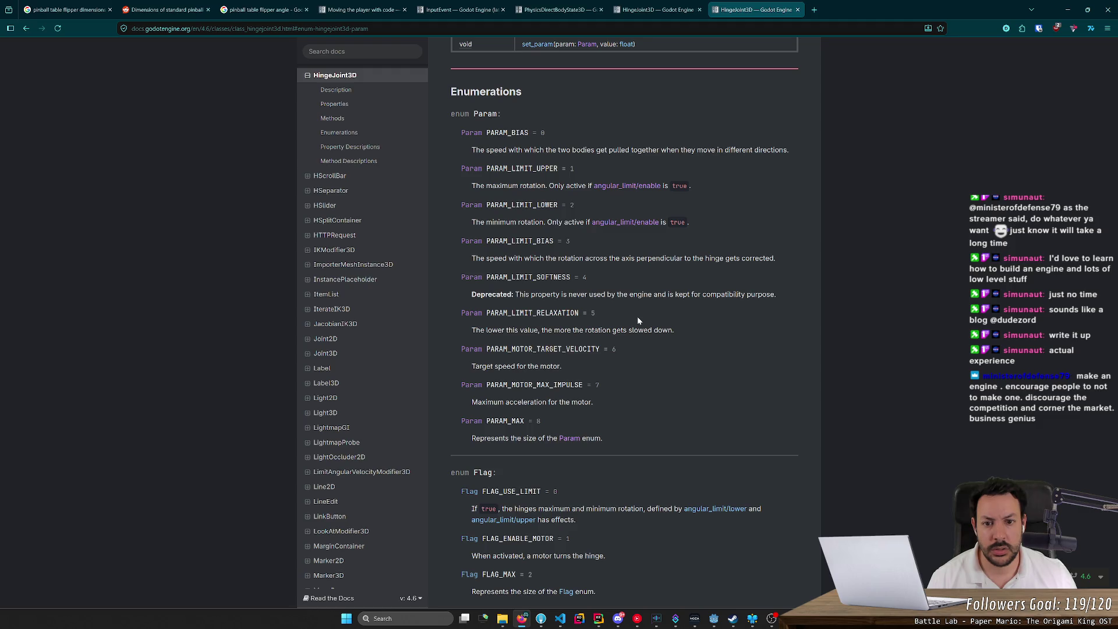
scroll(637, 317, down, 6)
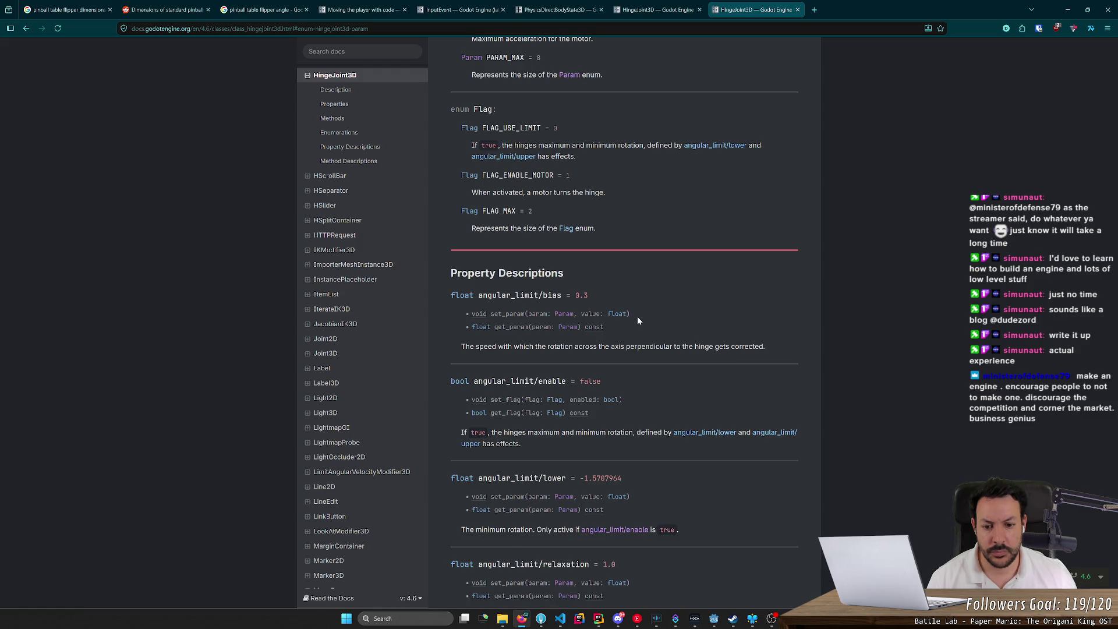
scroll(638, 320, down, 4)
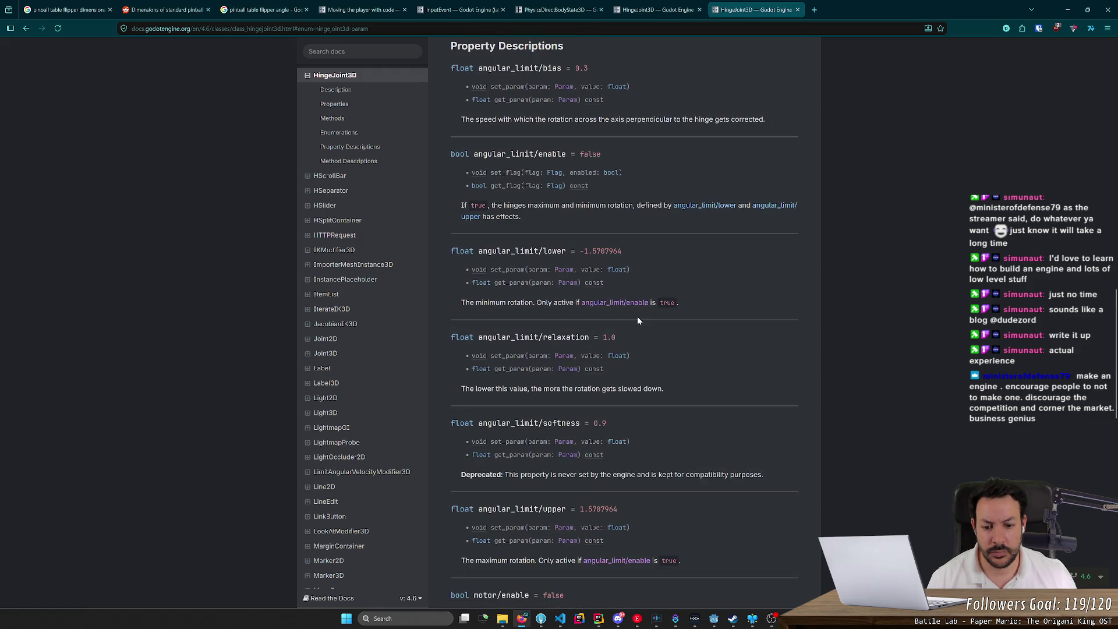
scroll(637, 320, down, 5)
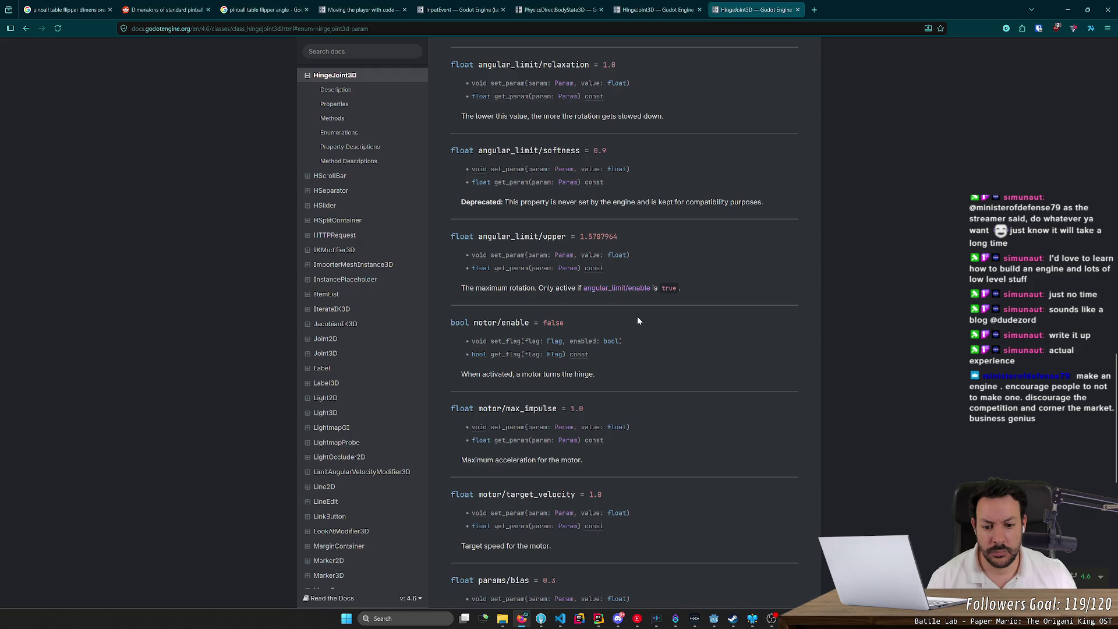
scroll(639, 321, down, 5)
scroll(638, 321, down, 4)
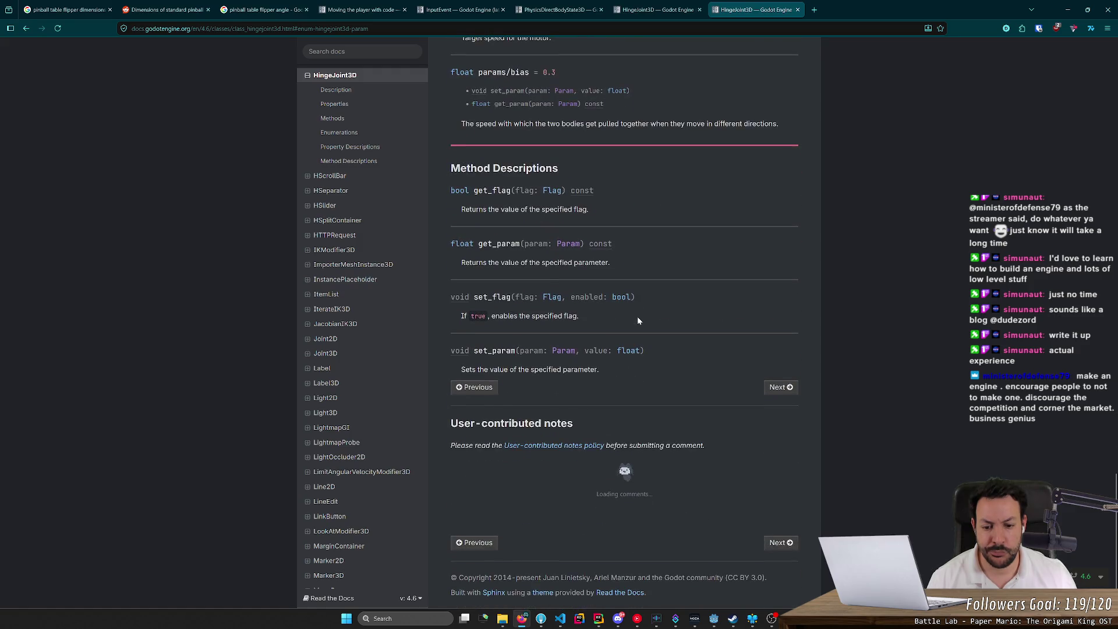
key(alt+Left)
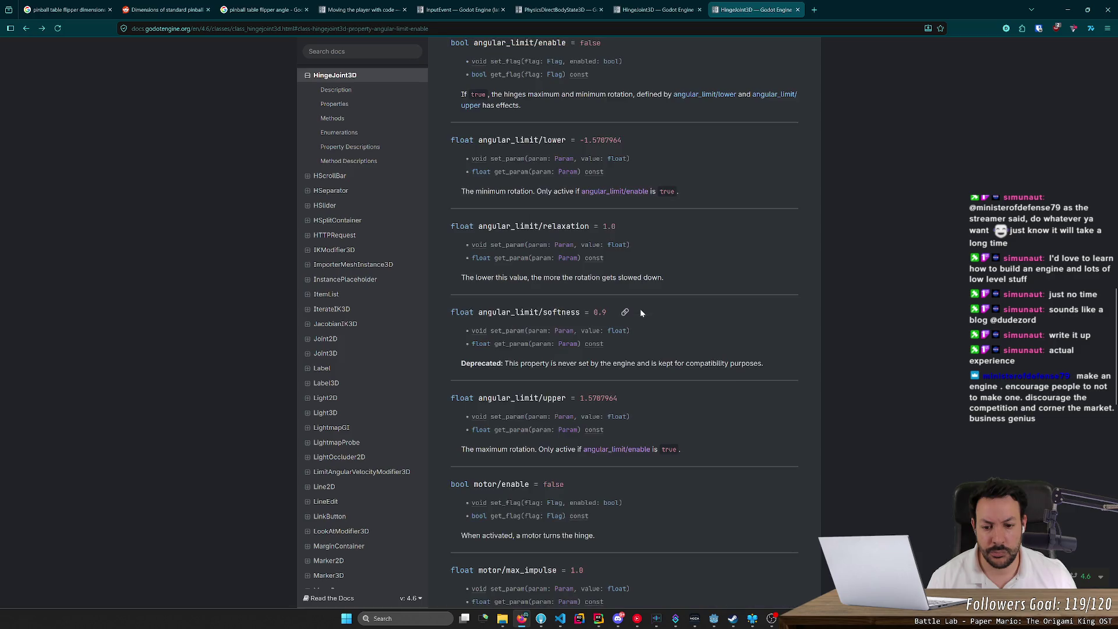
key(alt+Left)
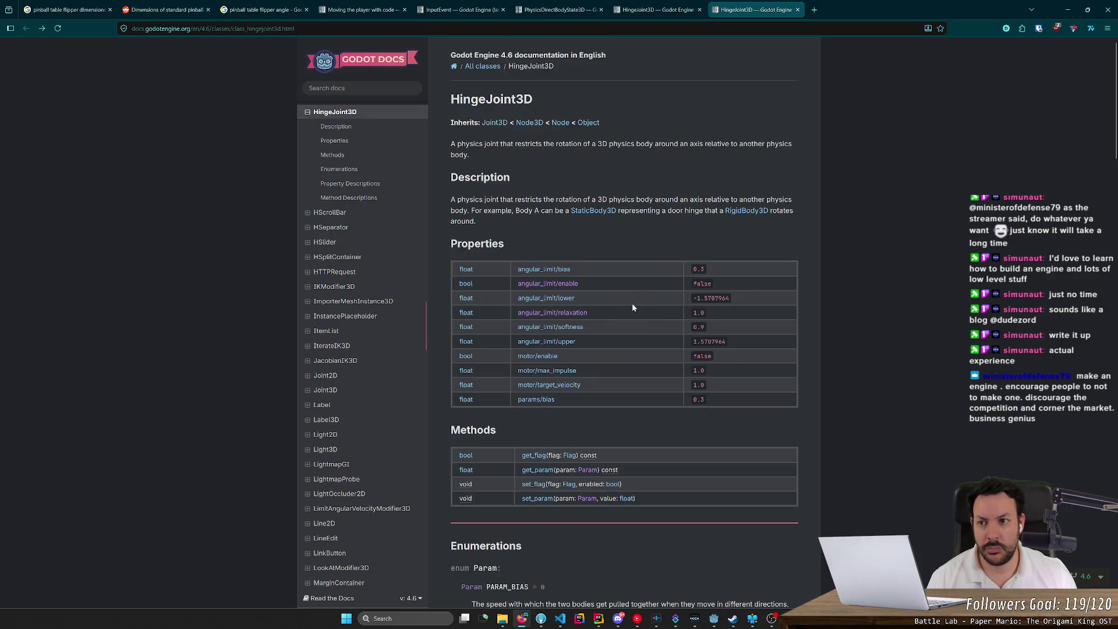
- Search Google for 'hingejoint3d godot' and open the physics hinge doors video in a new tab
click(250, 29)
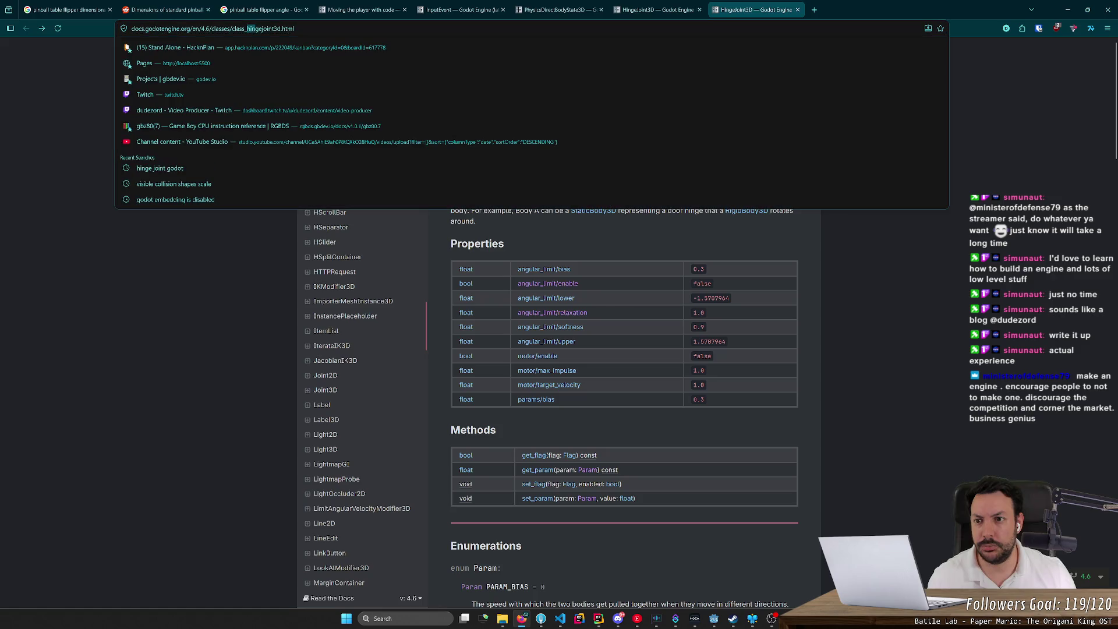
text(hingejoint3d godot)
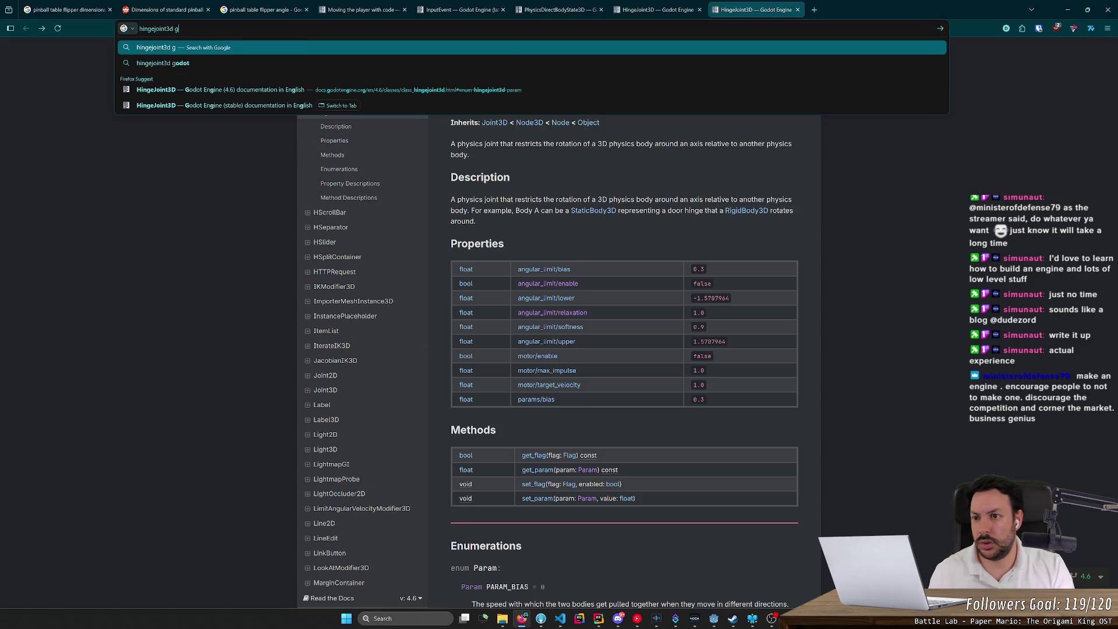
key(Return)
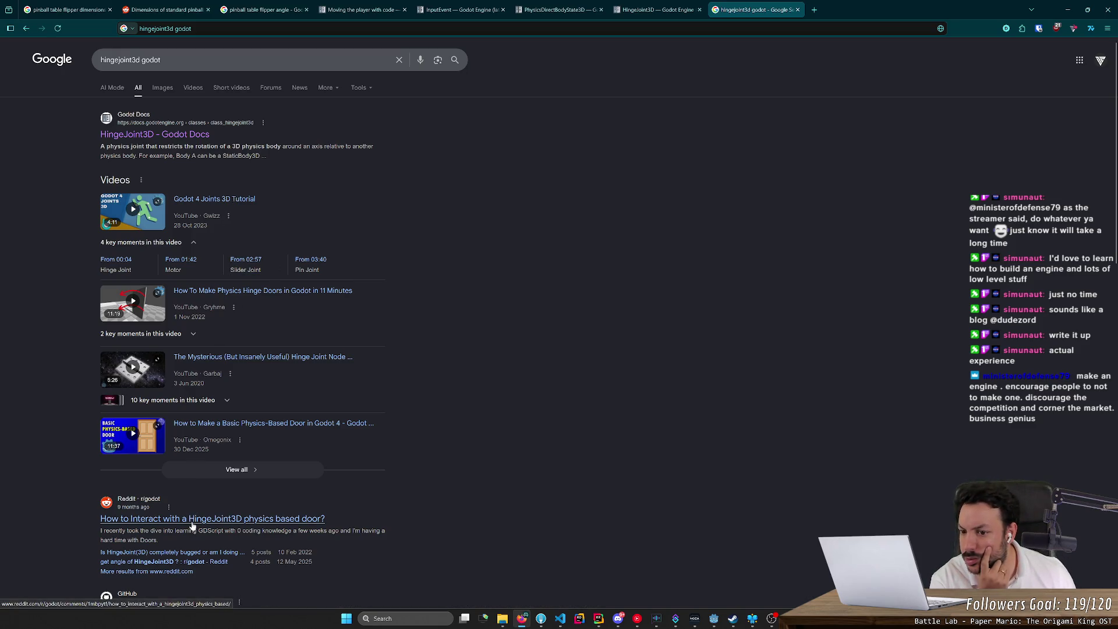
middle_click(133, 367)
- Skim the hinge doors video ahead to its Door scene with PhysicsDoor rigid body and StaticBody3D
click(836, 5)
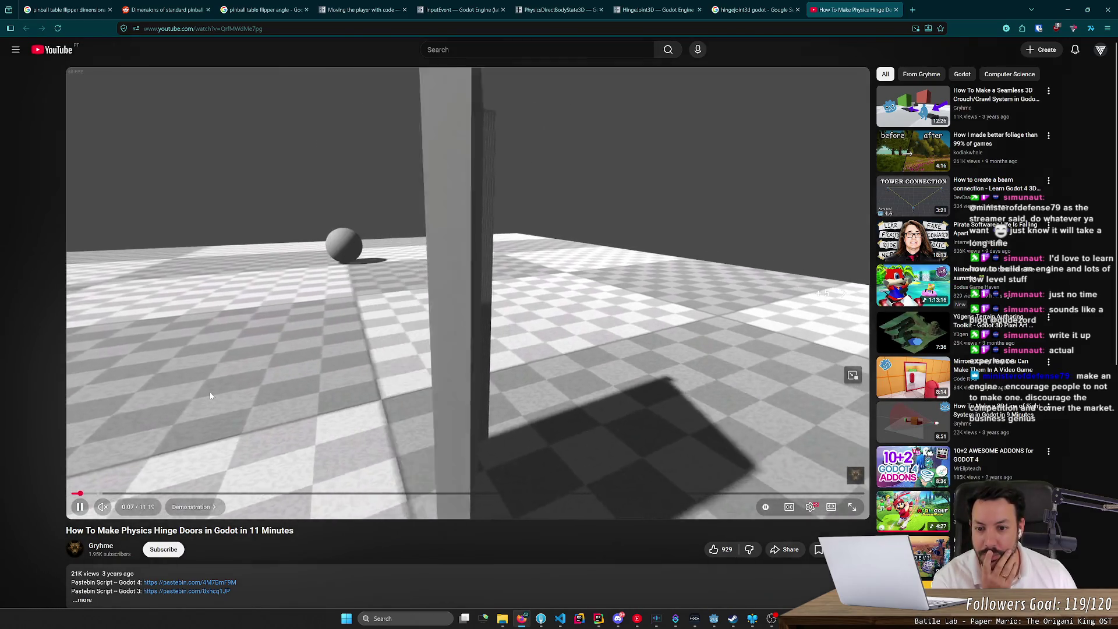
key(Right)
key(Right)
key(Right)
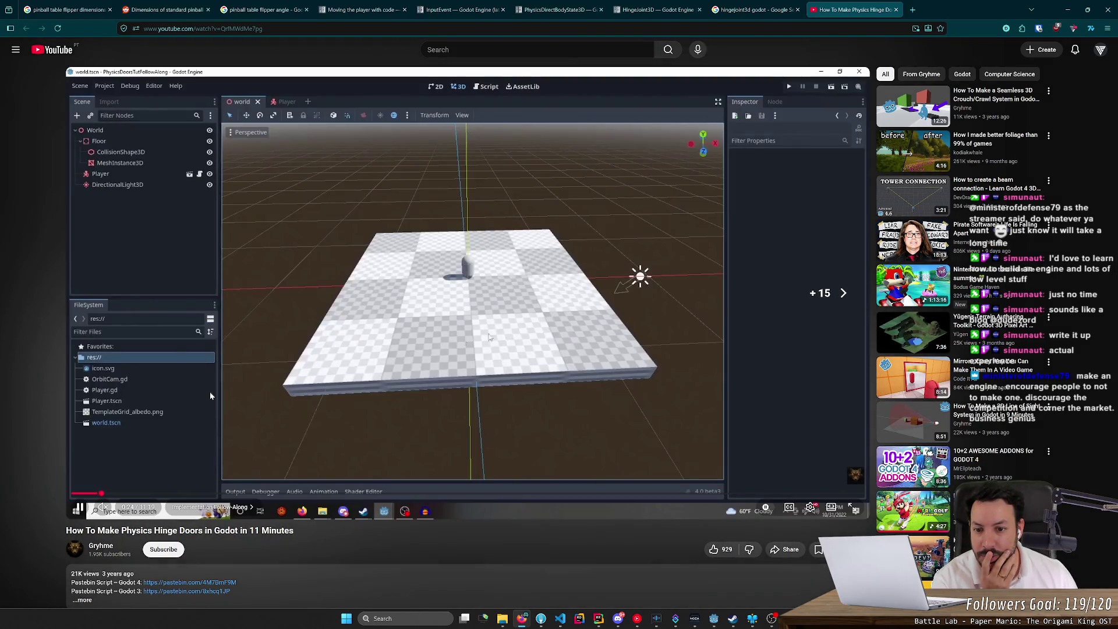
key(Right)
key(Right)
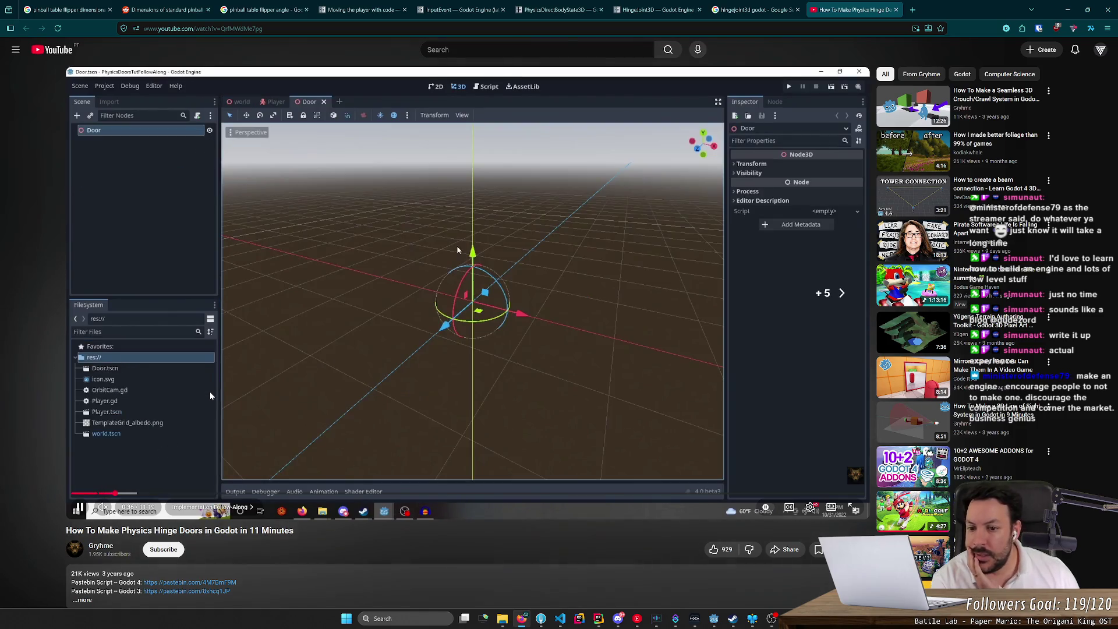
key(Right)
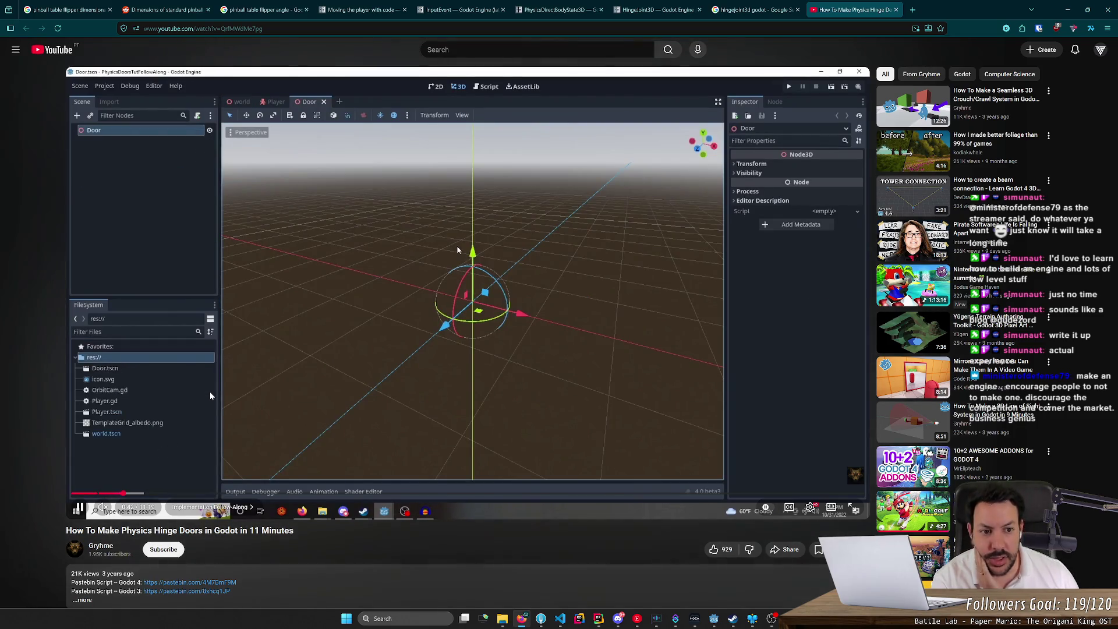
key(Right)
key(Right)
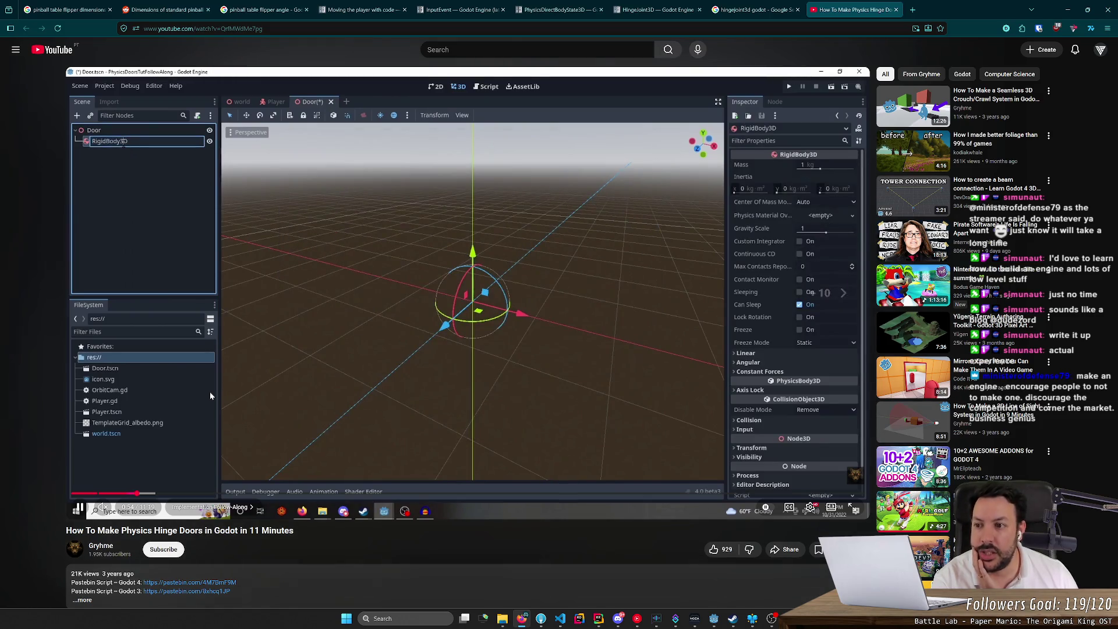
key(Left)
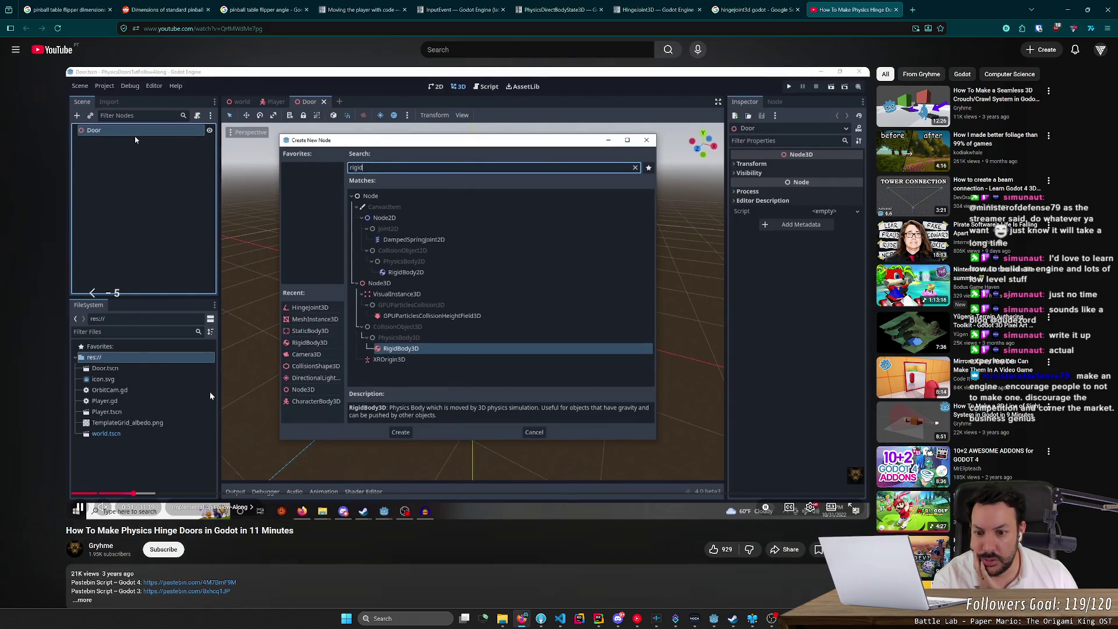
key(Right)
key(Right)
key(Right)
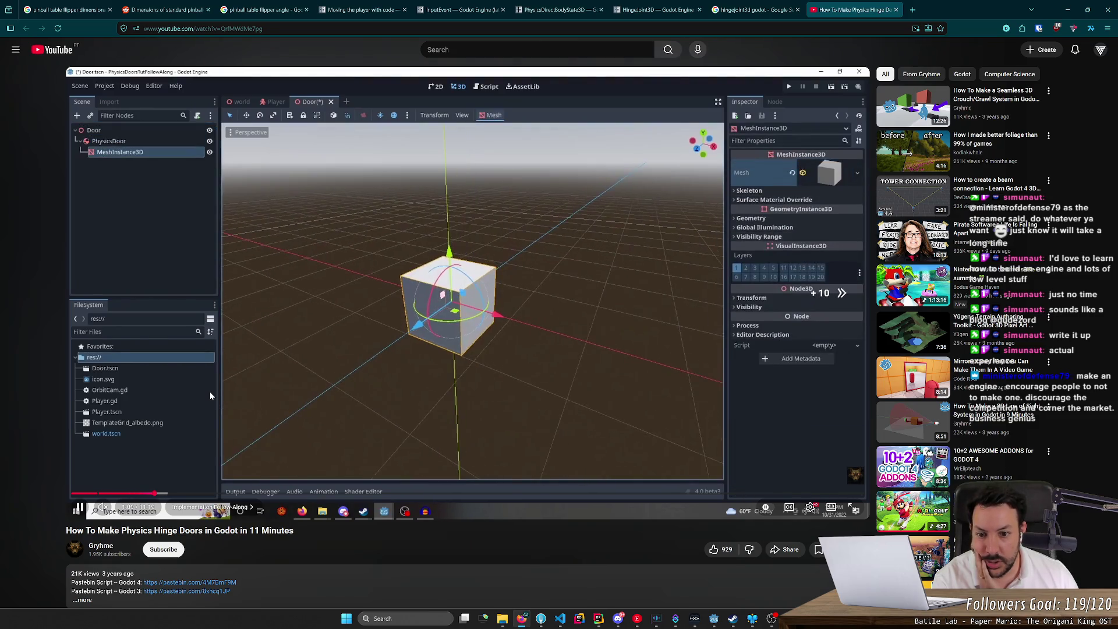
key(Right)
key(Right)
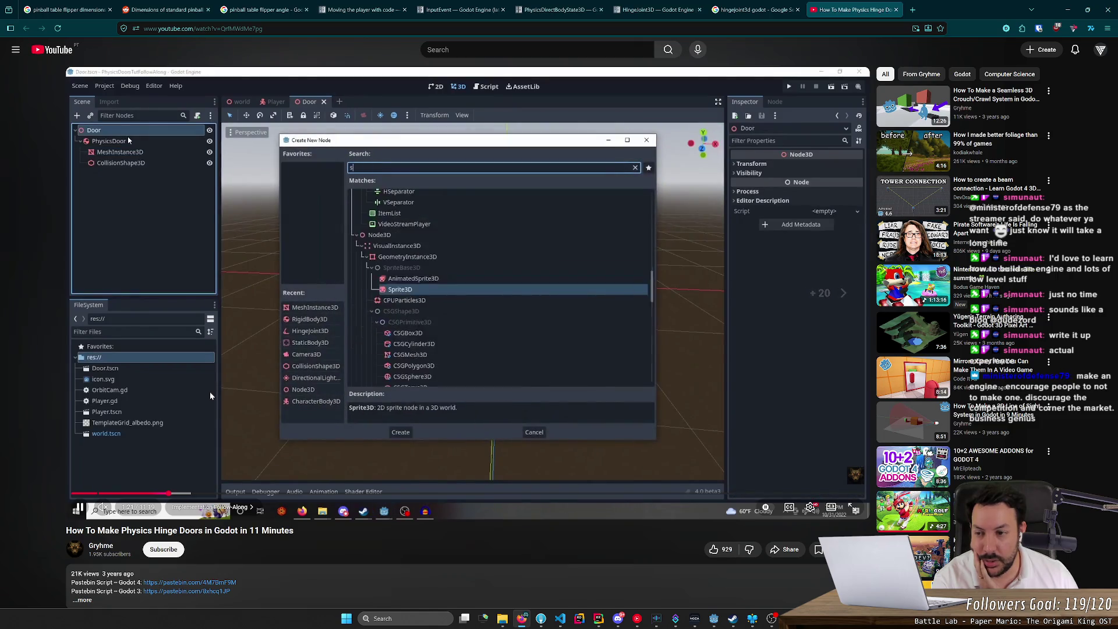
key(Right)
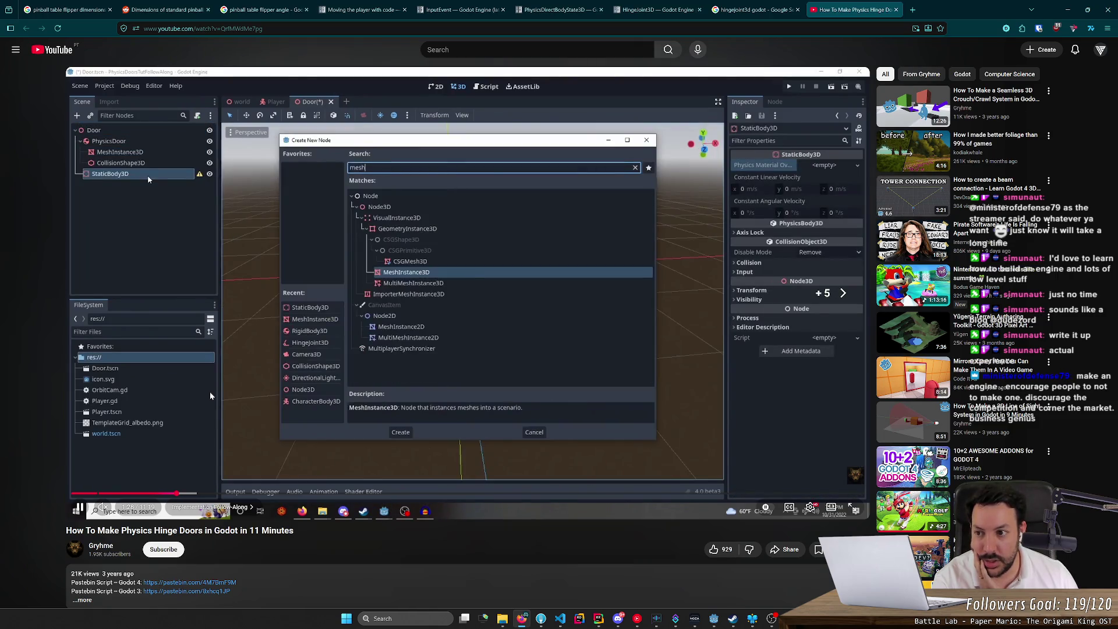
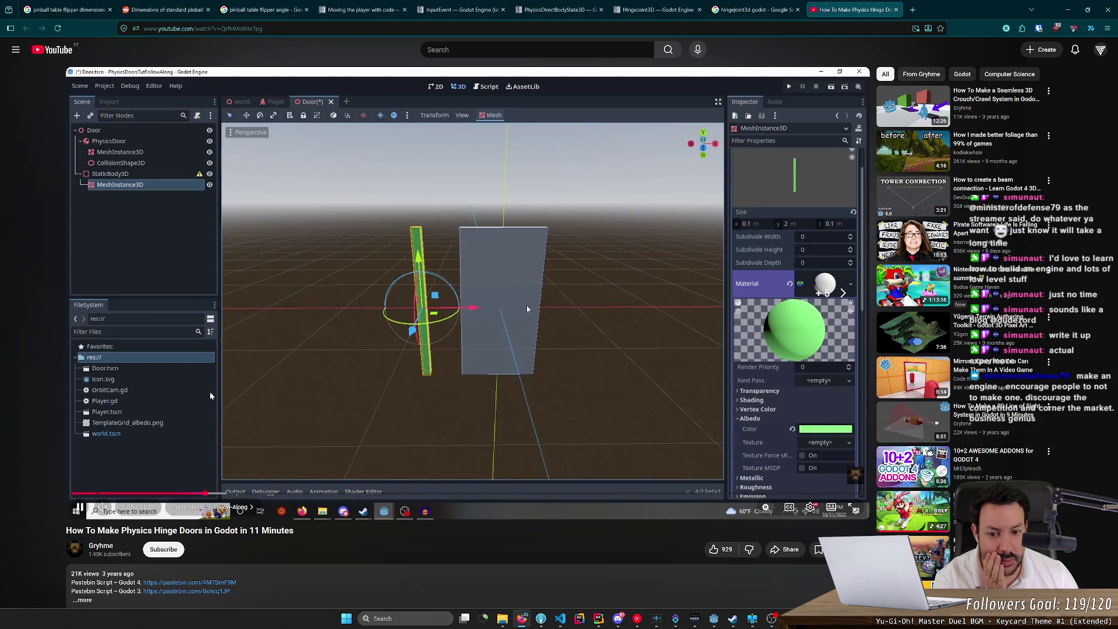
- Seek through the hinge-door tutorial and pause it on the Angular Limit settings
key(l)
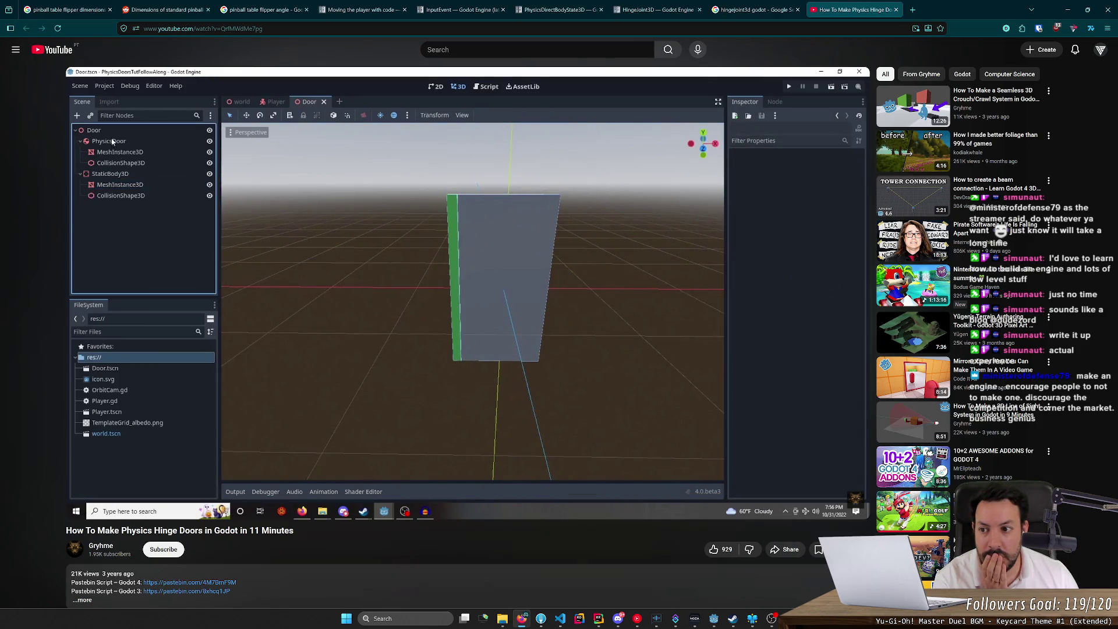
key(Left)
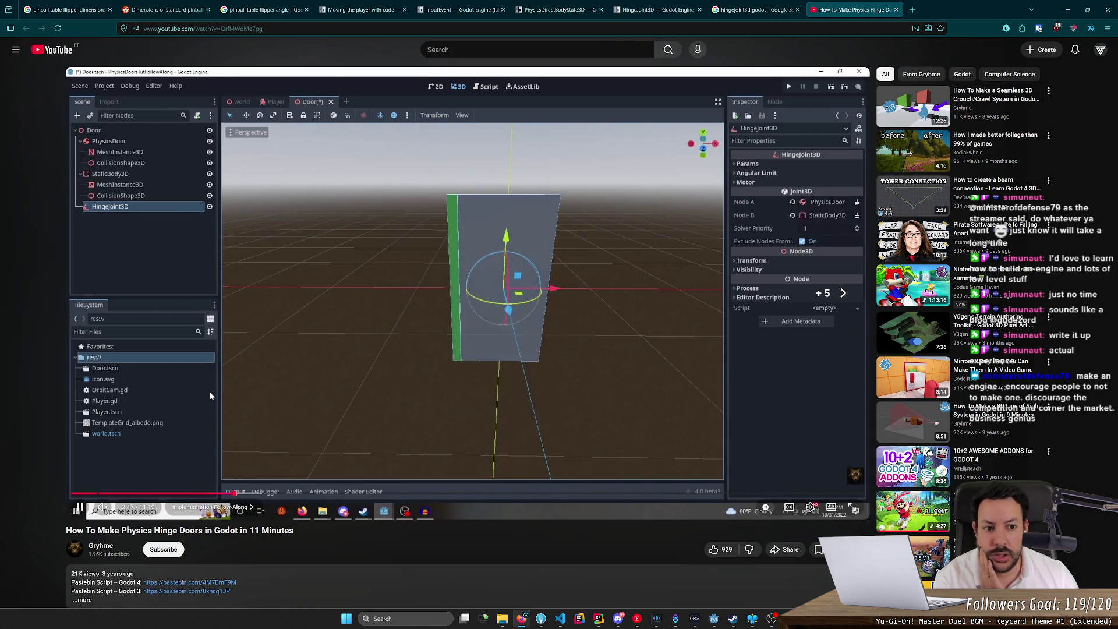
key(Left)
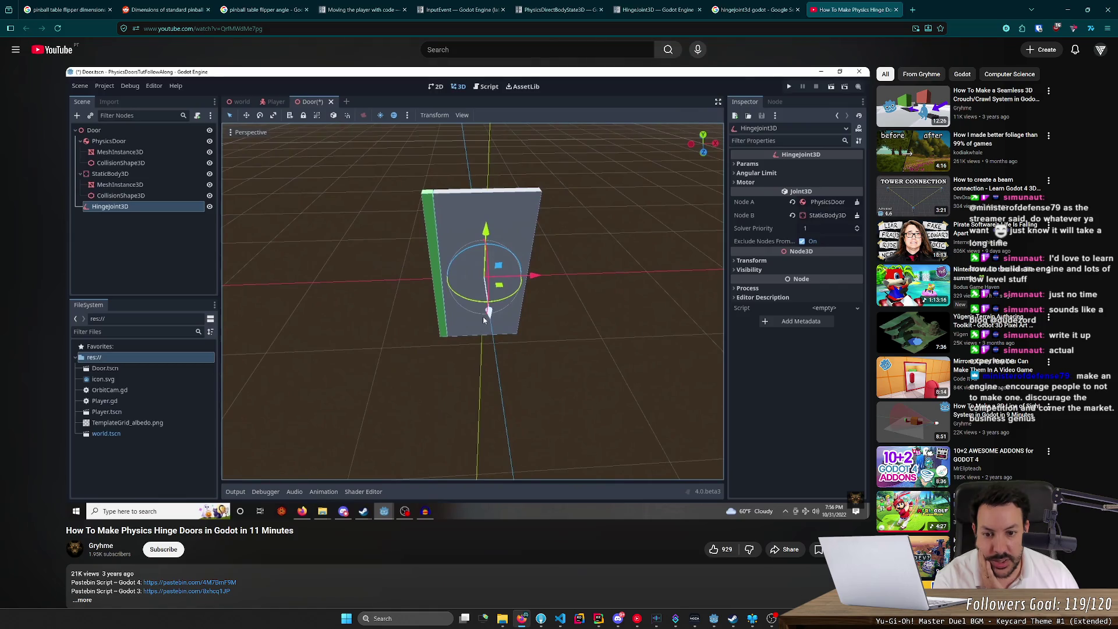
key(Right)
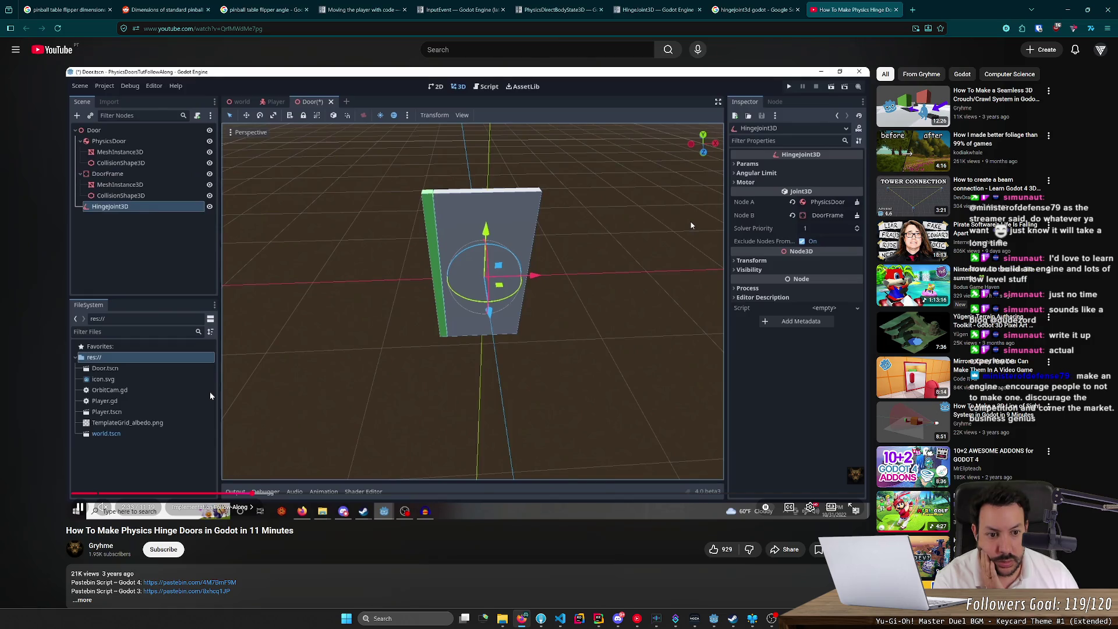
key(Right)
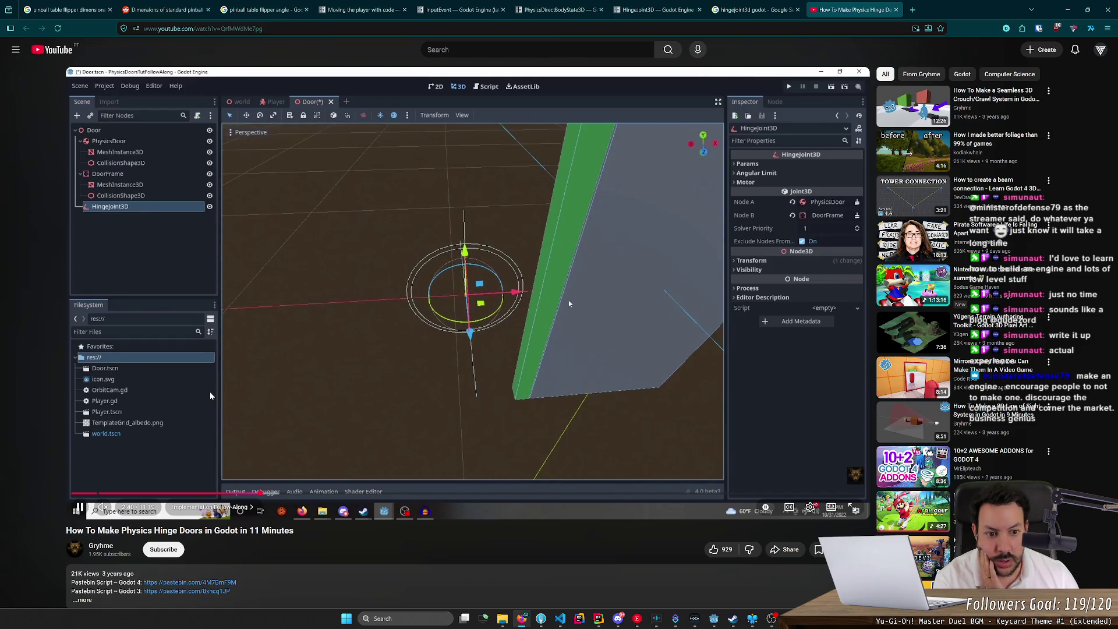
key(Left)
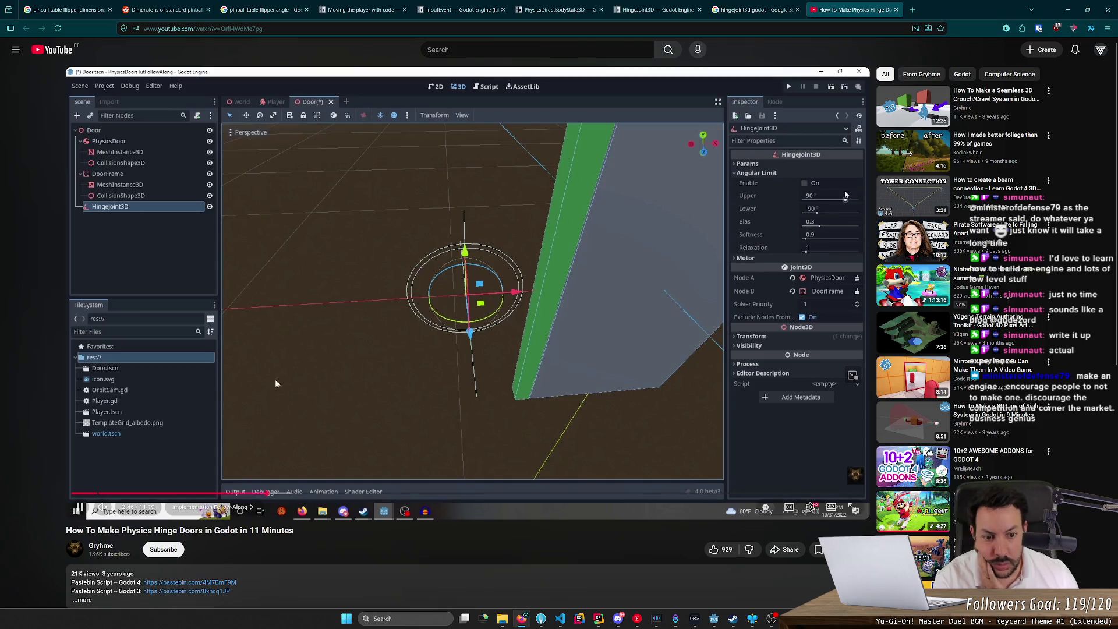
key(space)
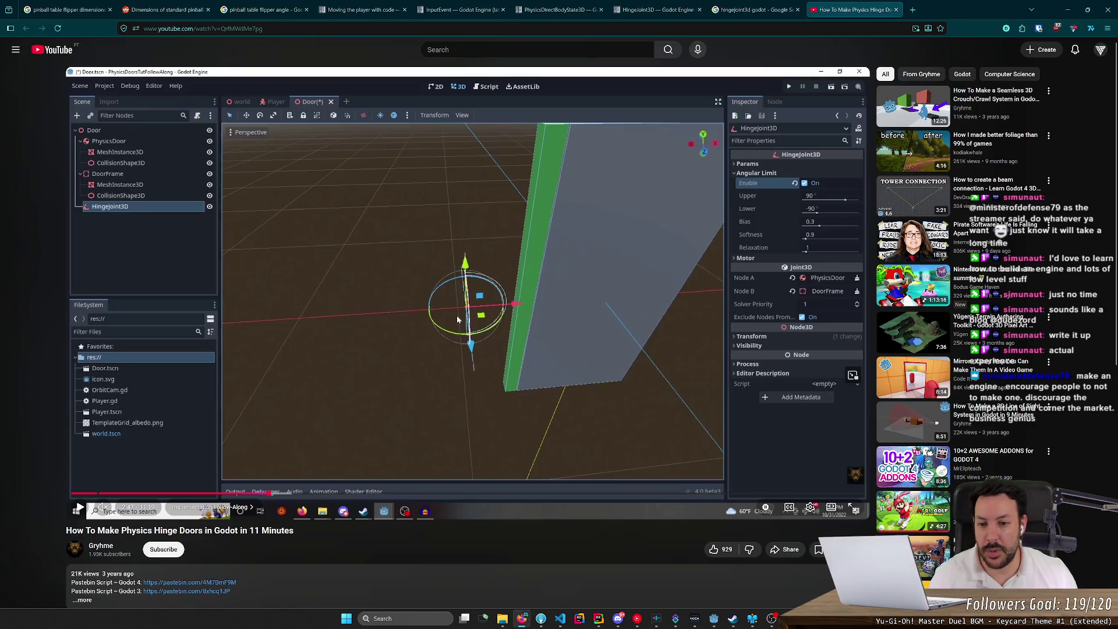
key(alt+Tab)
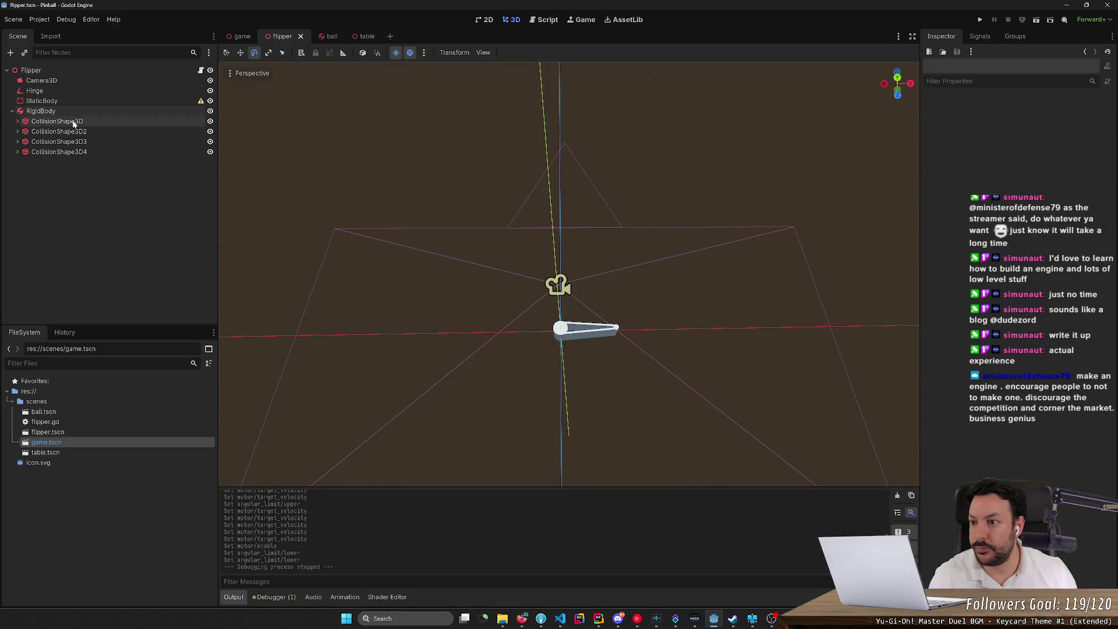
- Select the flipper's Hinge joint and expand its Transform properties in the Inspector
click(74, 121)
click(82, 91)
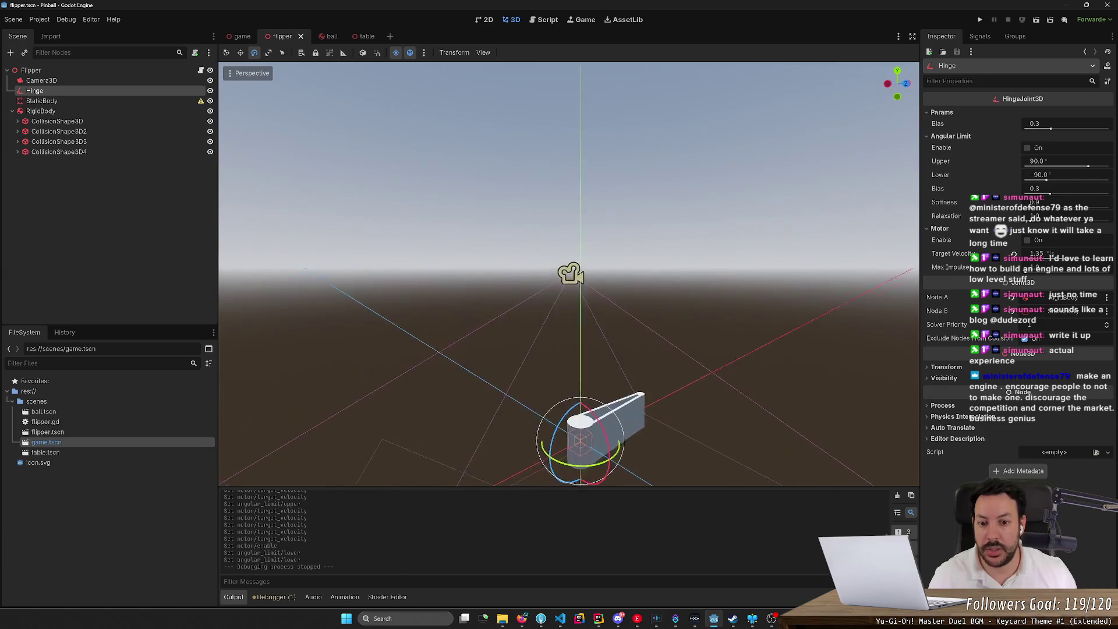
scroll(561, 265, down, 5)
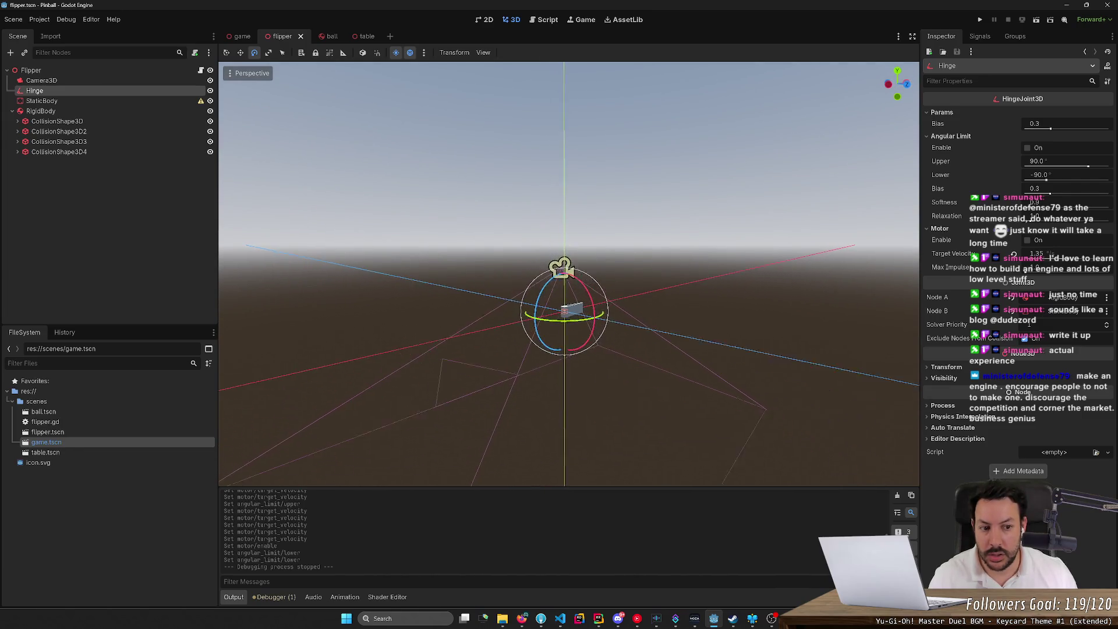
click(949, 368)
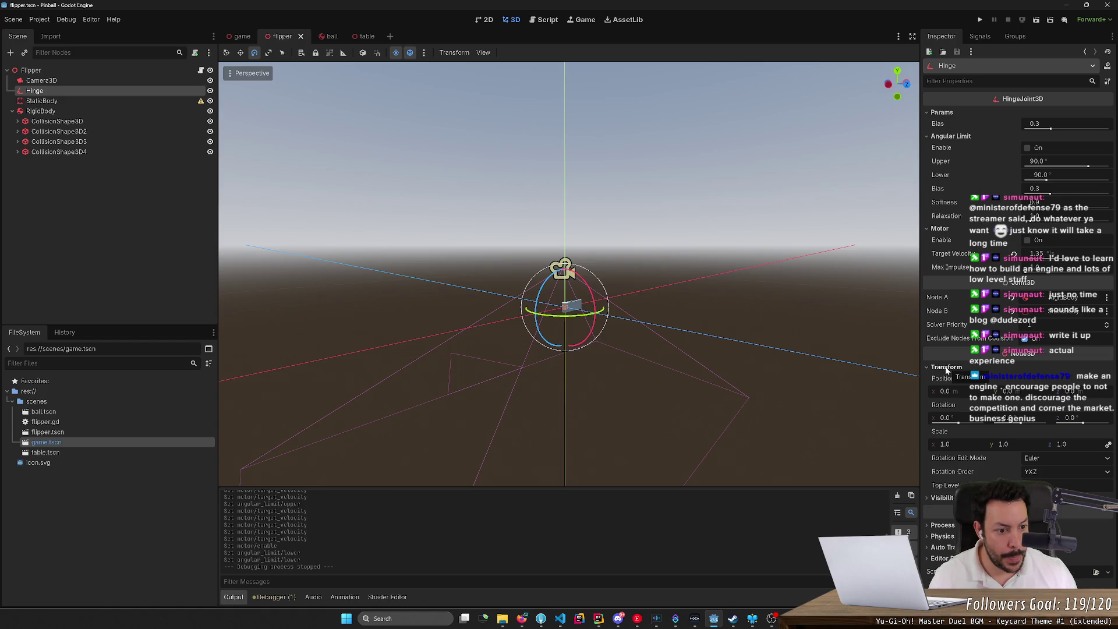
- Replay the tutorial section to check how the hinge should be oriented
key(alt+Tab)
click(619, 312)
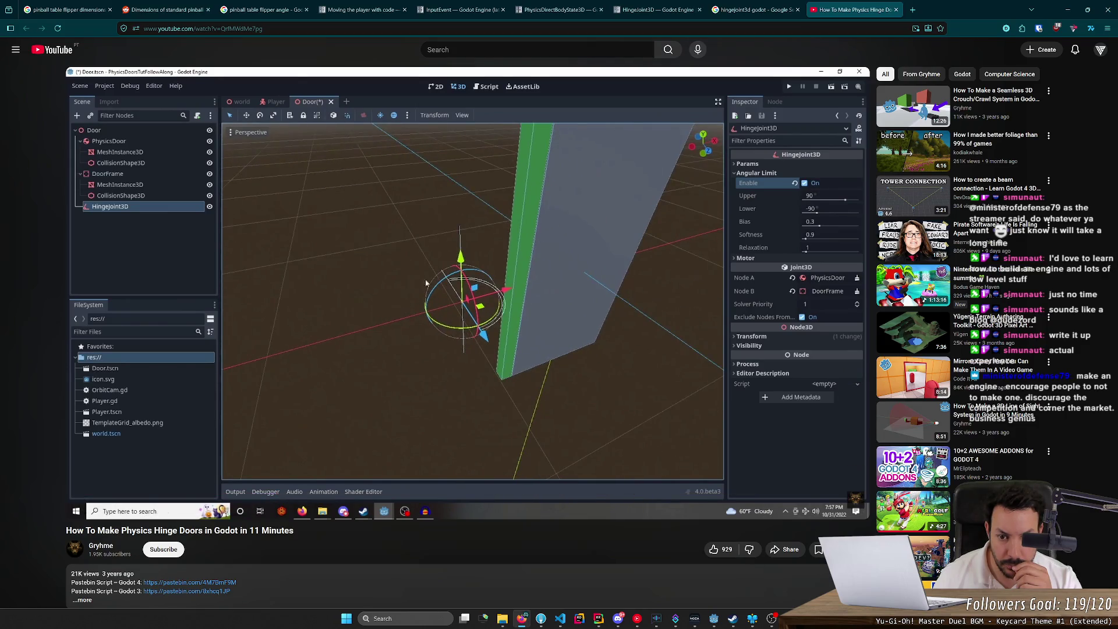
key(Left)
key(Left)
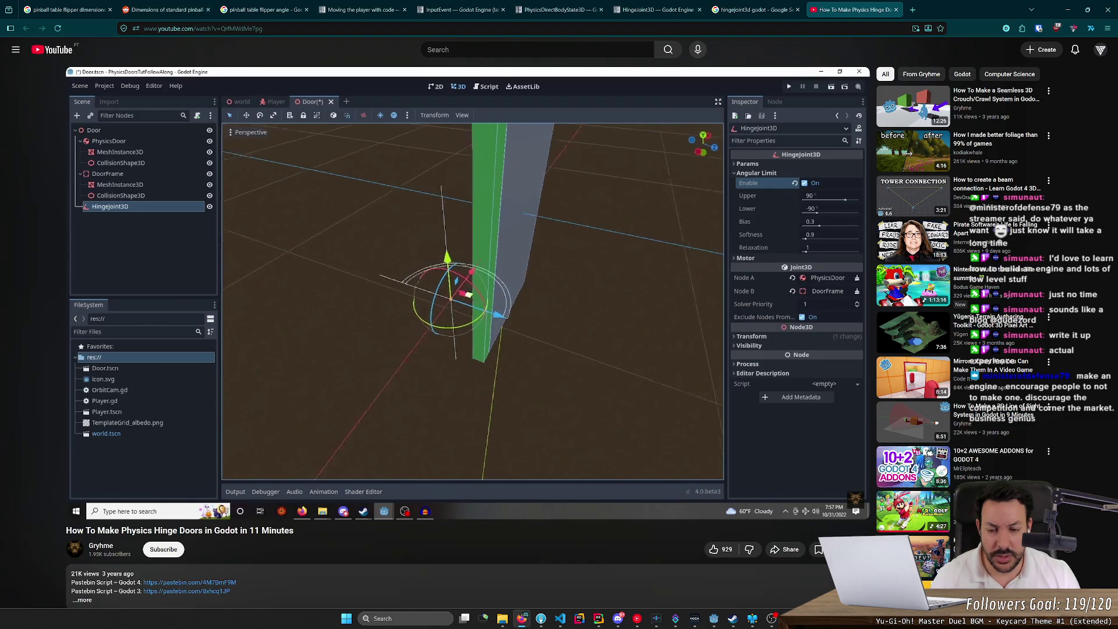
click(607, 353)
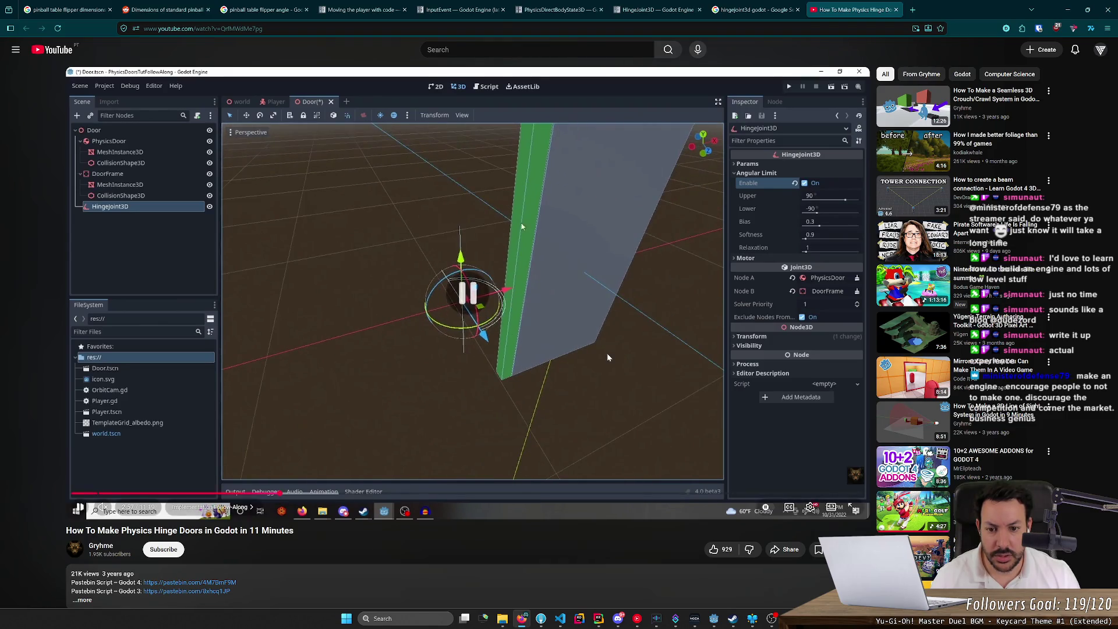
key(alt+Tab)
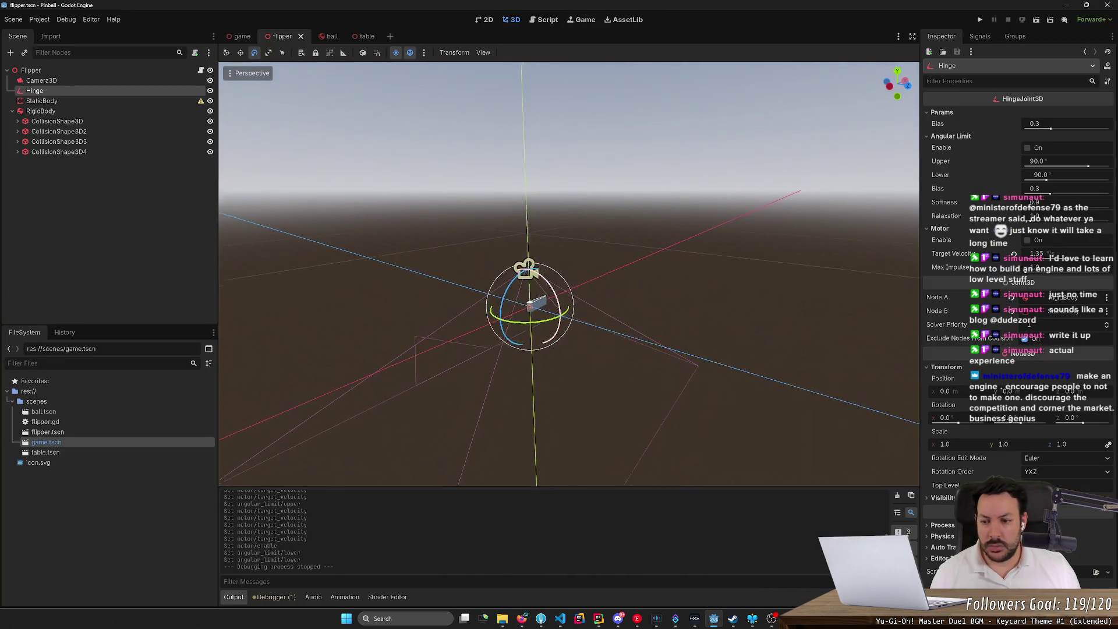
key(alt+Tab)
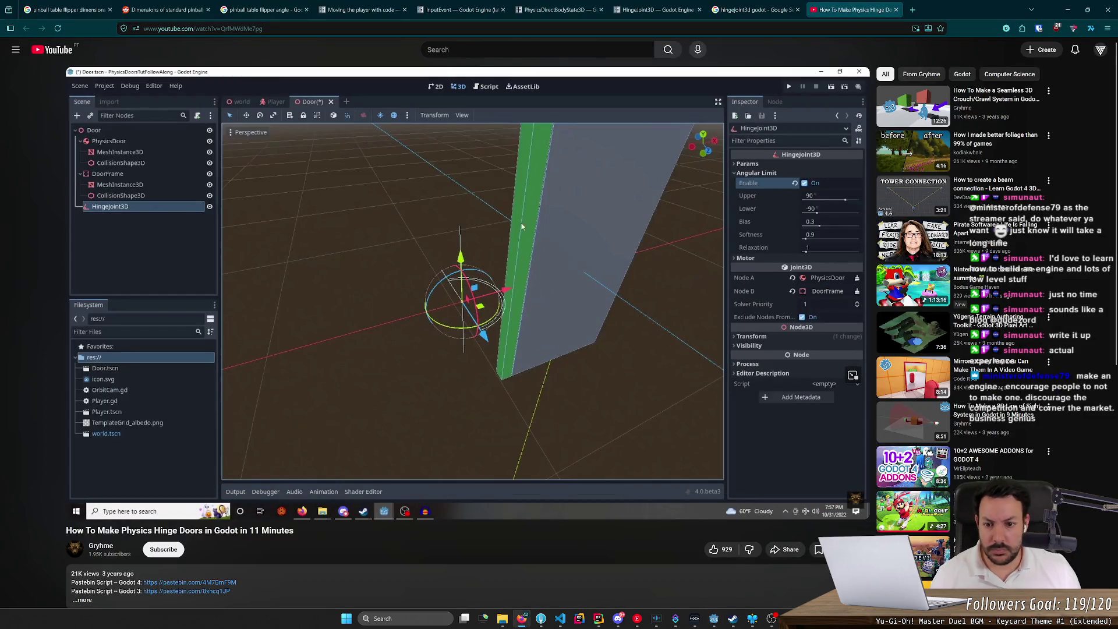
key(alt+Tab)
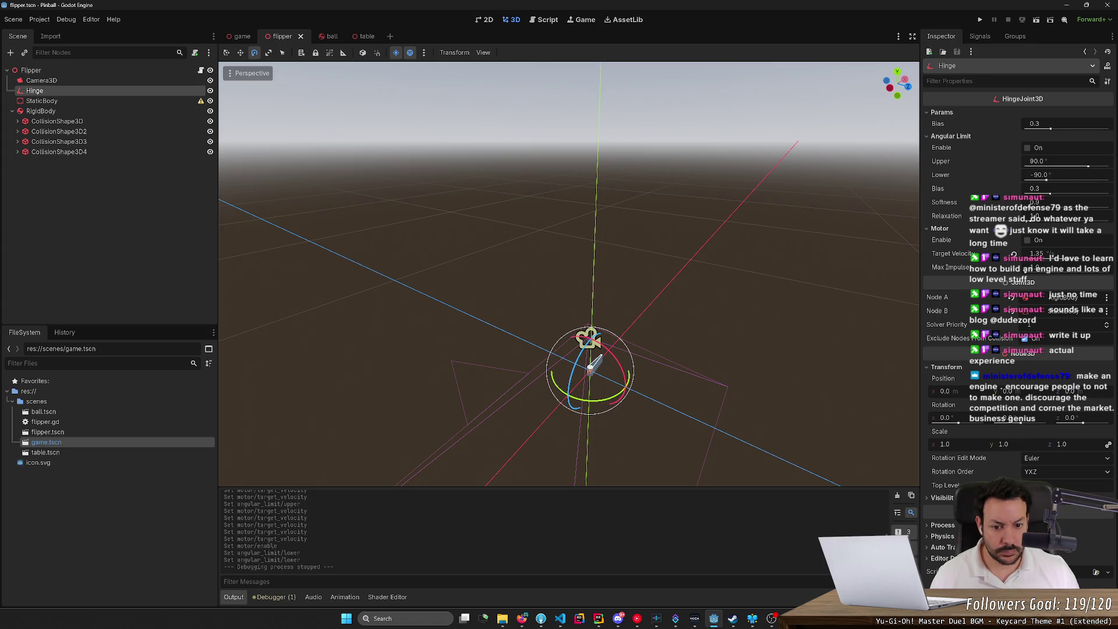
- Frame the flipper hinge and rotate it -90 degrees around X with the gizmo
key(w)
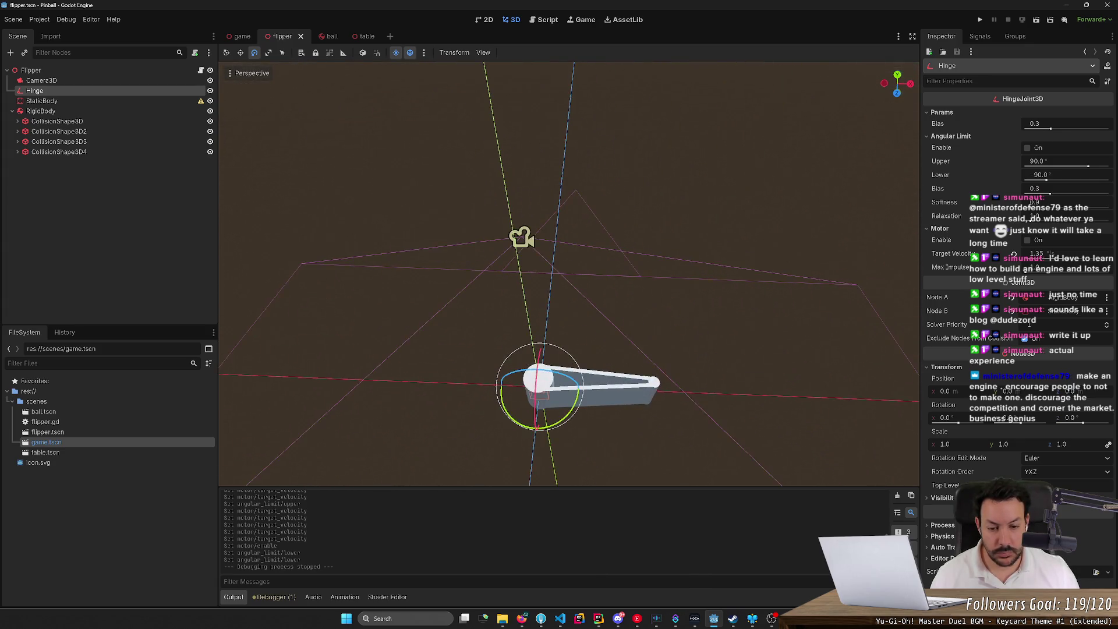
key(s)
key(w)
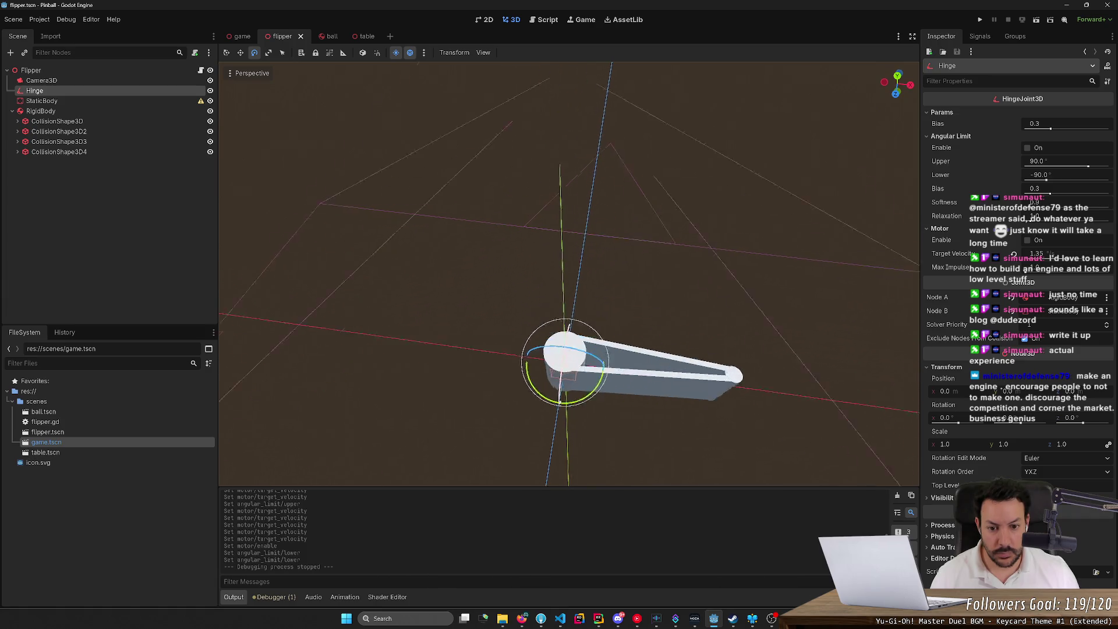
scroll(561, 360, down, 2)
key(w)
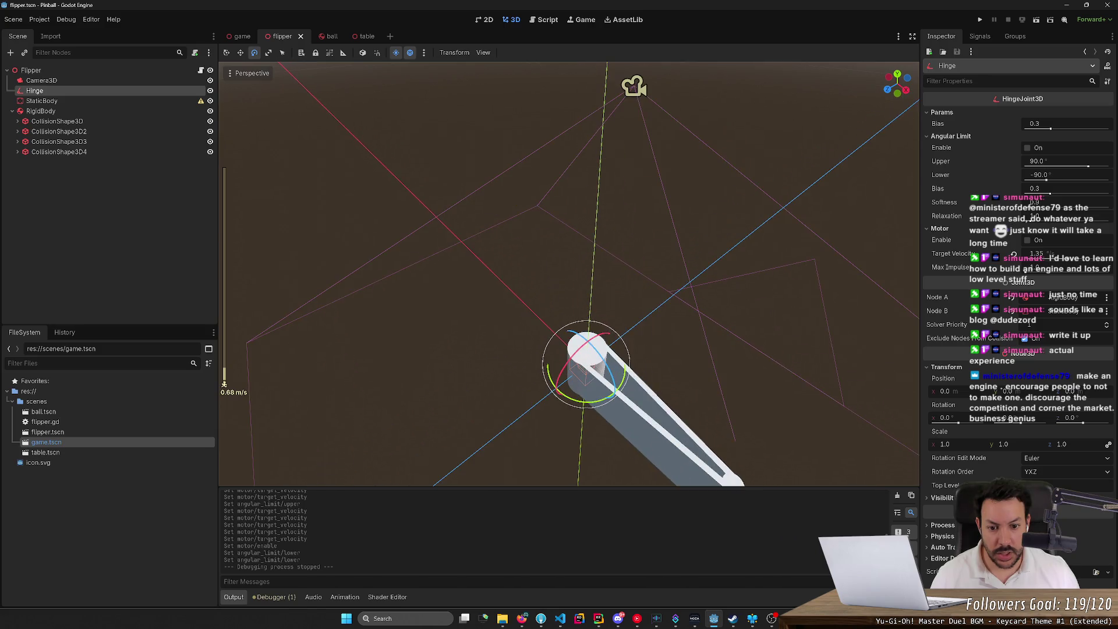
key(s)
key(w)
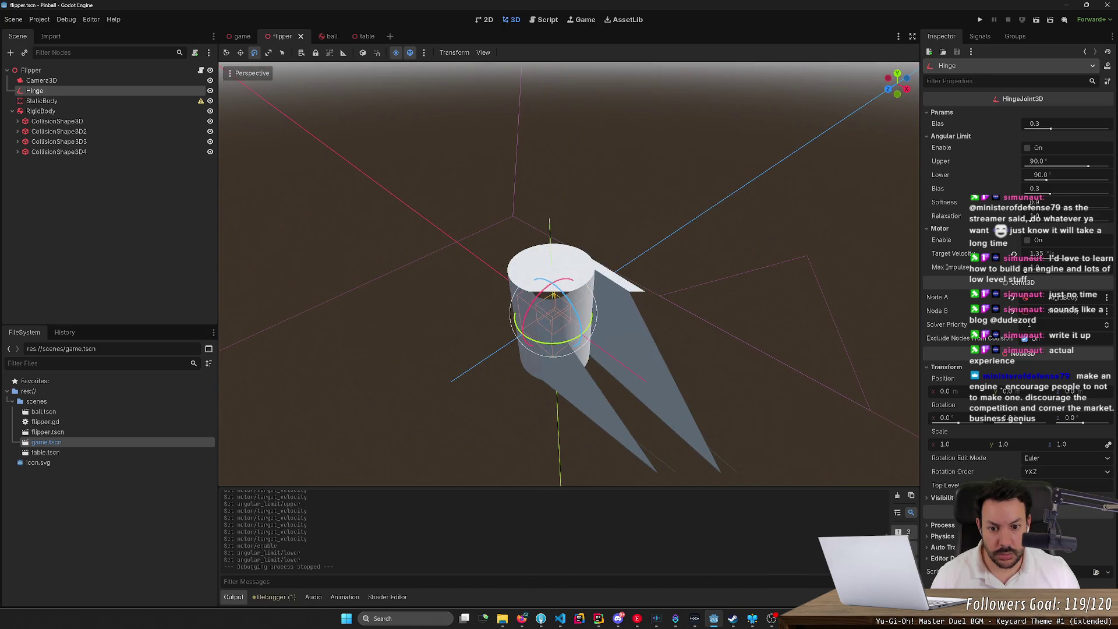
key(s)
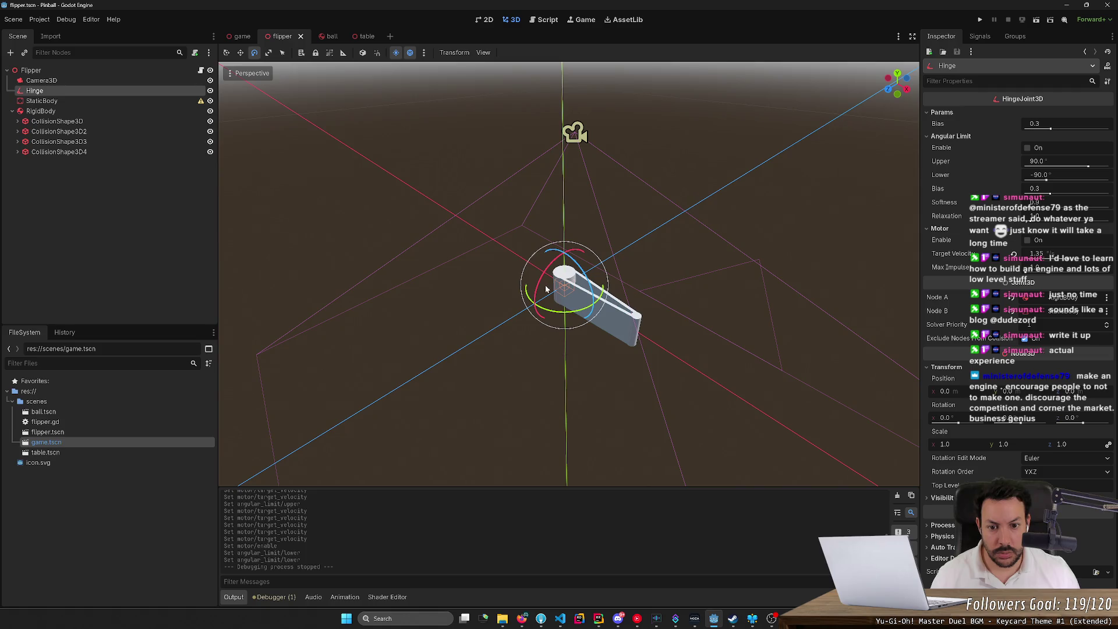
mouse_move(542, 286)
mouse_down()
mouse_move(544, 309)
mouse_move(565, 258)
mouse_move(519, 287)
mouse_move(442, 192)
mouse_up()
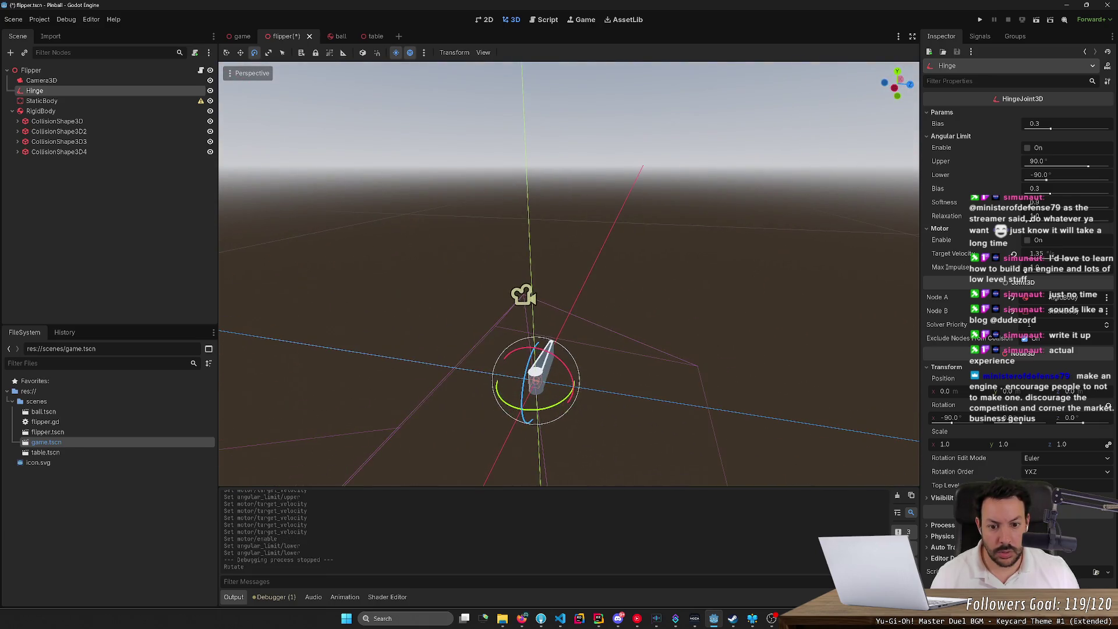
- Test-run the Pinball game, inspect the live Hinge joint, stop it and reselect Hinge
click(981, 20)
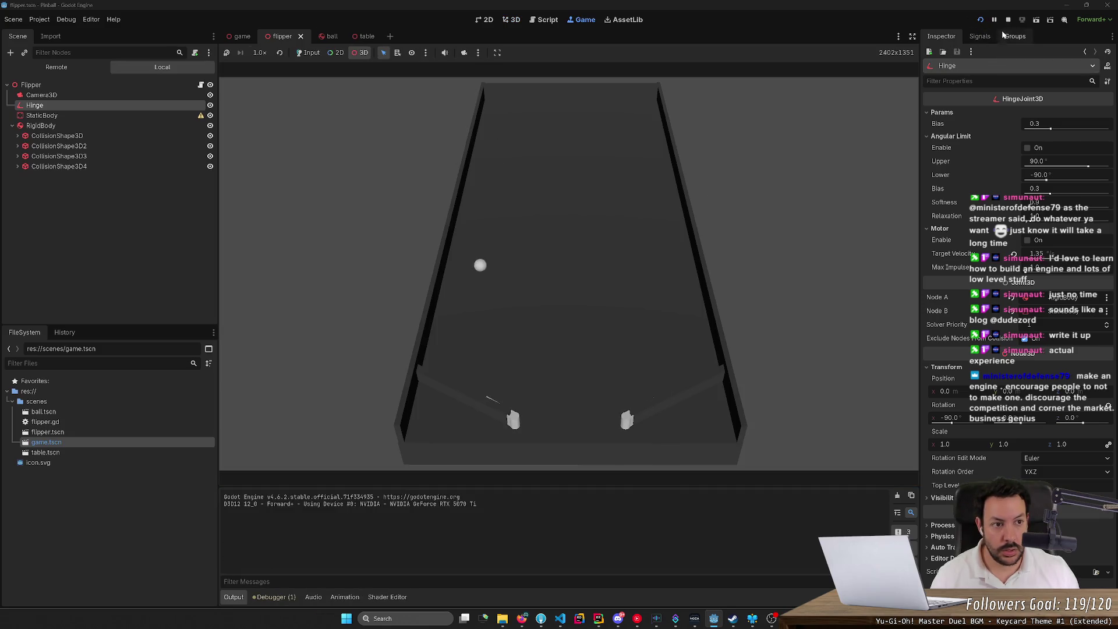
click(994, 20)
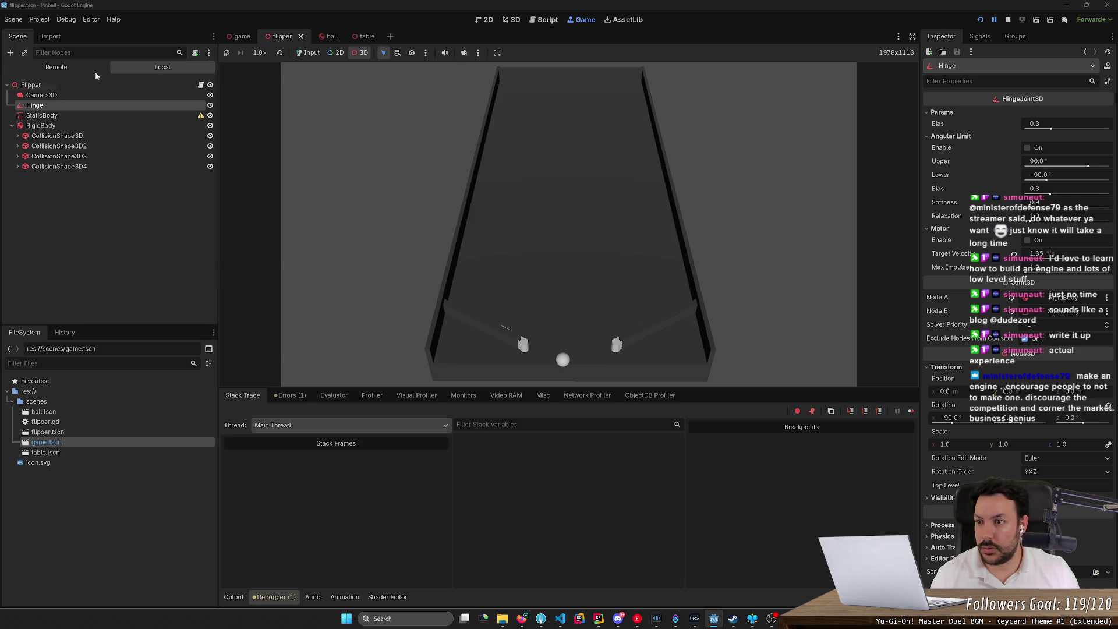
click(57, 67)
click(81, 196)
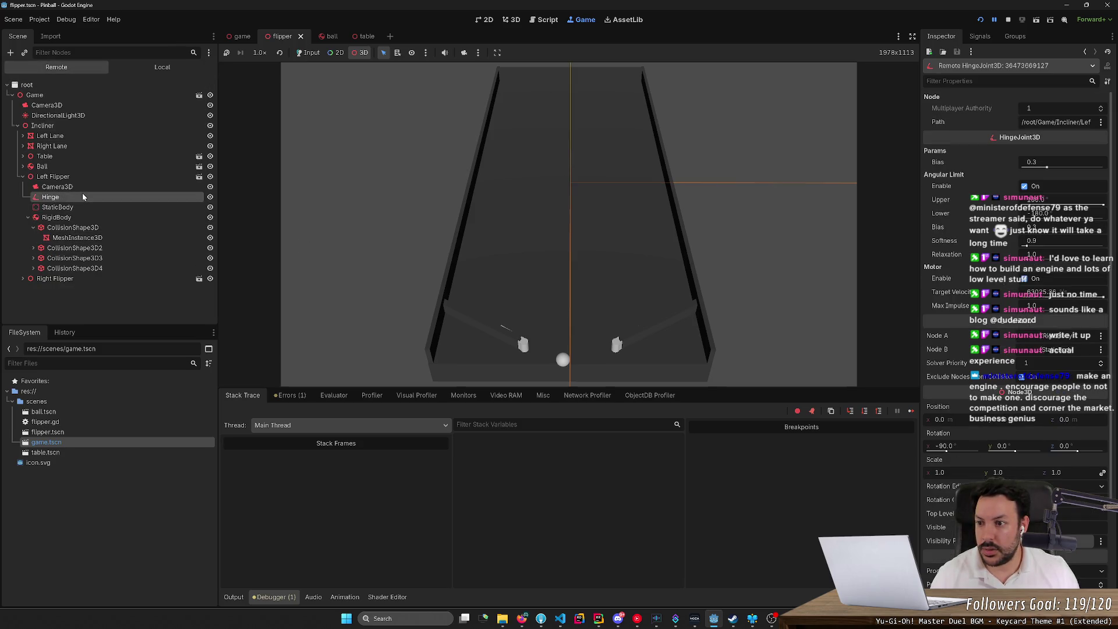
click(1008, 29)
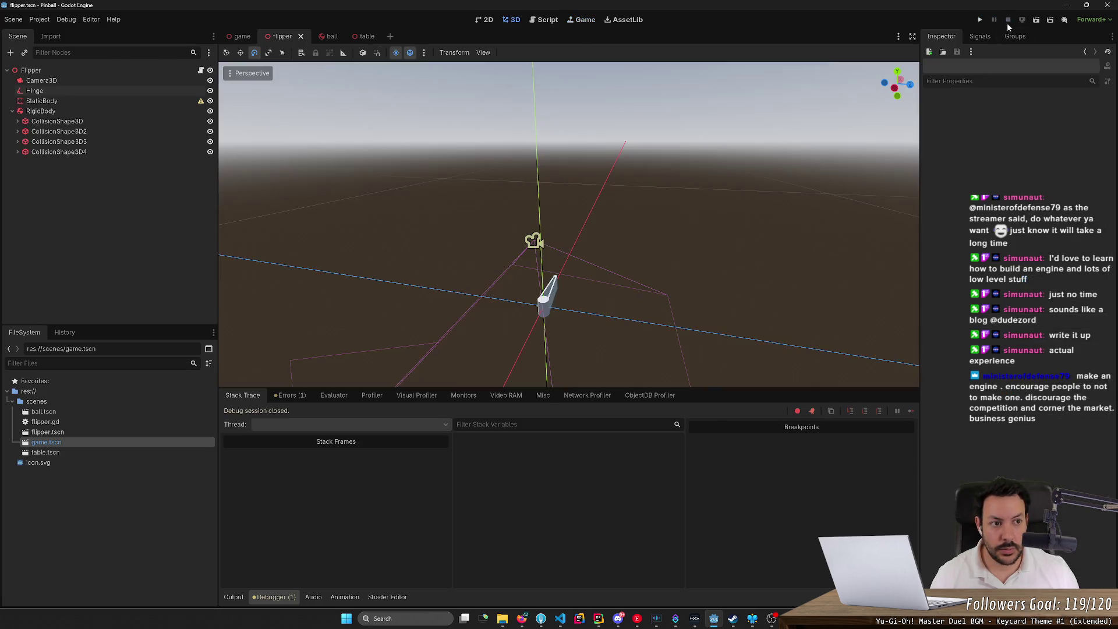
click(541, 308)
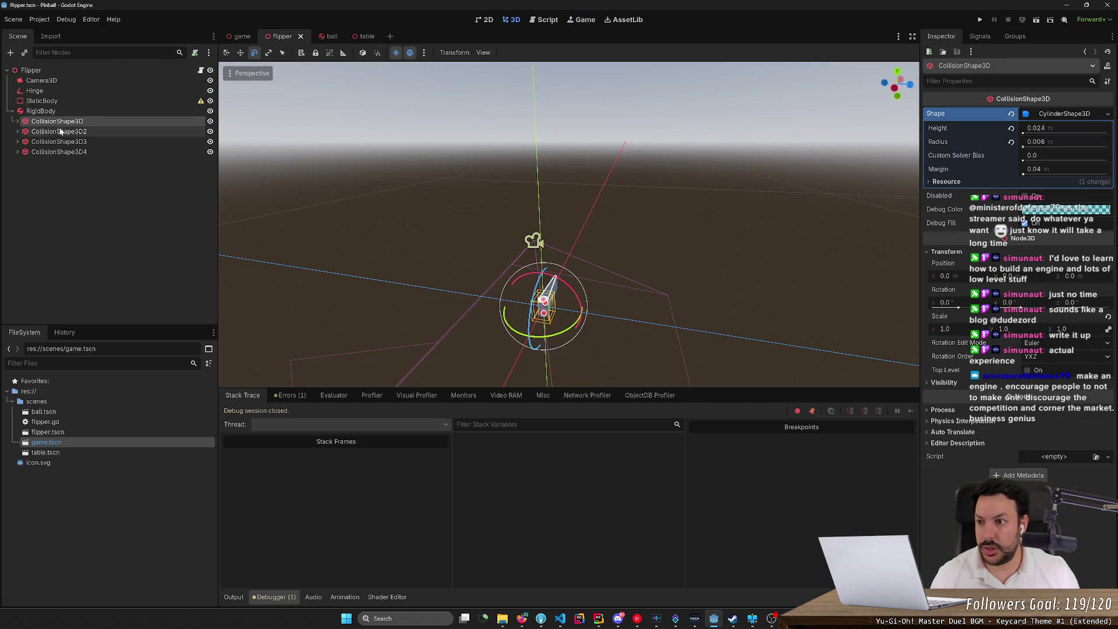
click(61, 90)
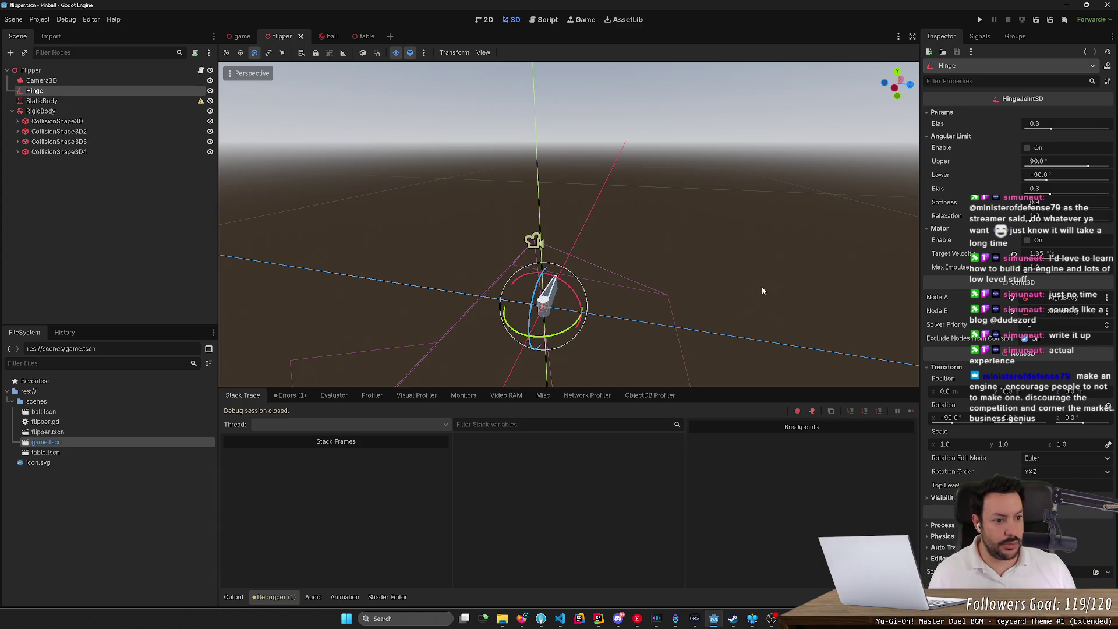
- Link the hinge with StaticBody as Node A and RigidBody as Node B
click(1024, 298)
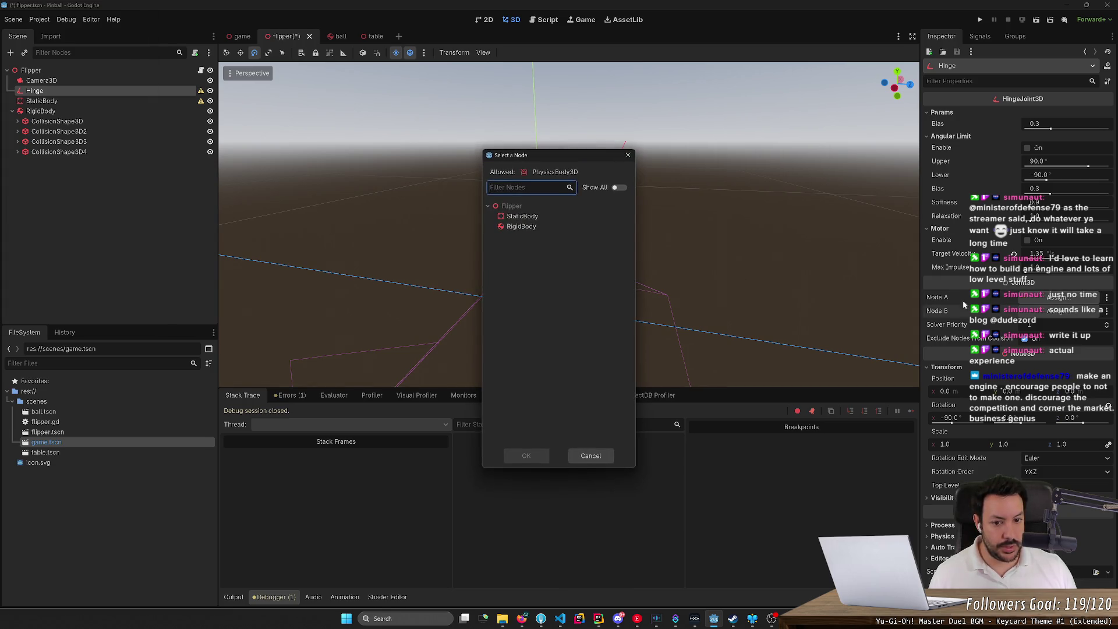
double_click(520, 227)
click(1059, 297)
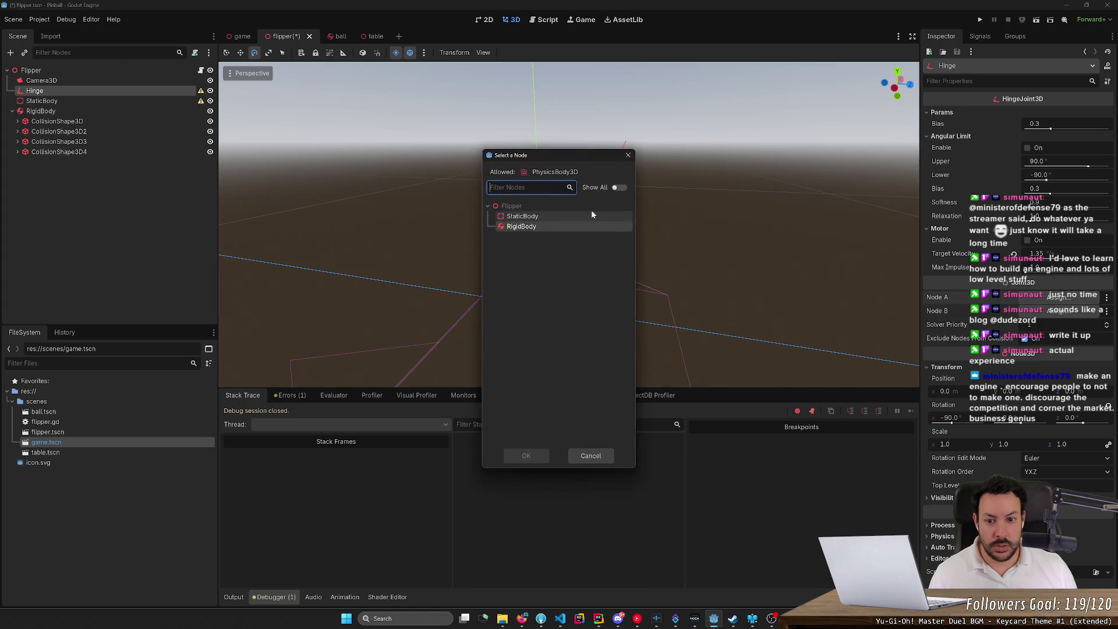
double_click(548, 217)
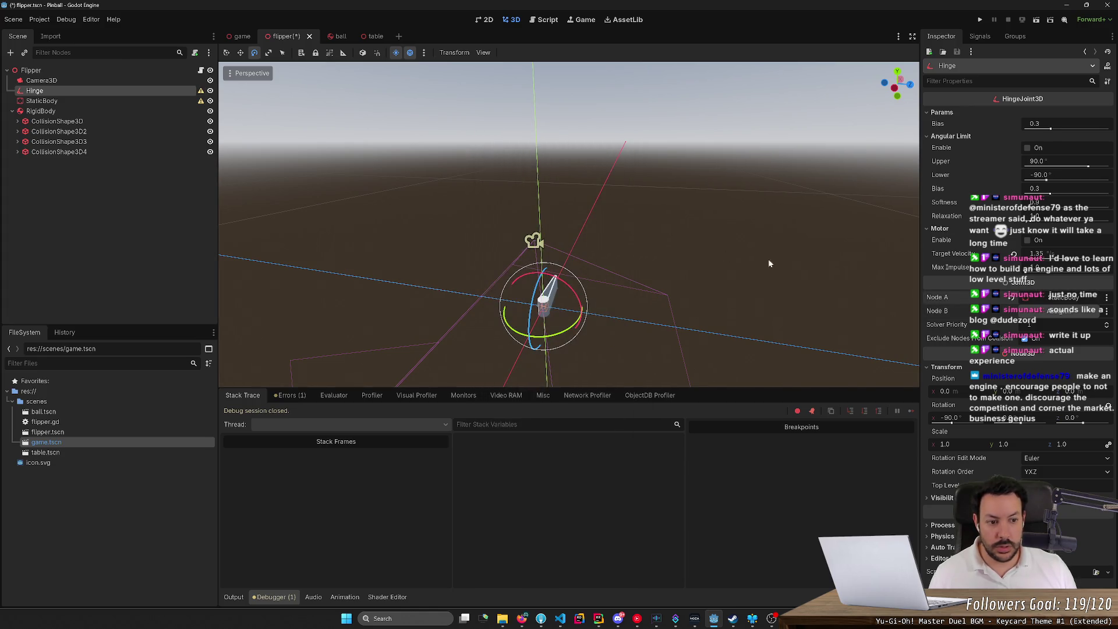
click(1060, 310)
double_click(530, 227)
- Save the flipper scene and run the game, briefly pausing and resuming it
key(ctrl+s)
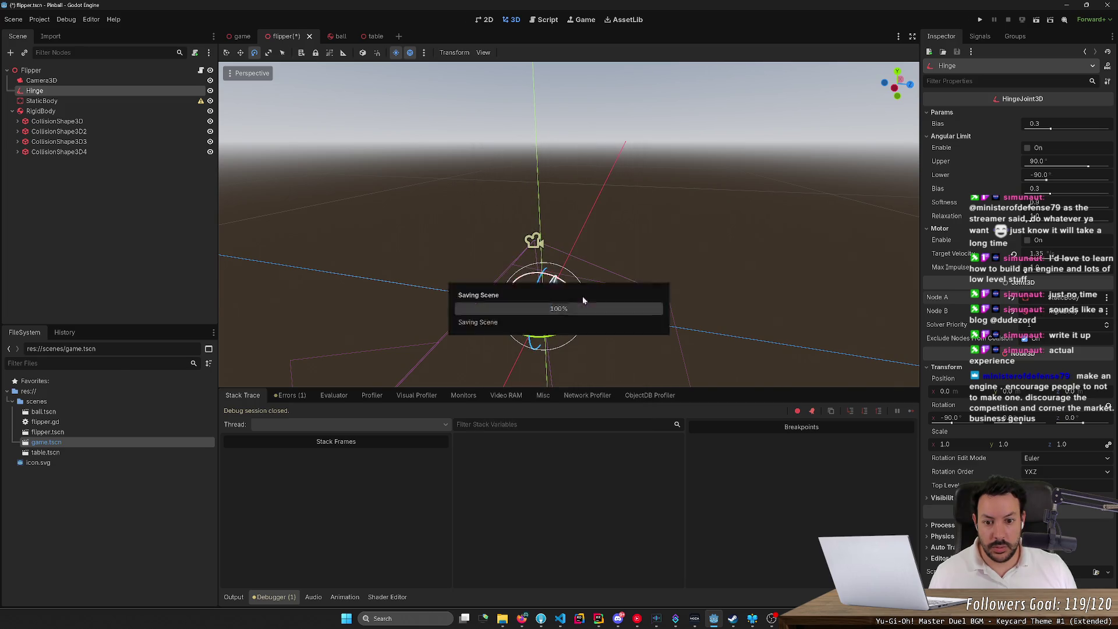
click(978, 21)
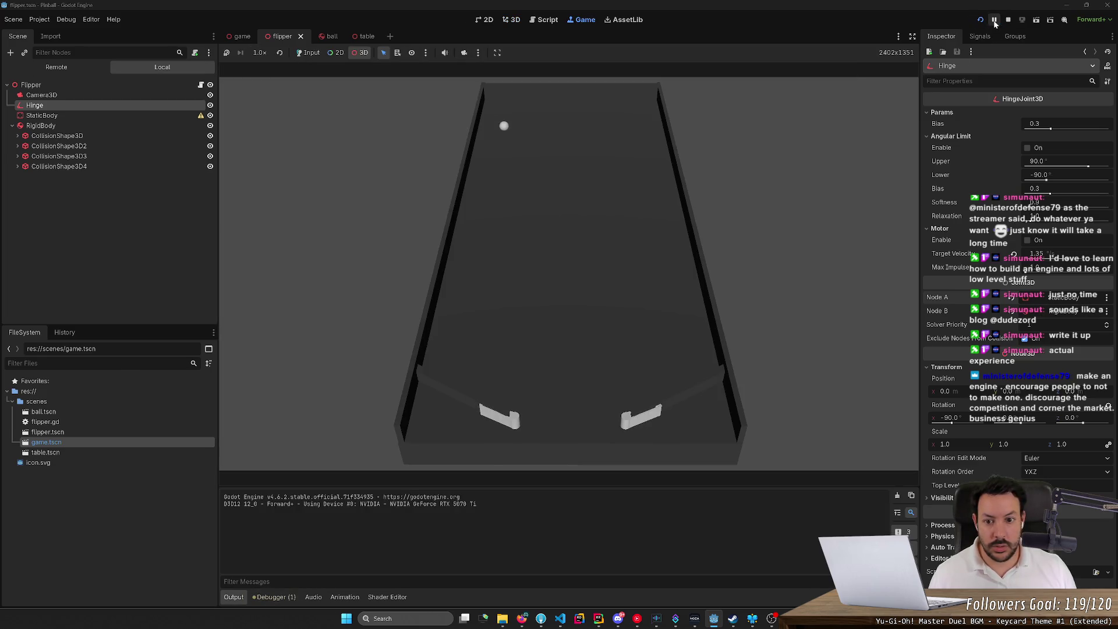
click(995, 21)
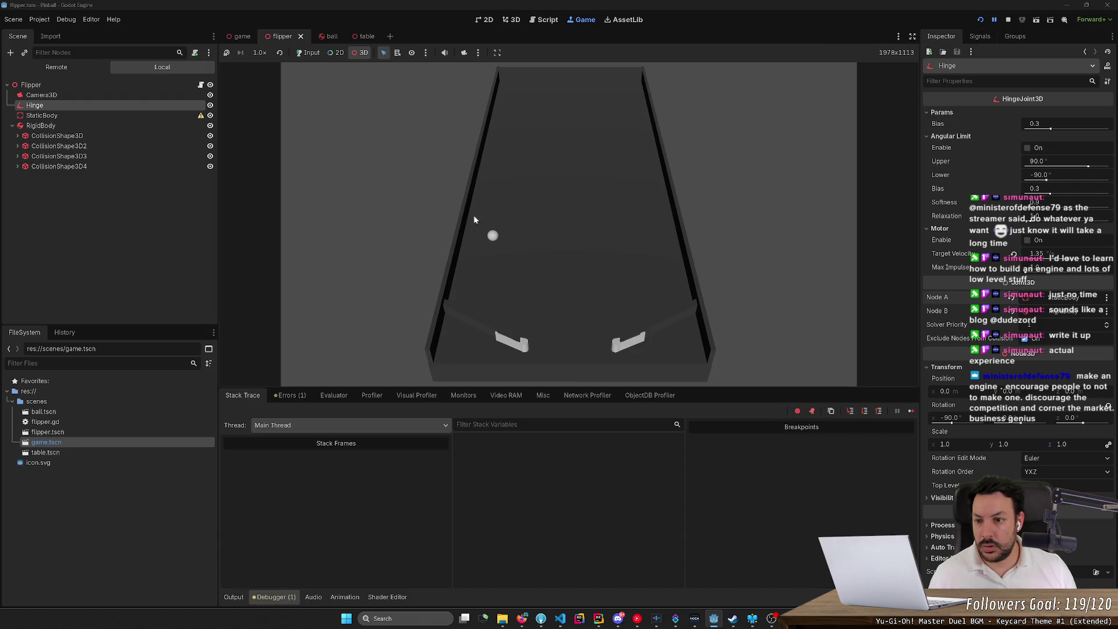
click(995, 19)
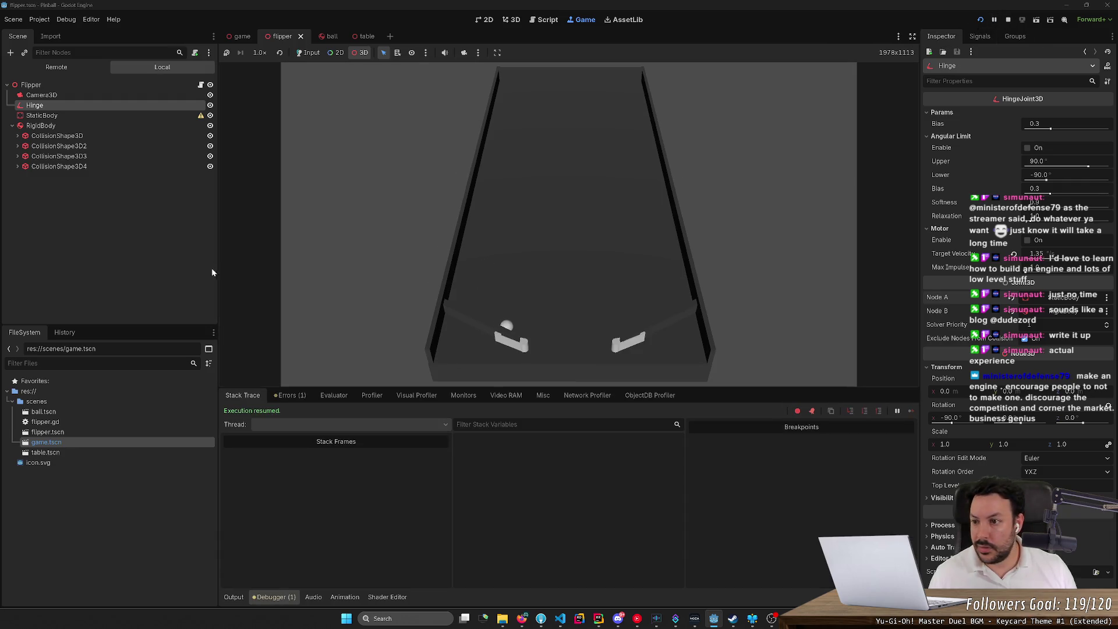
- Inspect the live Hinge, RigidBody and Left Flipper remotely, toggling the hinge motor off and on
click(56, 70)
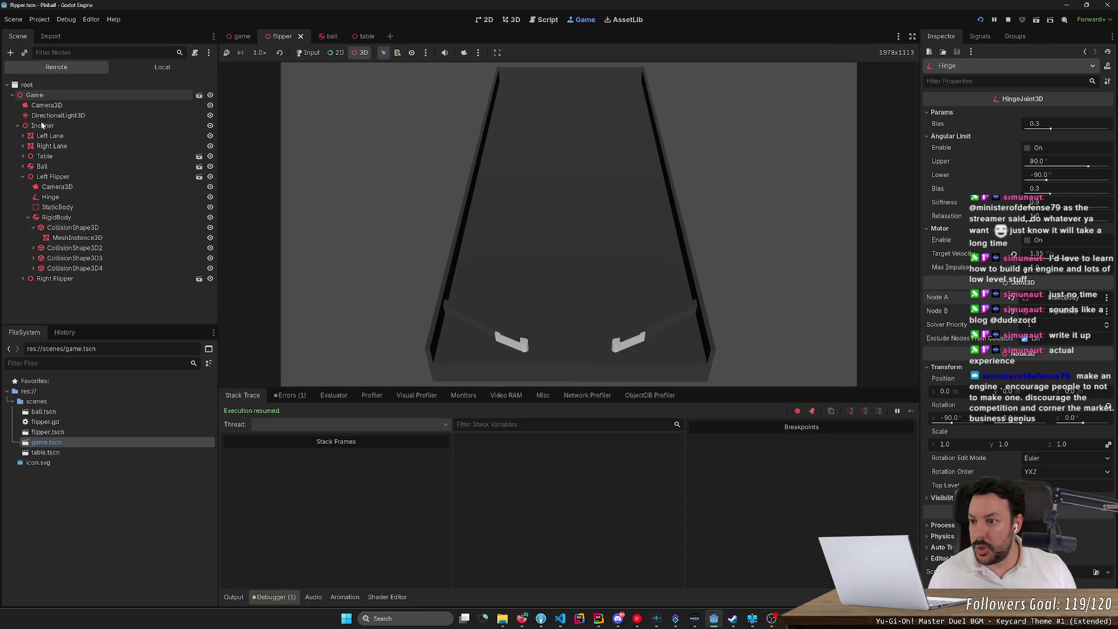
click(49, 198)
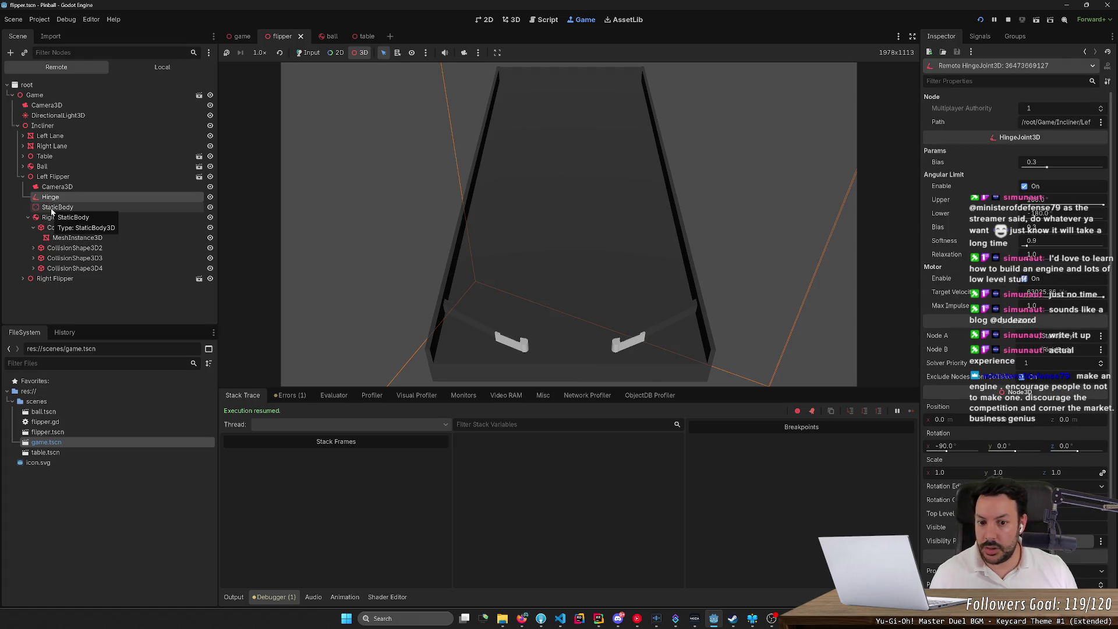
click(57, 218)
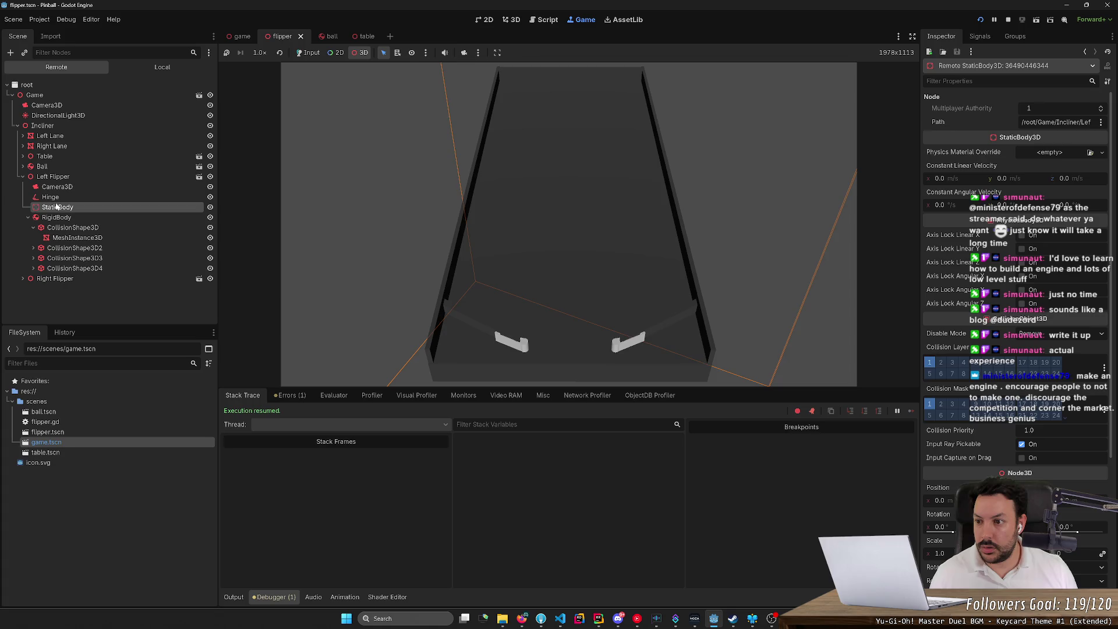
click(27, 218)
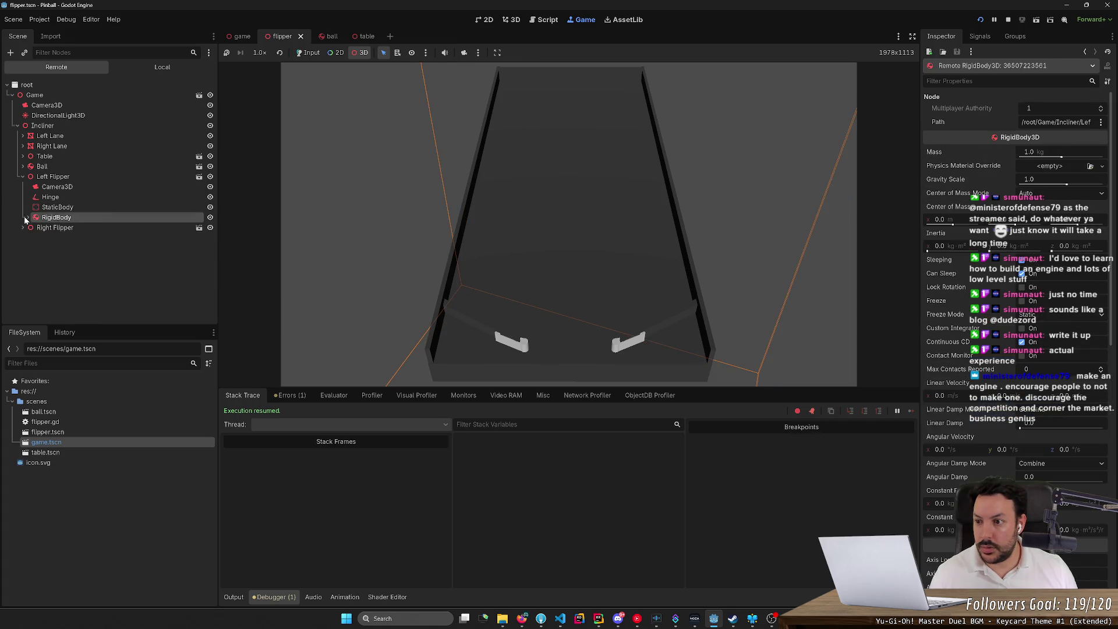
click(27, 218)
click(27, 218)
click(52, 176)
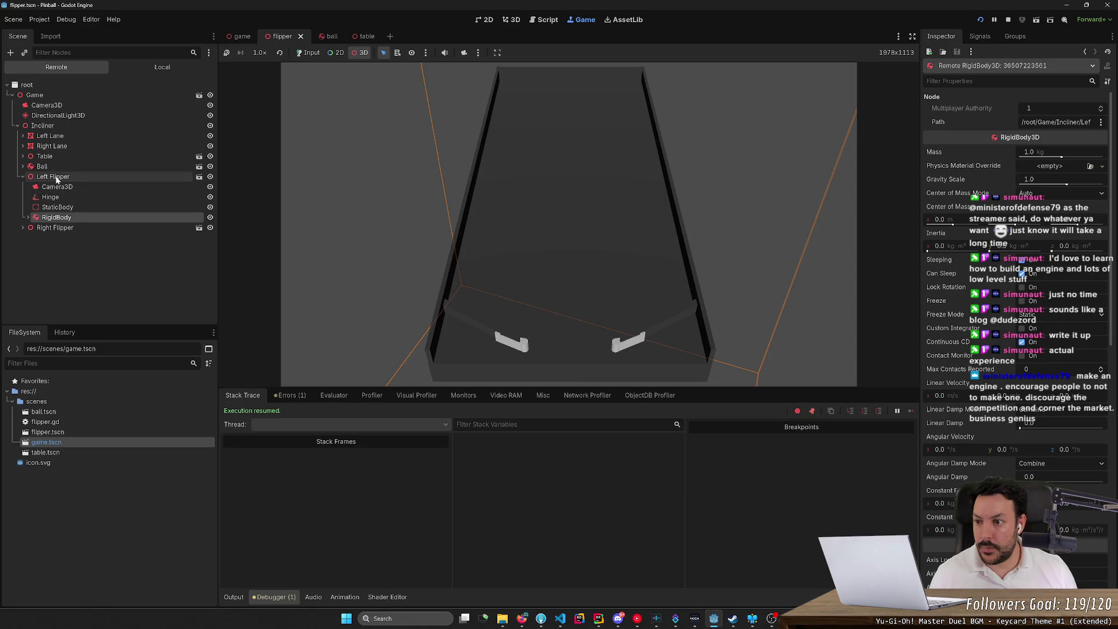
click(57, 197)
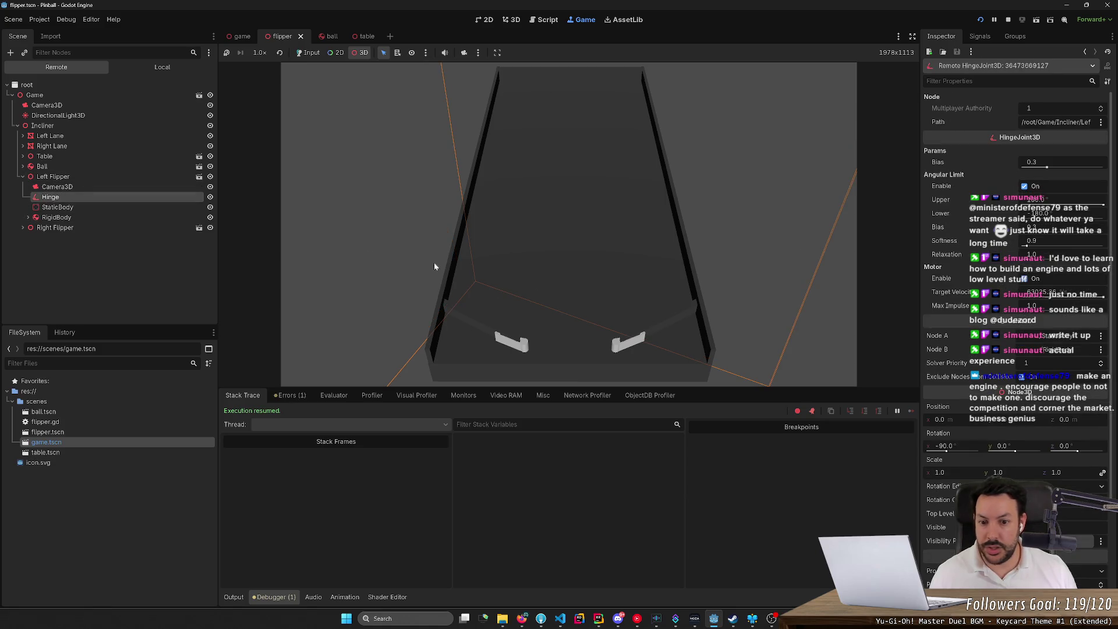
click(1056, 202)
click(1036, 278)
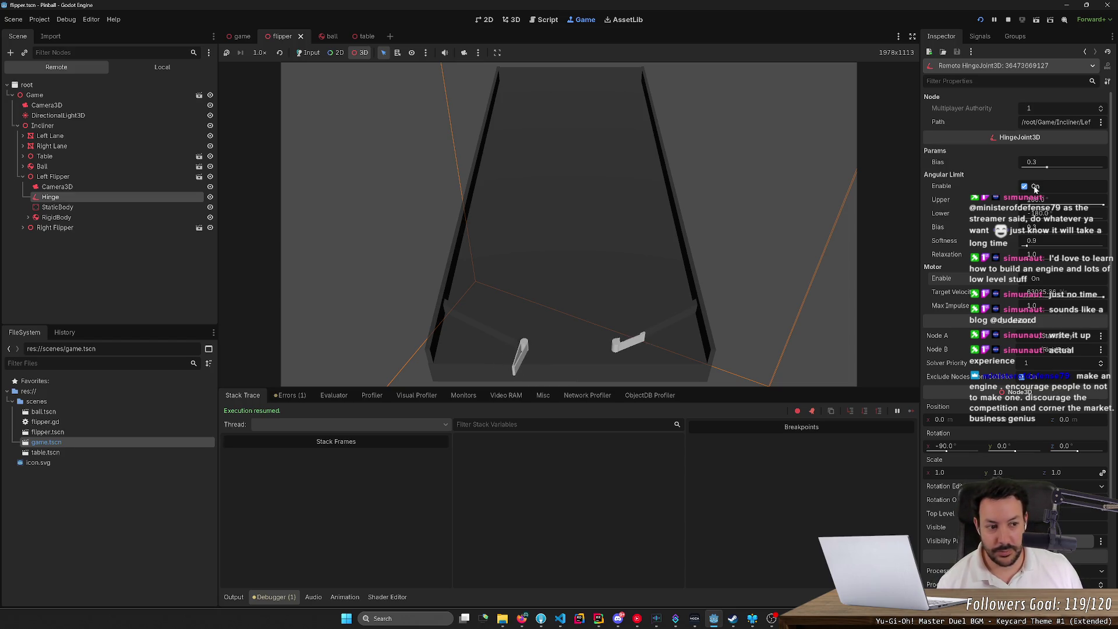
click(1032, 279)
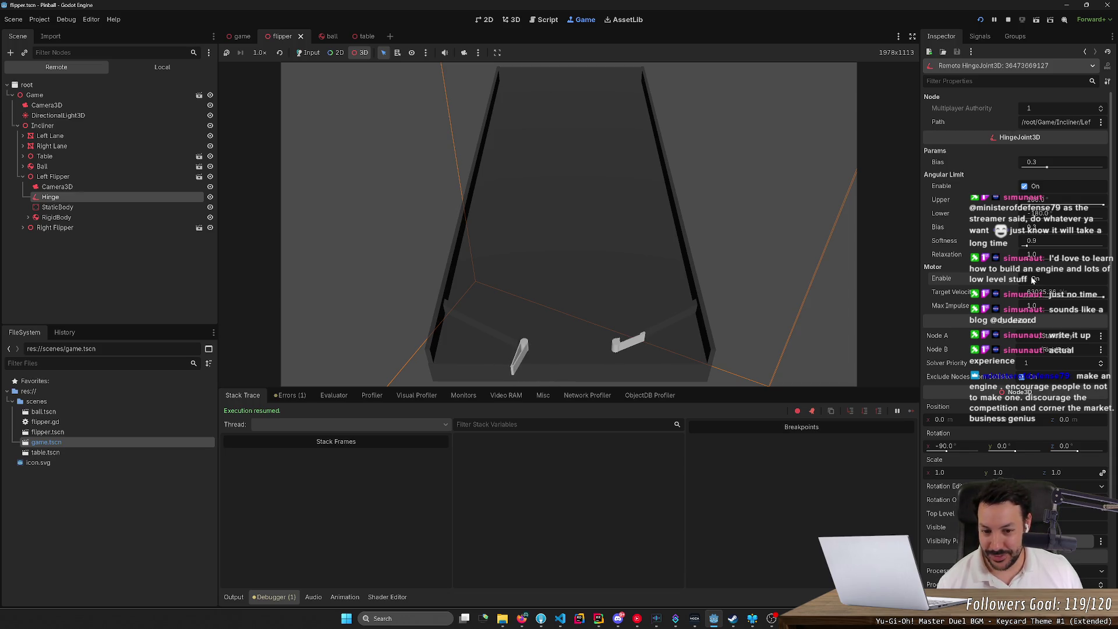
- Toggle the live hinge motor on and off while watching the flipper
click(1032, 279)
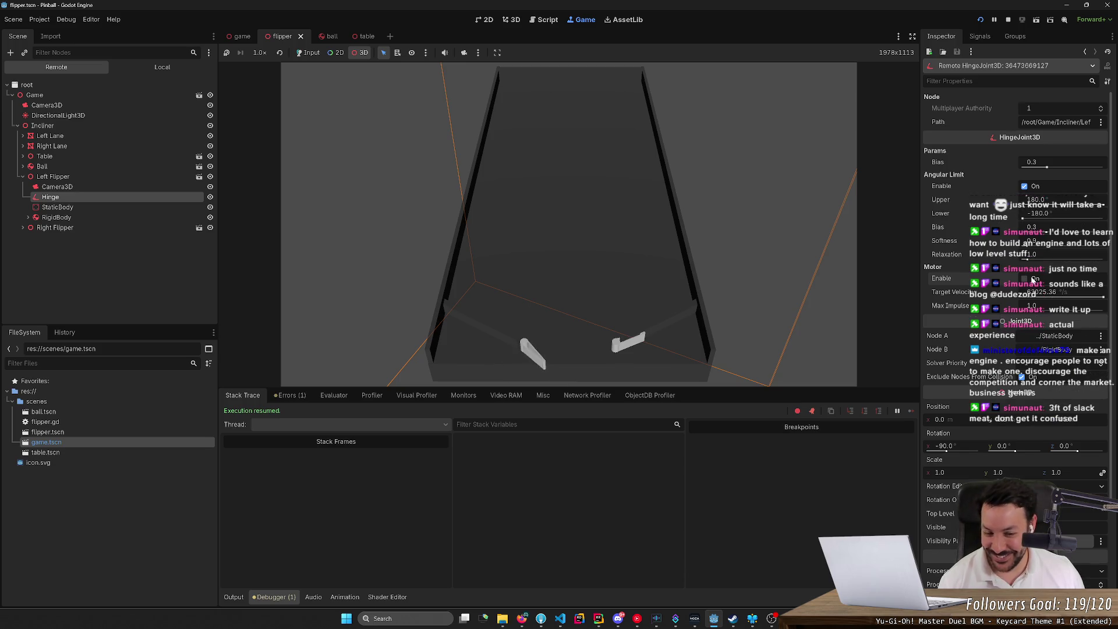
click(1032, 280)
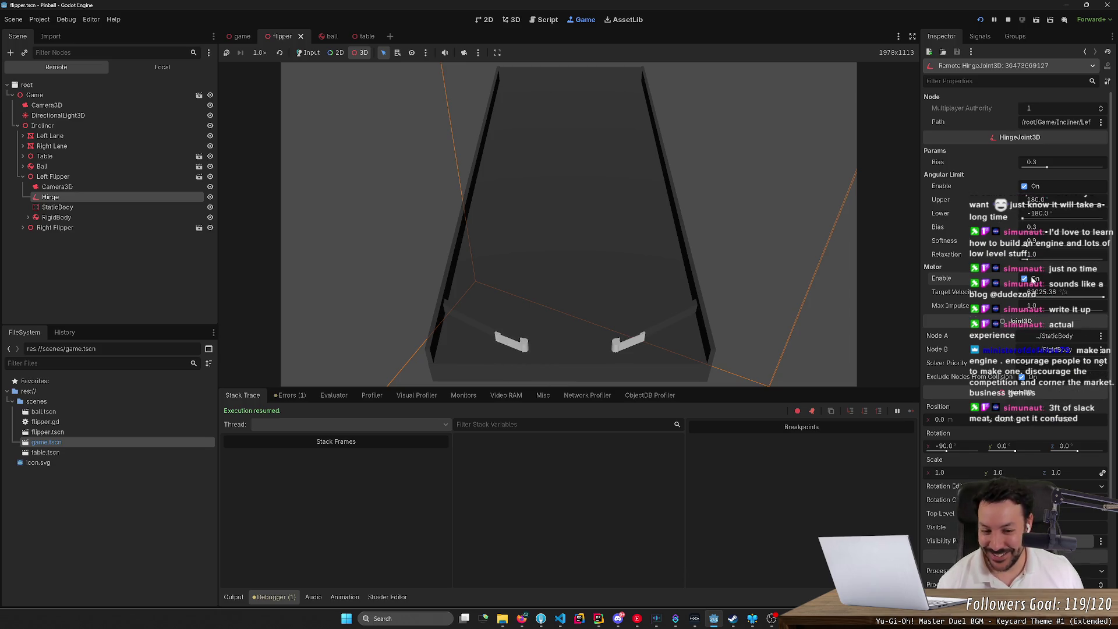
click(1033, 280)
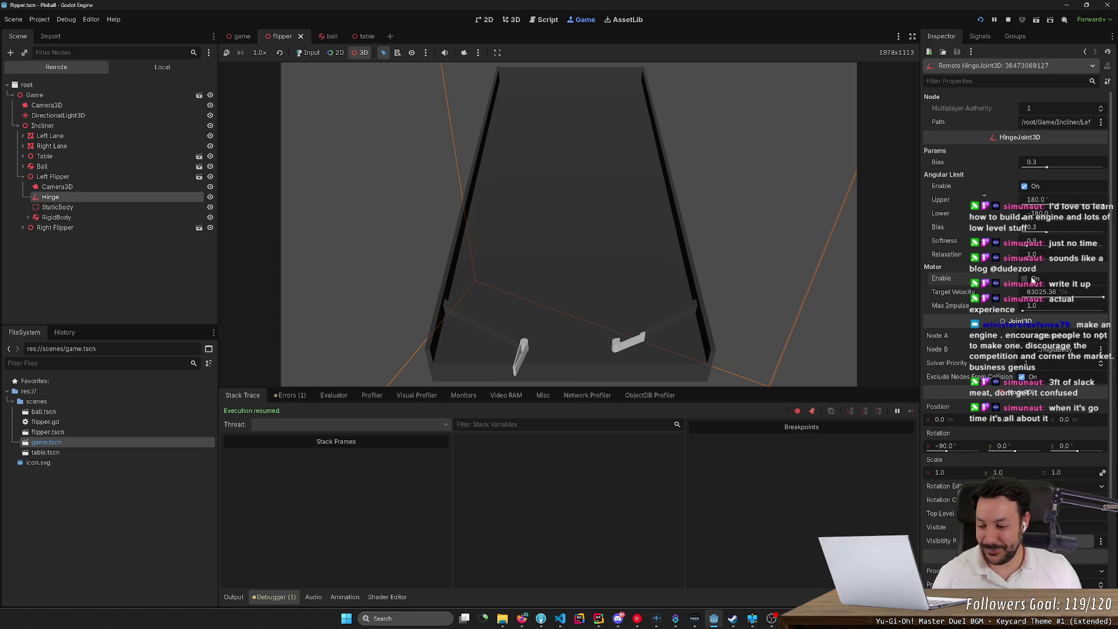
click(1025, 279)
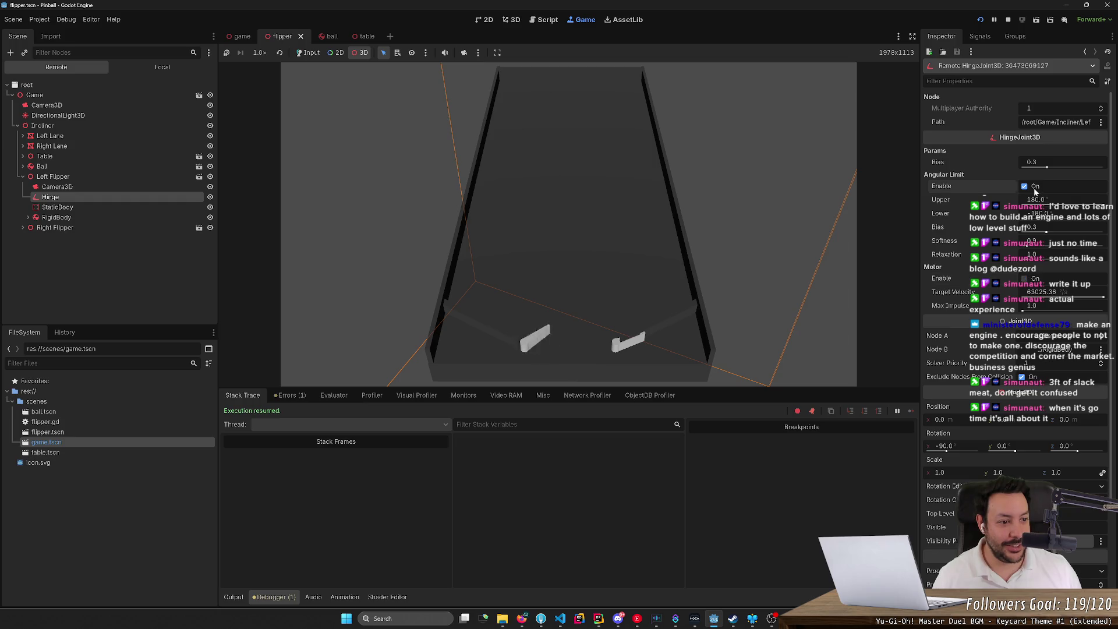
- With angular limits disabled, set Upper and Lower to 0, then re-enable the limits
click(1035, 187)
click(1039, 200)
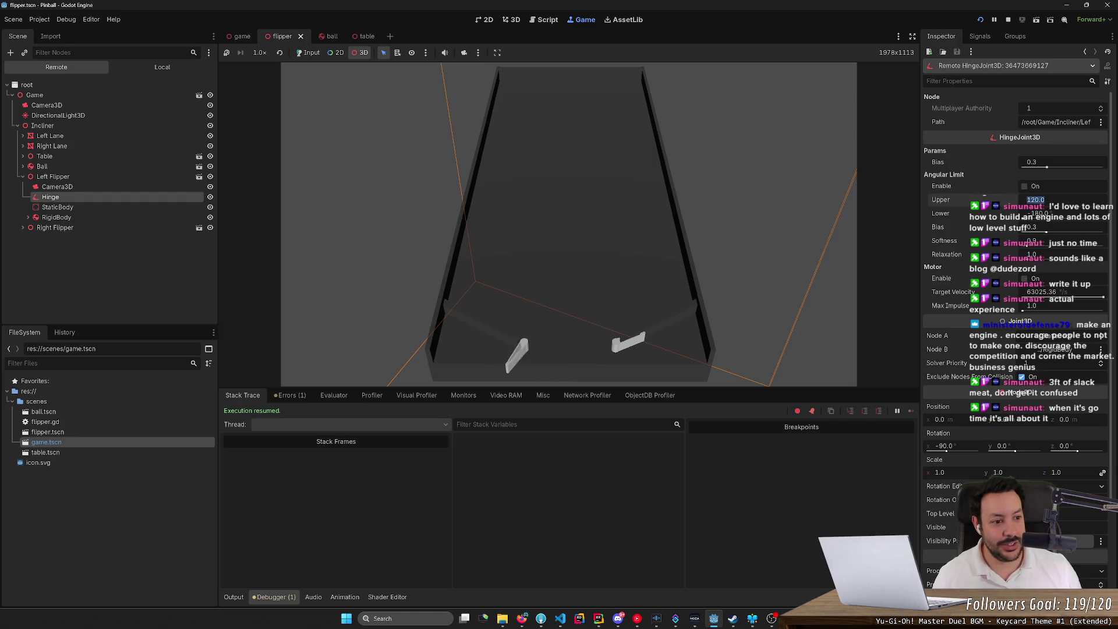
text(0)
key(Tab)
text(0)
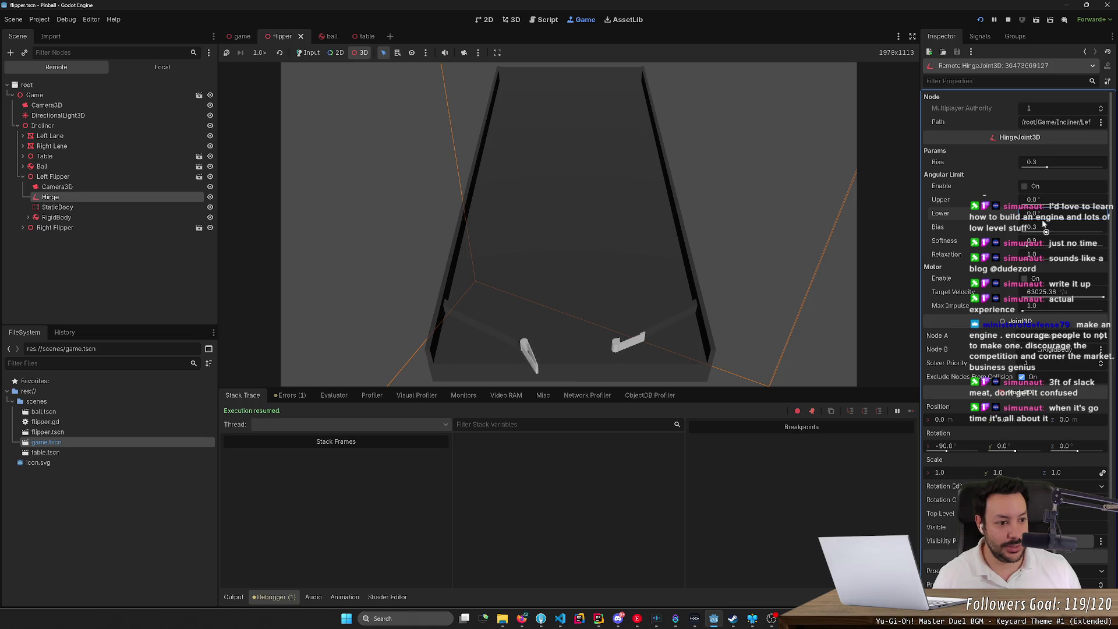
click(1034, 187)
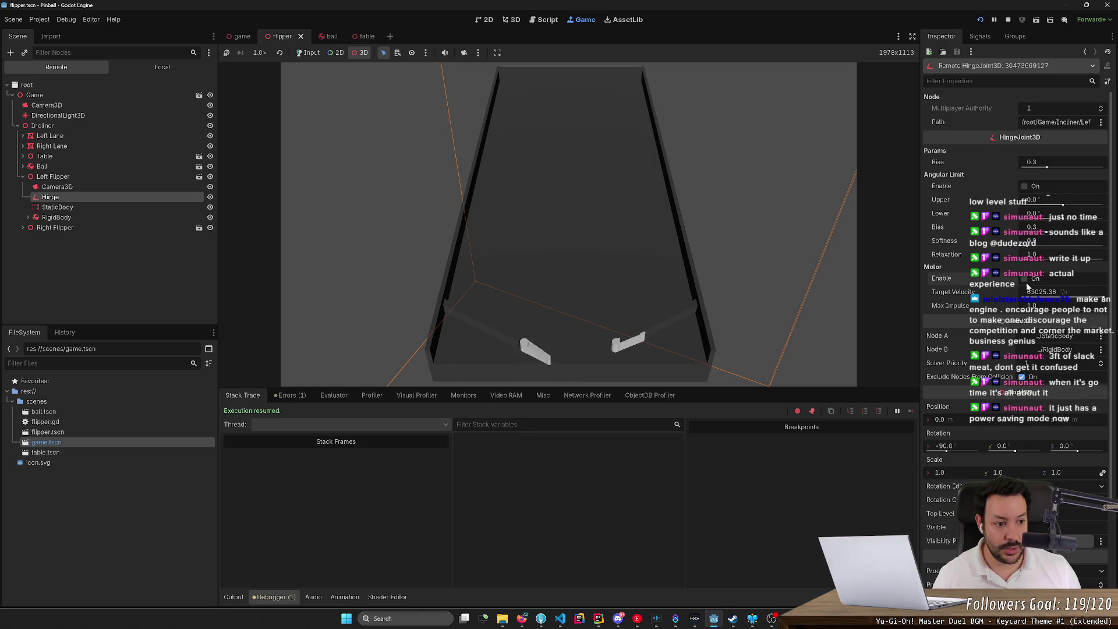
click(1034, 186)
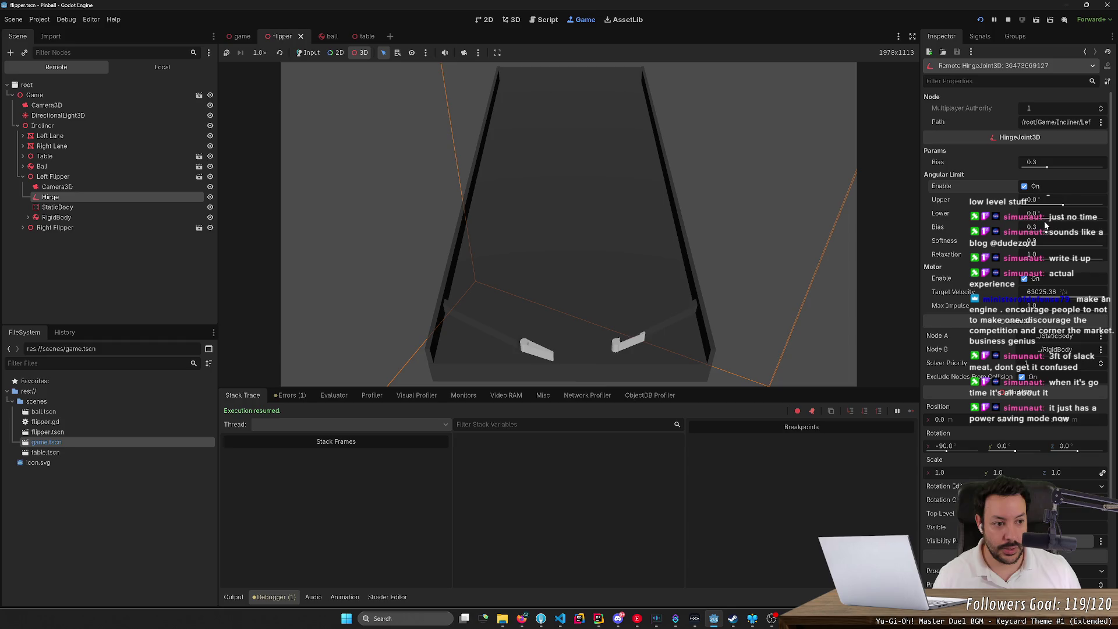
- Try Upper at about 27°, set it back to 0, and raise Lower to about 10°
drag(1064, 205, 1071, 207)
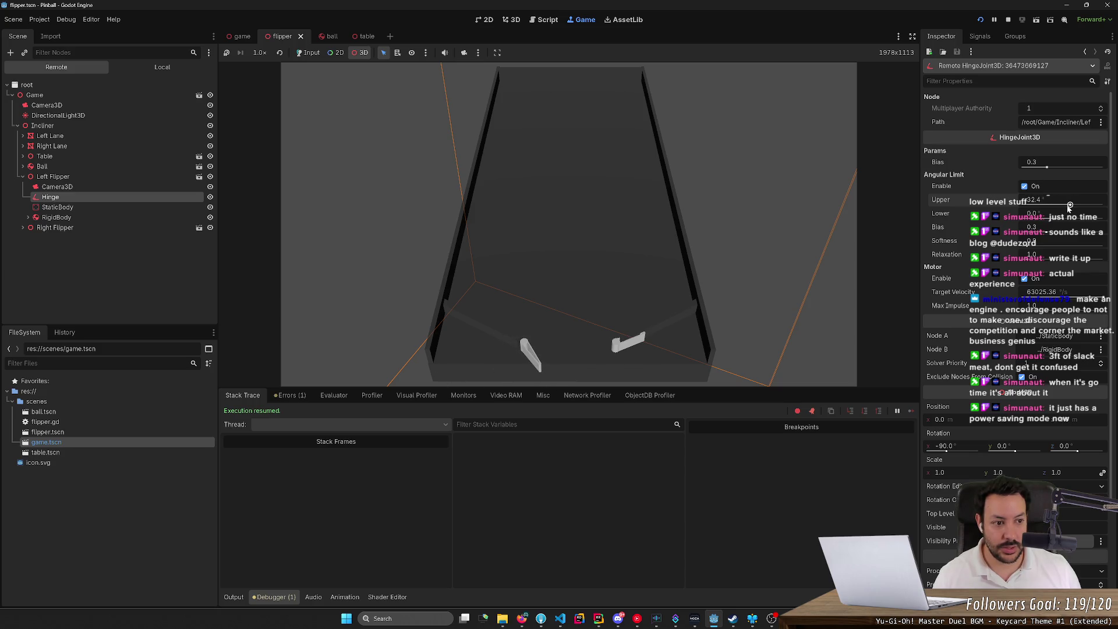
click(1057, 202)
text(0)
key(Return)
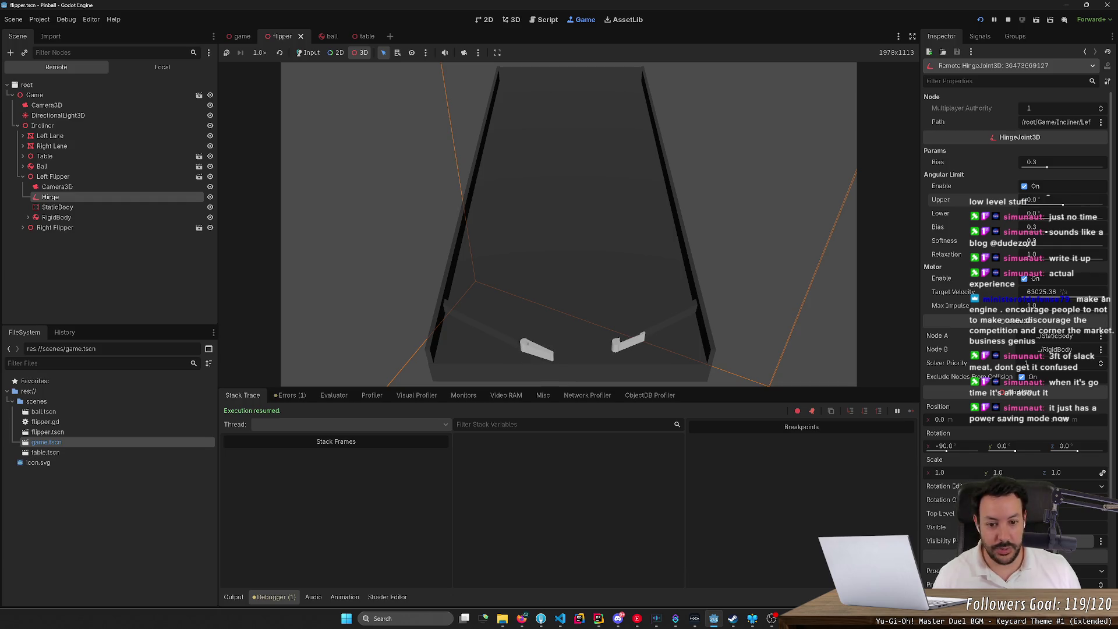
mouse_move(1066, 219)
mouse_down()
mouse_move(1052, 219)
mouse_move(1075, 218)
mouse_up()
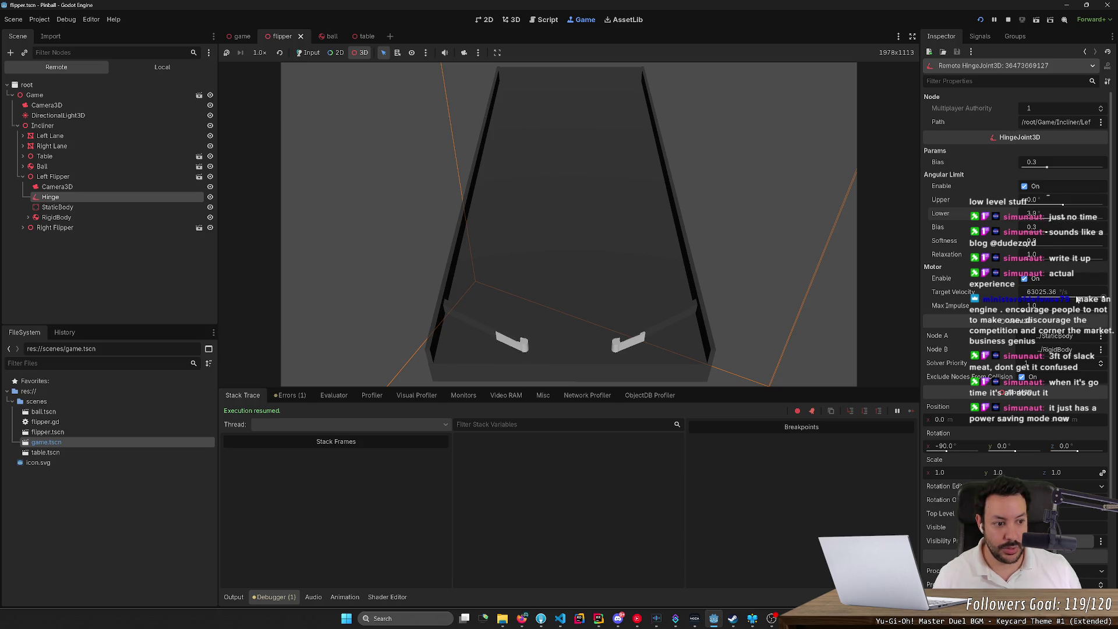
- Set the motor Target Velocity to 10 and toggle the motor and angular limit
click(1103, 299)
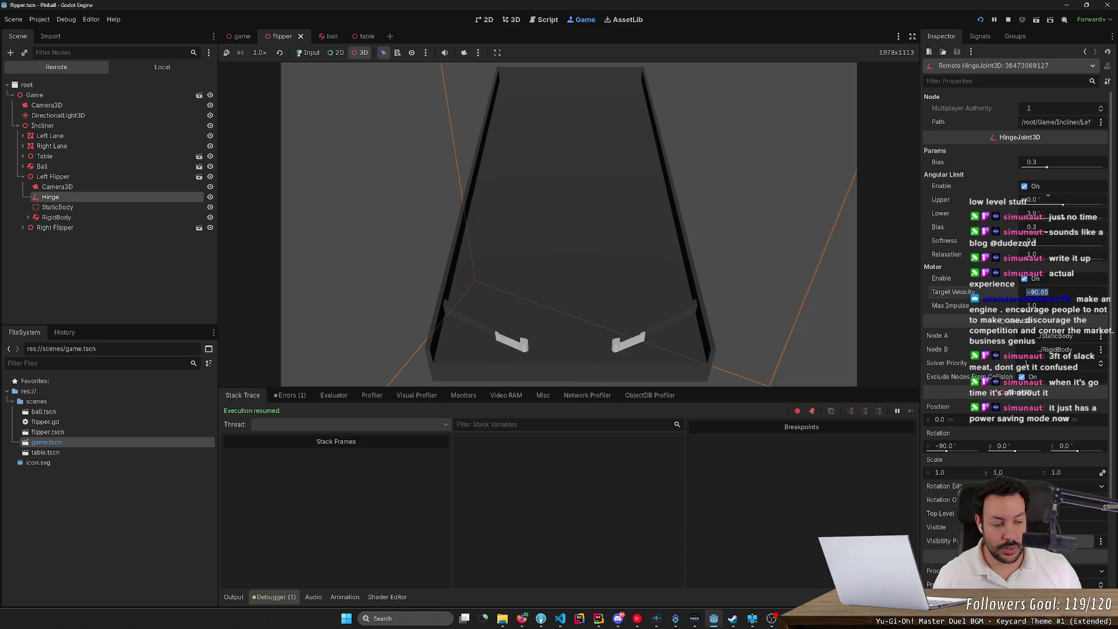
text(10)
key(Return)
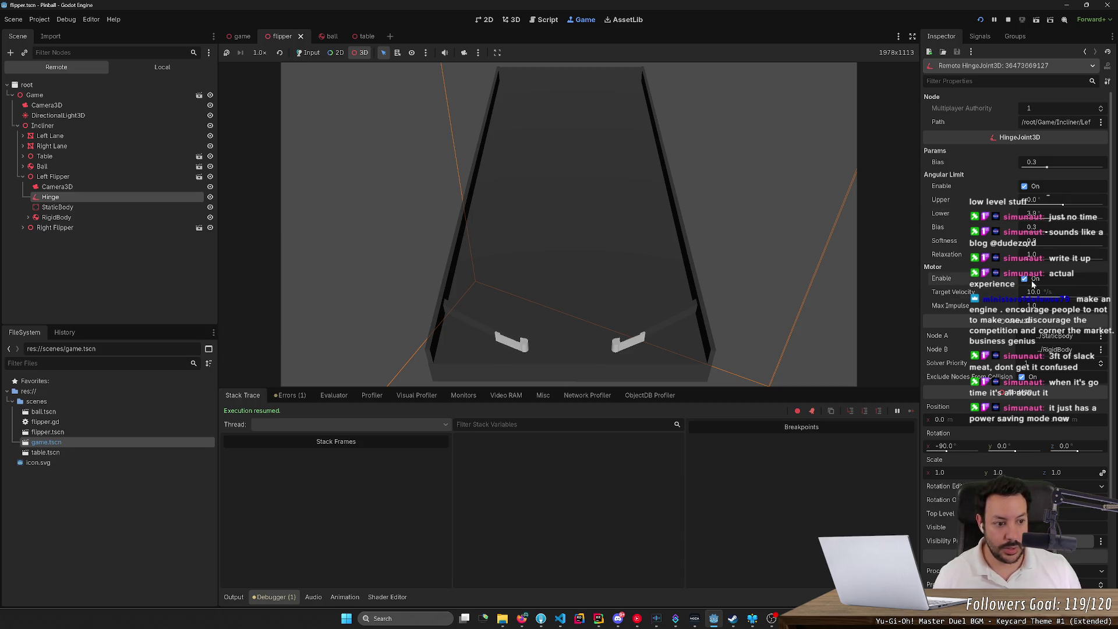
click(1024, 278)
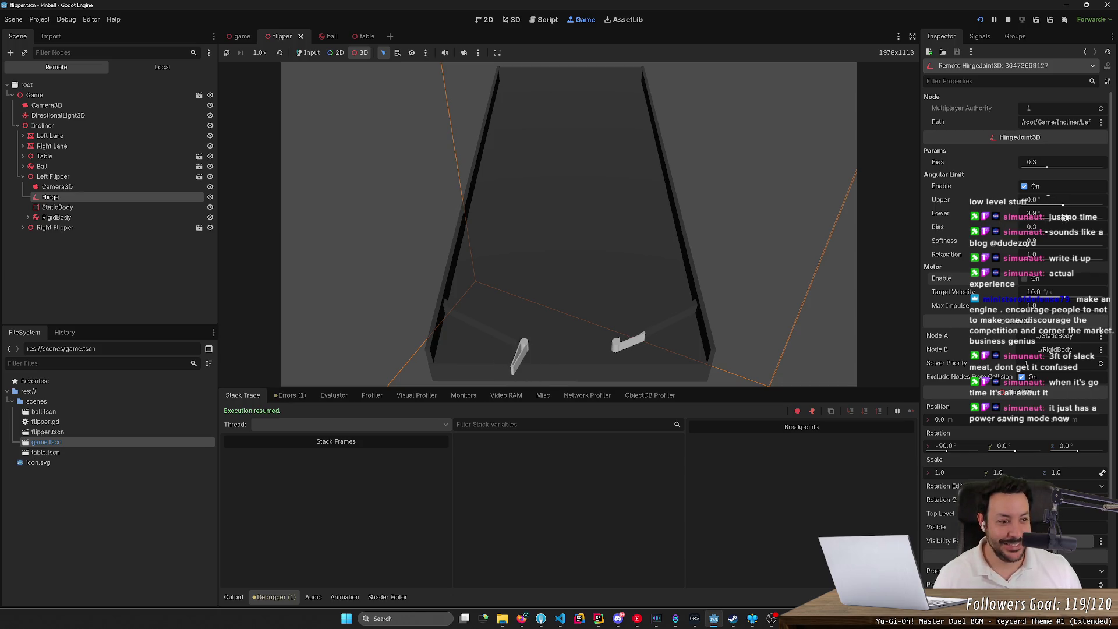
click(1024, 187)
click(1024, 186)
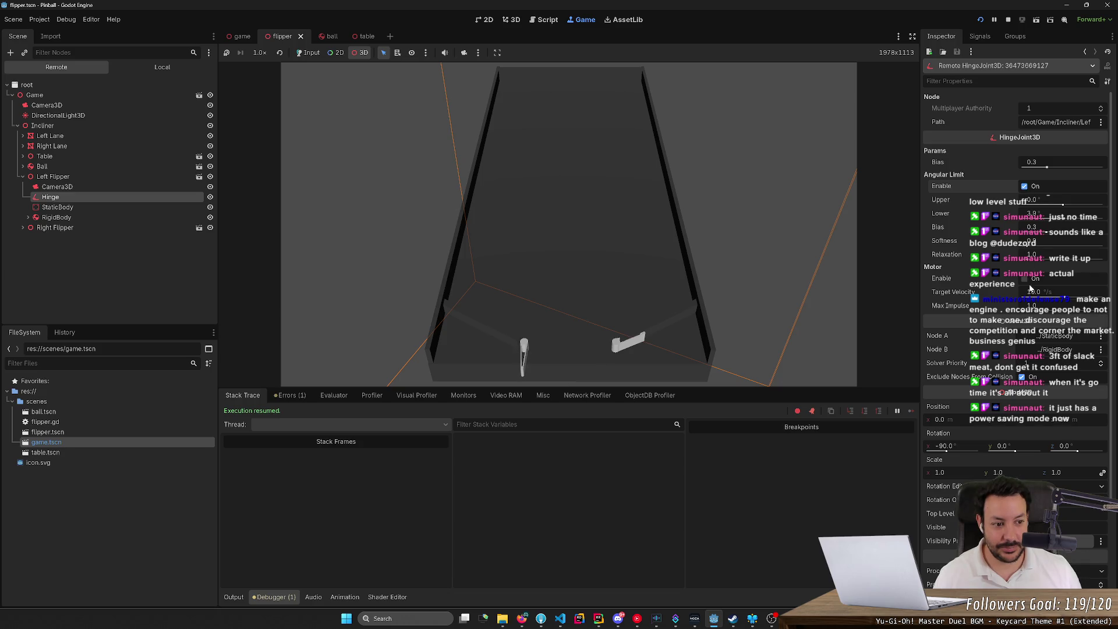
click(1033, 279)
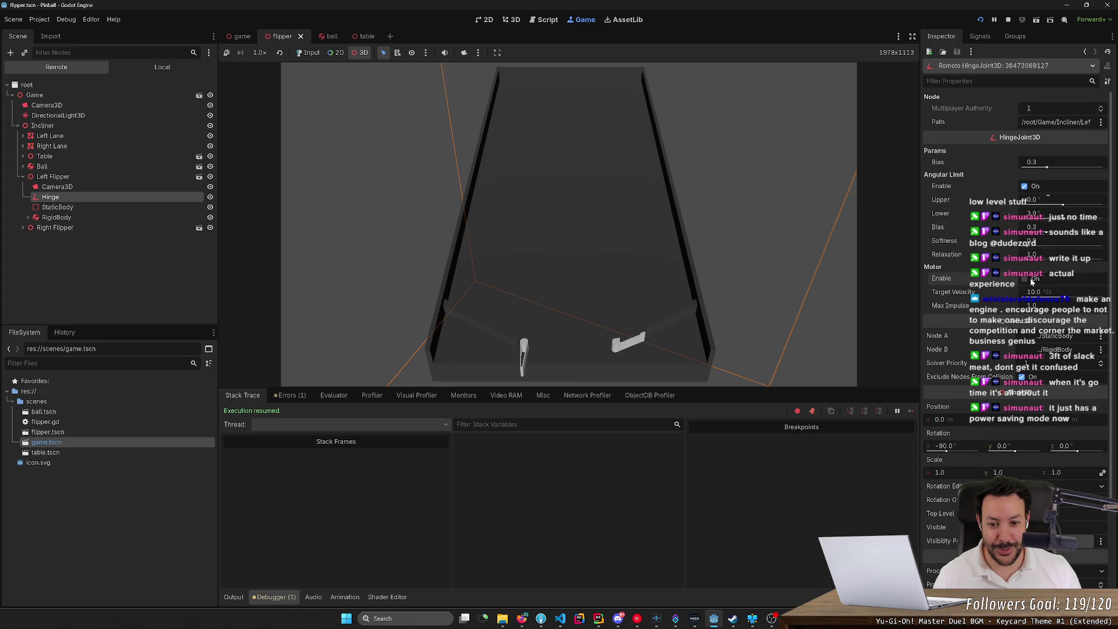
- Raise the lower angular limit to 63.5, then reset it to 0 with the motor toggled
click(1065, 219)
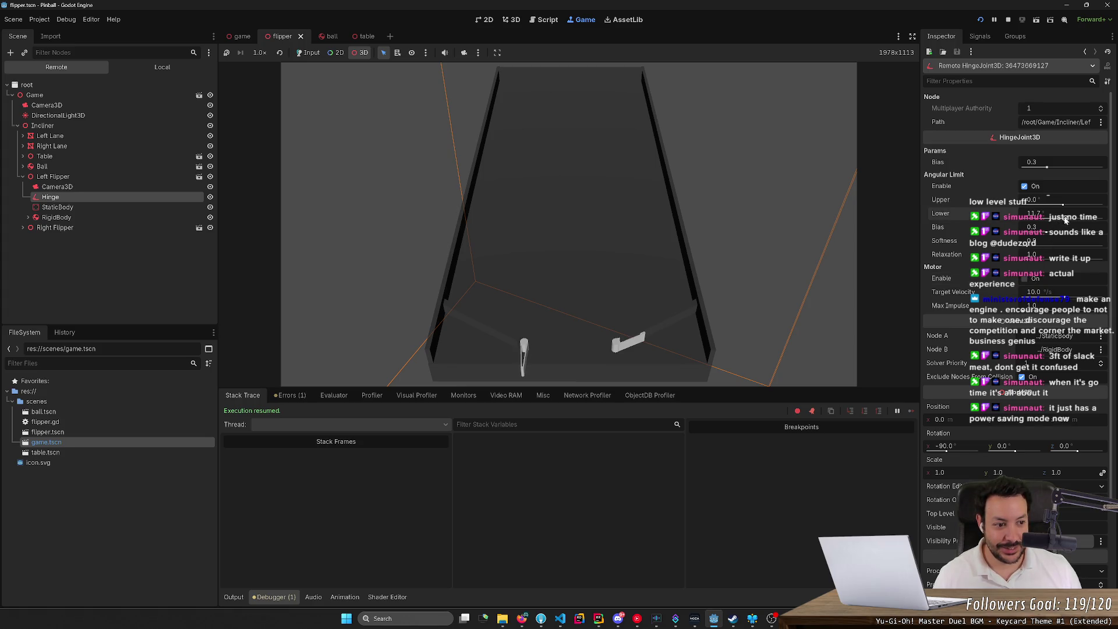
click(1039, 279)
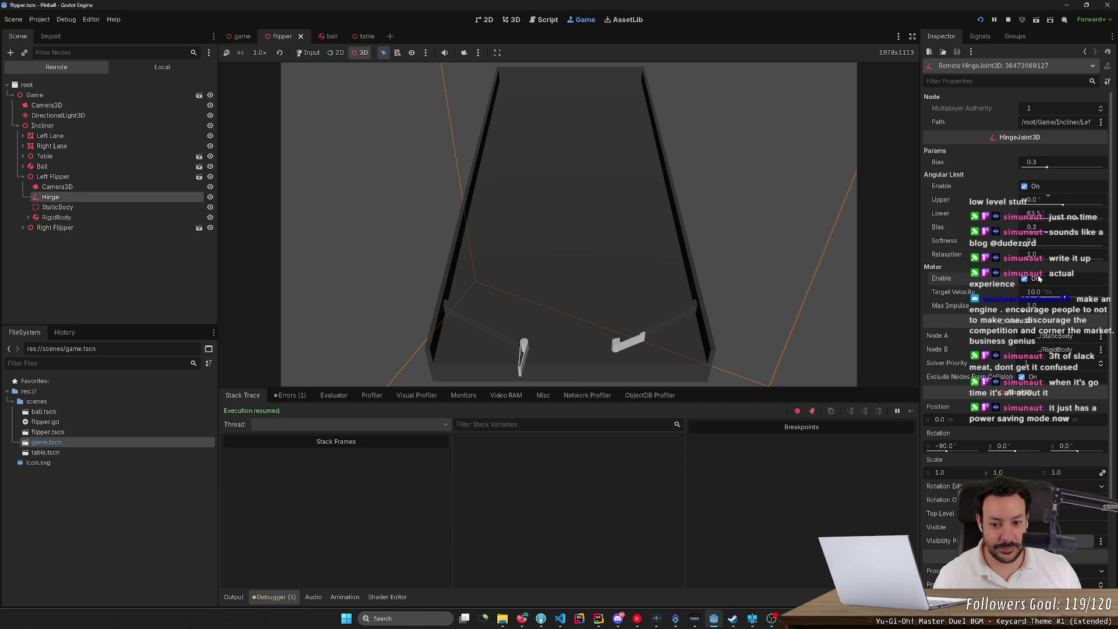
click(1039, 279)
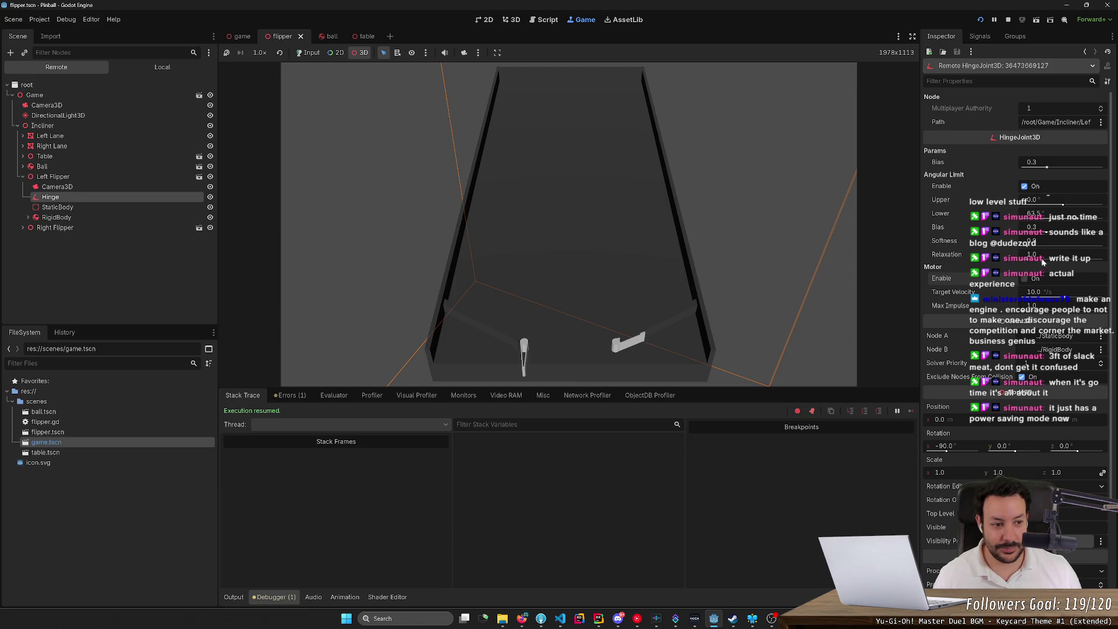
click(1034, 214)
text(0)
key(Return)
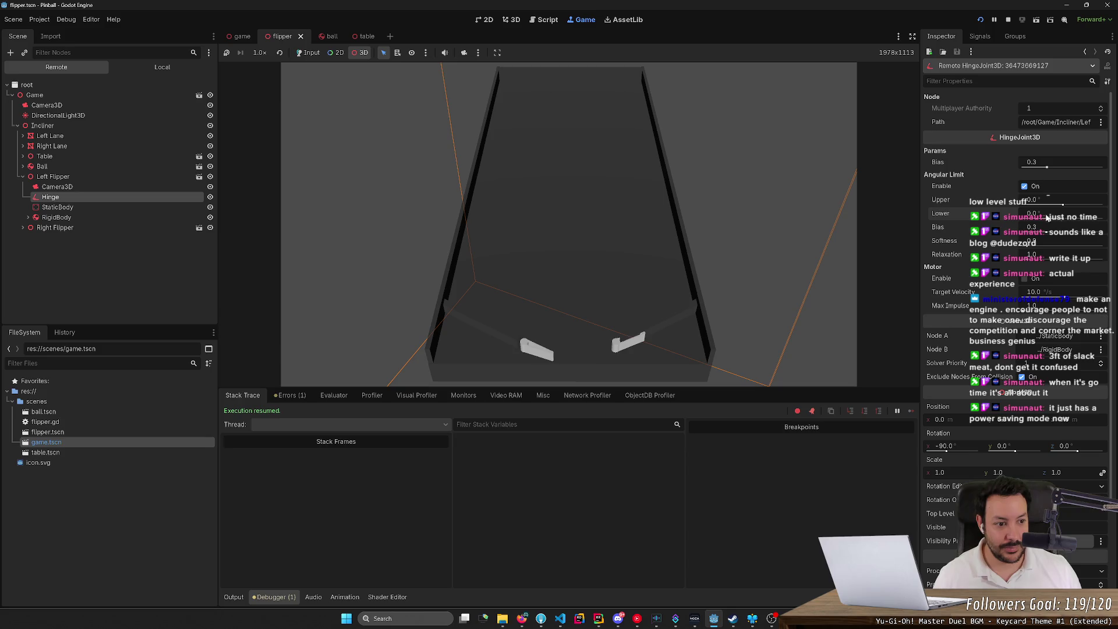
click(1031, 283)
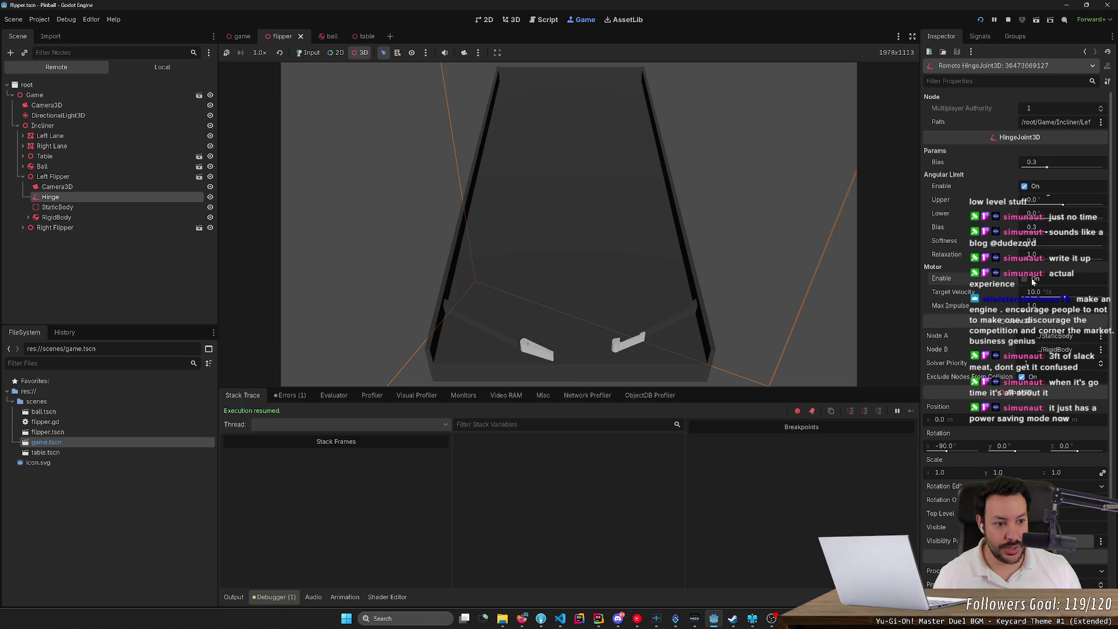
- Re-enable the limit and motor, reset Lower to 0 and raise Upper to 44°
click(1064, 219)
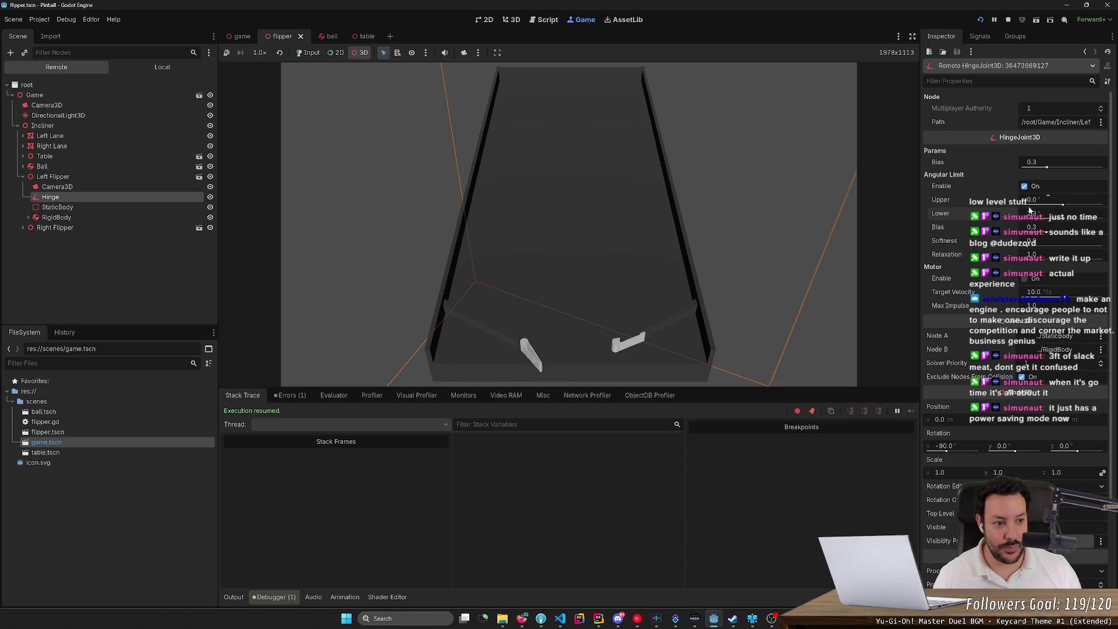
click(1026, 188)
click(1035, 281)
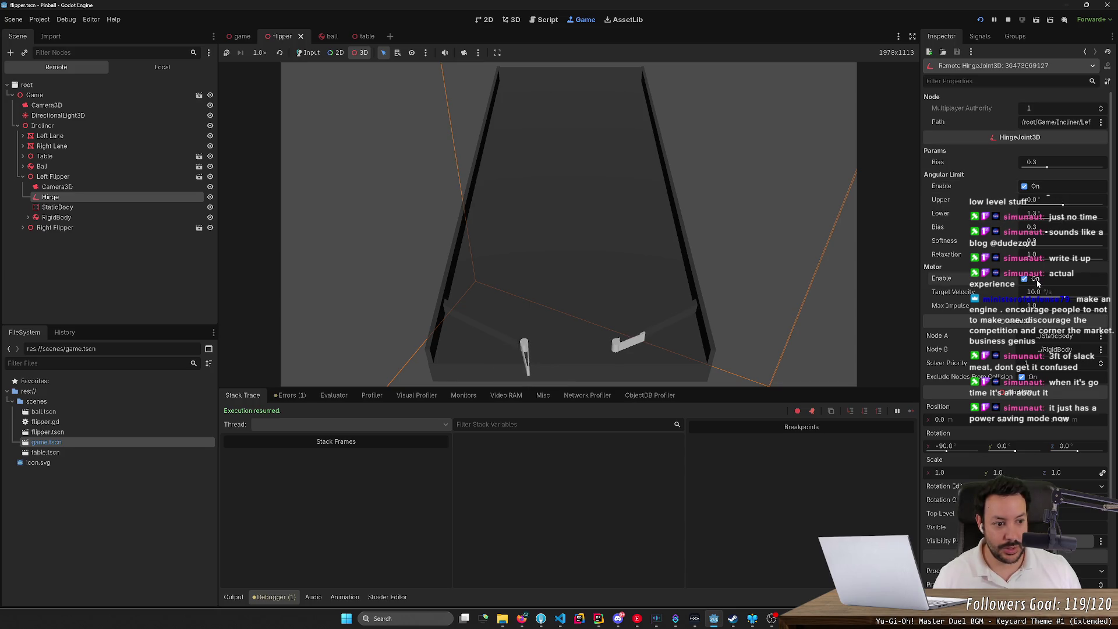
click(1051, 215)
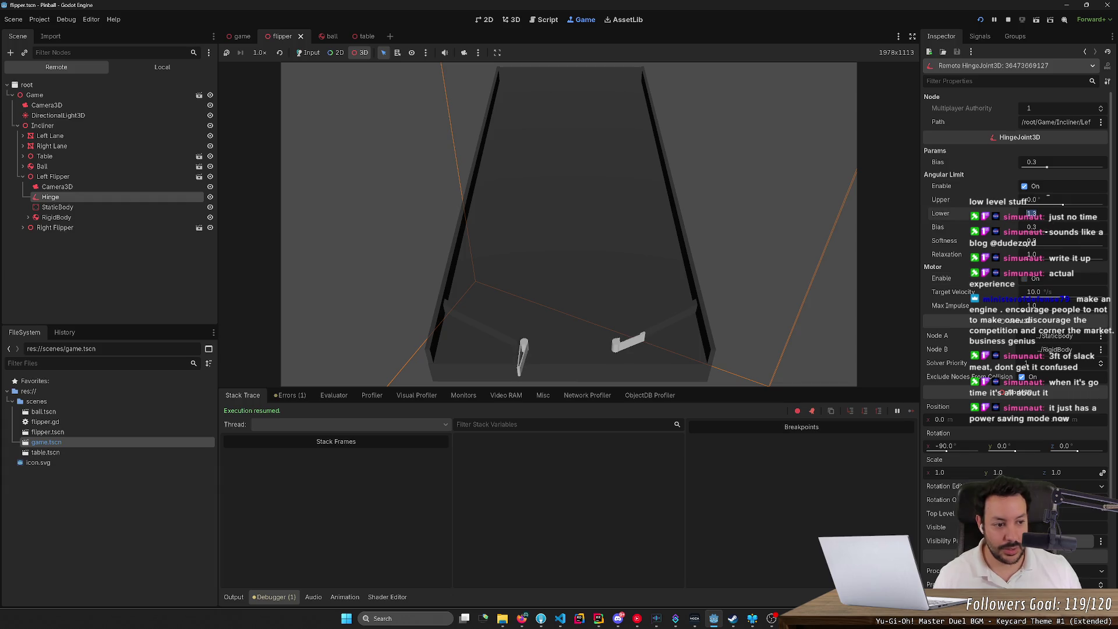
click(1064, 205)
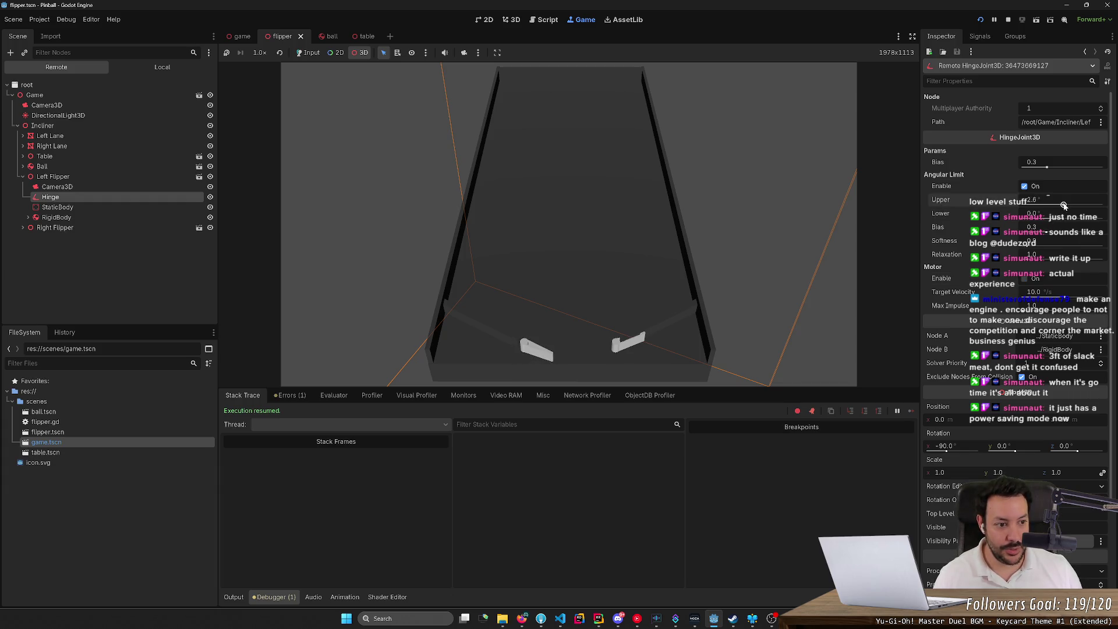
mouse_move(1066, 205)
mouse_down()
mouse_move(1089, 219)
mouse_move(1025, 204)
mouse_move(1057, 204)
mouse_move(1074, 224)
mouse_move(1025, 200)
mouse_up()
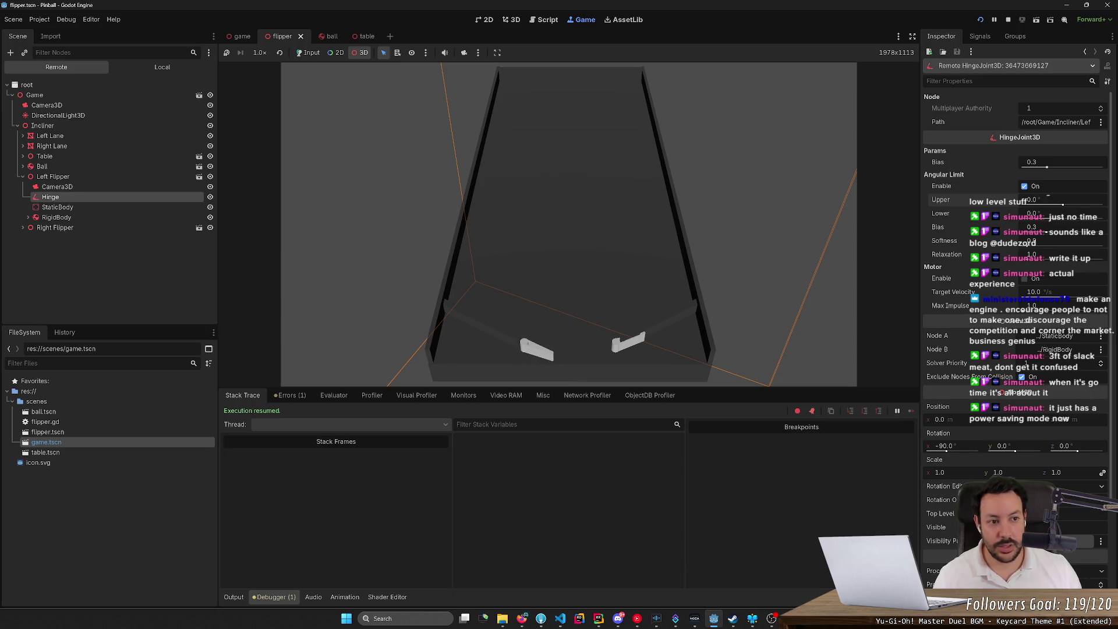
- Stop the running game and reopen the flipper scene in the editor
key(F8)
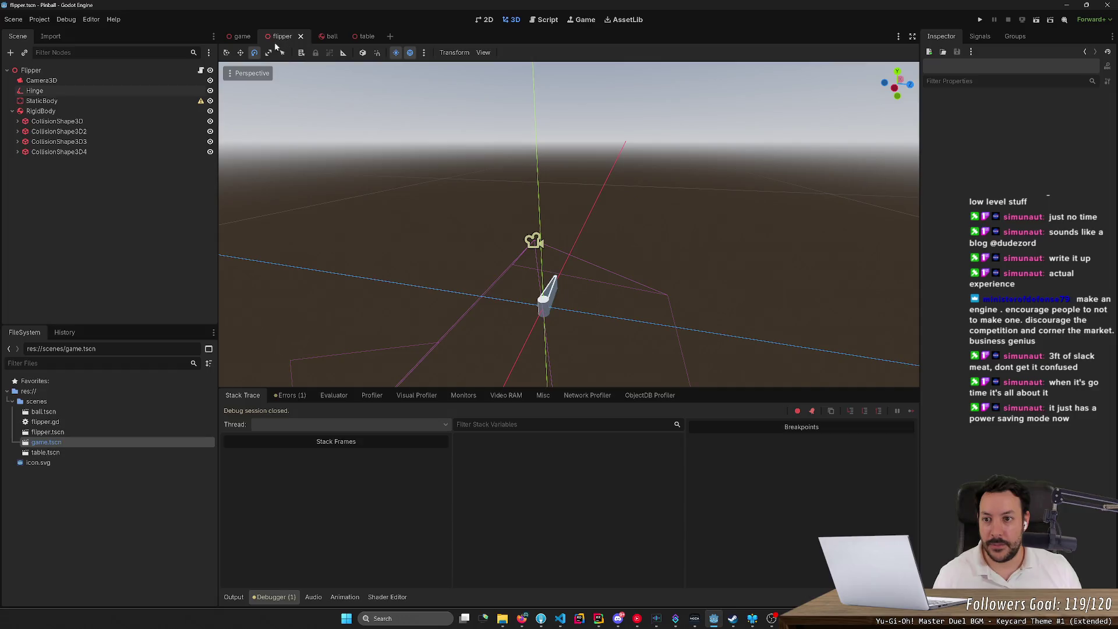
click(231, 39)
click(282, 36)
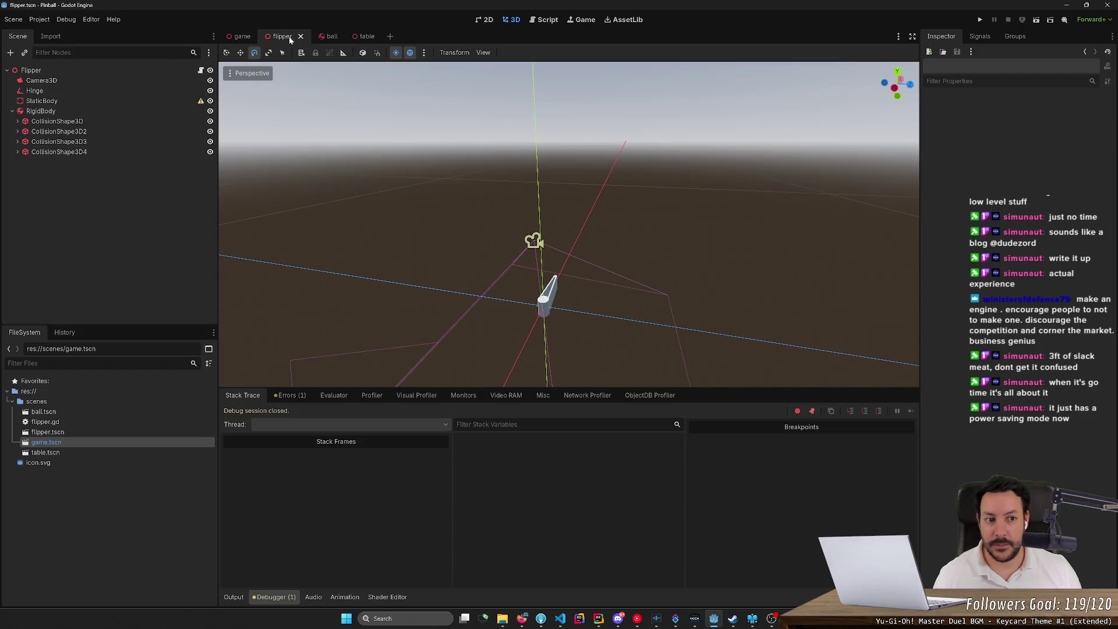
- Lock the RigidBody's angular X axis instead of Y, save, and run the game
click(103, 110)
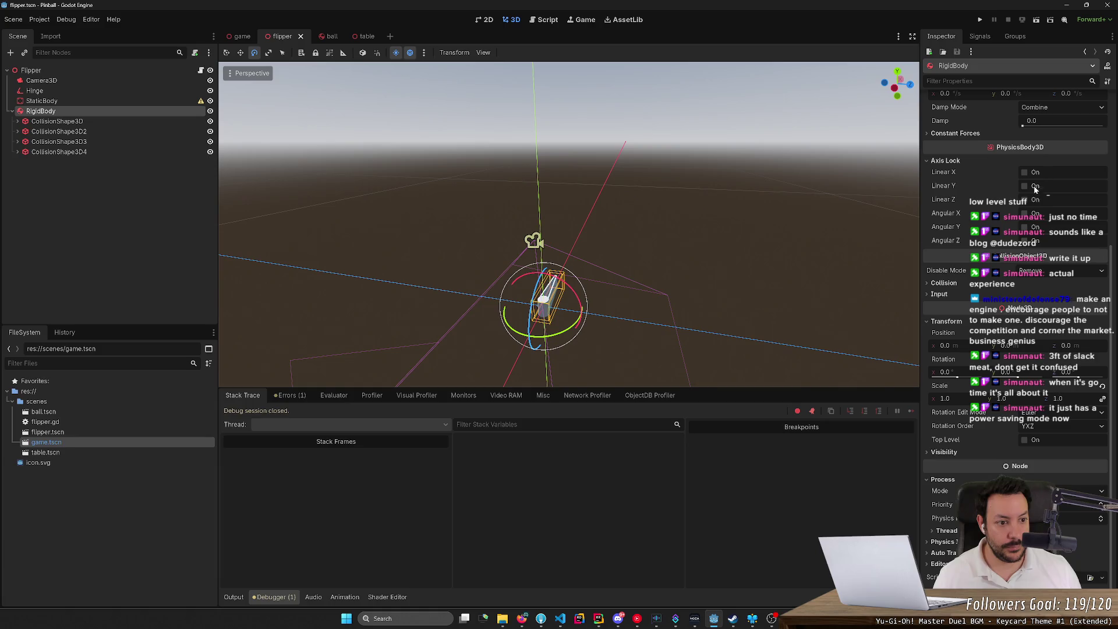
click(1028, 229)
key(ctrl+s)
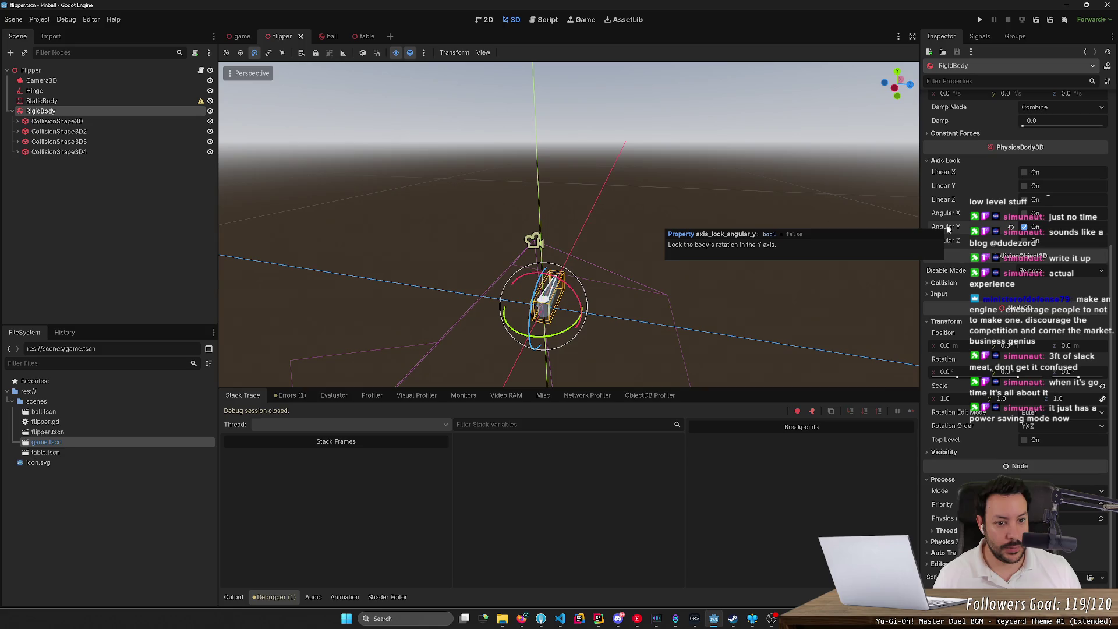
click(1010, 228)
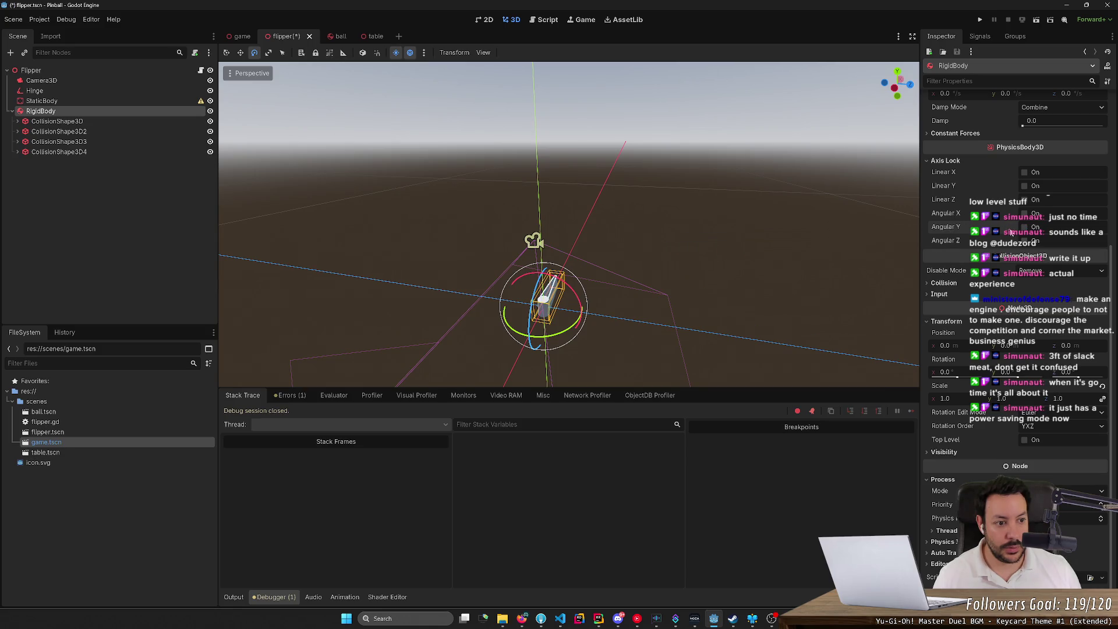
click(1025, 213)
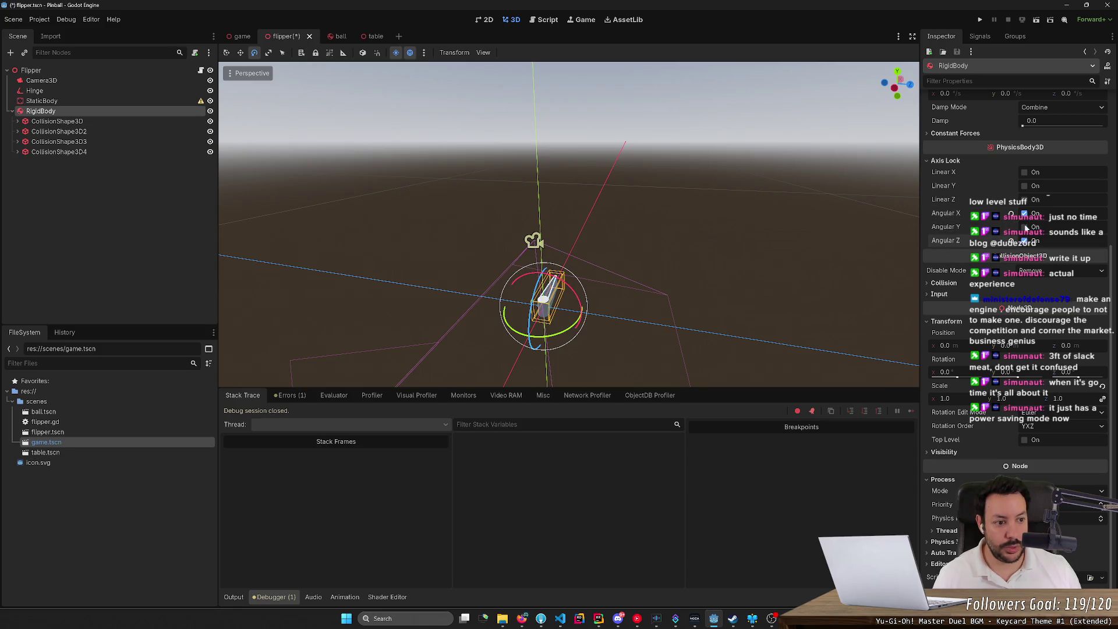
key(ctrl+s)
click(980, 21)
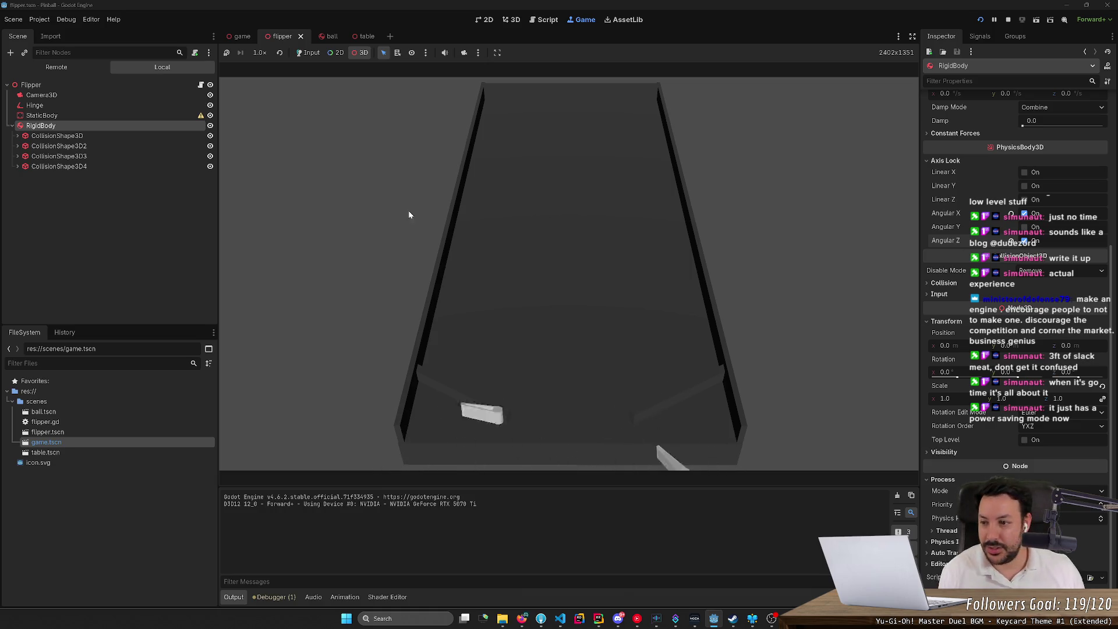
- Disable the left flipper hinge's angular limit and set its motor target velocity to 0
click(70, 69)
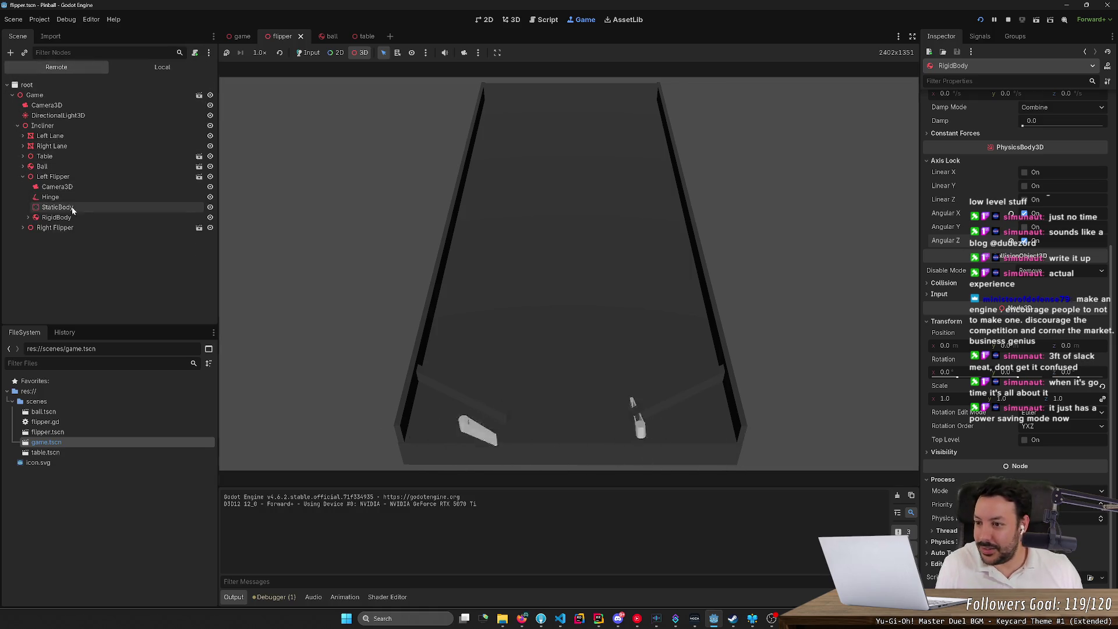
click(72, 187)
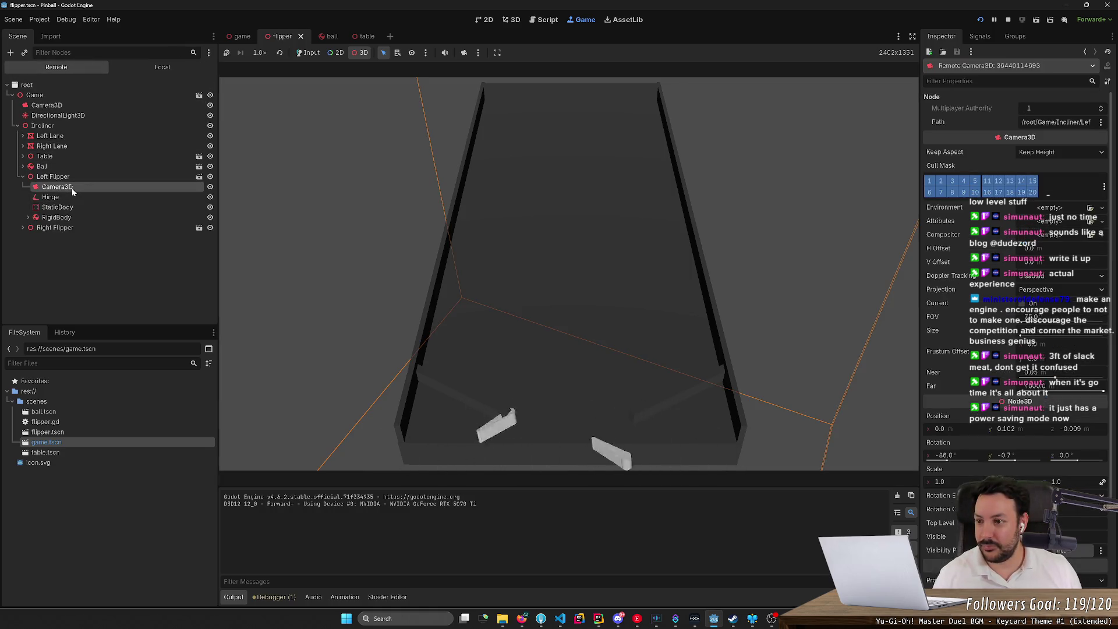
click(61, 216)
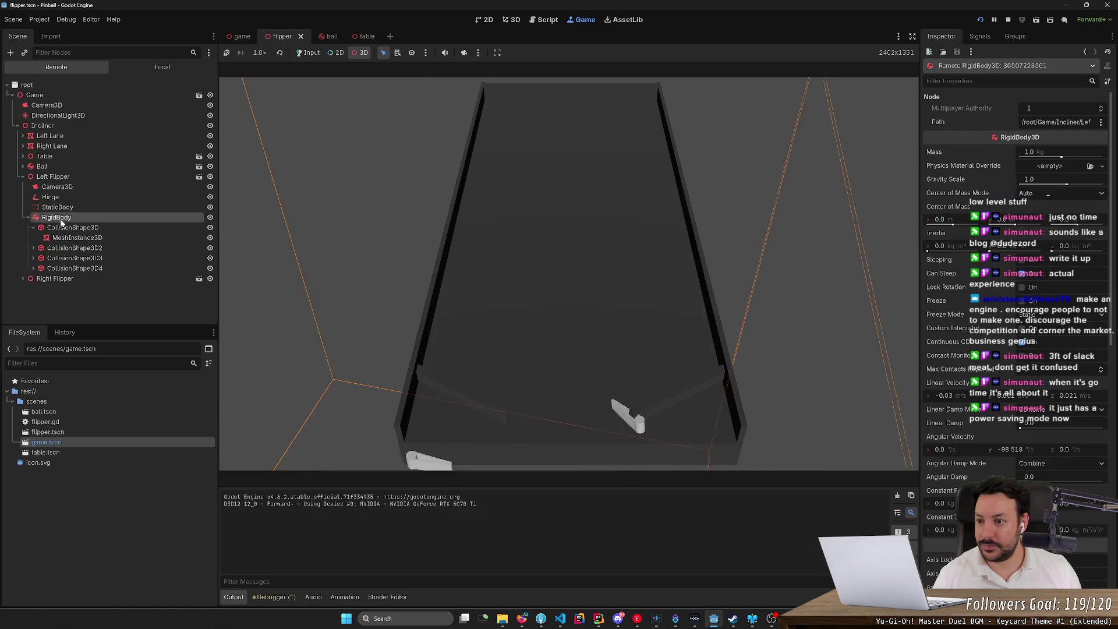
click(50, 197)
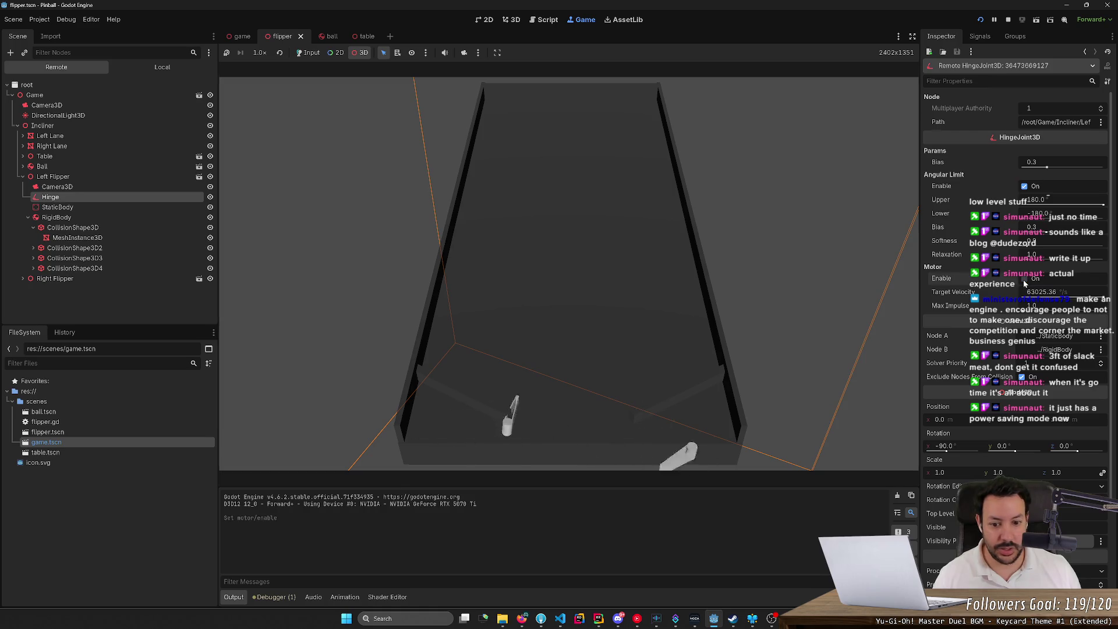
click(1025, 279)
click(1025, 186)
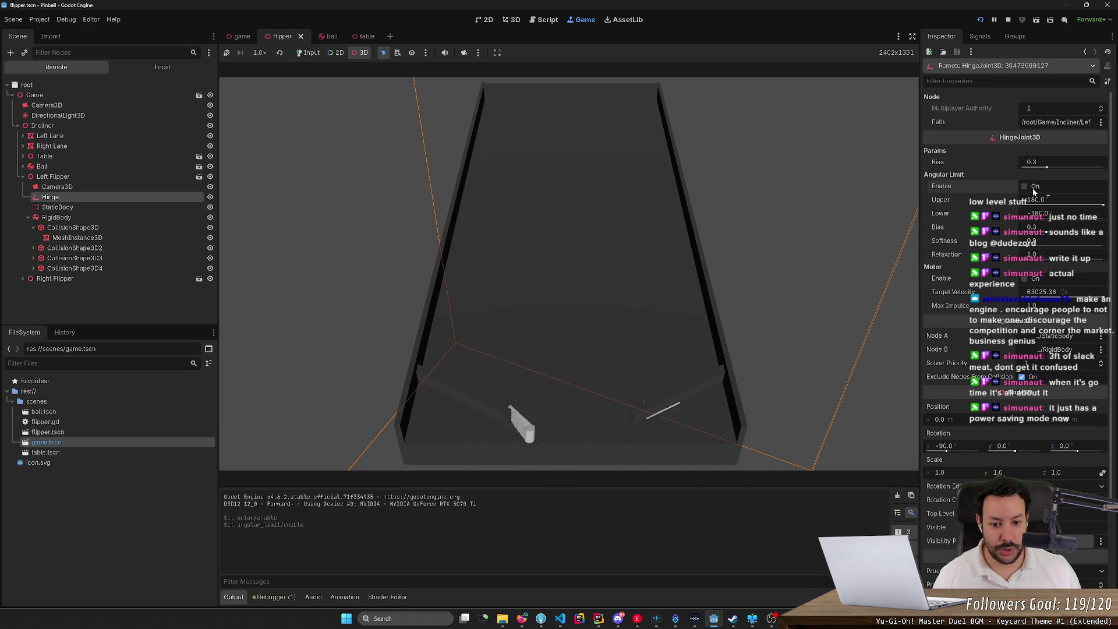
click(1025, 279)
click(1039, 292)
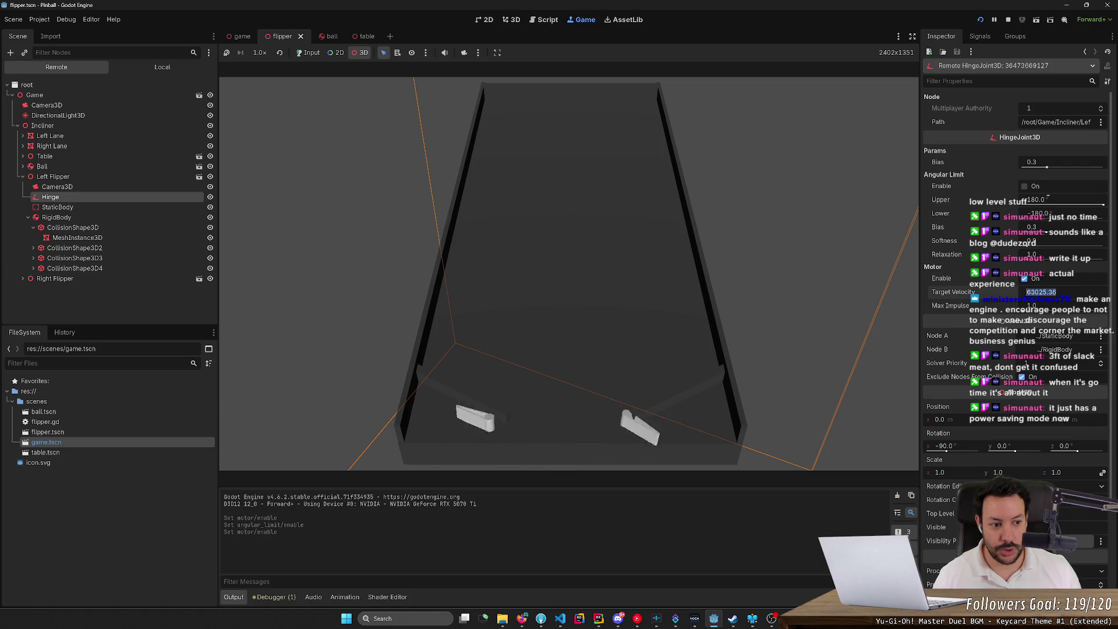
text(0)
key(Return)
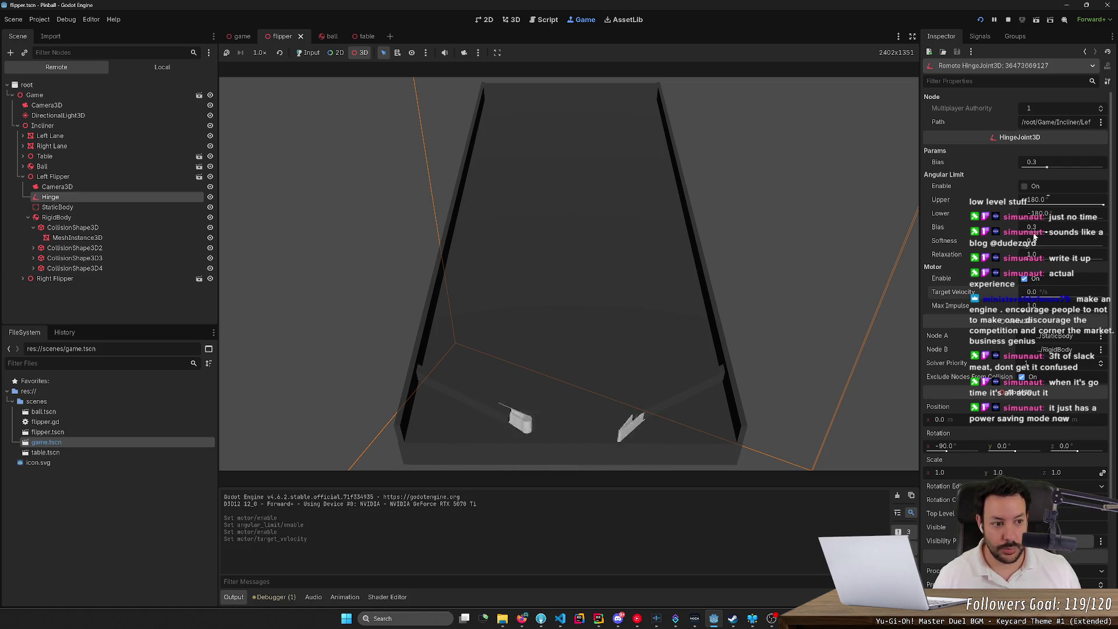
- Toggle Is Right Flipper, then disable the right flipper hinge's angular limit
click(69, 277)
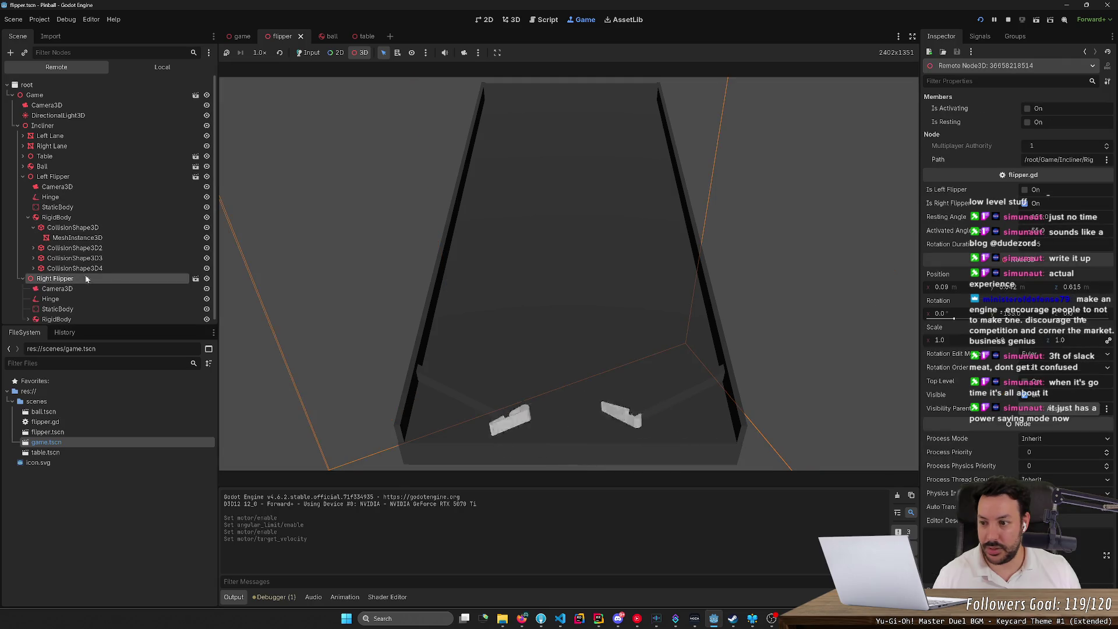
click(1026, 203)
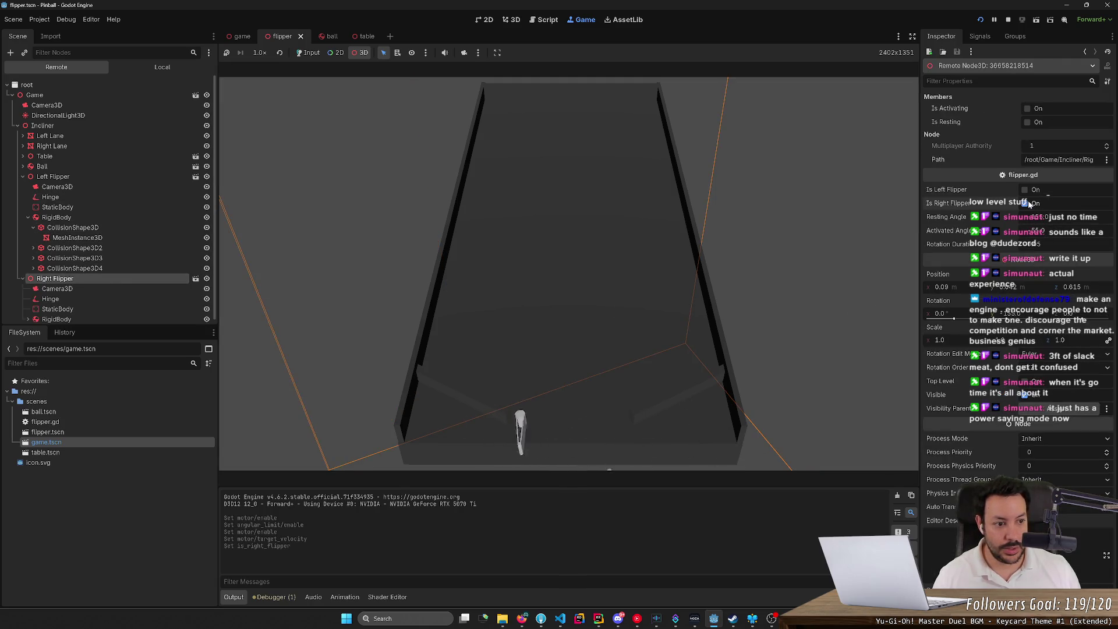
scroll(91, 299, down, 1)
click(50, 295)
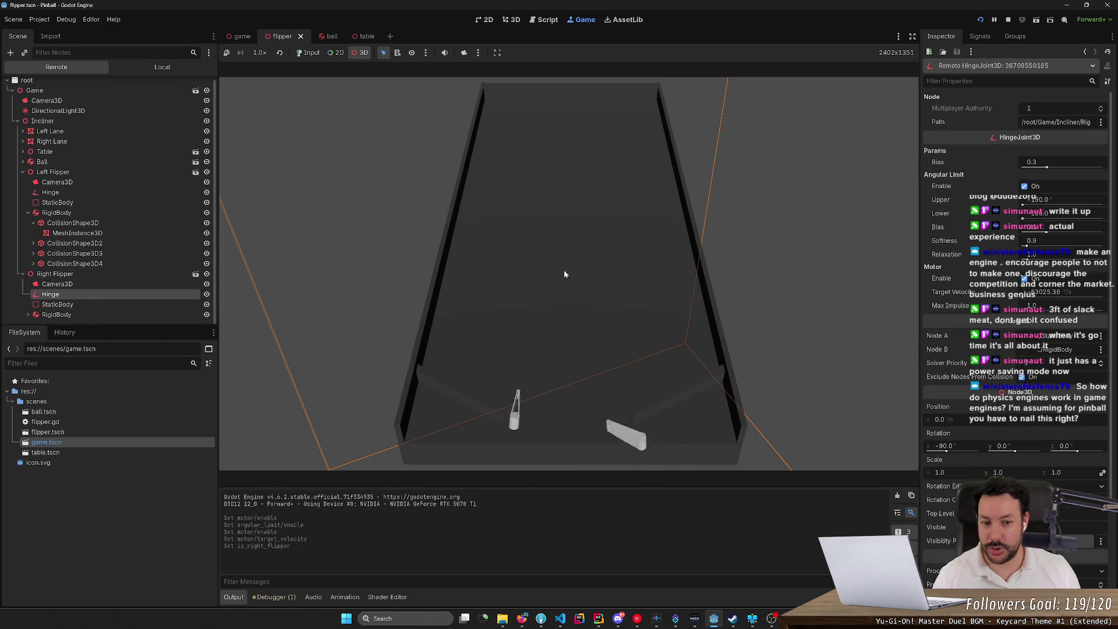
click(1025, 278)
click(1026, 186)
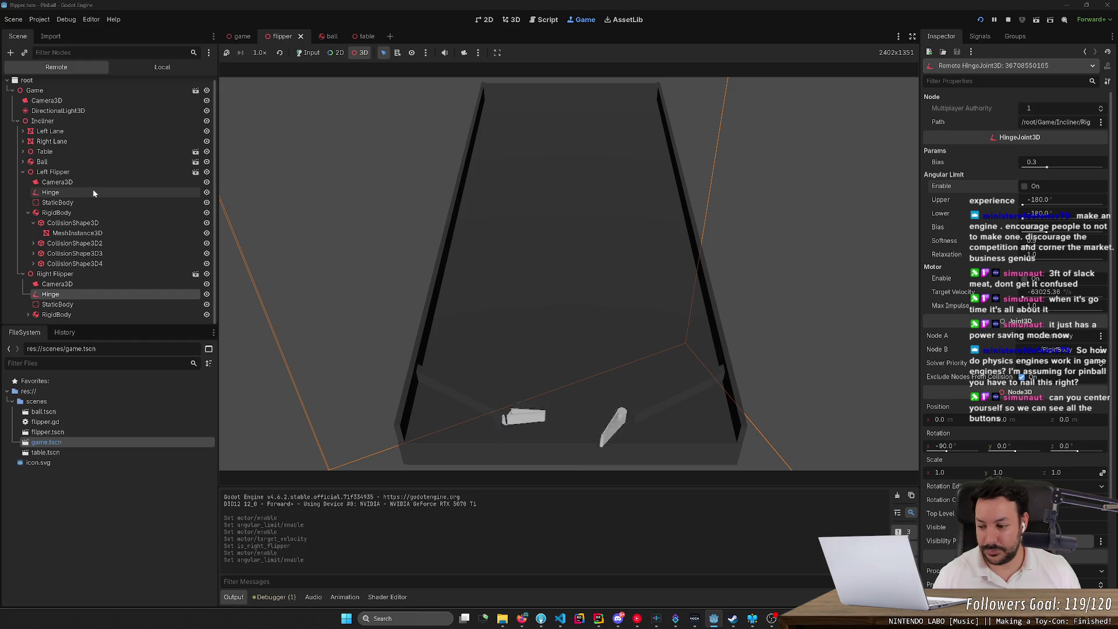
- Stop the game and return to the Godot flipper scene editor
click(1010, 22)
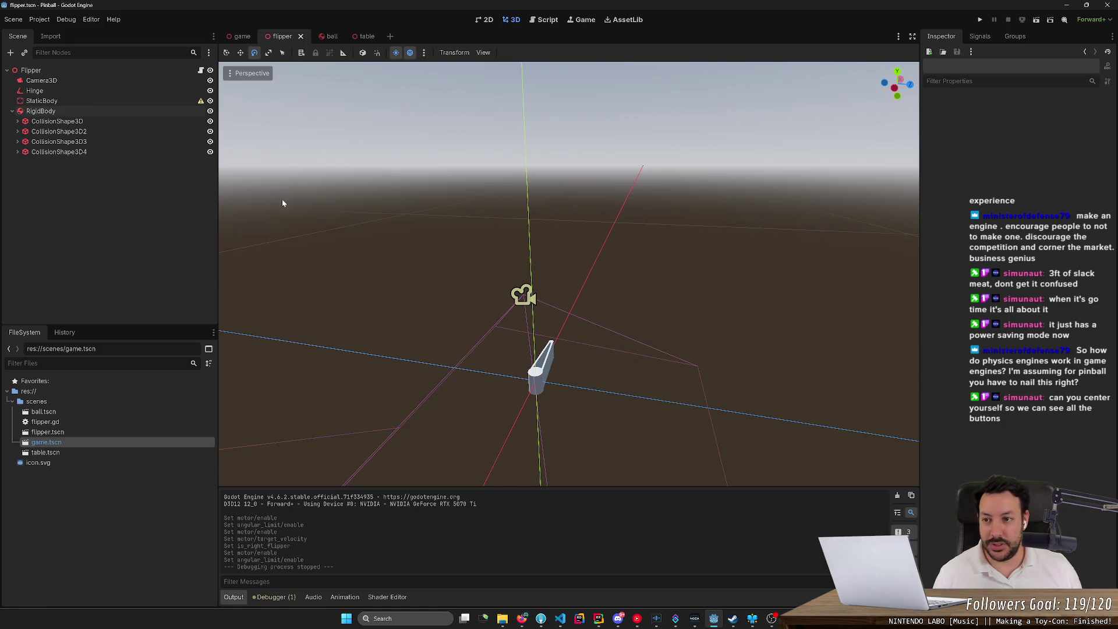
key(alt+Tab)
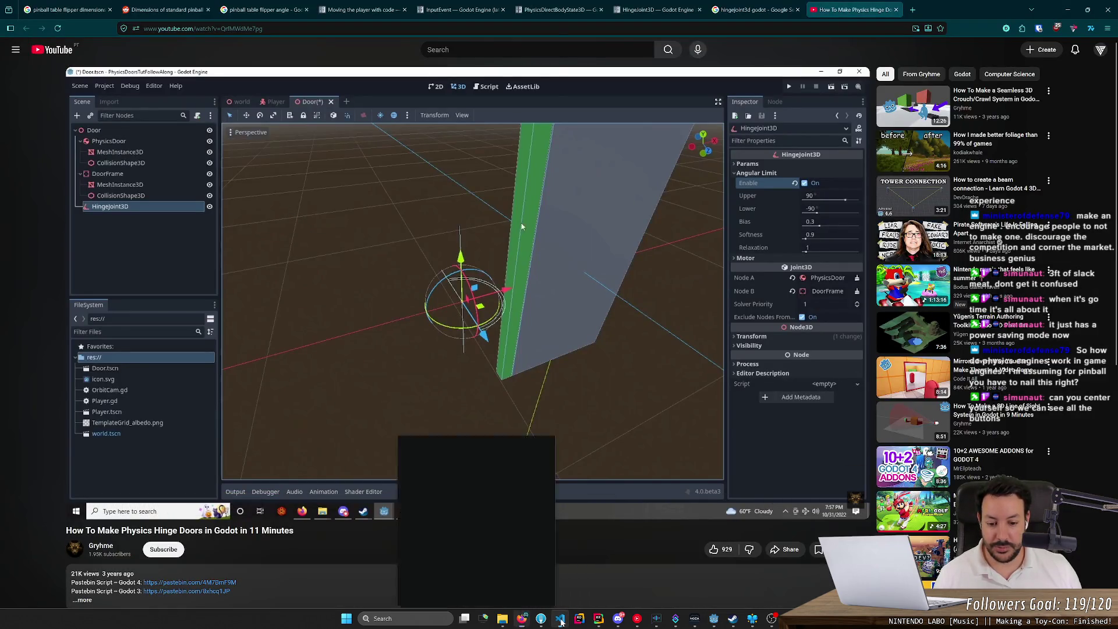
click(561, 621)
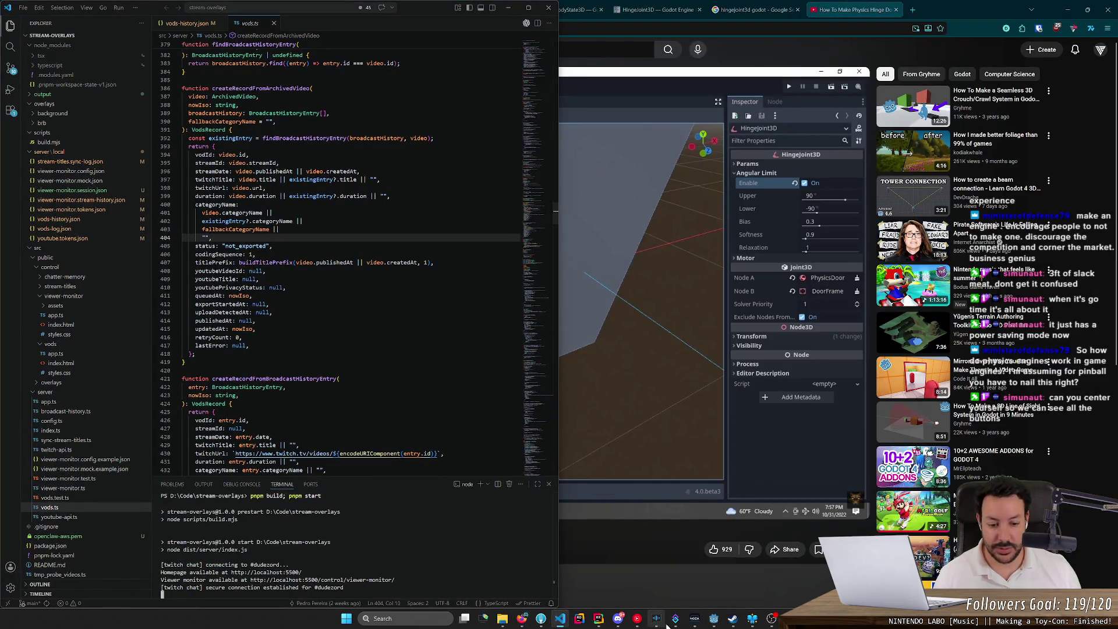
click(714, 619)
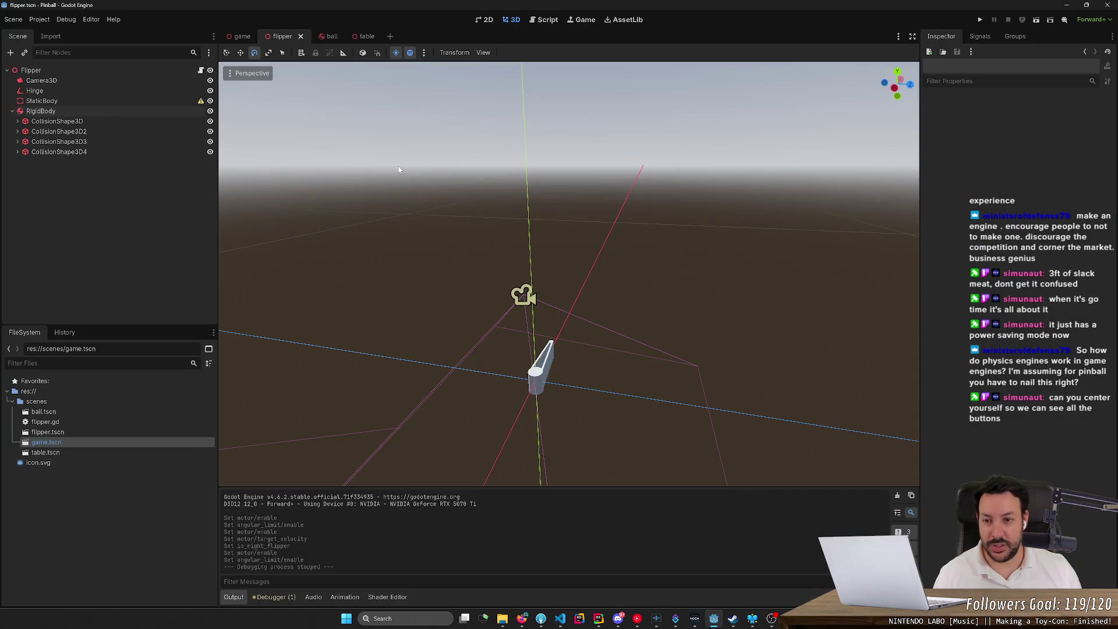
- Comment out the hinge setup lines 16–21 in flipper.gd's _ready with Ctrl+K
click(541, 22)
mouse_move(745, 278)
mouse_down()
mouse_move(379, 247)
mouse_move(367, 226)
mouse_move(363, 237)
mouse_up()
mouse_move(745, 279)
mouse_down()
mouse_move(378, 268)
mouse_move(349, 228)
mouse_move(287, 226)
mouse_up()
key(ctrl+k)
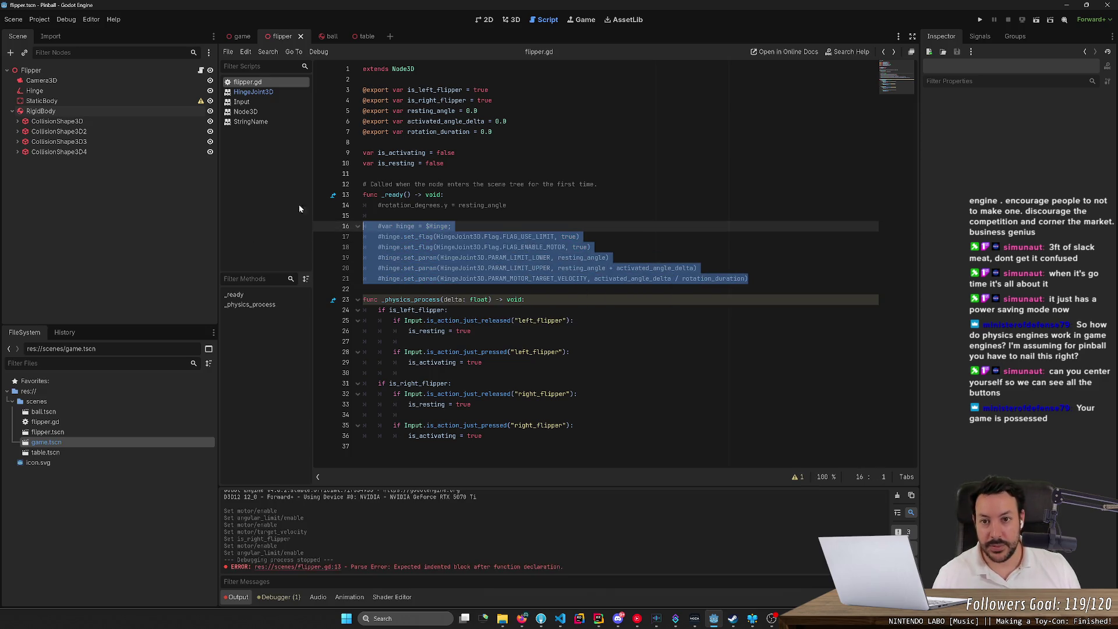
- Add a pass statement in _ready, save, dismiss the error messages and stop the debug run
click(980, 20)
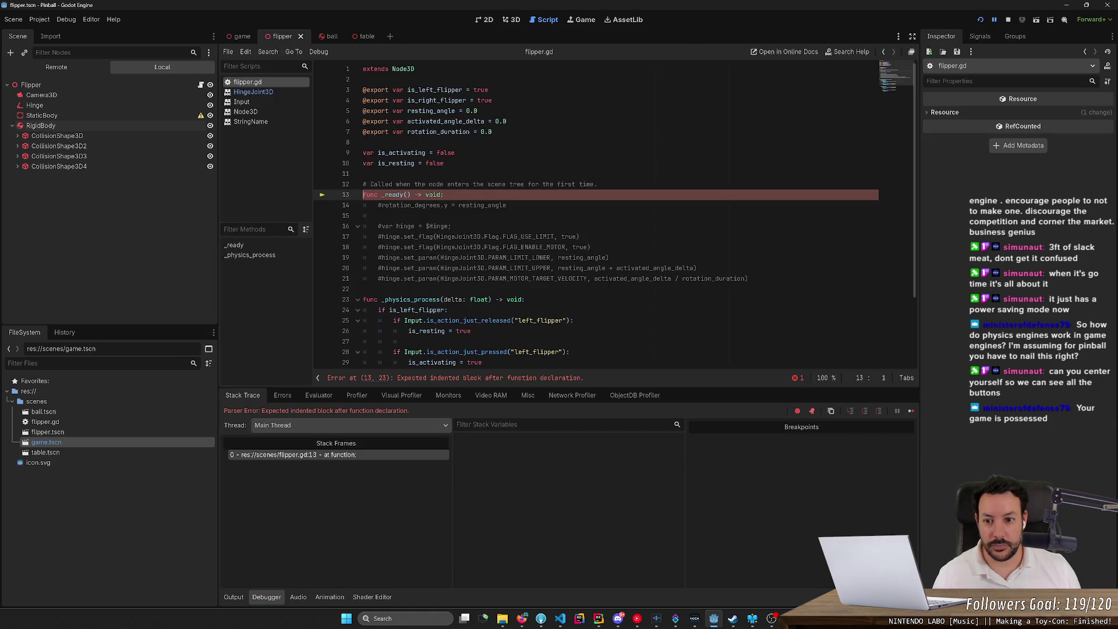
key(Return)
text(pa)
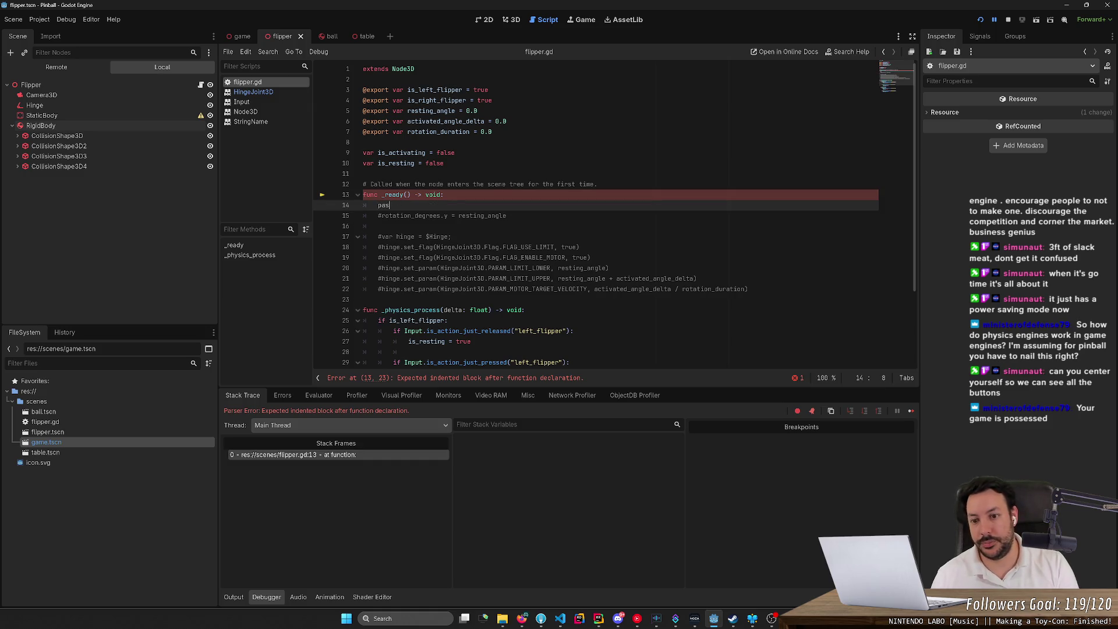
text(s)
key(ctrl+s)
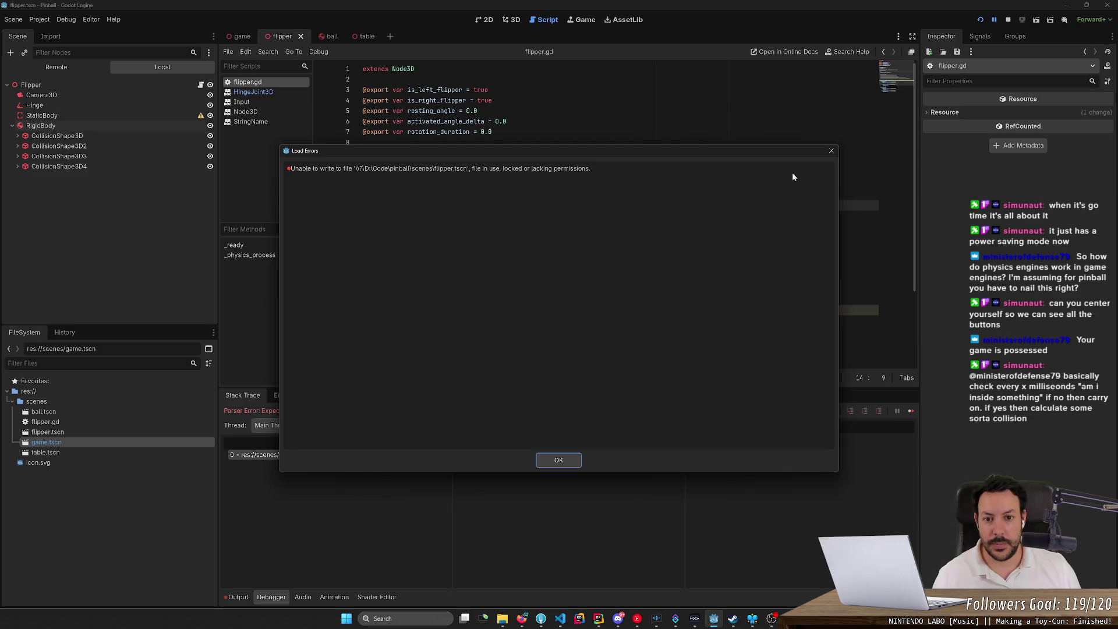
click(831, 151)
click(821, 163)
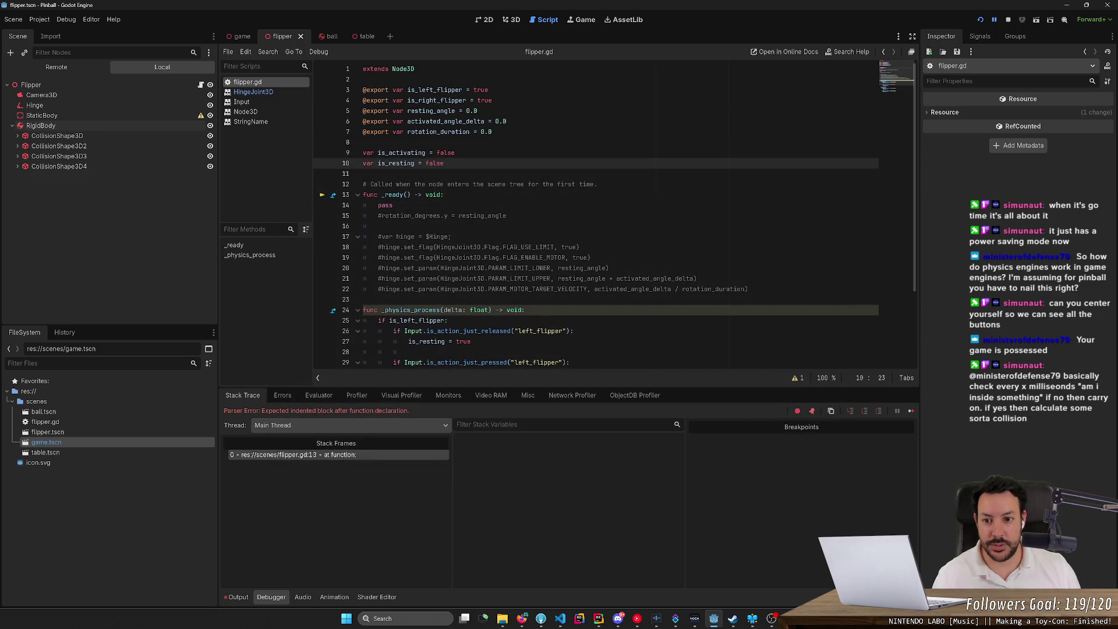
key(ctrl+s)
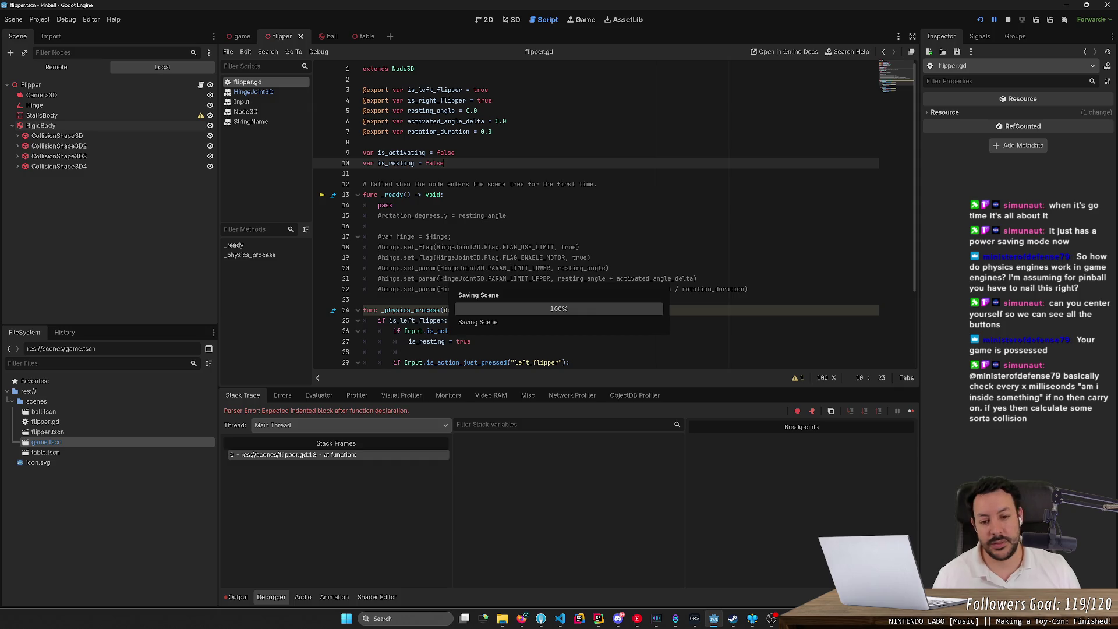
click(831, 153)
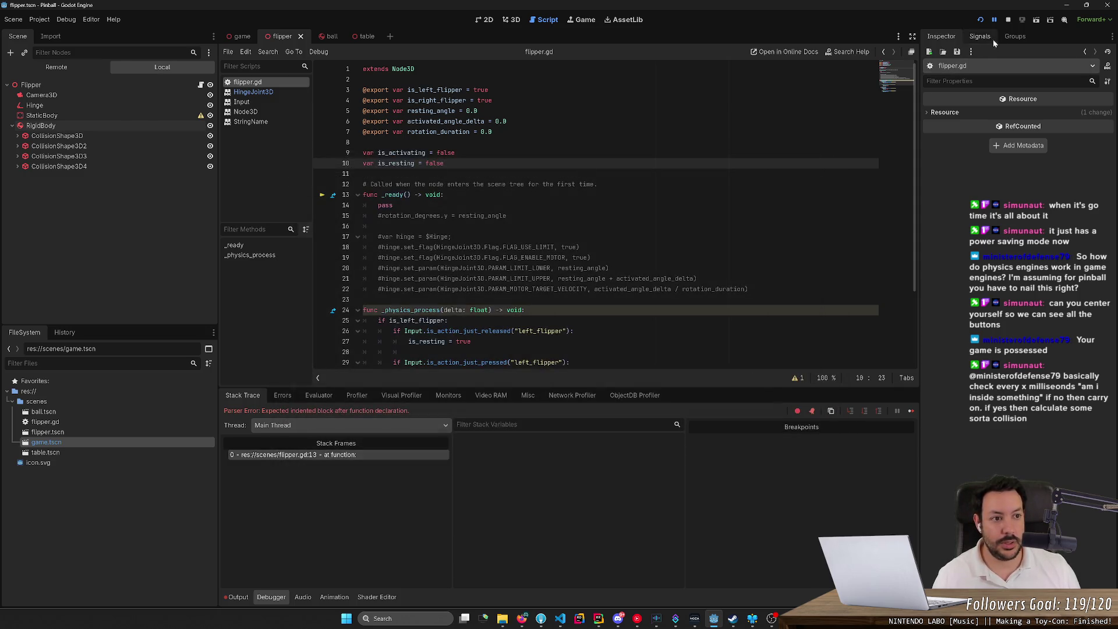
click(1004, 23)
drag(363, 142, 454, 153)
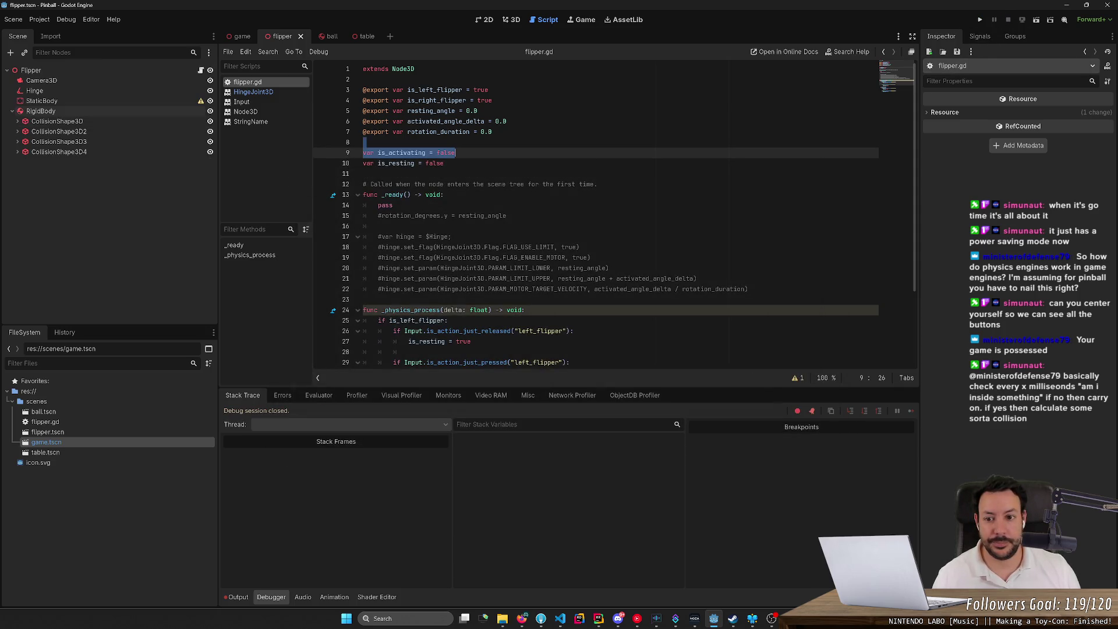
- Run and stop the pinball game twice, then bring up the game.tscn scene
click(981, 20)
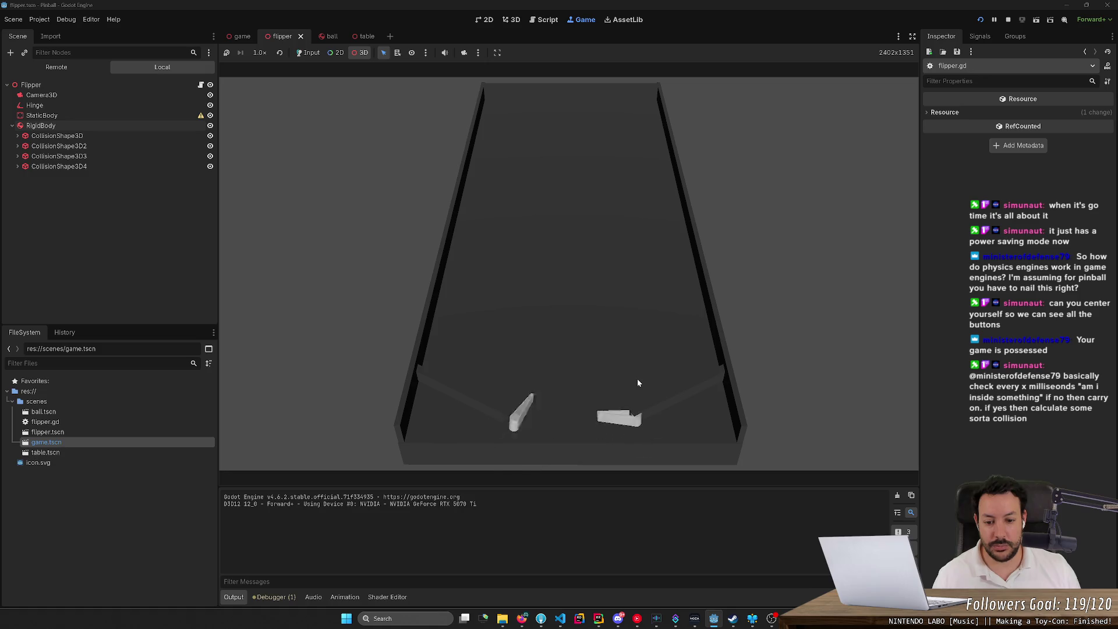
click(1005, 20)
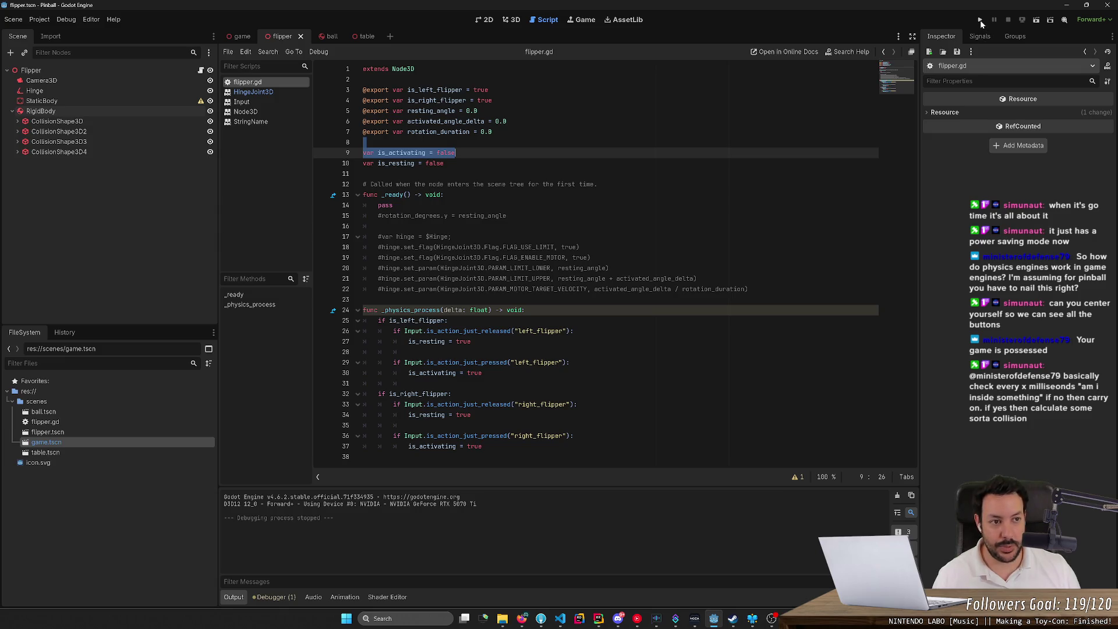
key(F5)
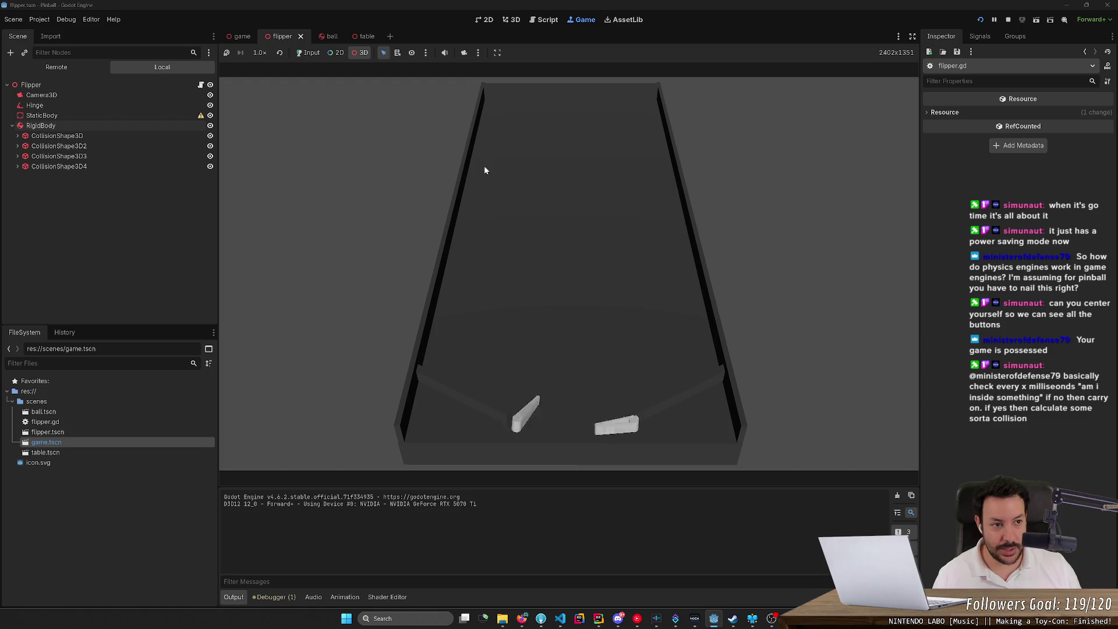
key(F8)
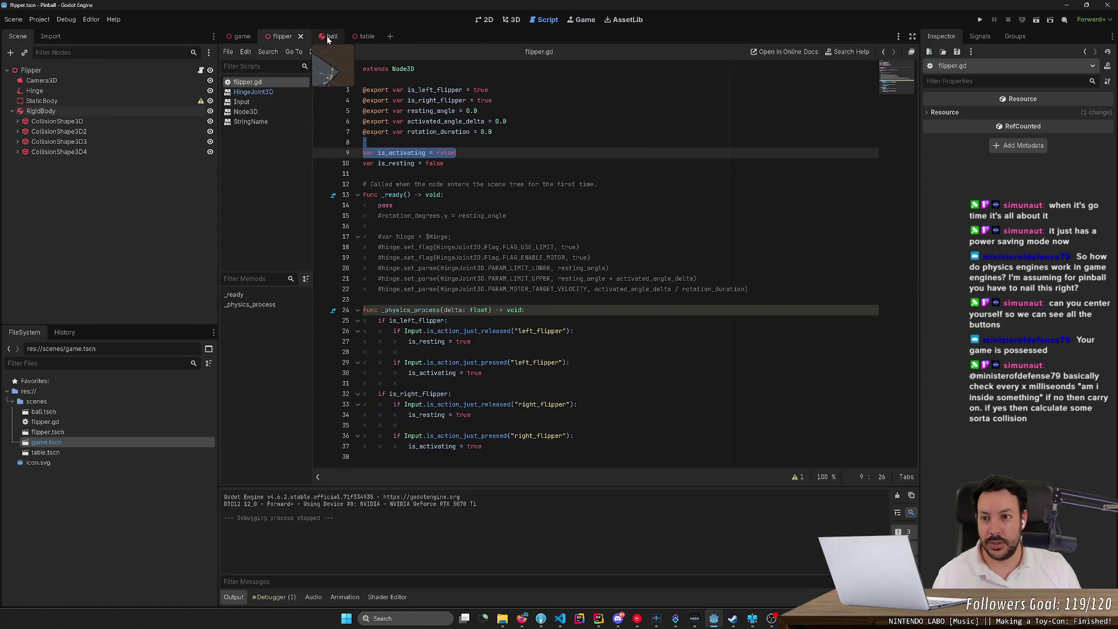
click(329, 36)
click(242, 36)
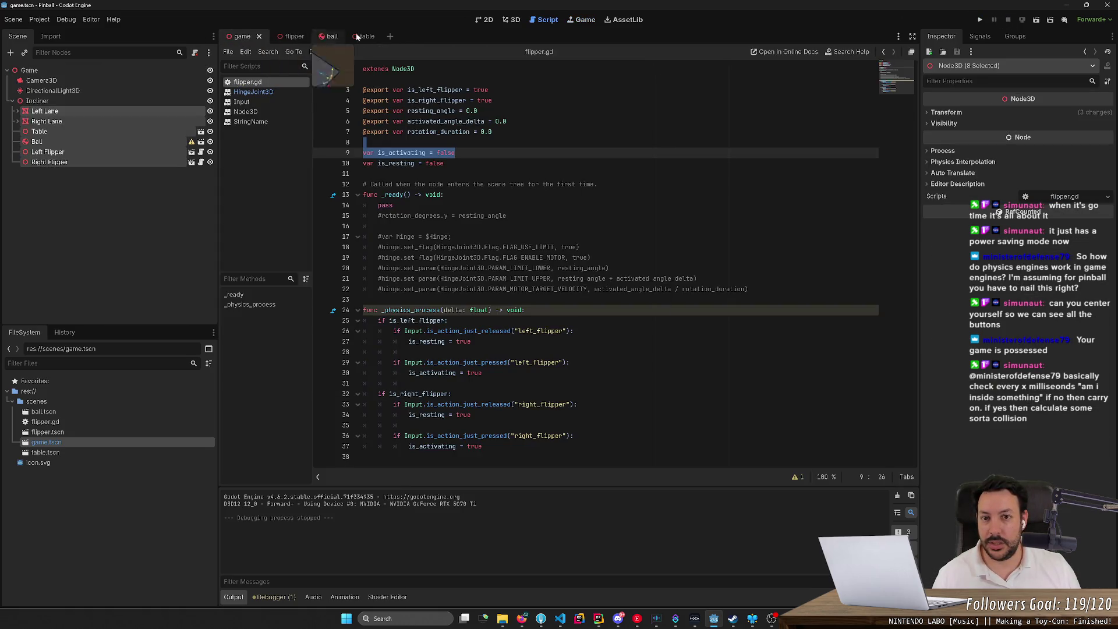
- In the 3D view, move the Ball down between the flippers and run the game
click(512, 19)
click(532, 168)
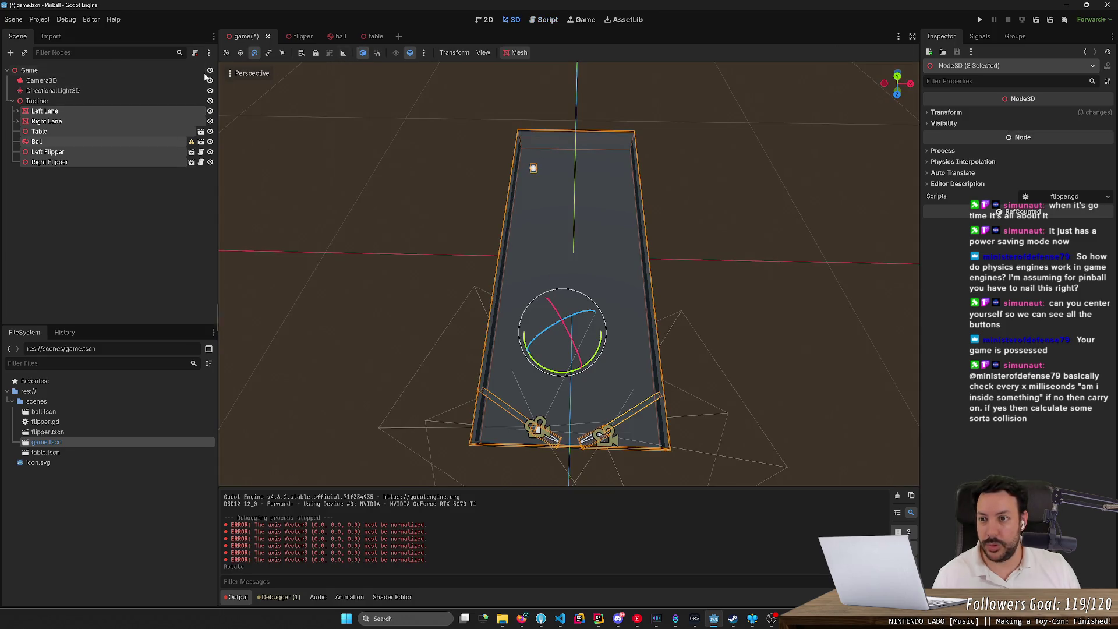
key(w)
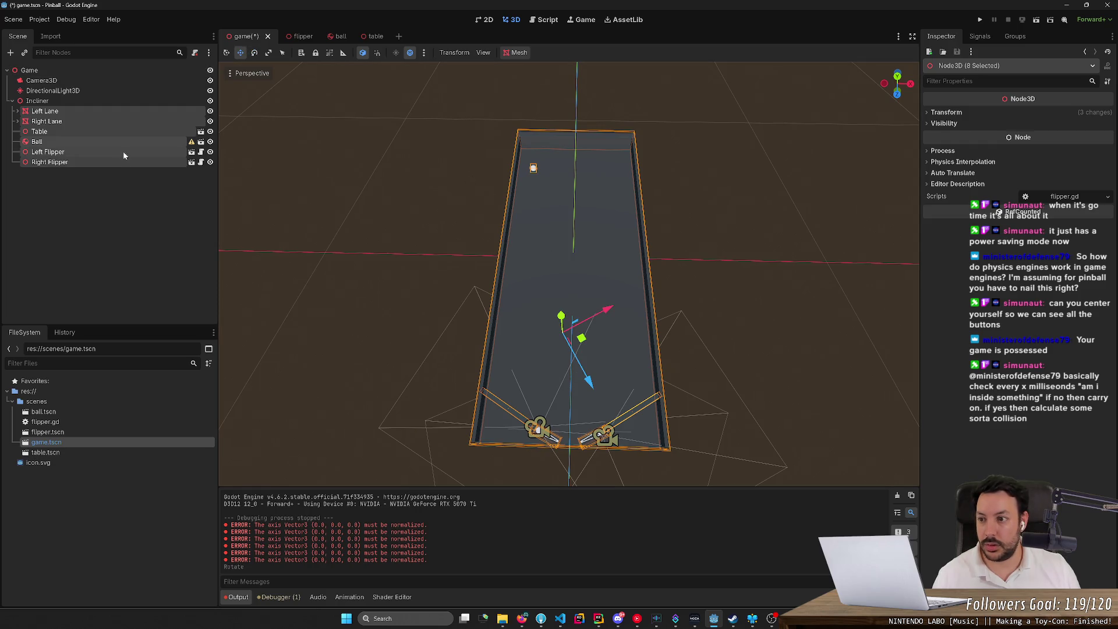
click(125, 144)
drag(546, 178, 588, 463)
click(980, 19)
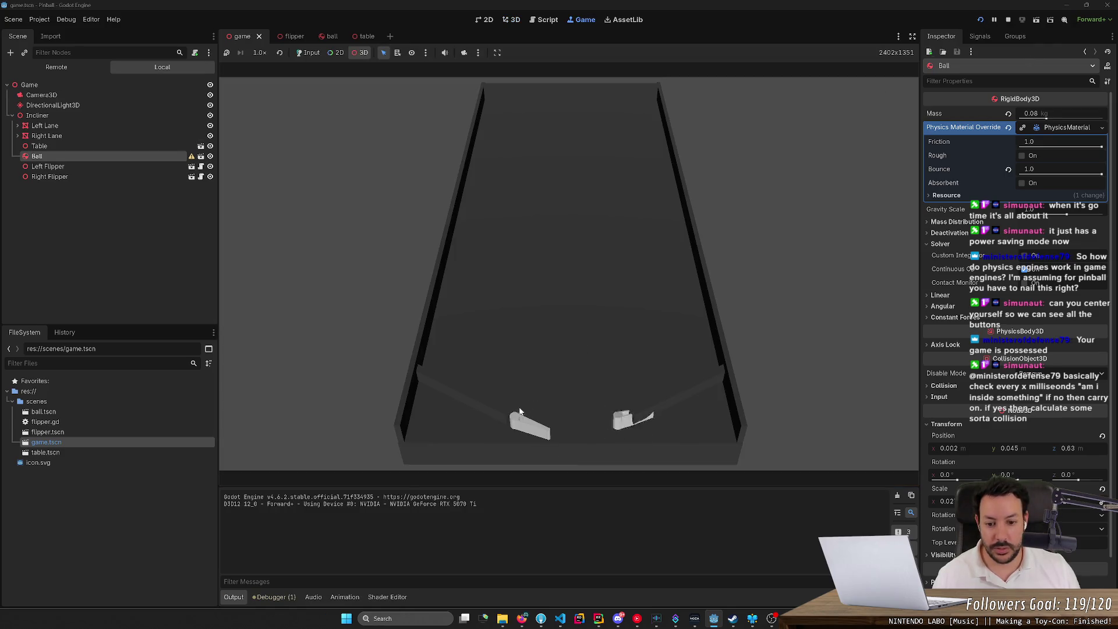
click(517, 421)
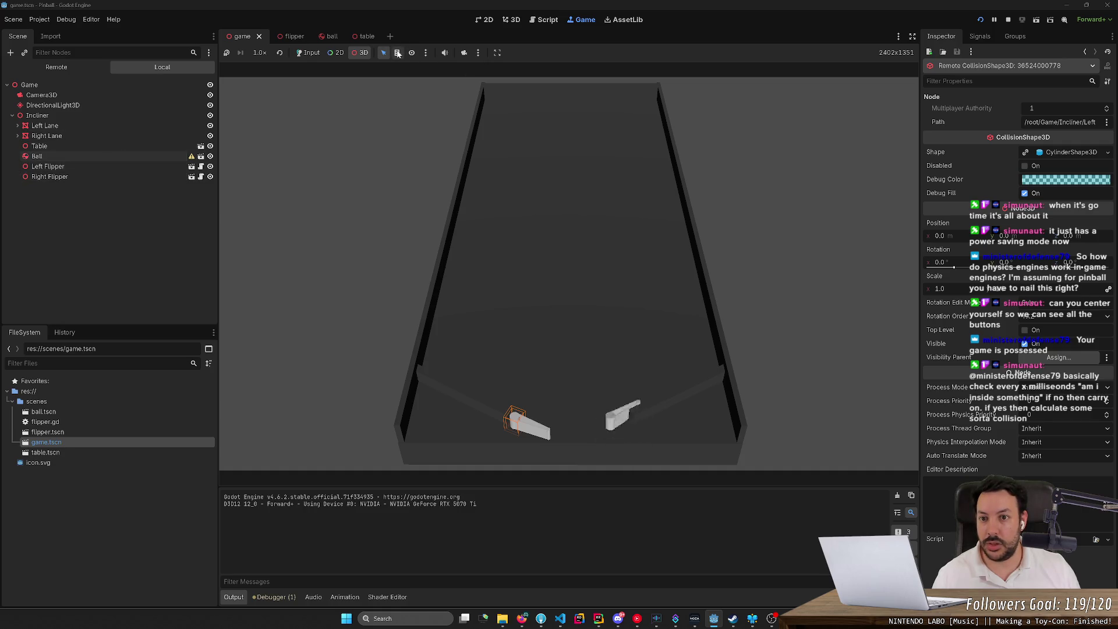
- Return input to the running game and select the left flipper's Hinge in the Remote tree
click(308, 53)
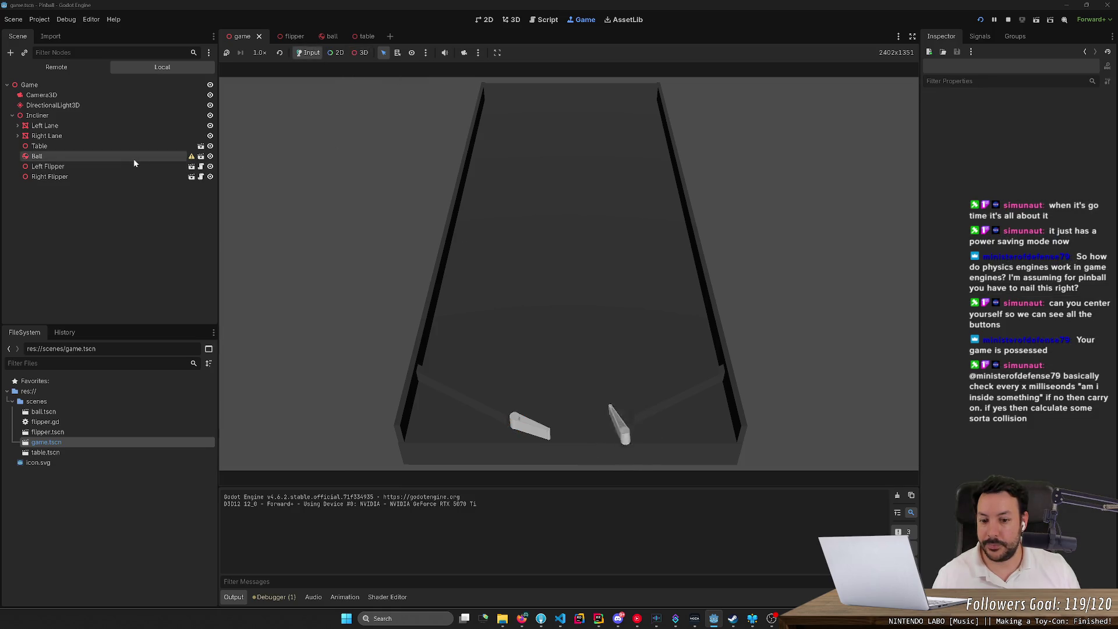
click(80, 125)
click(68, 65)
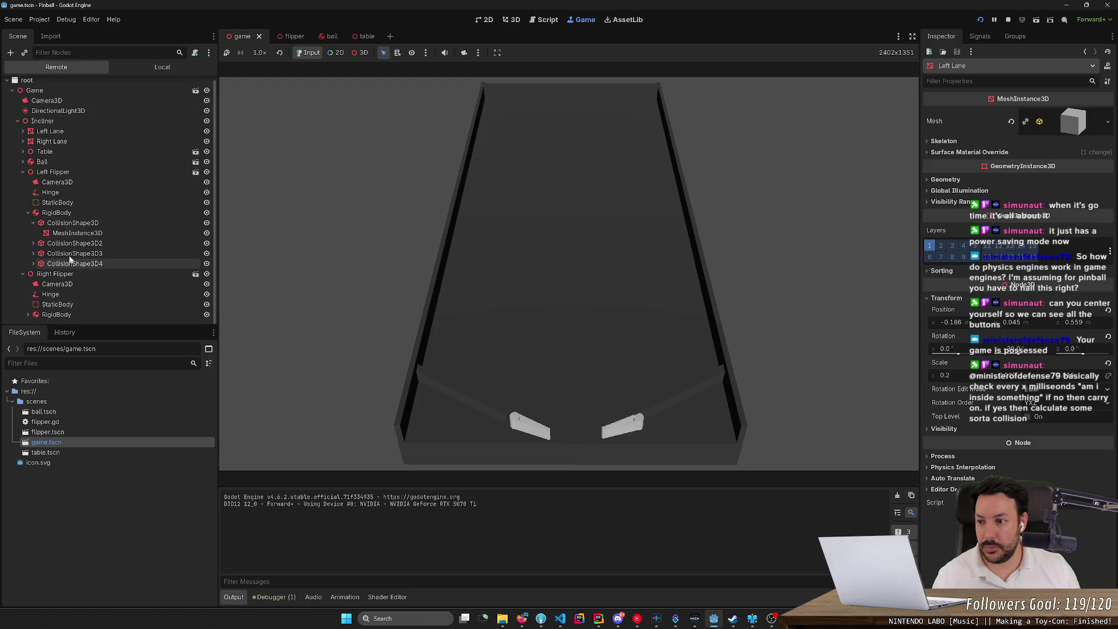
click(65, 195)
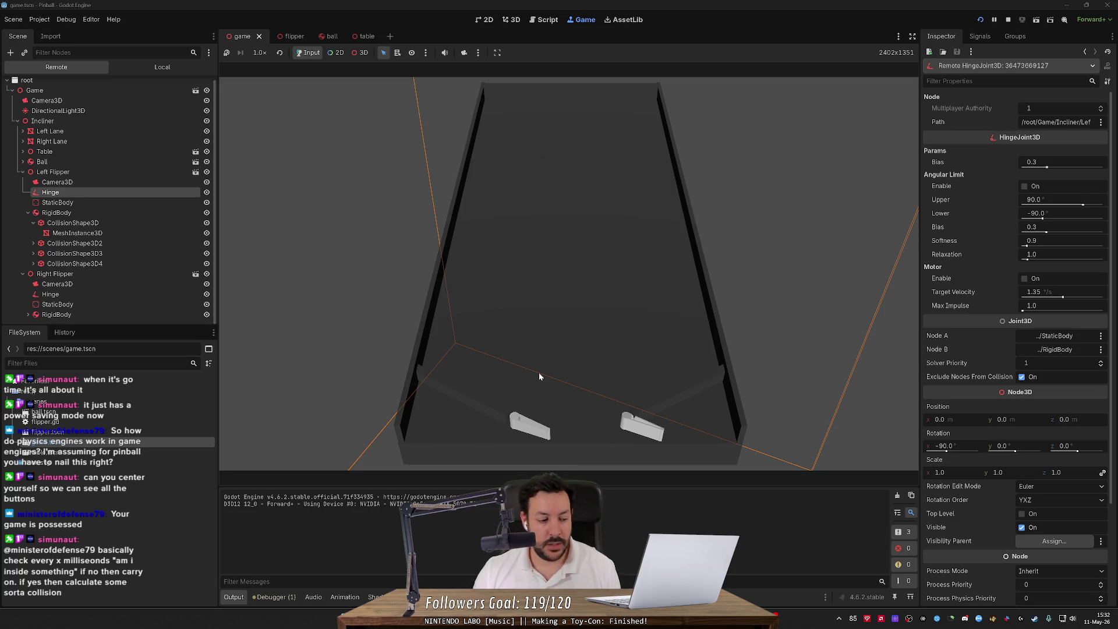
- Add 'func _process(delta: float) -> void:' with a pass body above _physics_process in flipper.gd
click(514, 20)
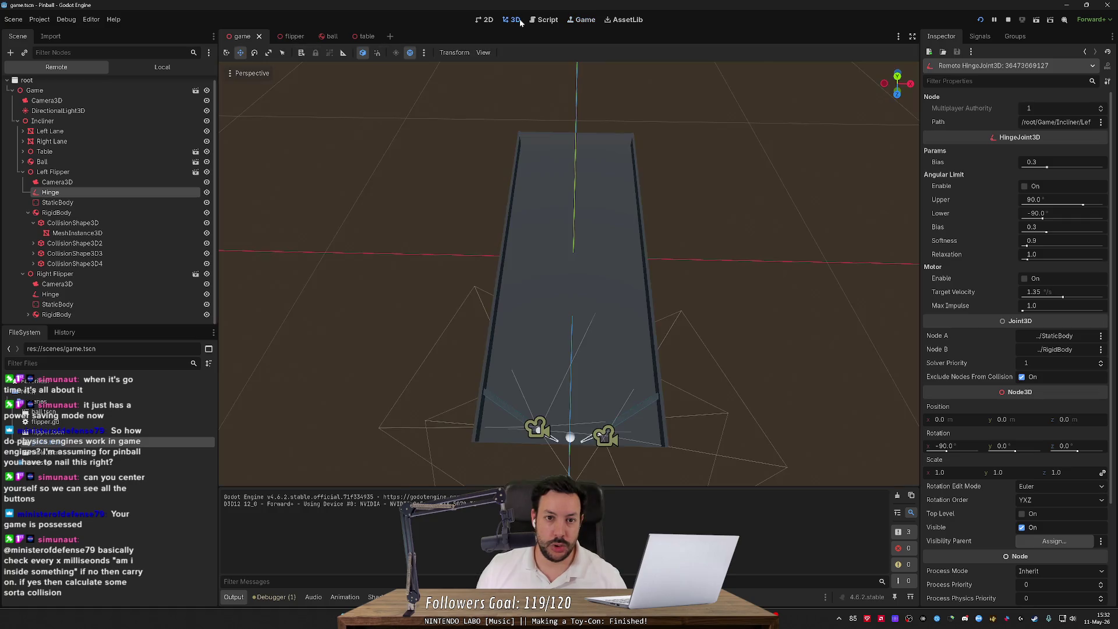
click(542, 19)
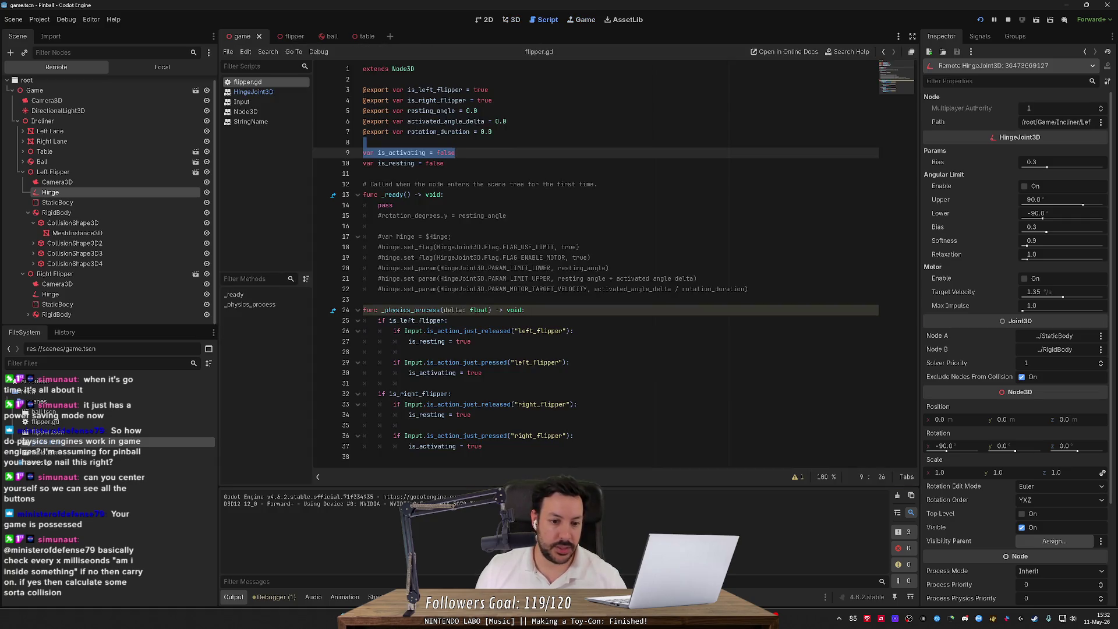
click(363, 300)
key(Return)
text(fun)
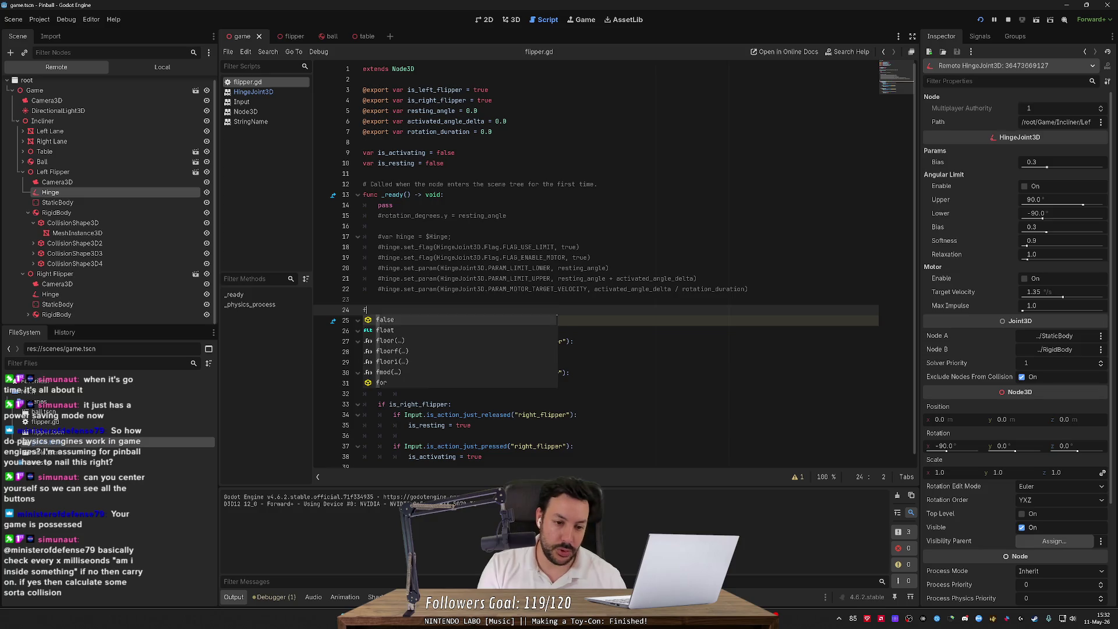
key(BackSpace)
text(c )
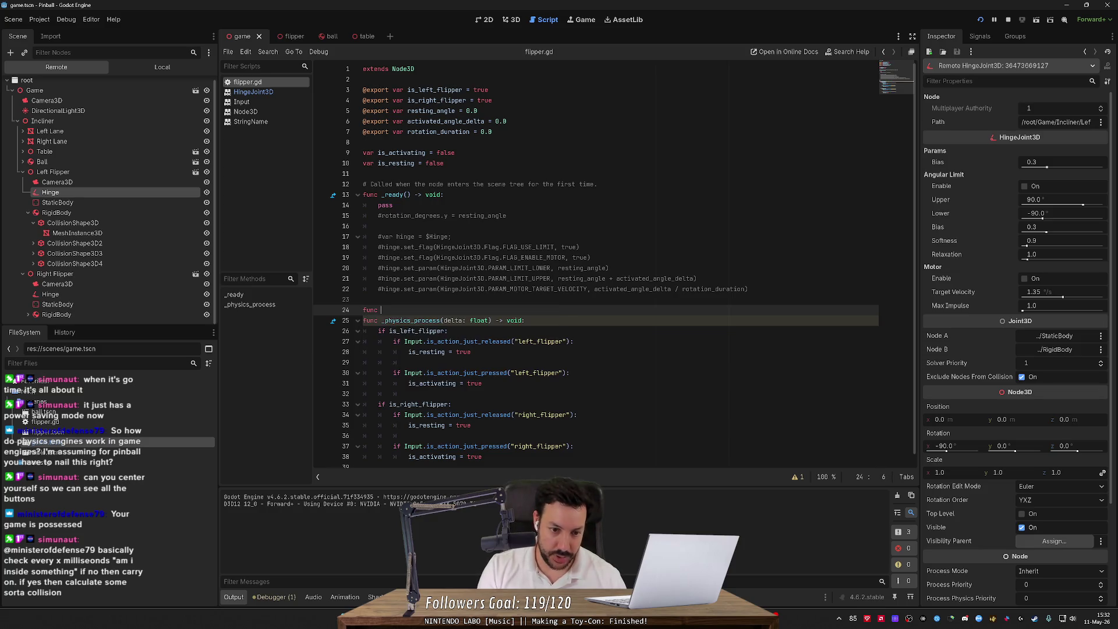
text(_process(delta:)
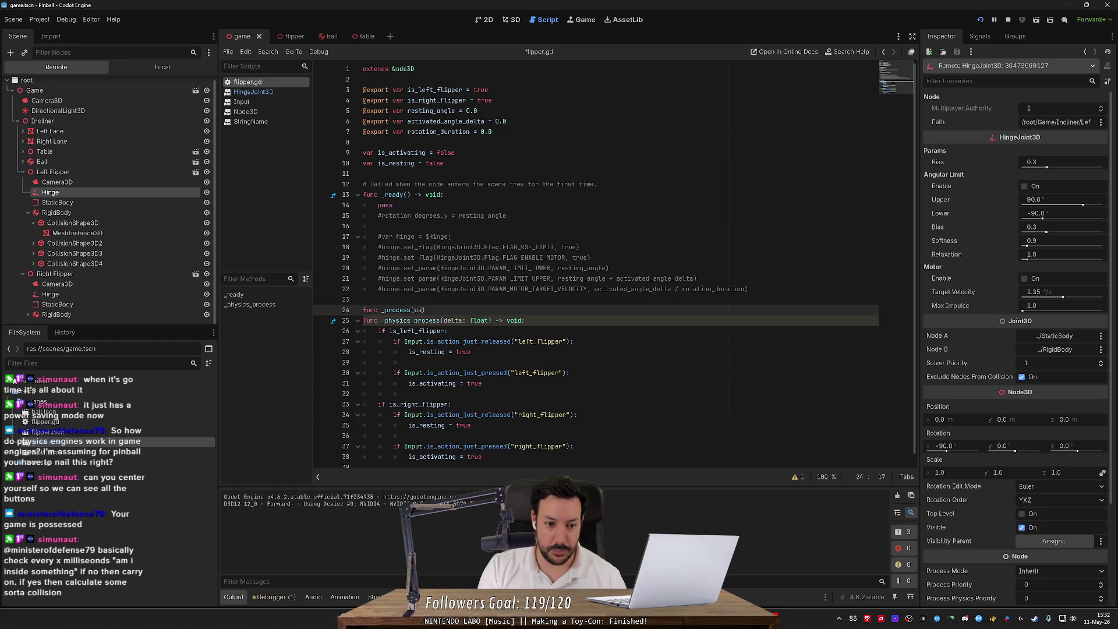
text( float) -> voi)
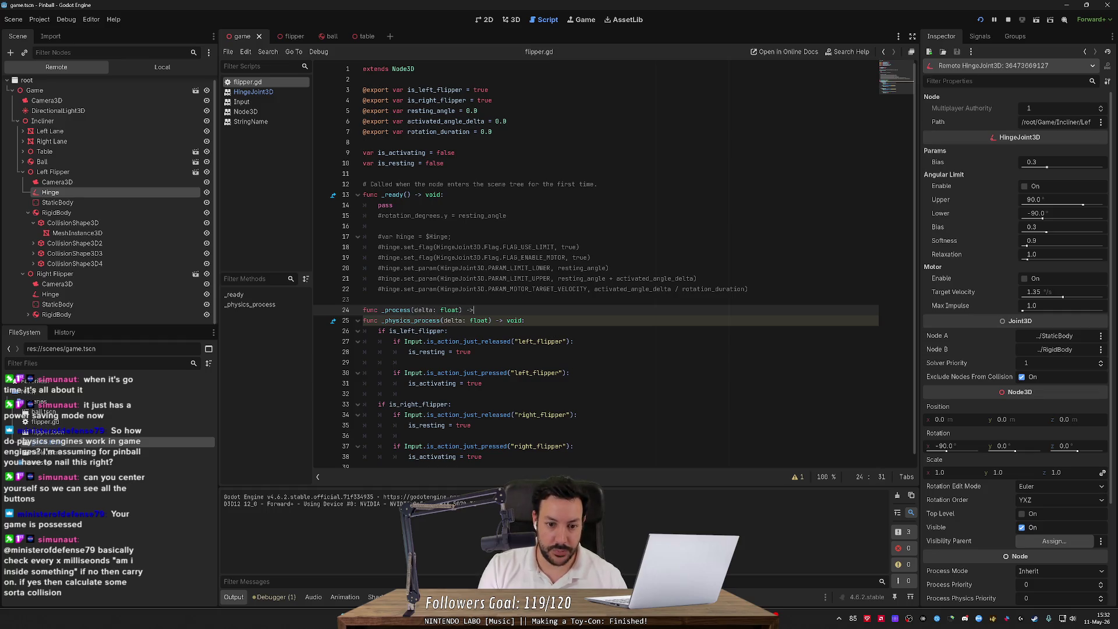
text(d:)
key(Return)
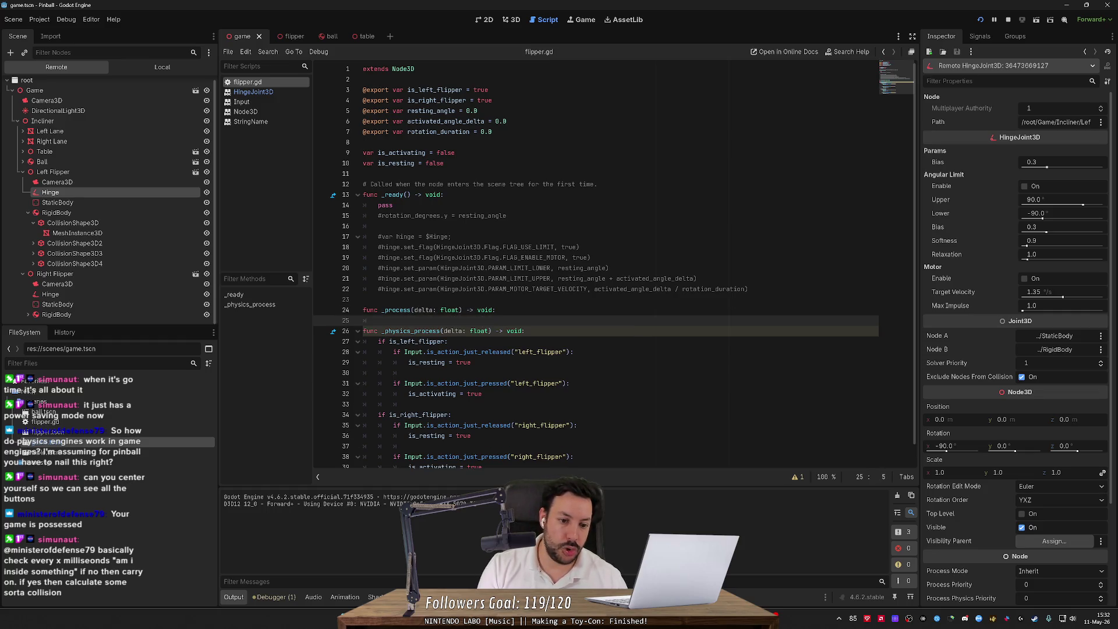
text(pass)
key(Return)
- Write the note '// Unity: Update(); Unreal: Tick()' above _process
click(367, 299)
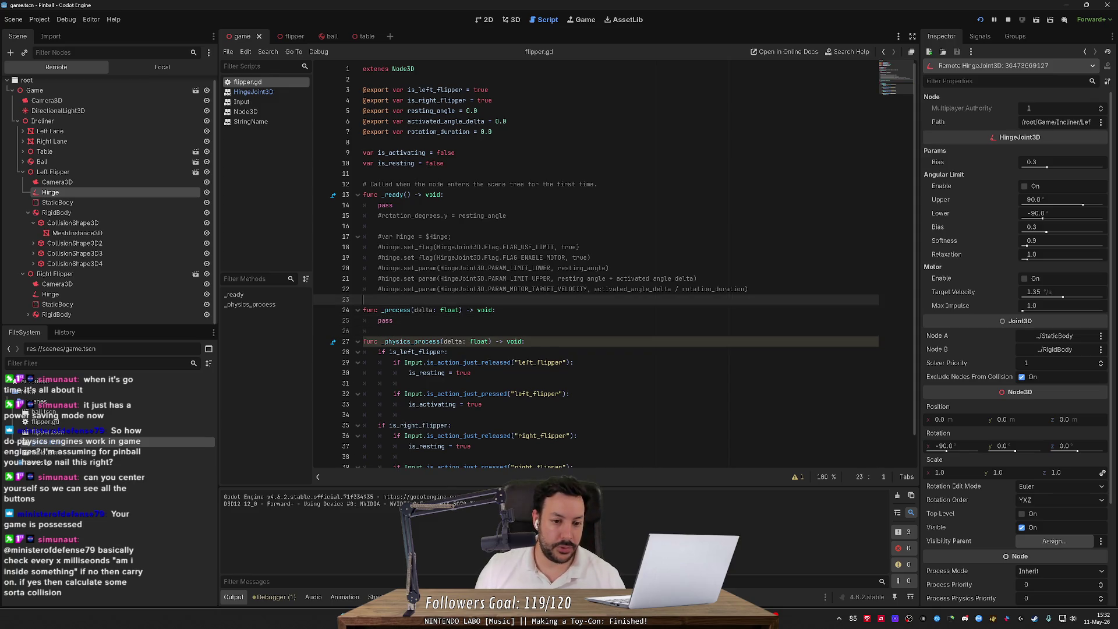
key(Return)
text(// Update())
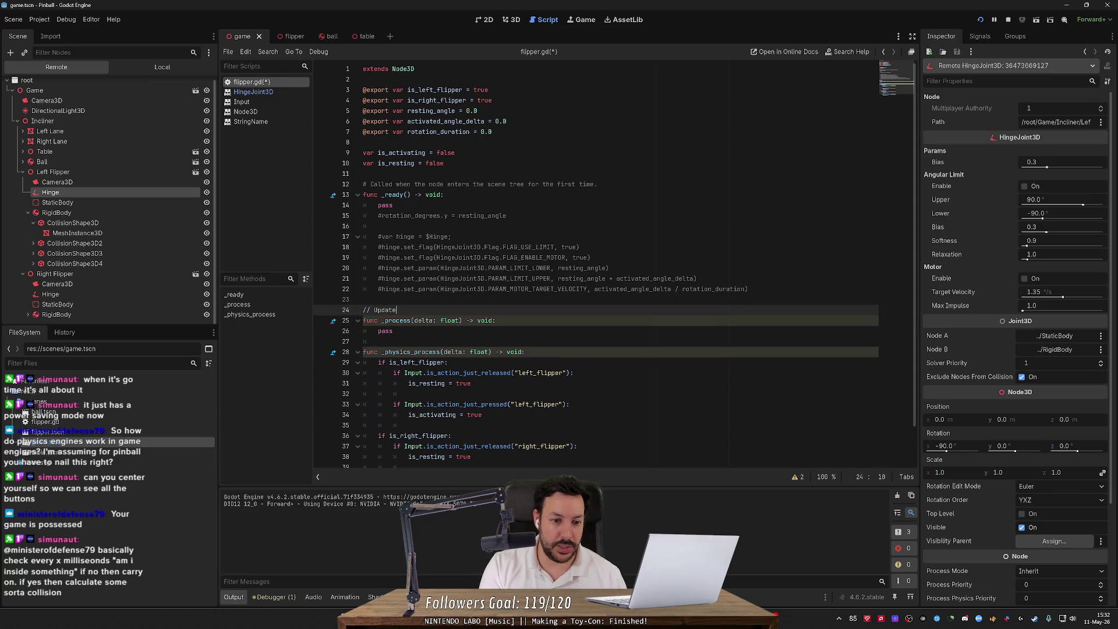
click(393, 331)
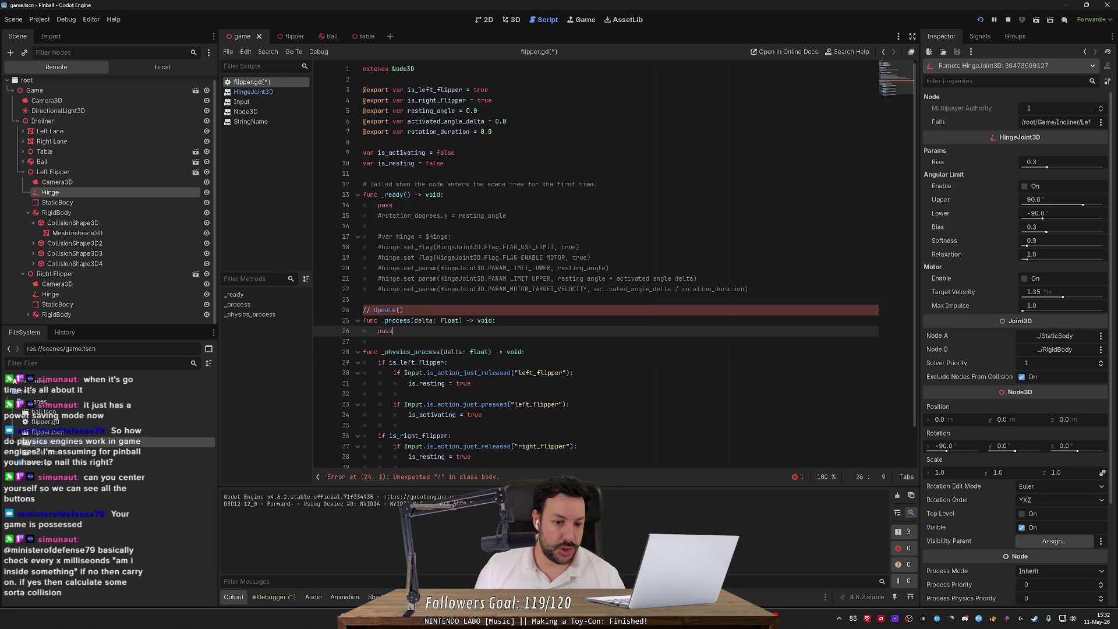
click(403, 309)
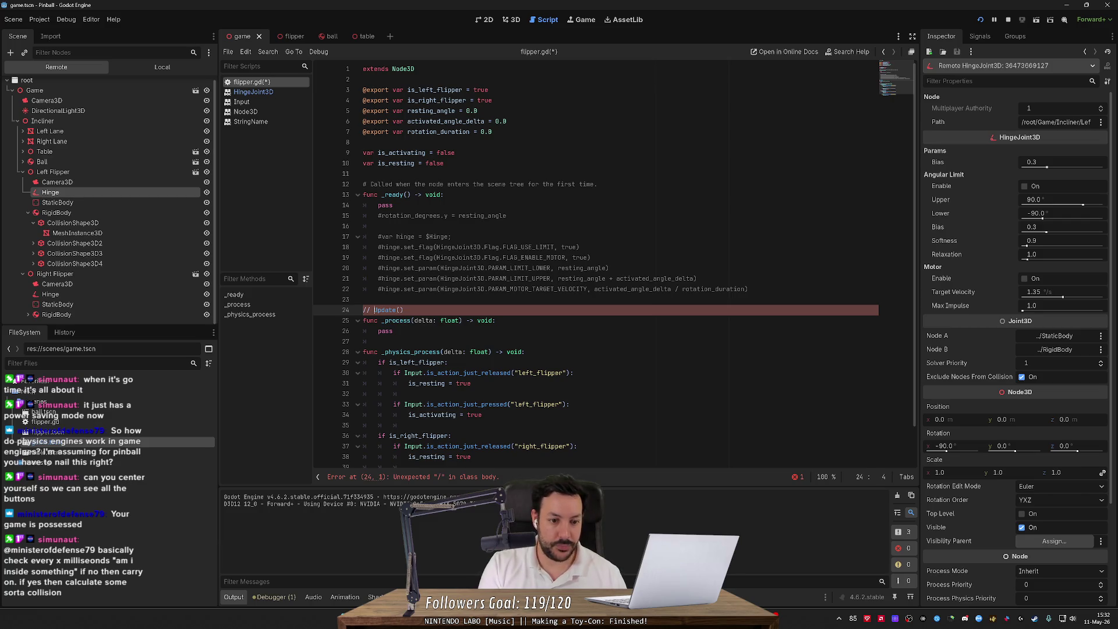
click(374, 310)
text(Unity:)
key(ctrl+Right)
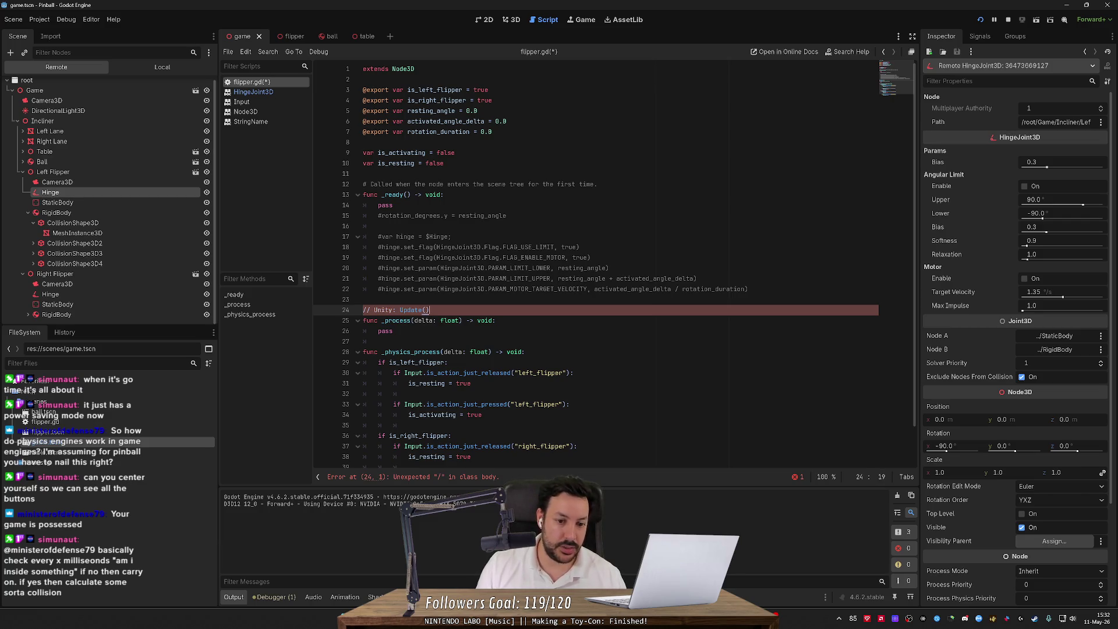
text(; Unreal: )
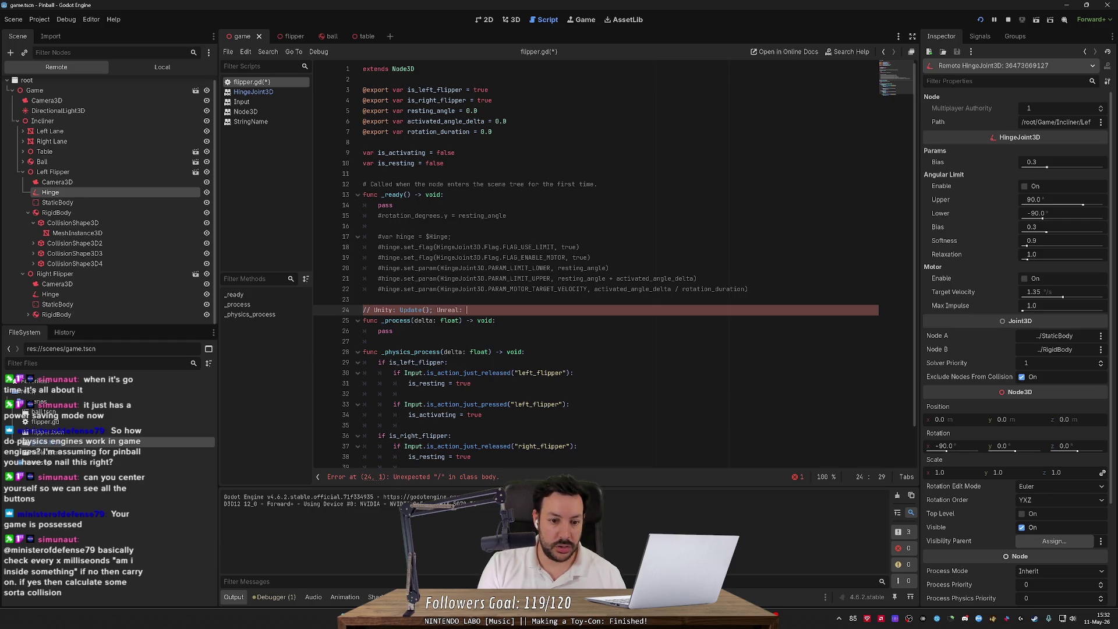
text(Tick())
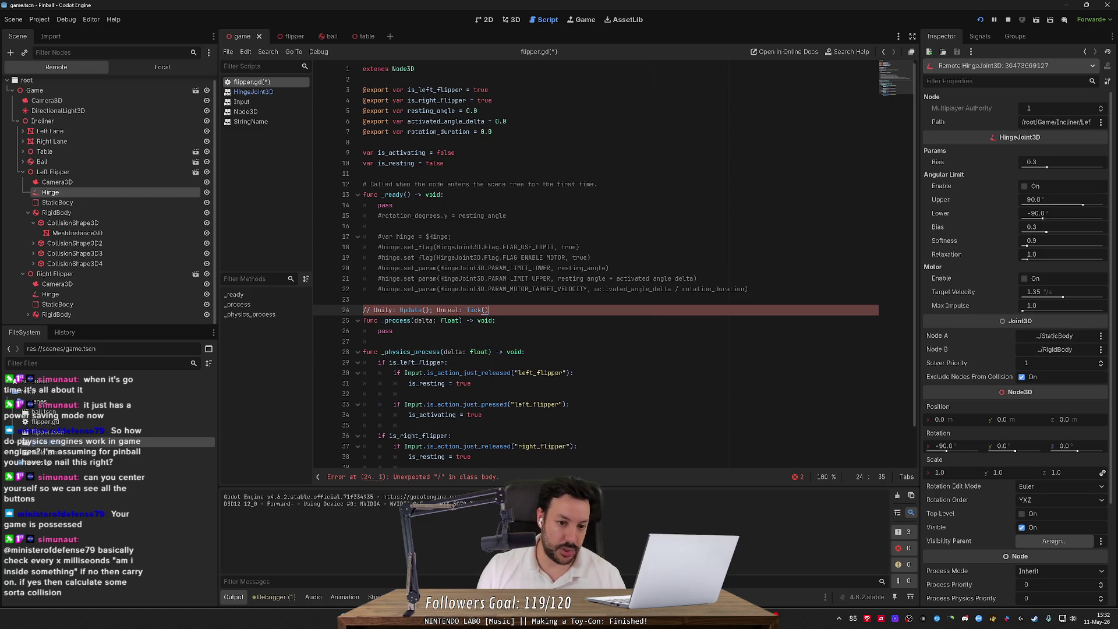
- Write the note '// Unity: FixedUpdate(); Unreal: FixedTick()' above _physics_process
key(Down)
key(Down)
key(Down)
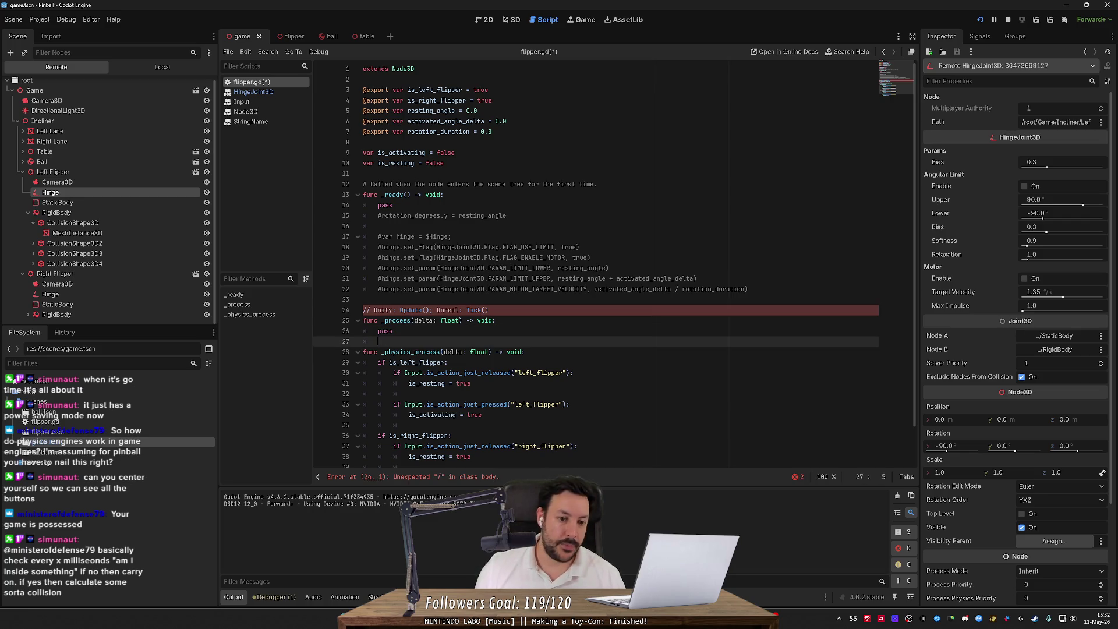
key(Return)
text(// )
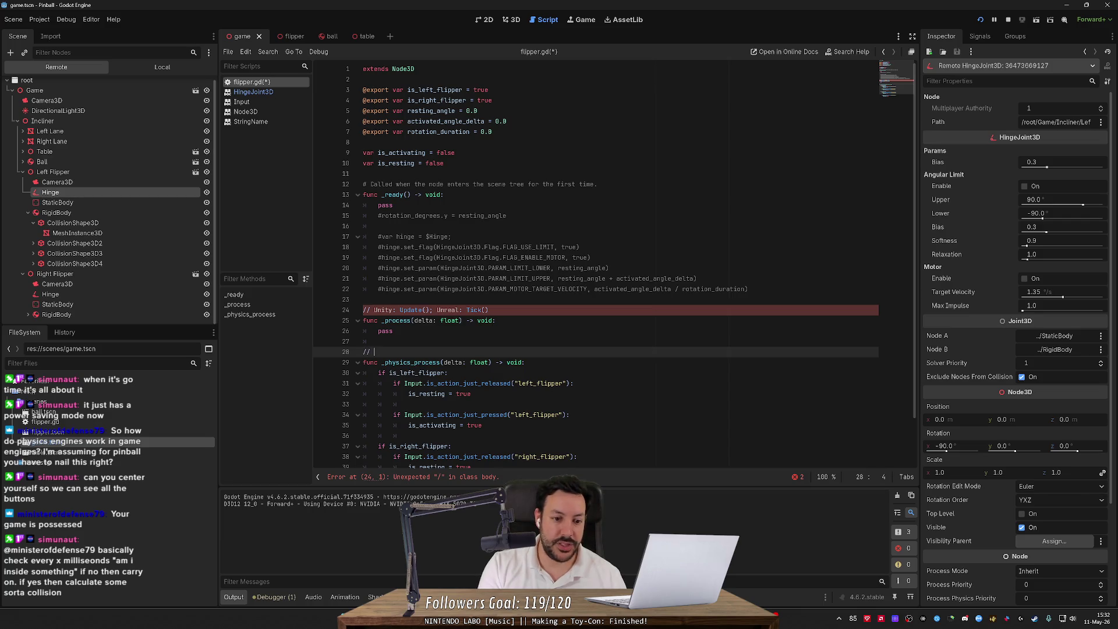
text(Unit)
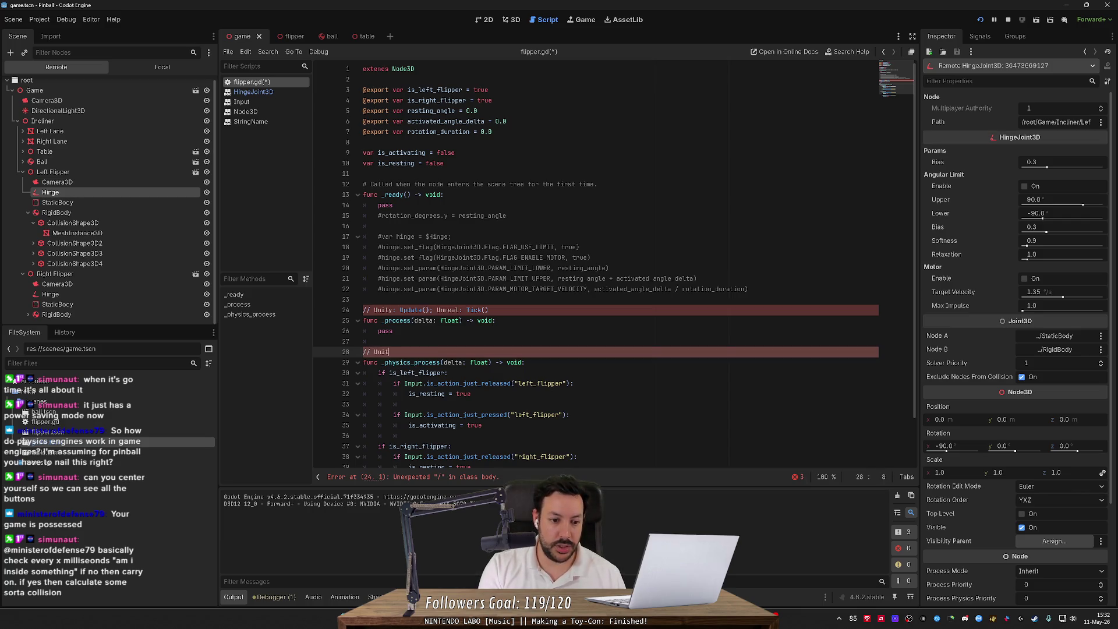
text(y: Fixed)
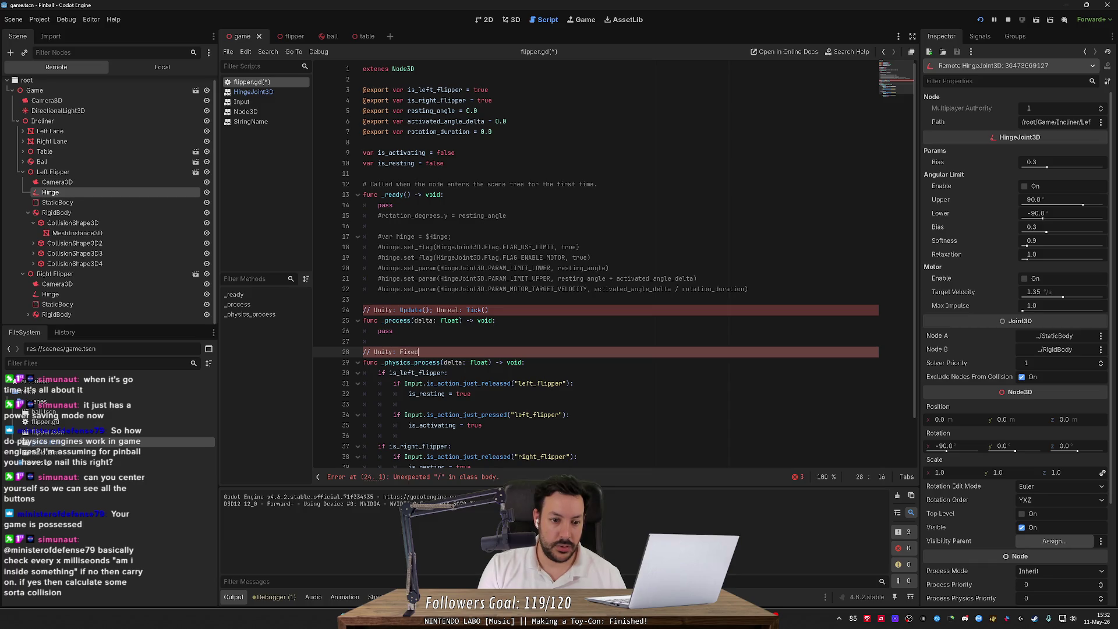
text(Update())
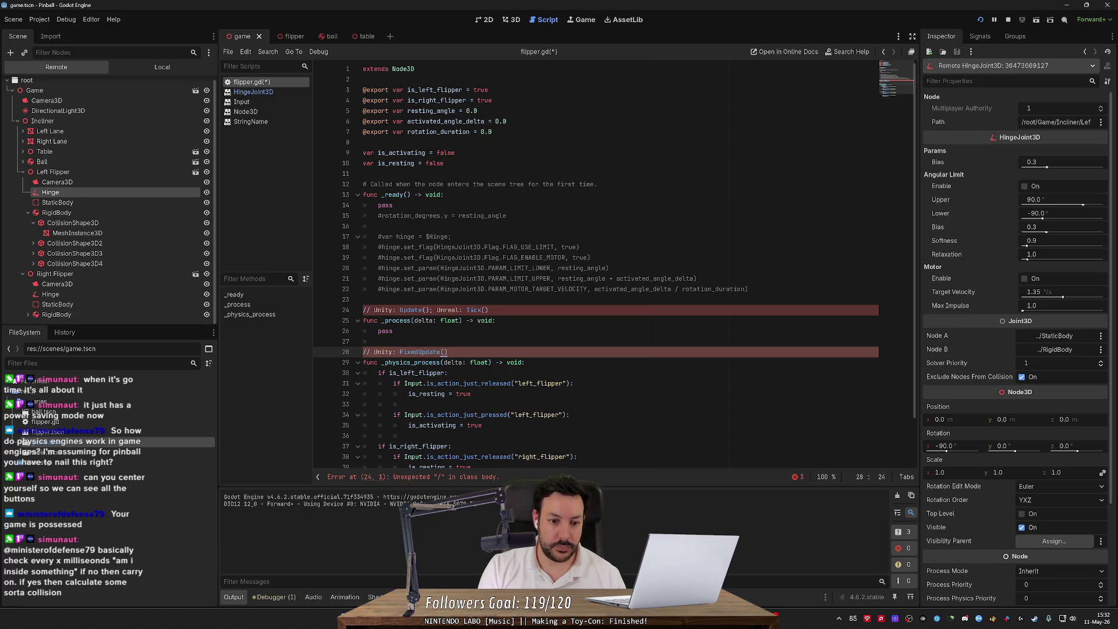
key(BackSpace)
key(BackSpace)
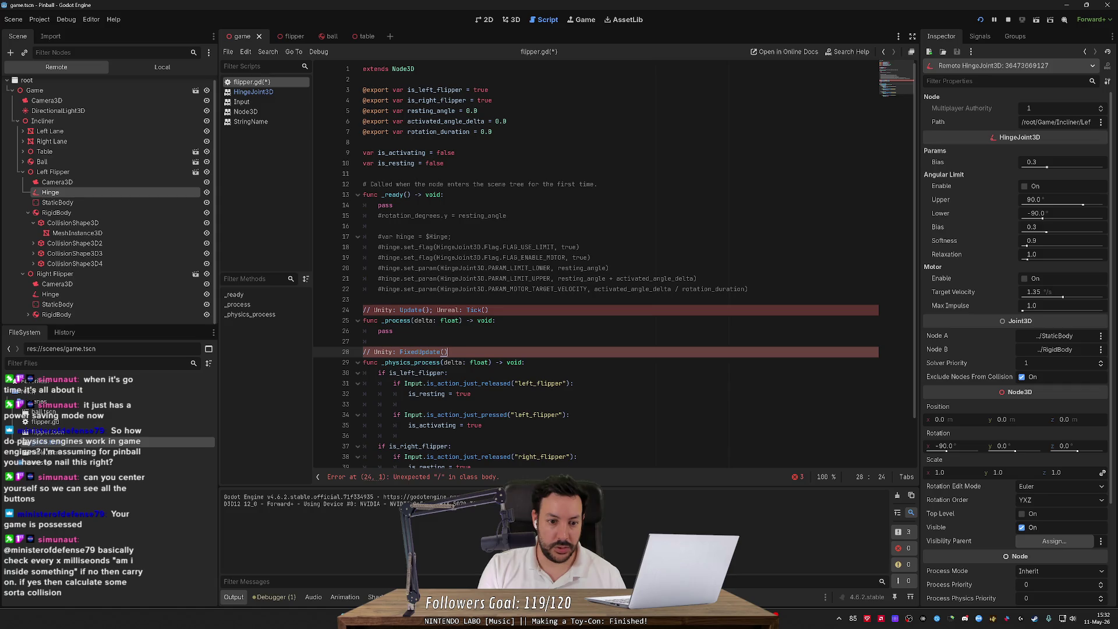
text(; Unreal: )
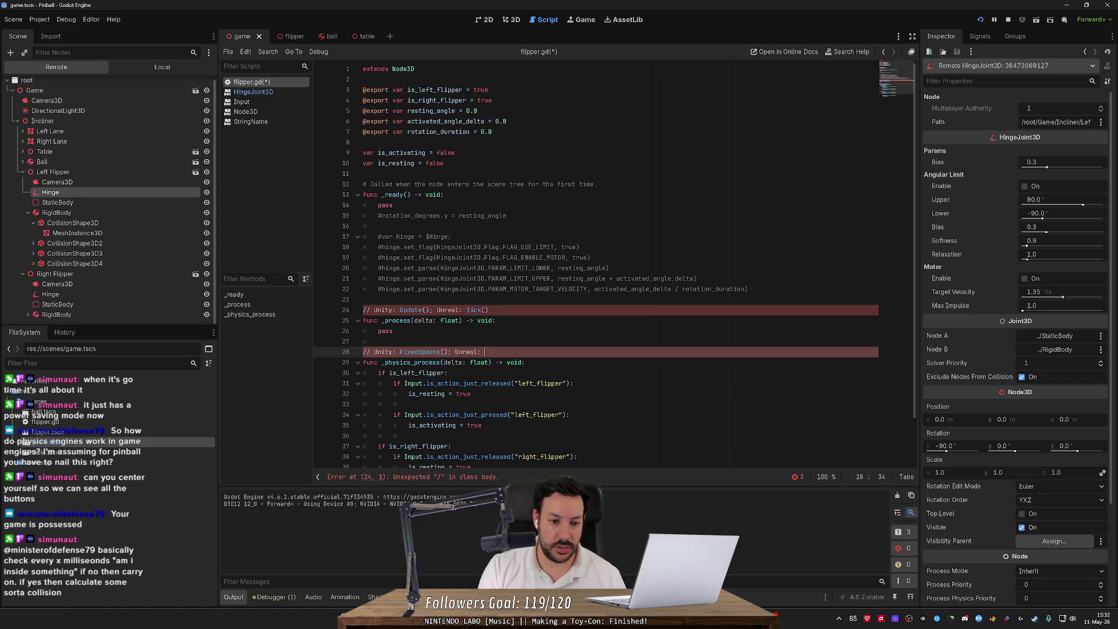
text(Fixed)
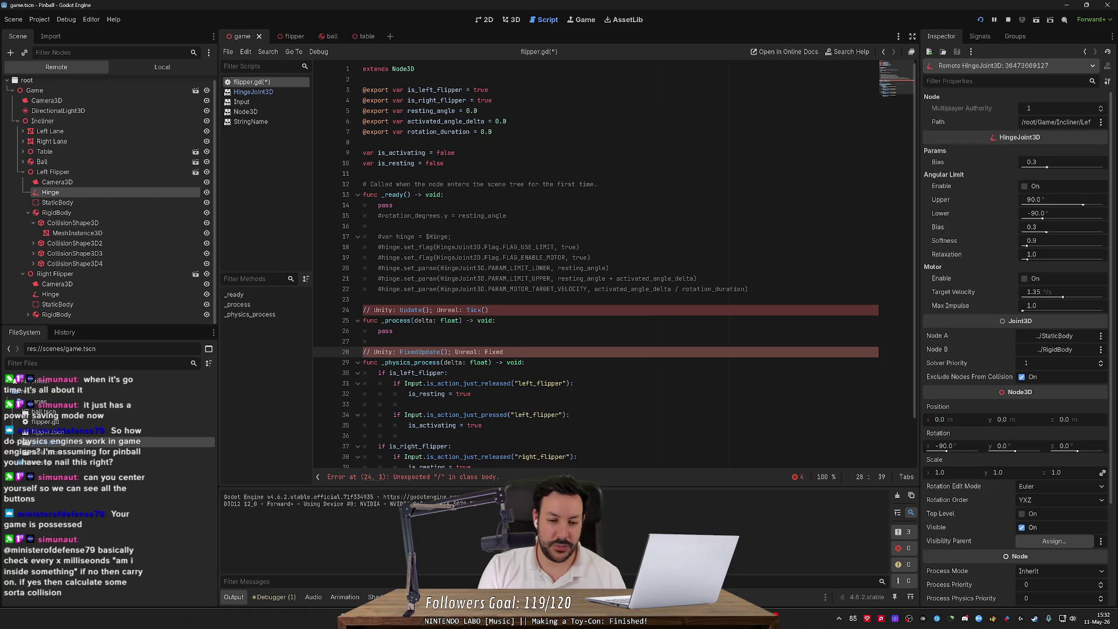
text(Tick())
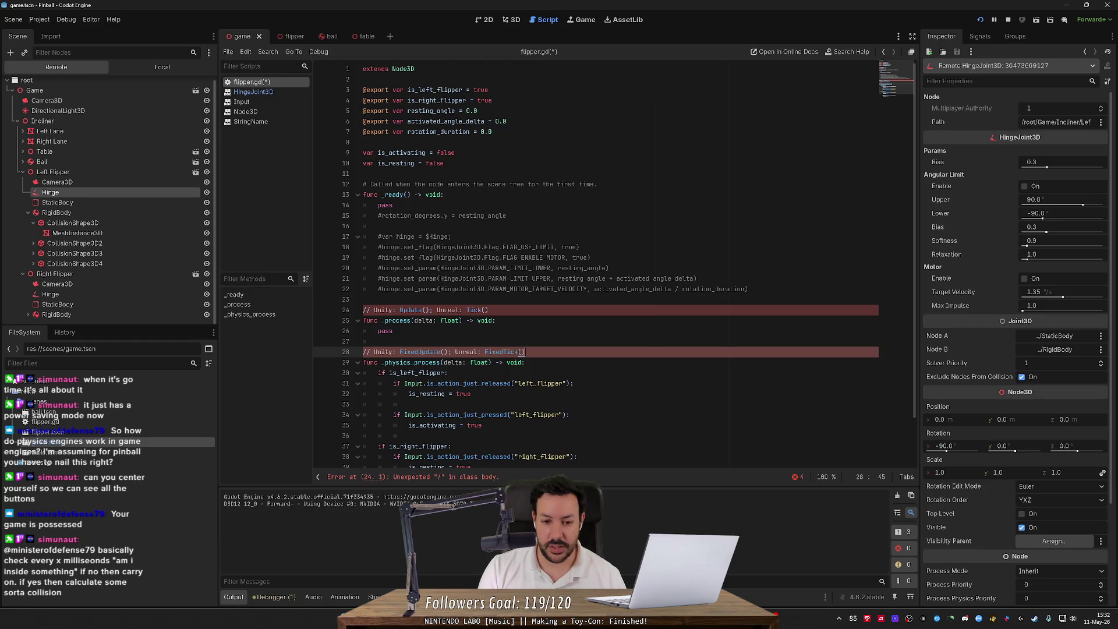
click(378, 342)
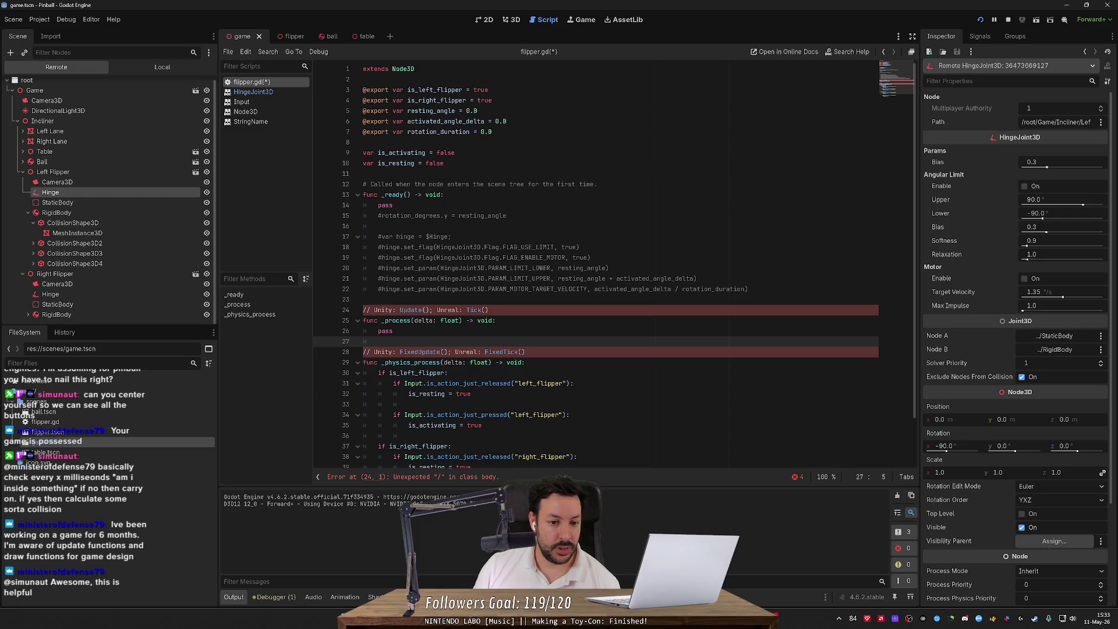
click(418, 351)
double_click(418, 351)
click(438, 352)
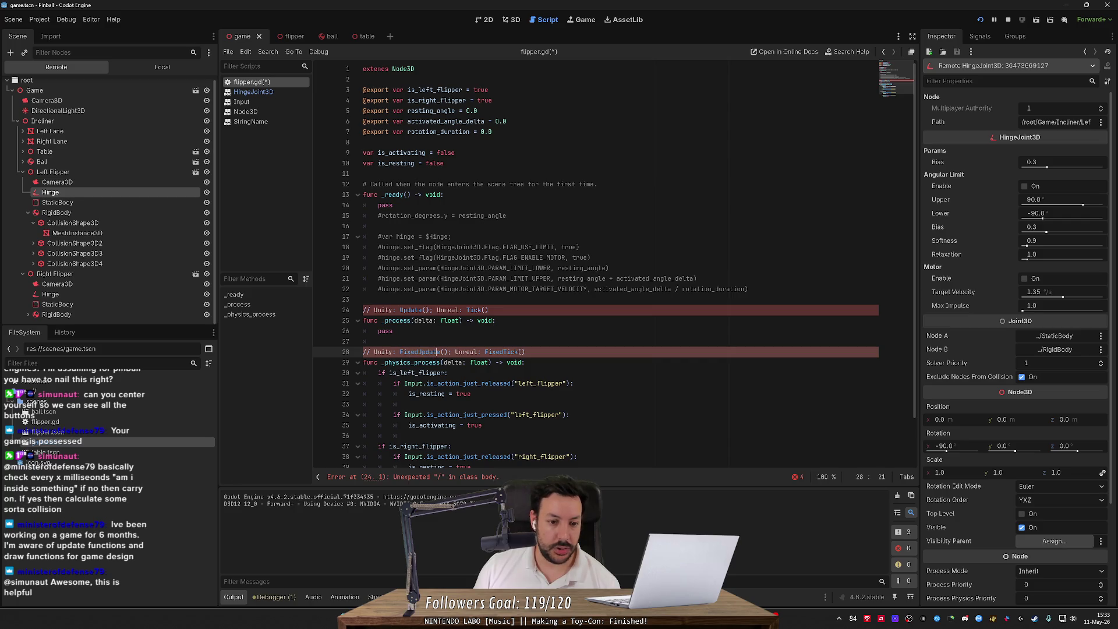
drag(394, 331, 363, 310)
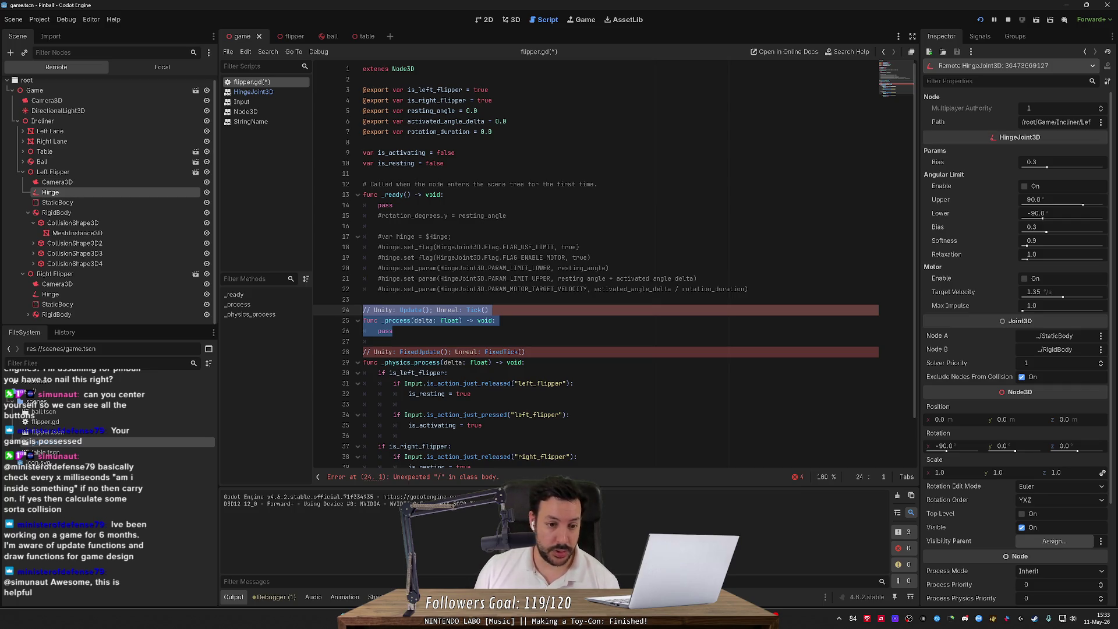
double_click(419, 352)
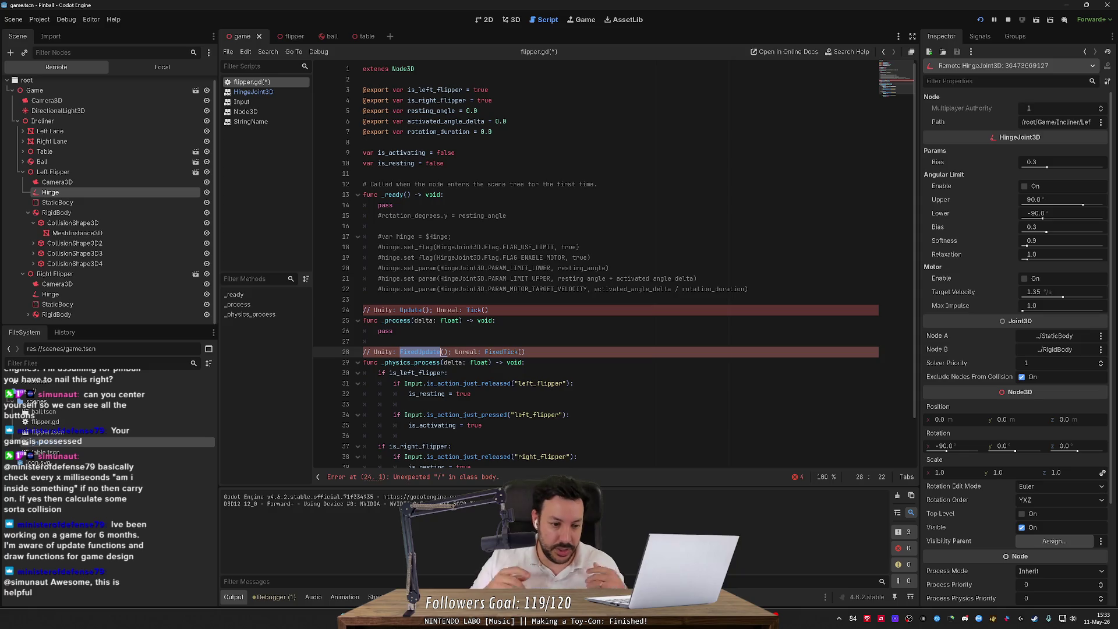
key(Up)
key(Up)
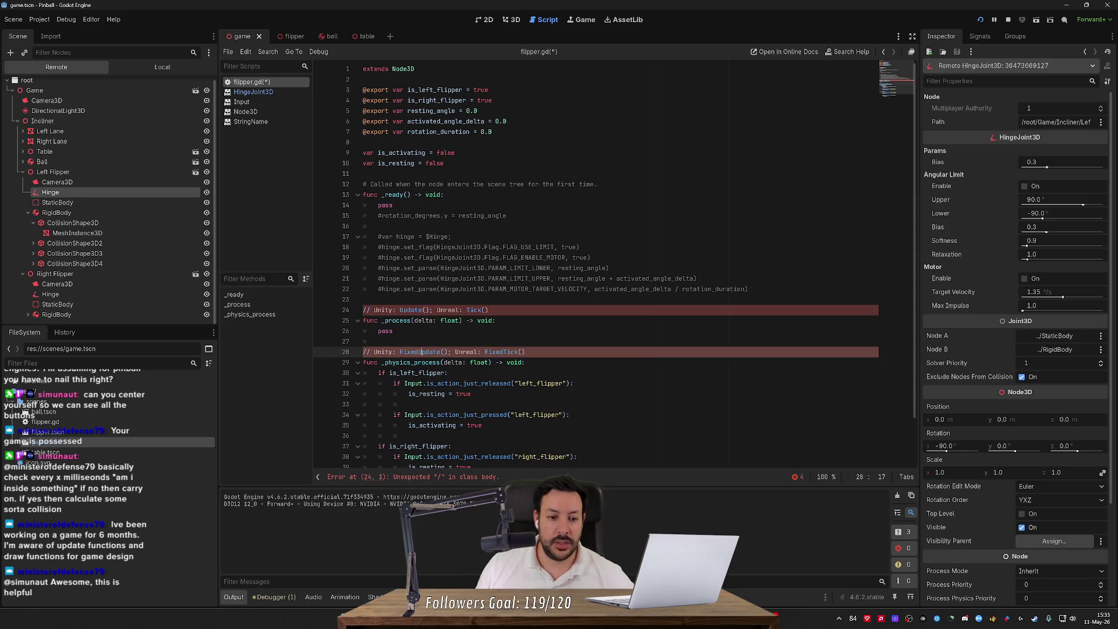
key(shift+Up)
key(shift+Up)
key(shift+Home)
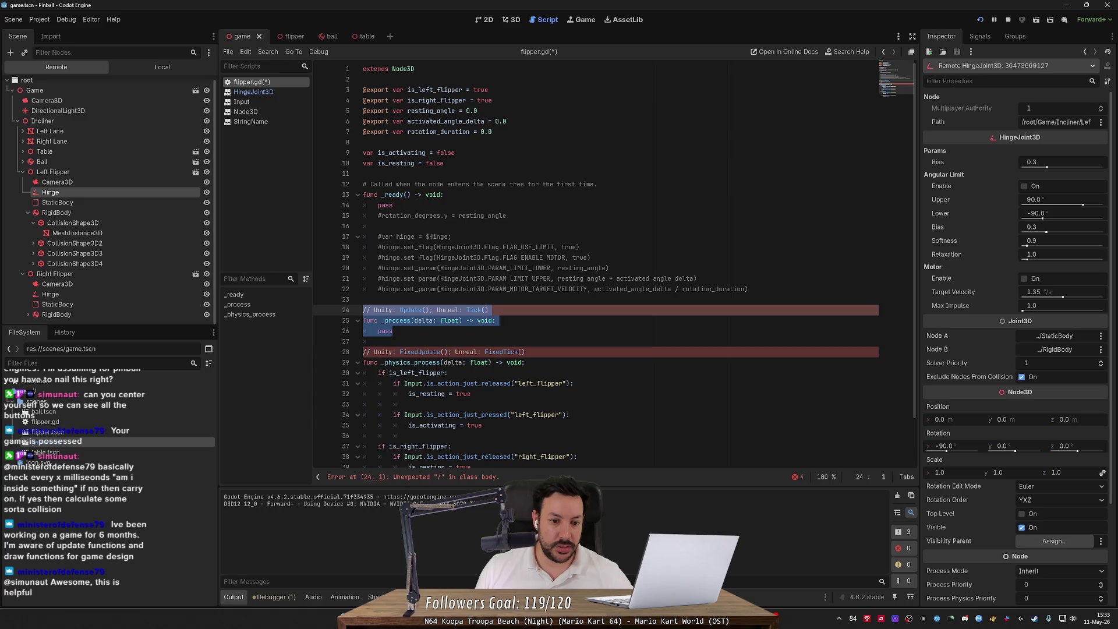
click(379, 341)
key(Down)
key(Down)
key(End)
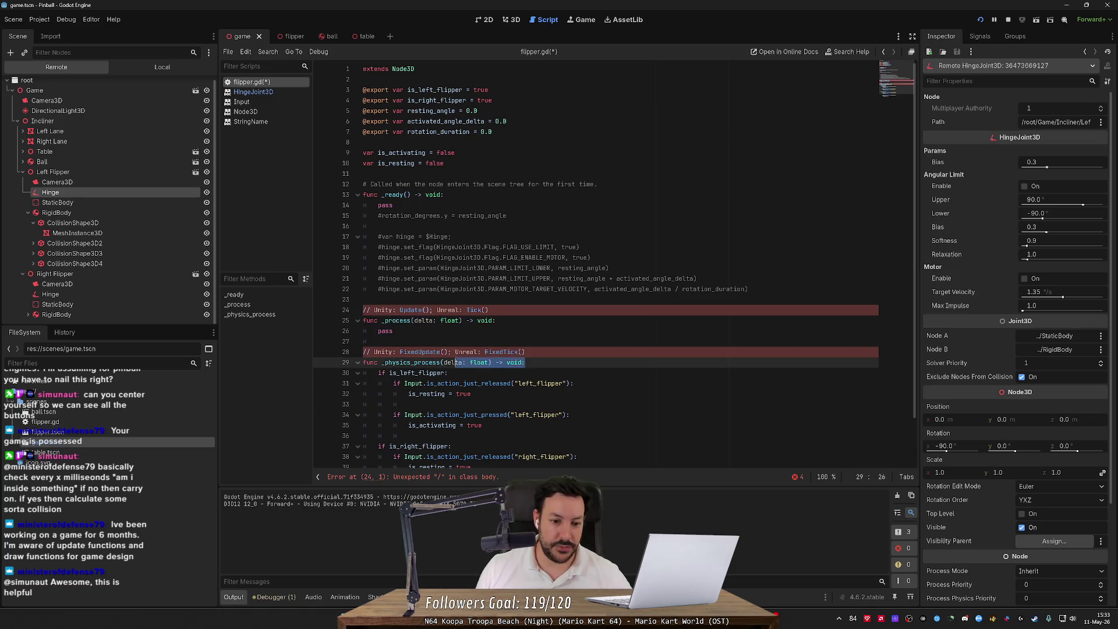
key(shift+Up)
key(shift+Home)
click(438, 362)
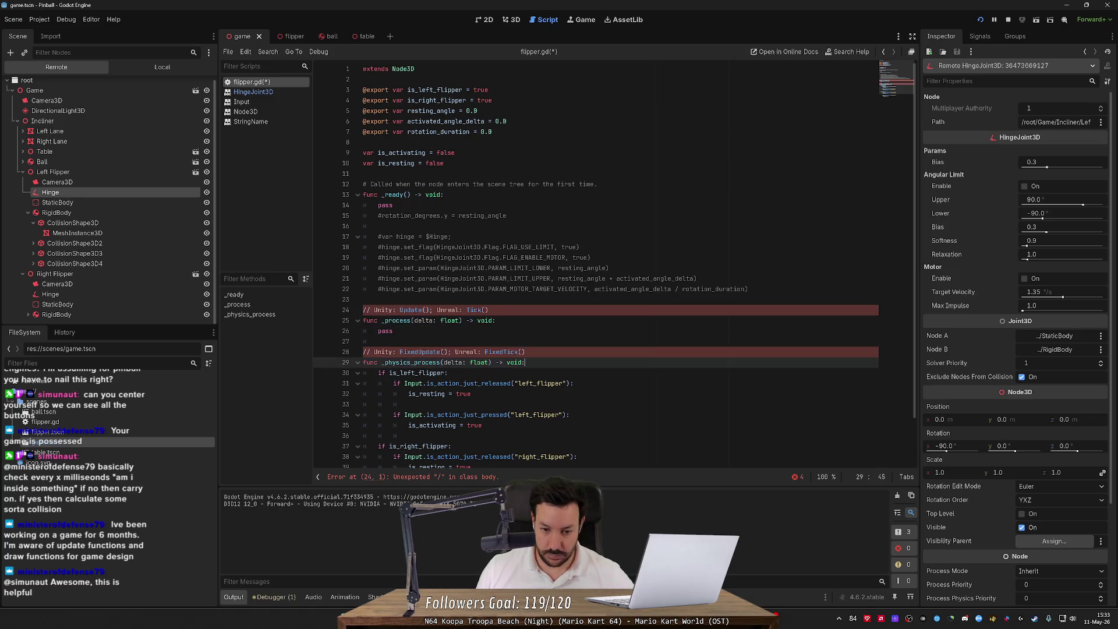
key(shift+Home)
key(shift+Up)
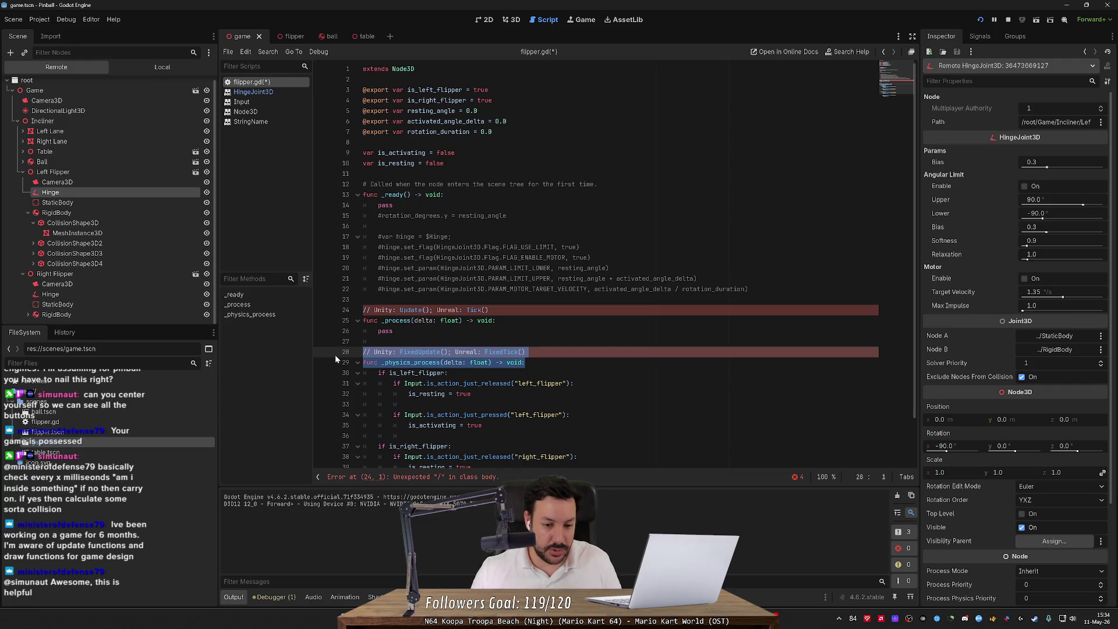
scroll(334, 355, down, 2)
drag(393, 282, 327, 262)
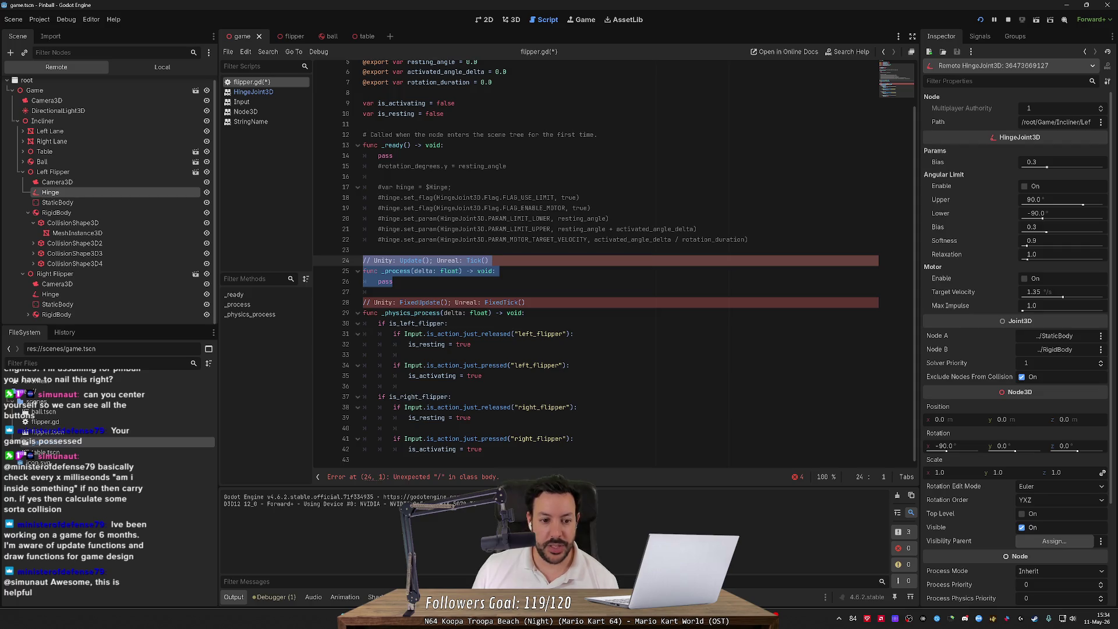
mouse_move(378, 323)
mouse_down()
mouse_move(407, 338)
mouse_move(362, 460)
mouse_up()
mouse_move(484, 449)
mouse_down()
mouse_move(466, 449)
mouse_move(384, 373)
mouse_move(379, 335)
mouse_move(363, 324)
mouse_up()
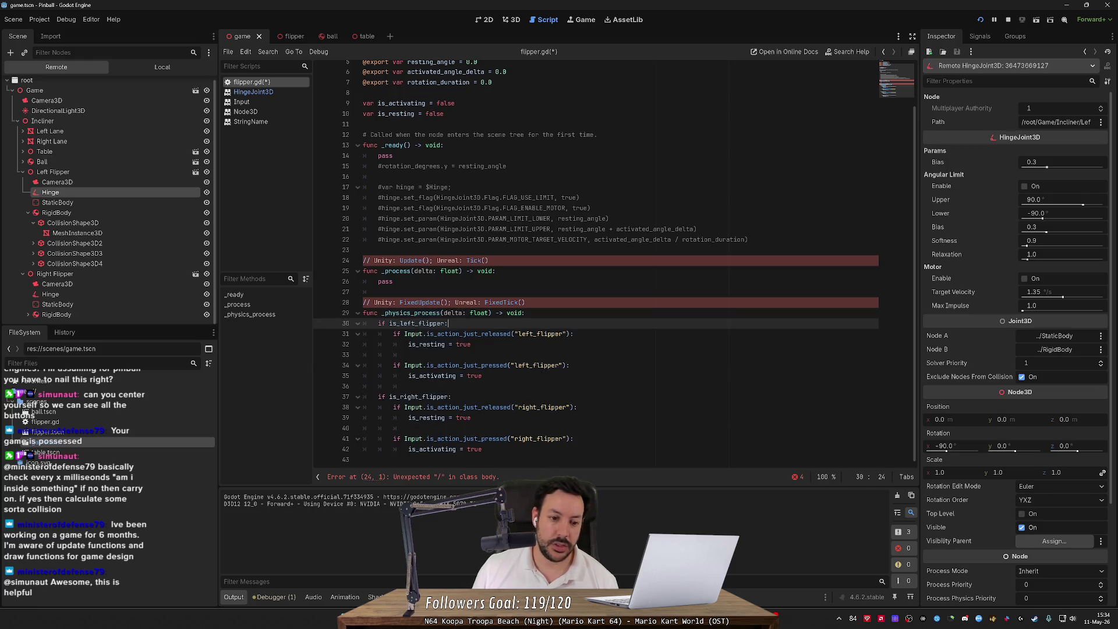
double_click(410, 313)
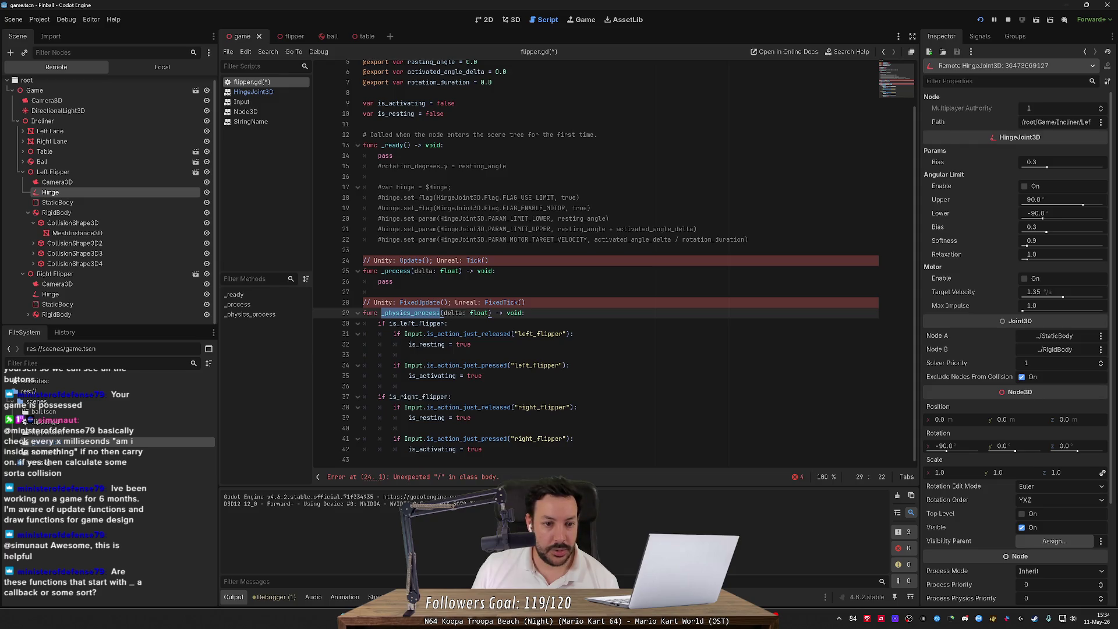
click(384, 271)
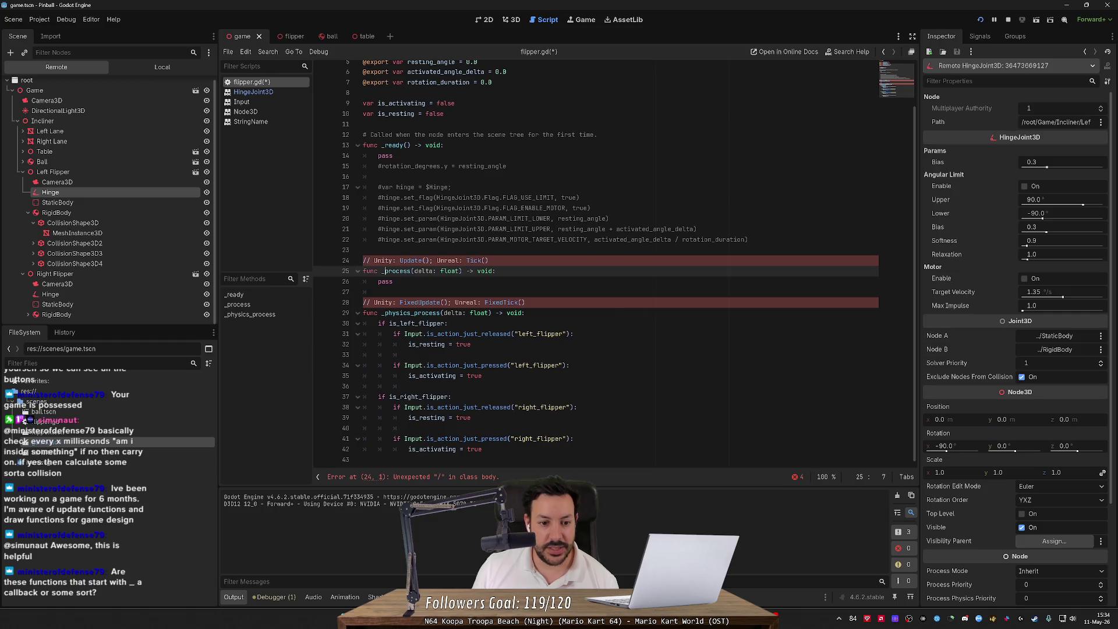
mouse_move(524, 302)
mouse_down()
mouse_move(408, 367)
mouse_move(379, 218)
mouse_move(408, 372)
mouse_move(524, 302)
mouse_up()
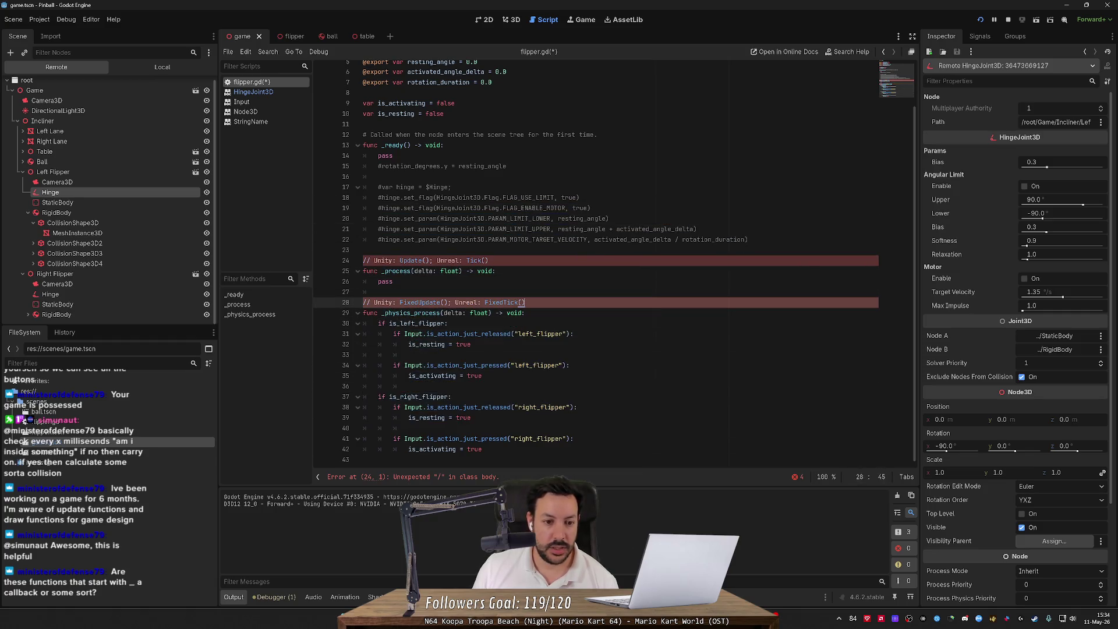
click(385, 271)
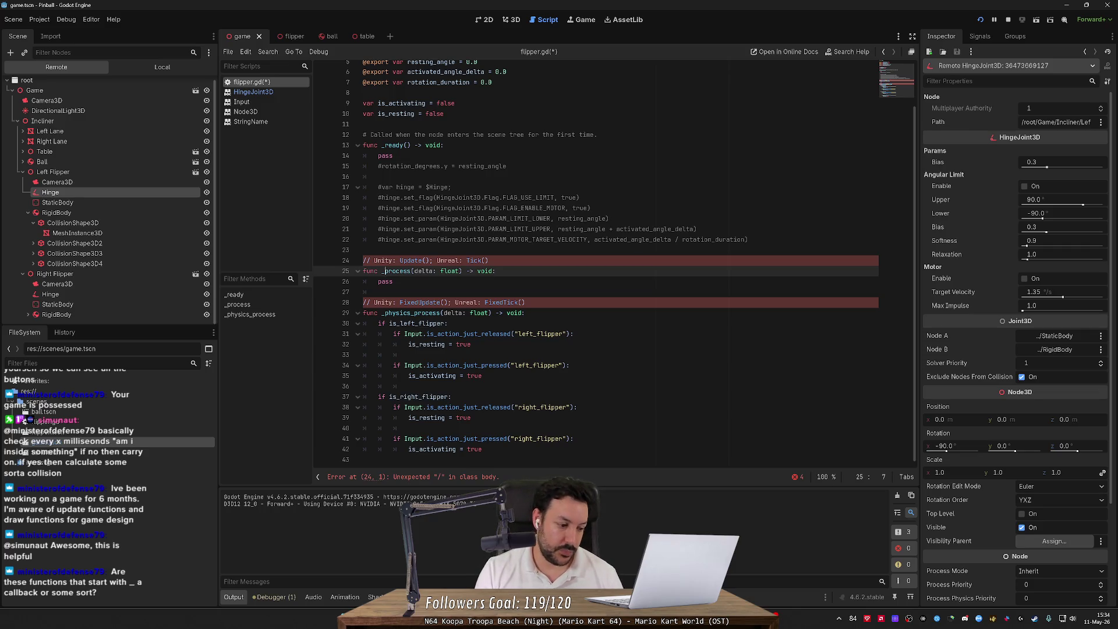
key(BackSpace)
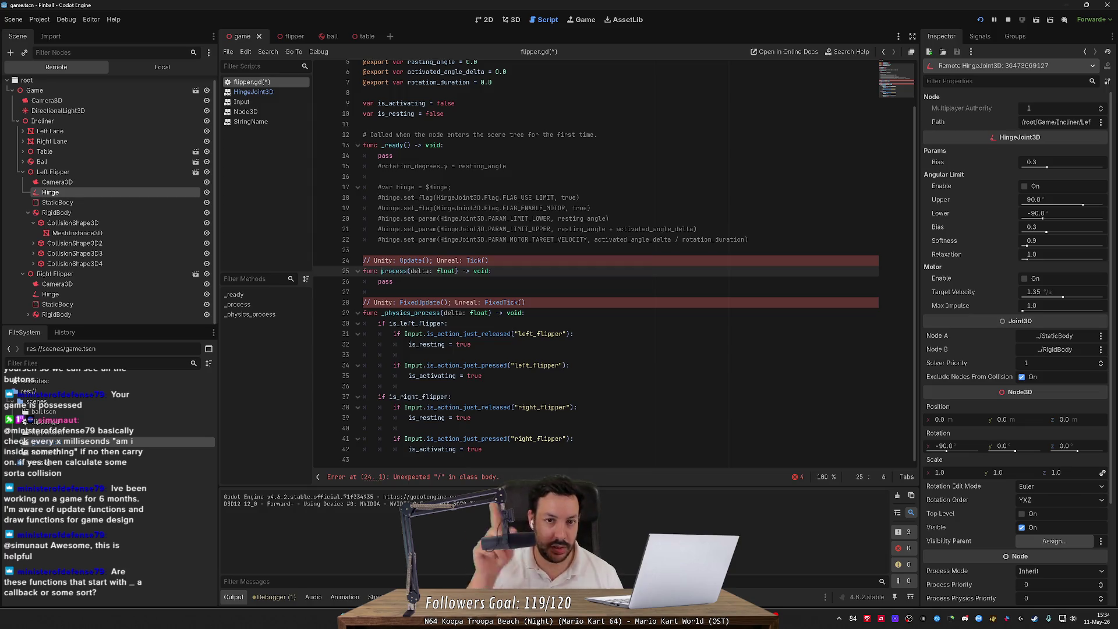
text(_)
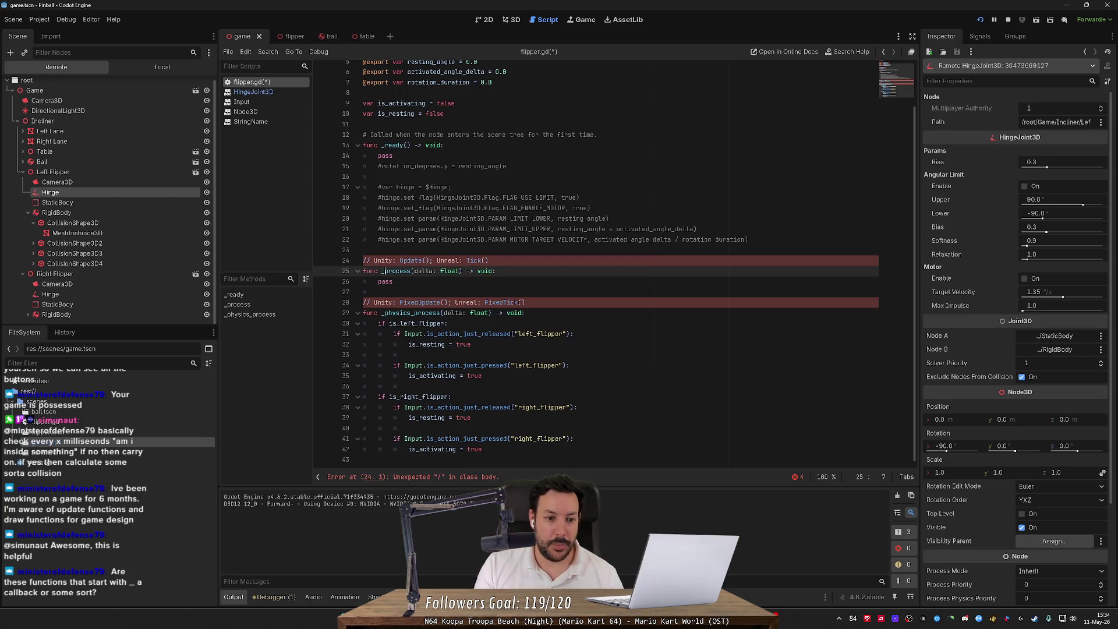
click(409, 271)
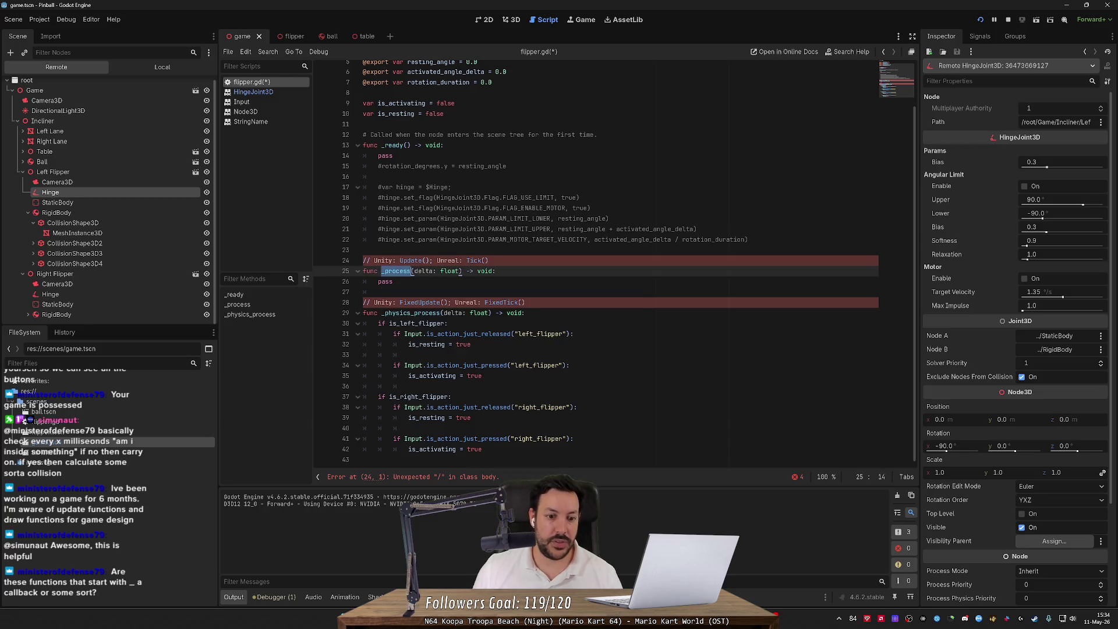
double_click(410, 313)
scroll(411, 313, up, 2)
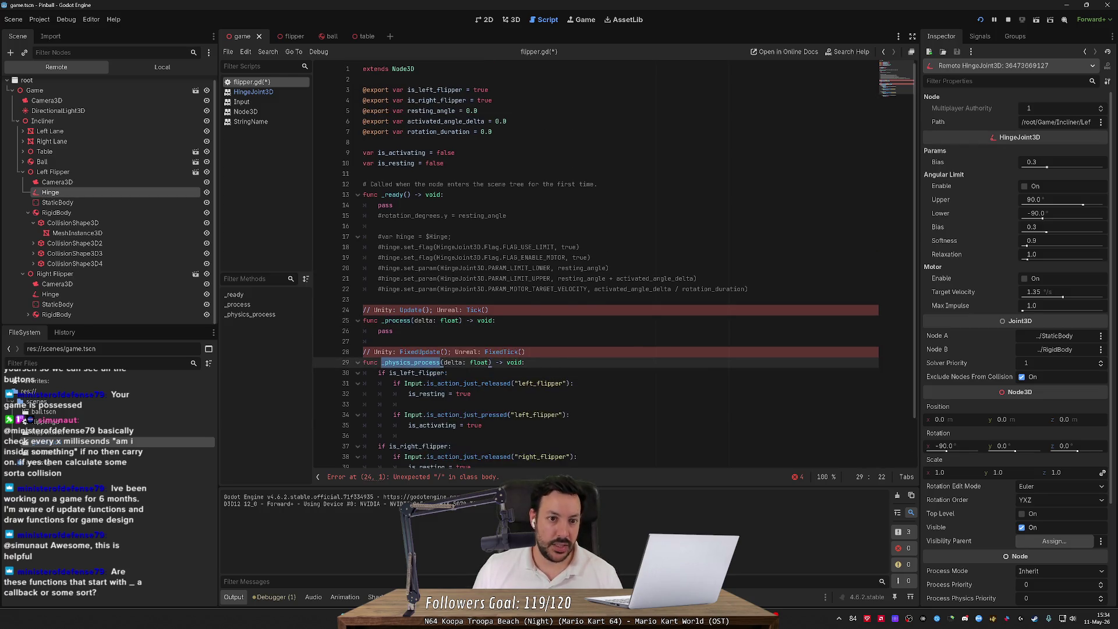
click(393, 205)
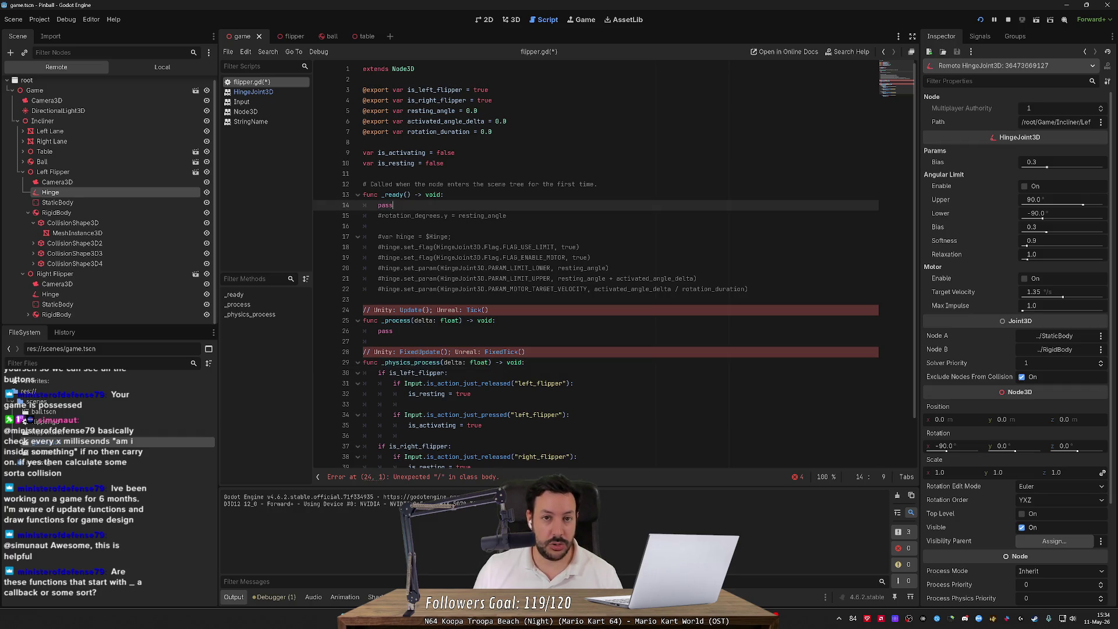
drag(414, 69, 391, 69)
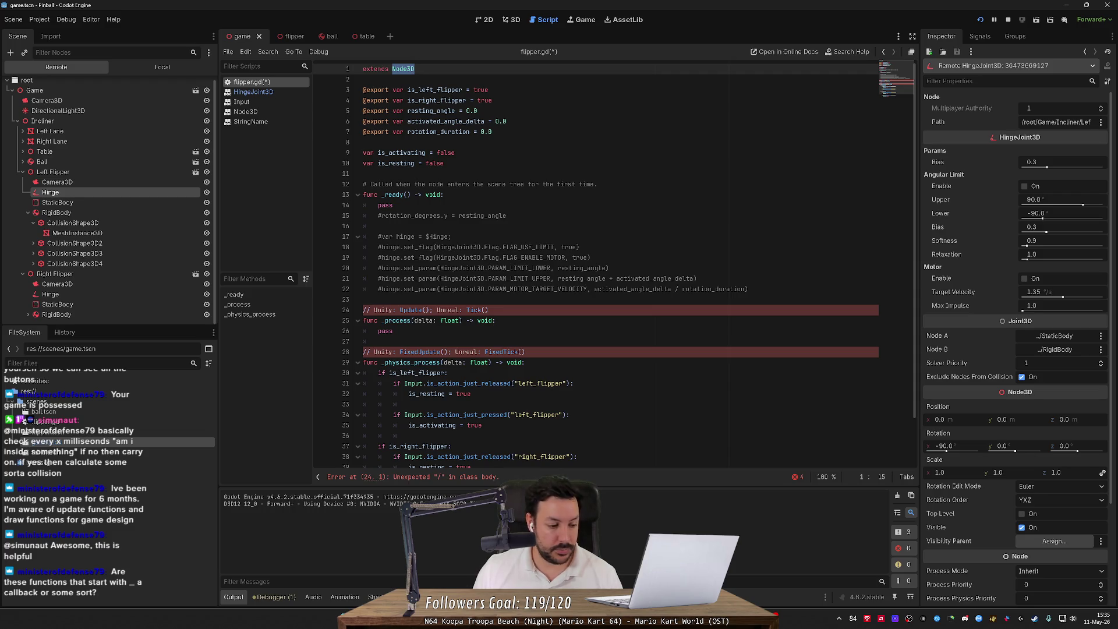
click(364, 79)
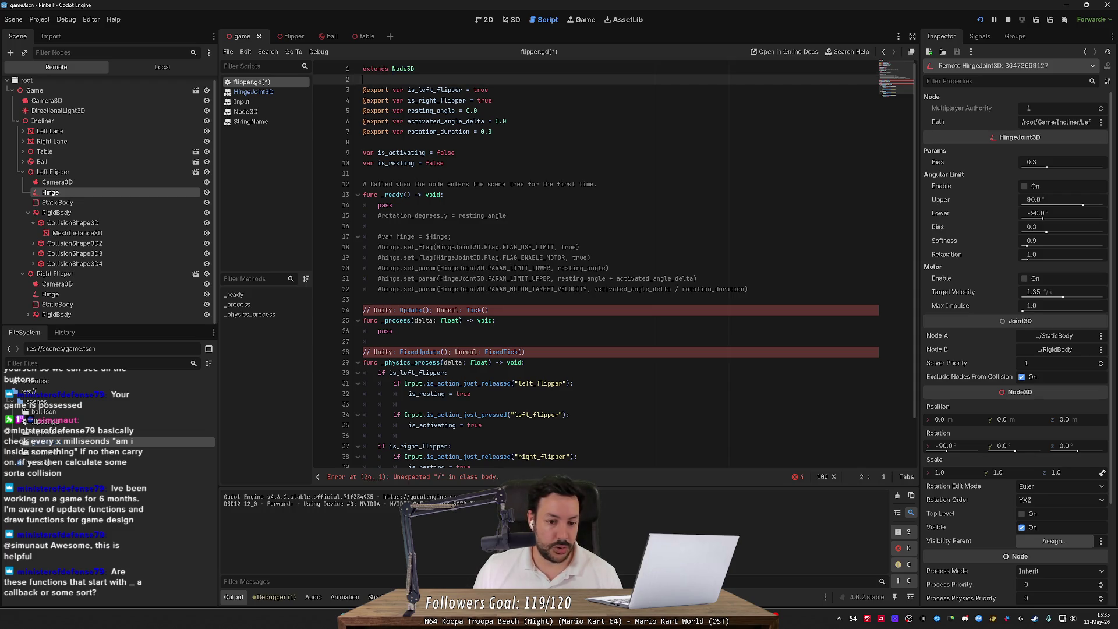
drag(524, 352, 363, 310)
click(465, 321)
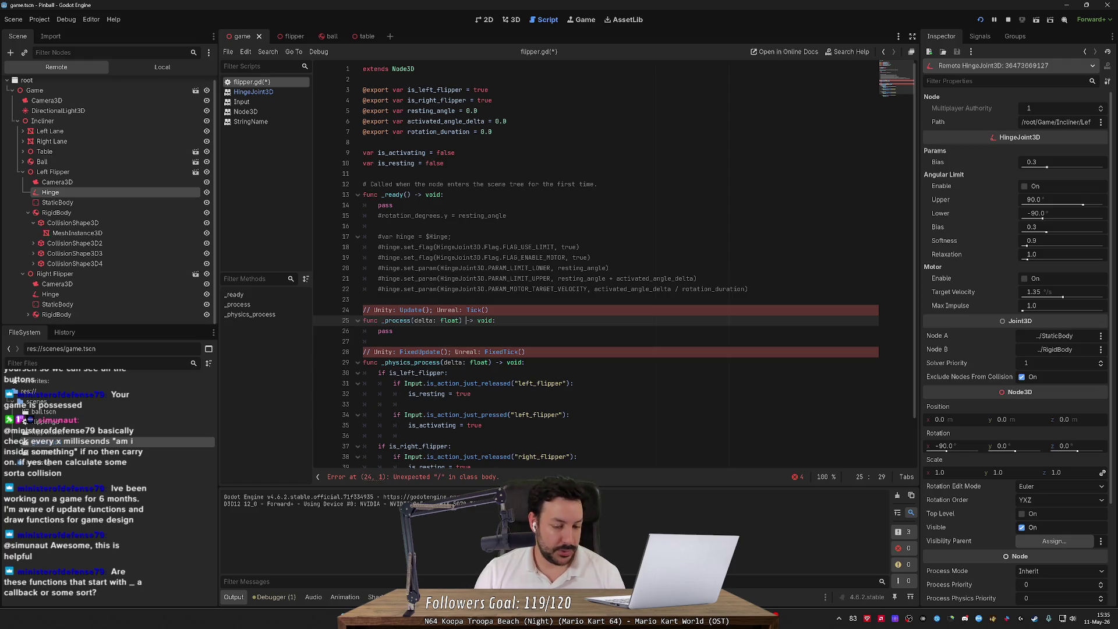
scroll(615, 265, down, 2)
click(414, 288)
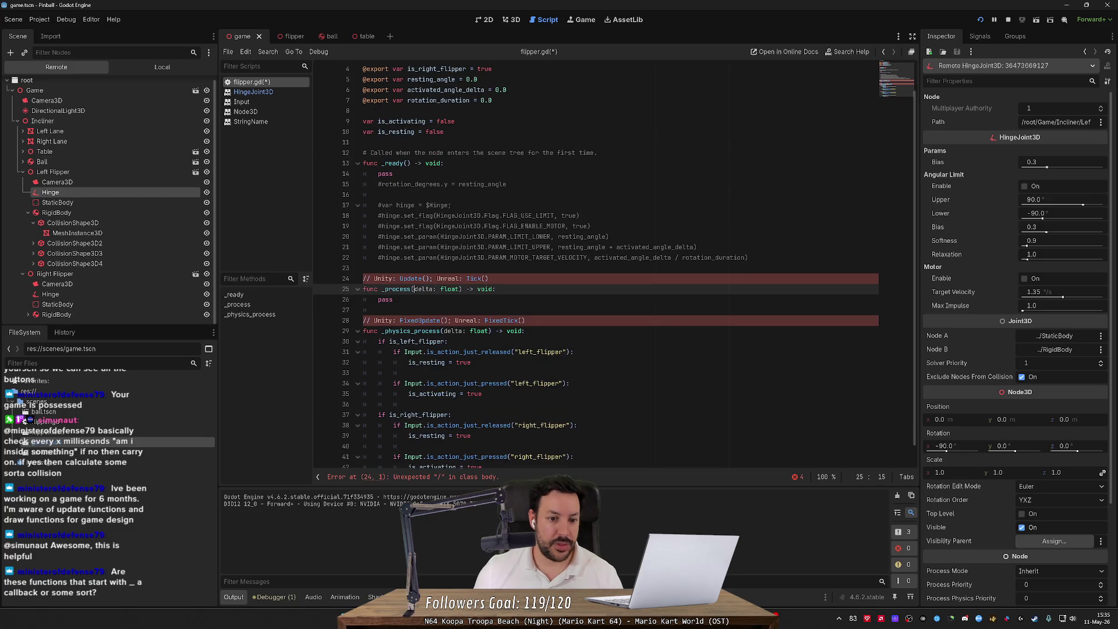
double_click(411, 279)
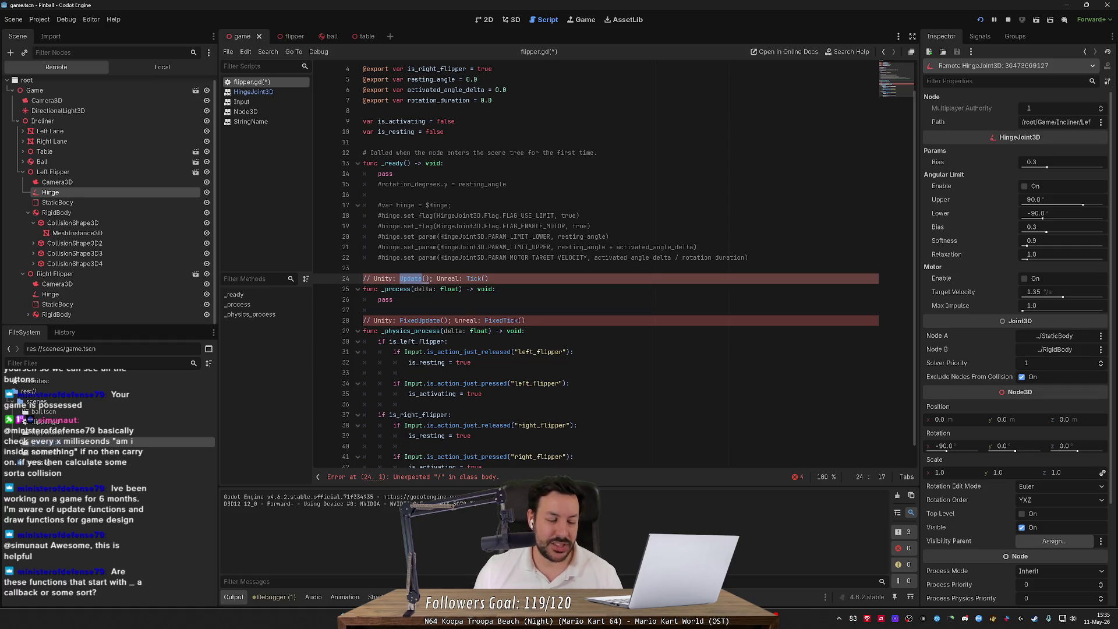
scroll(615, 264, up, 1)
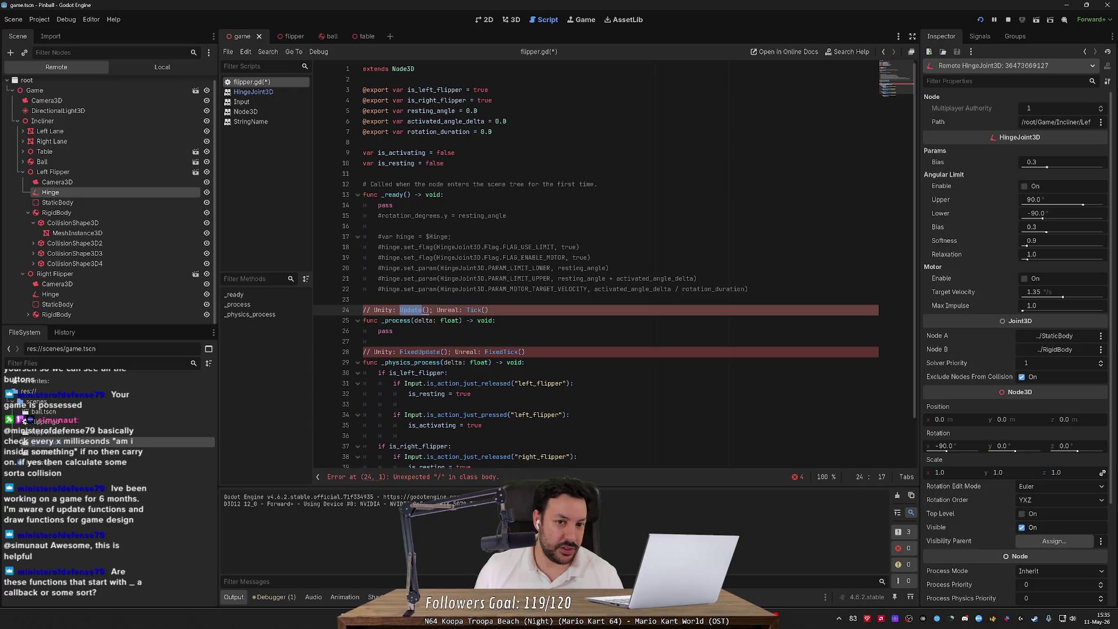
drag(414, 69, 399, 68)
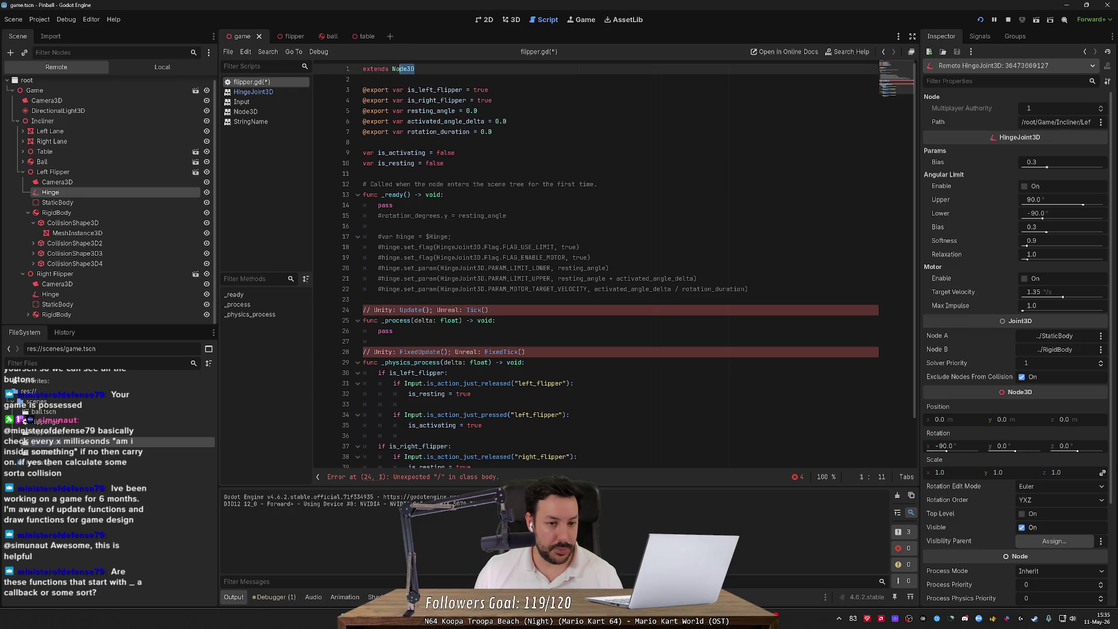
click(464, 121)
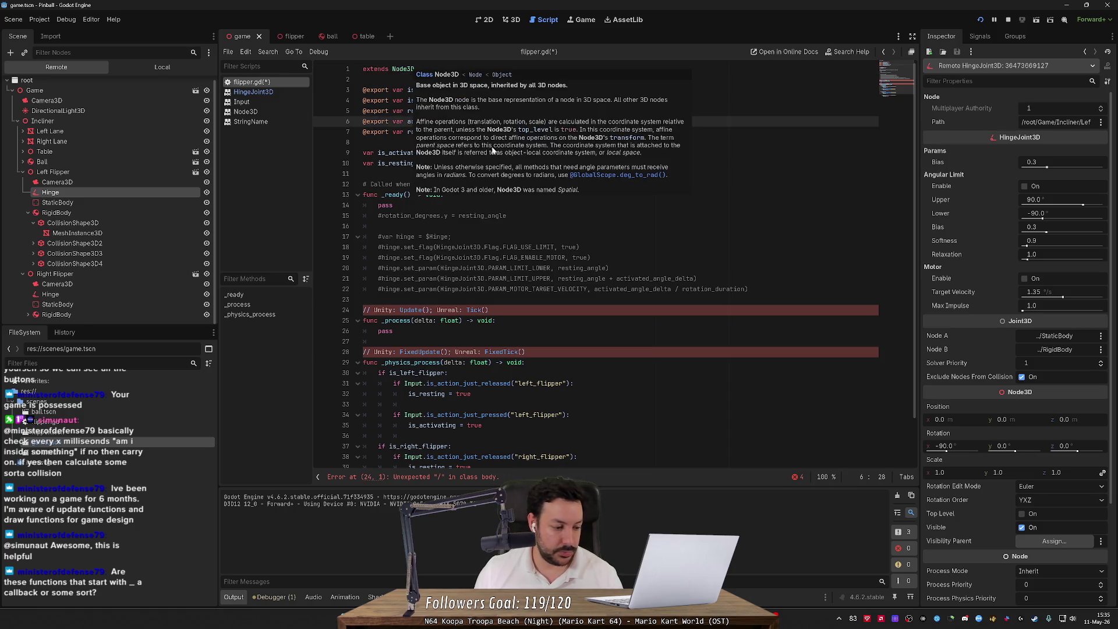
scroll(615, 264, down, 2)
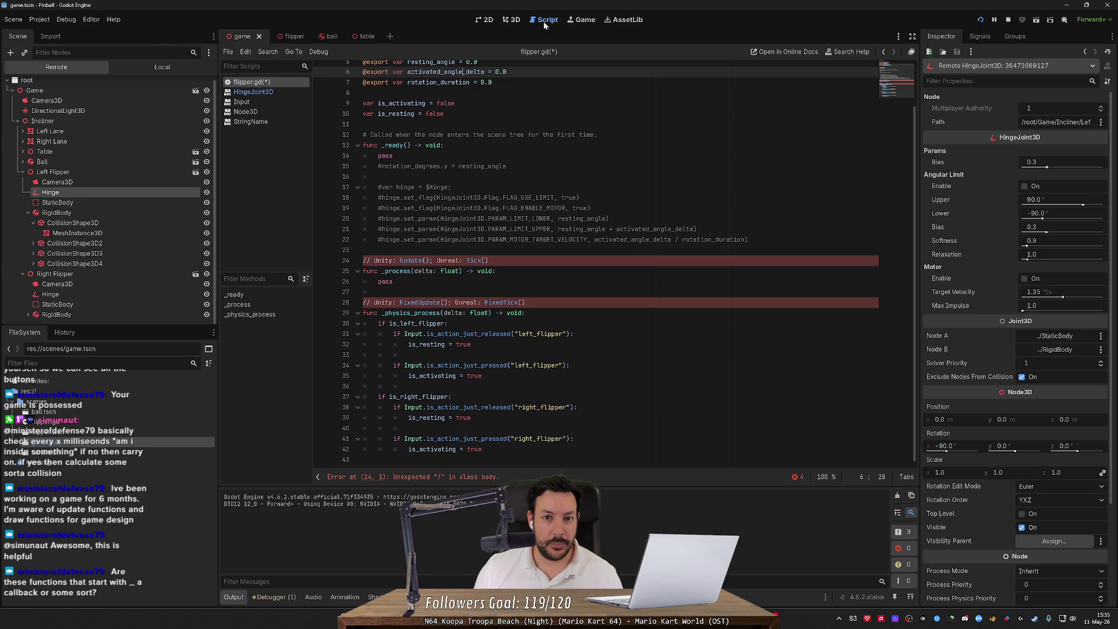
- Reload the game, then prefix the line 24 and 28 notes with # and save flipper.gd
click(585, 20)
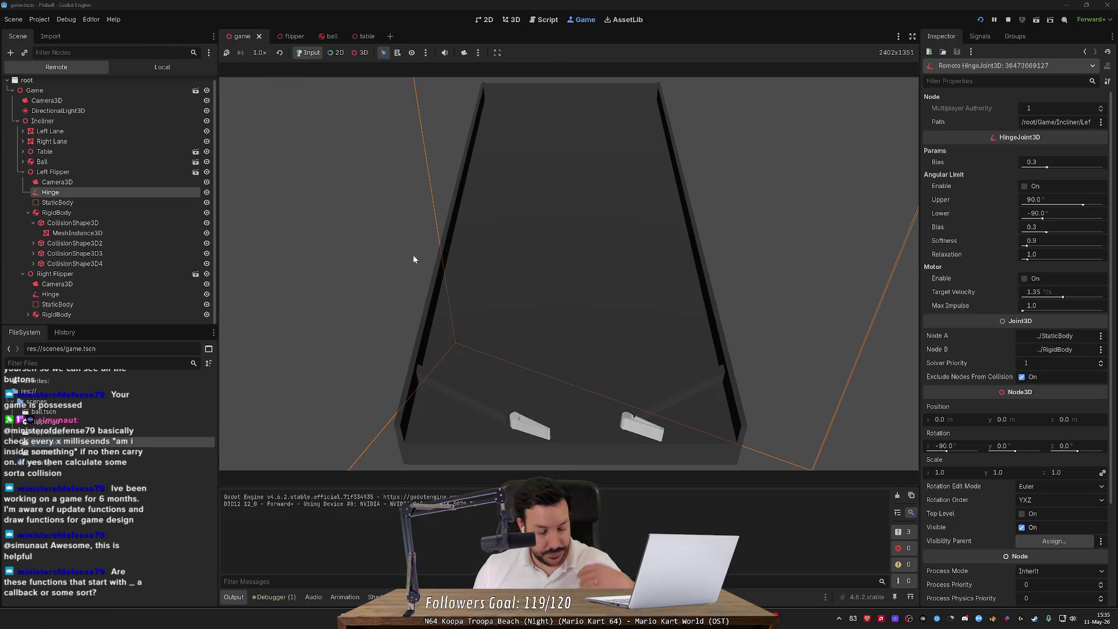
click(980, 20)
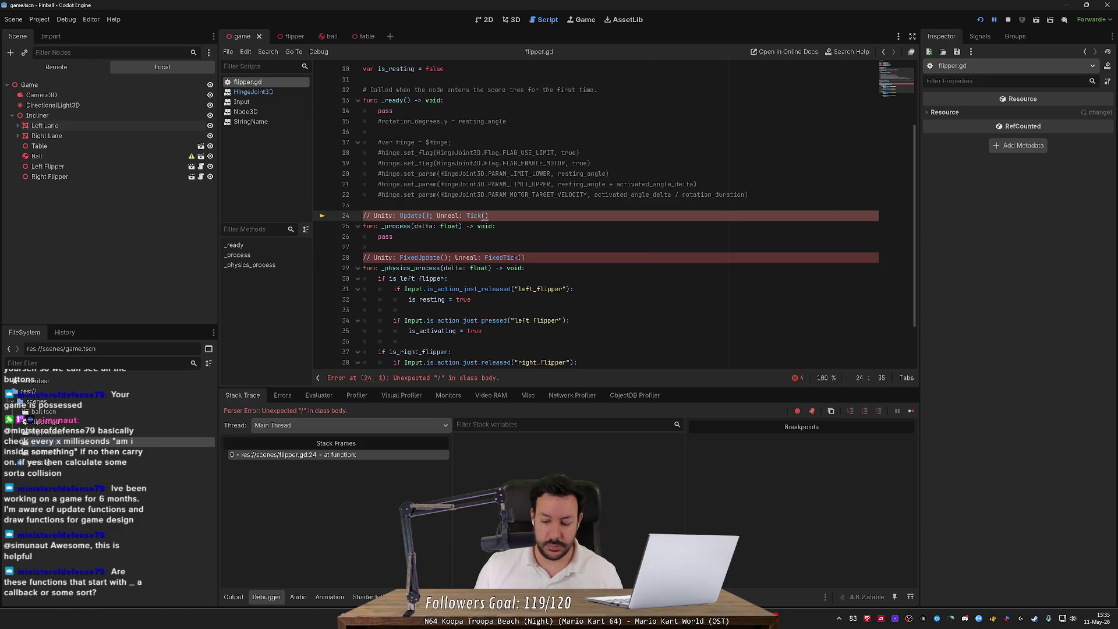
key(Home)
text(#)
key(Down)
key(Down)
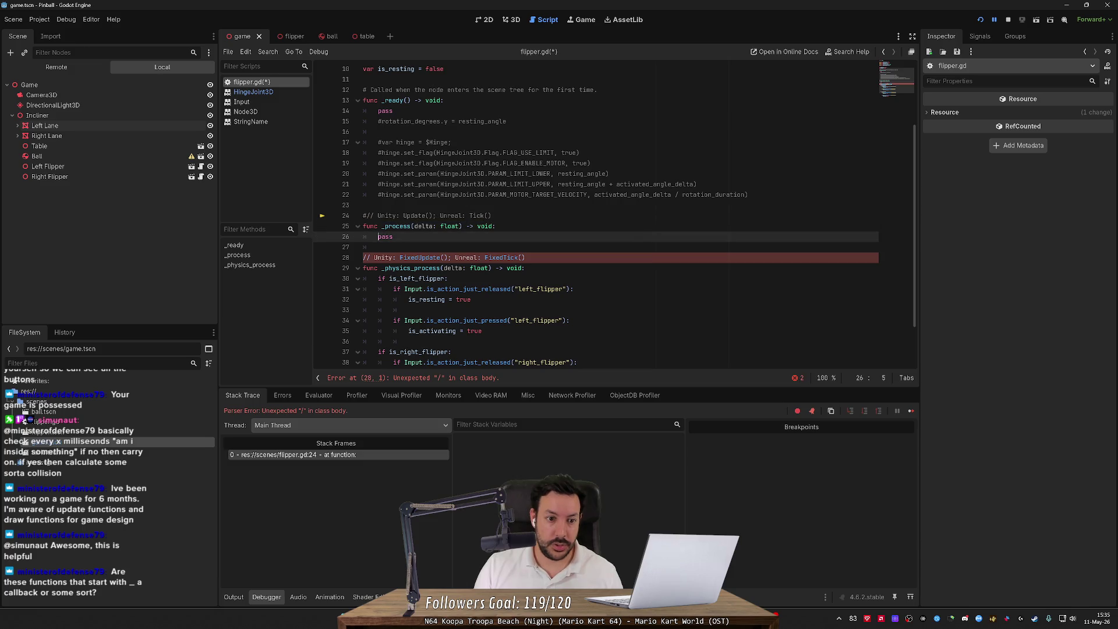
key(Down)
key(Down)
key(ctrl+k)
key(ctrl+s)
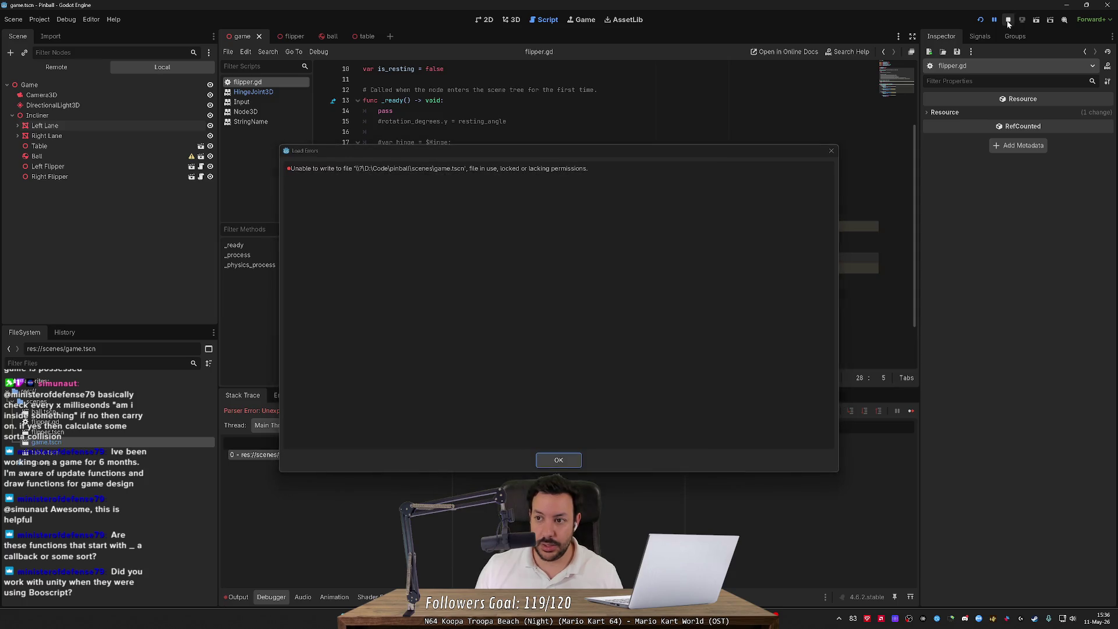
- Dismiss the save error, test the right flipper in-game, and select the live left flipper Hinge
click(831, 150)
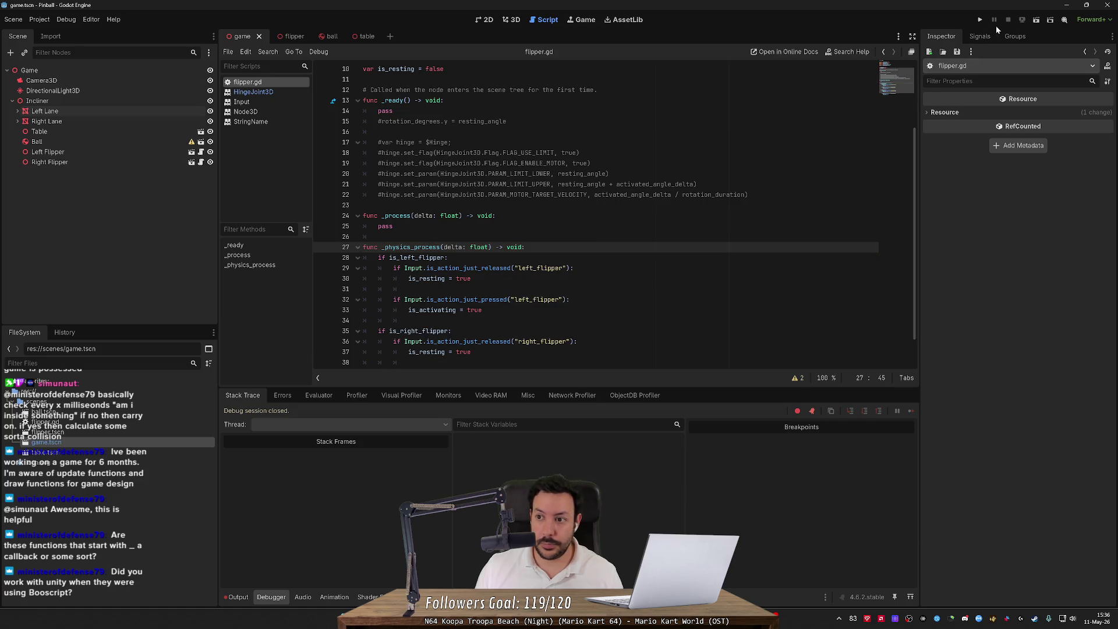
click(981, 21)
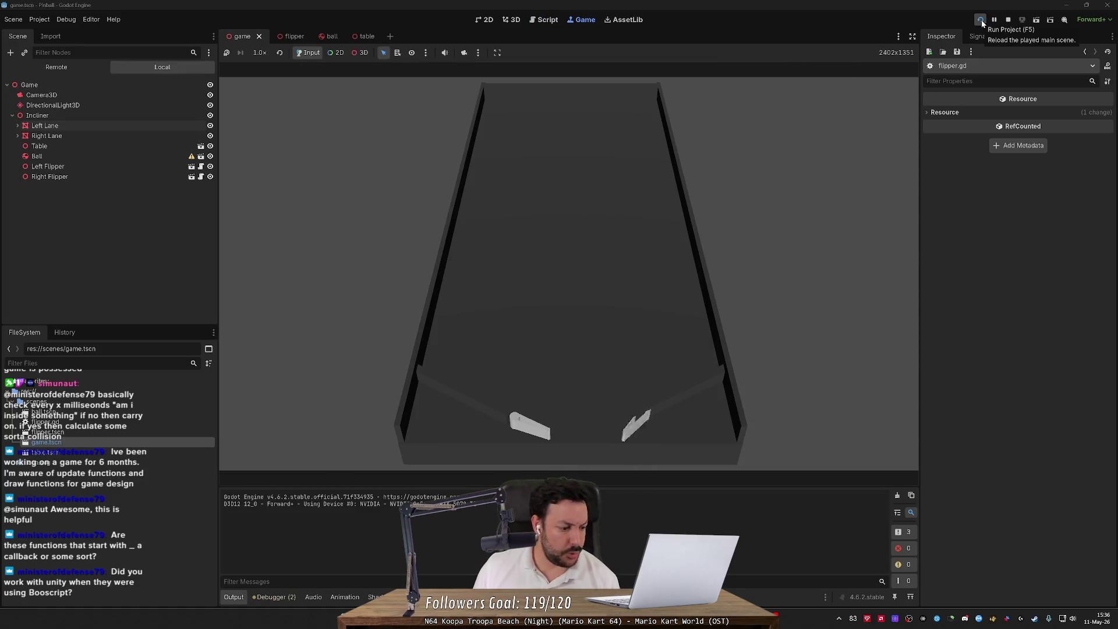
key(Right)
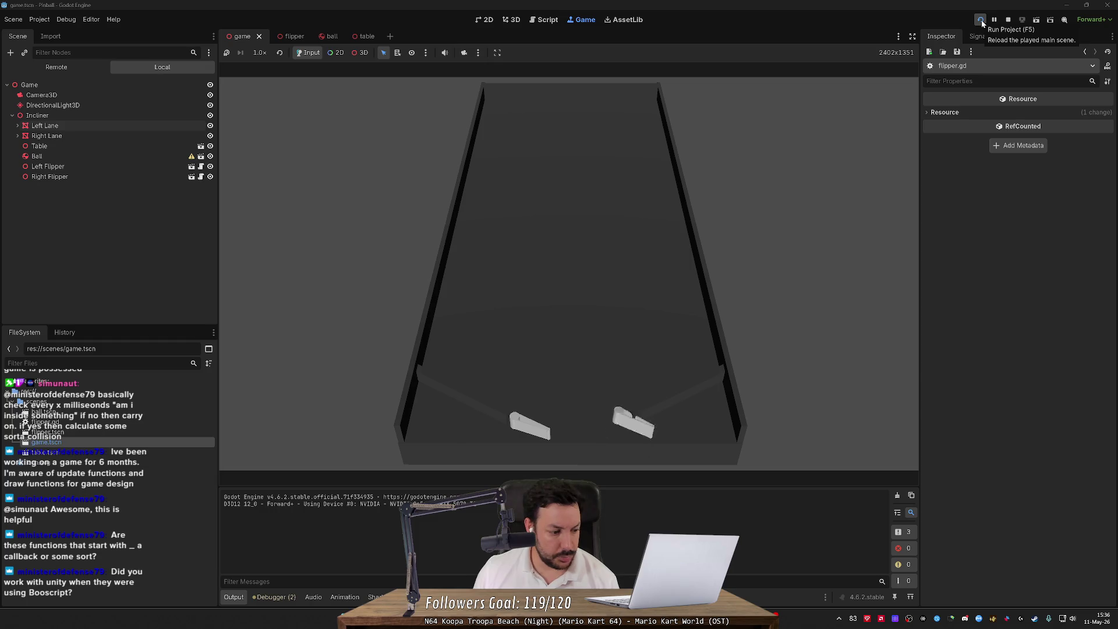
key(Right)
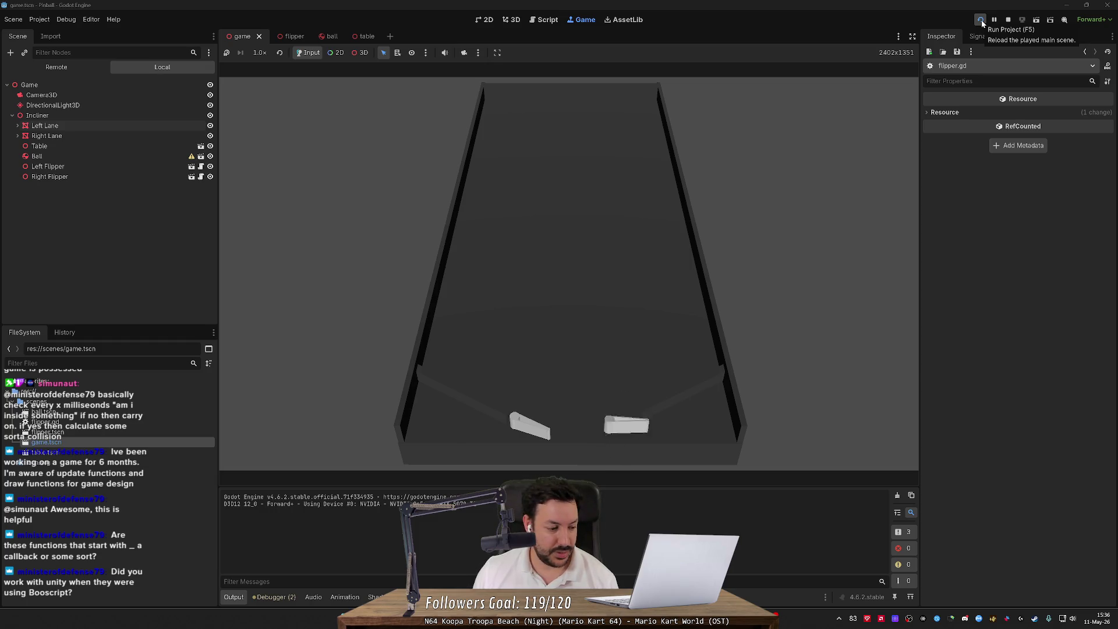
key(Right)
key(Right)
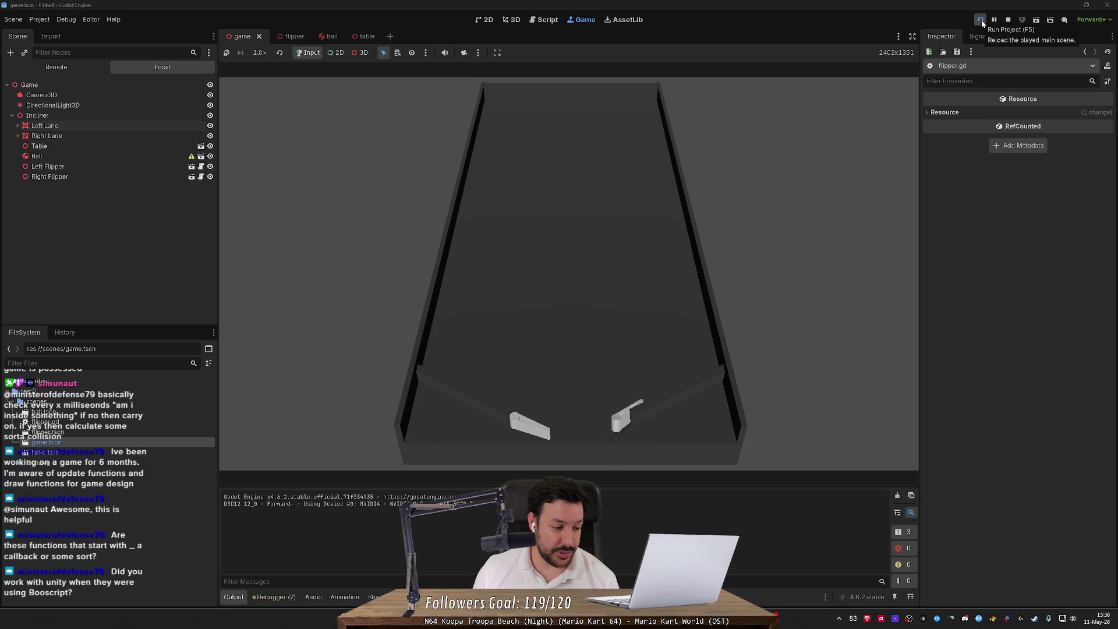
key(Right)
key(Right)
key(Right)
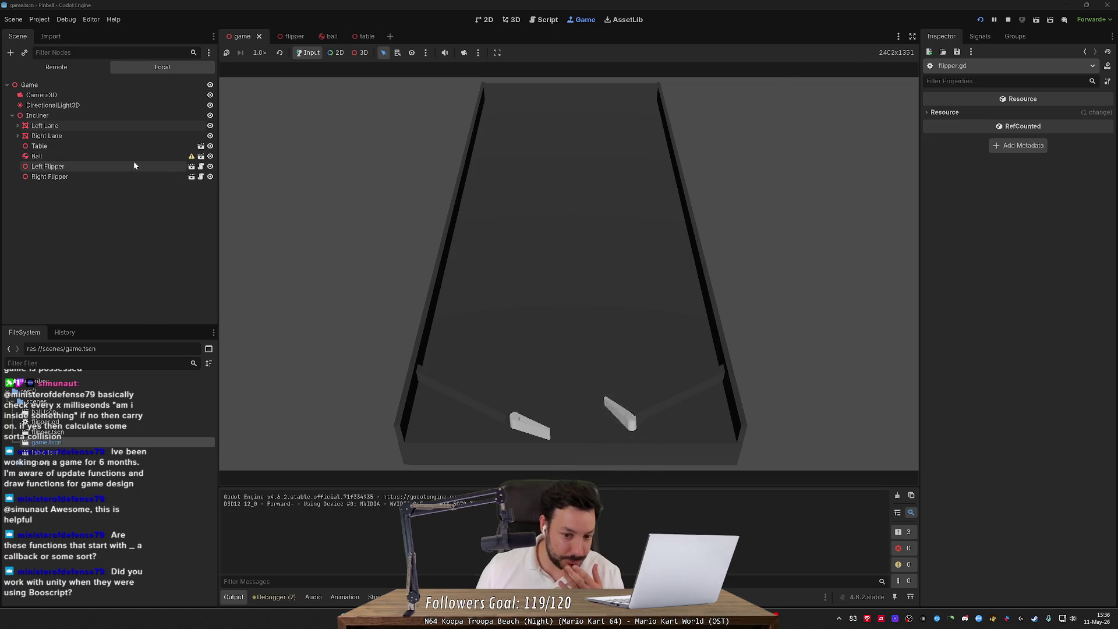
click(57, 67)
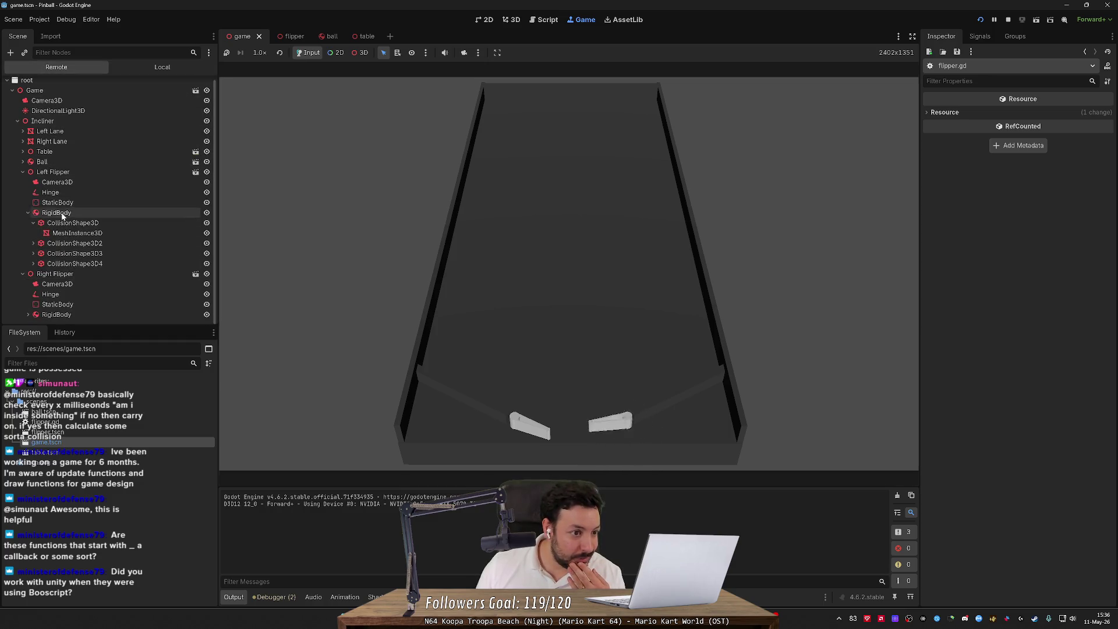
click(69, 195)
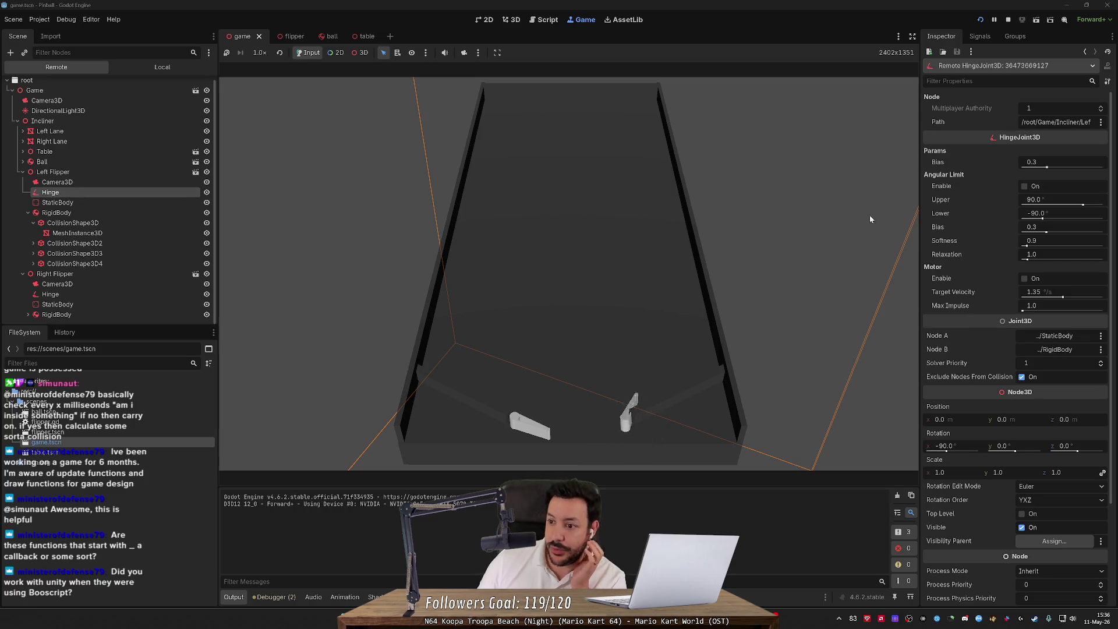
- Toggle the live left Hinge's Angular Limit Enable on and back off
click(1024, 187)
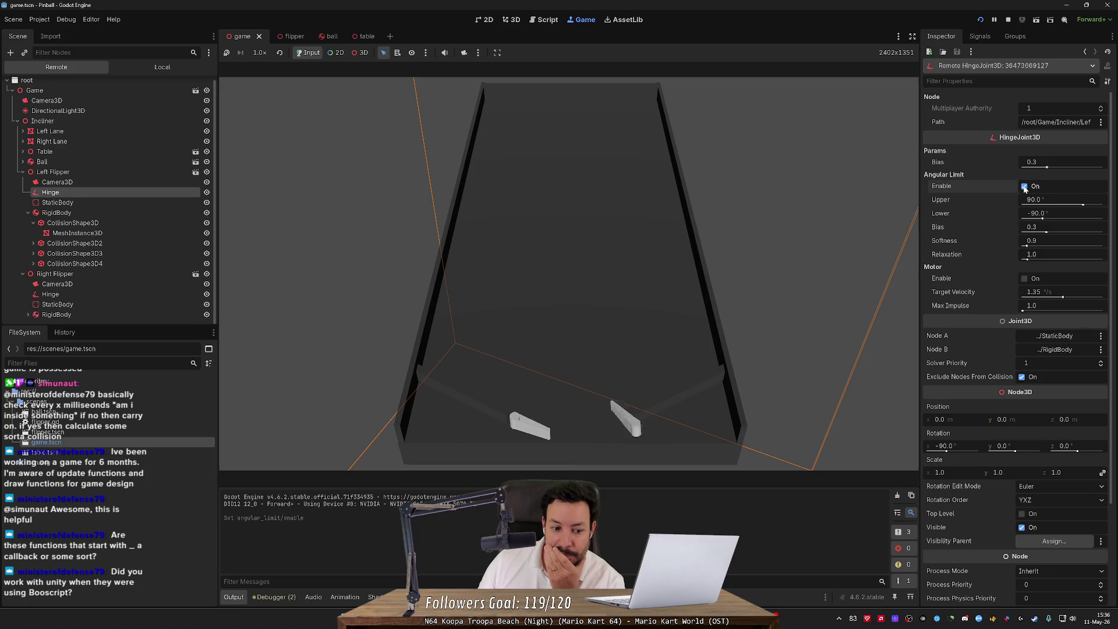
click(1024, 187)
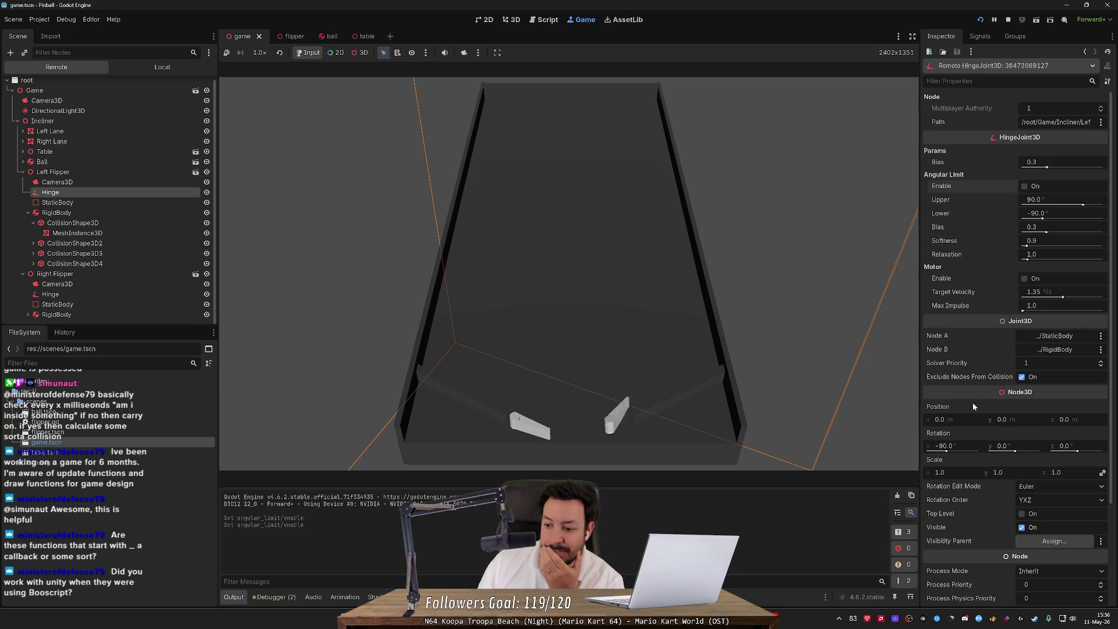
scroll(969, 417, down, 3)
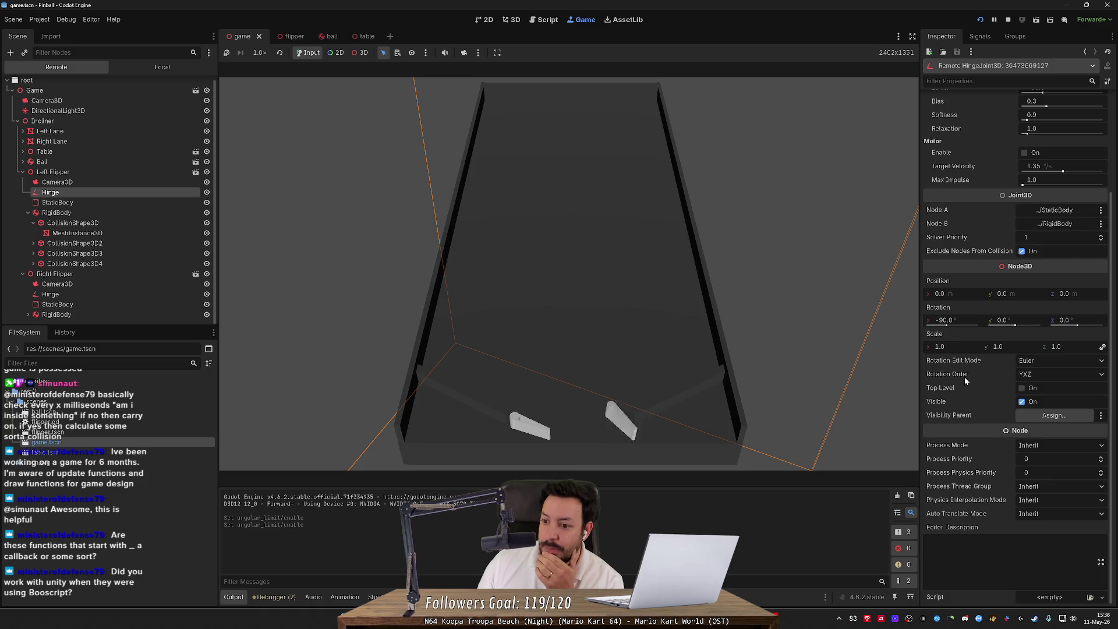
scroll(964, 380, up, 3)
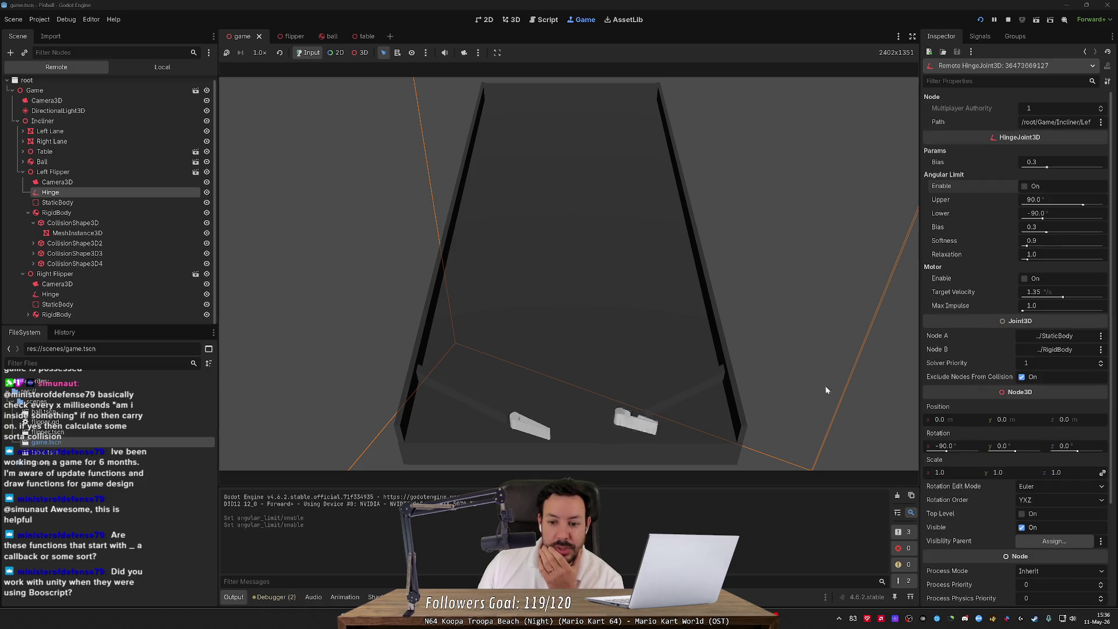
- Rotate the live left flipper RigidBody, setting its Y rotation to 72.3
click(63, 214)
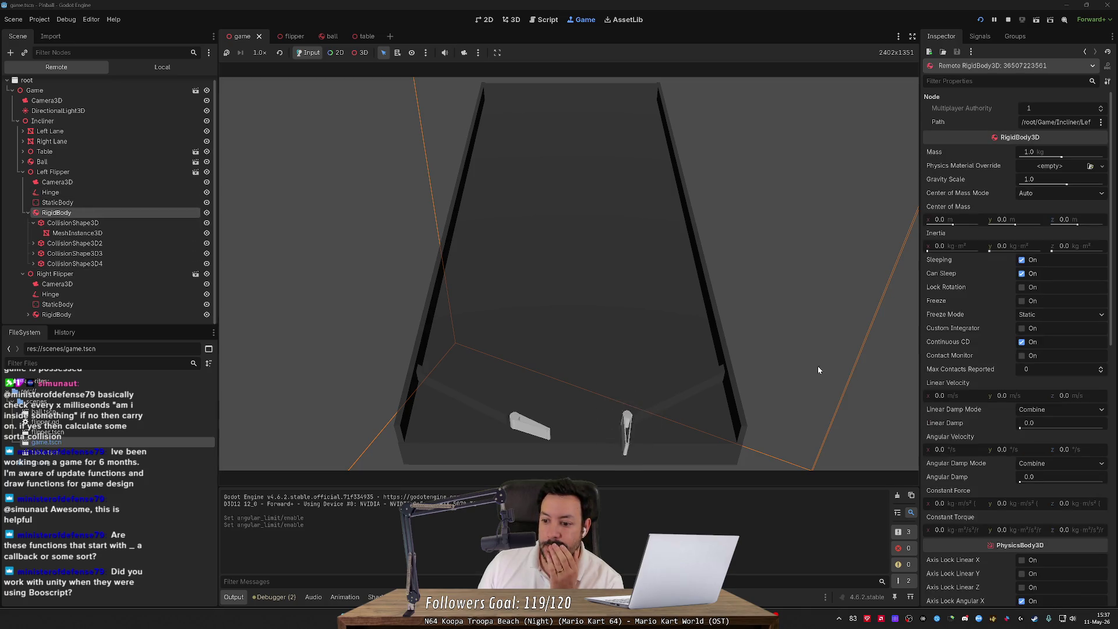
scroll(966, 477, down, 3)
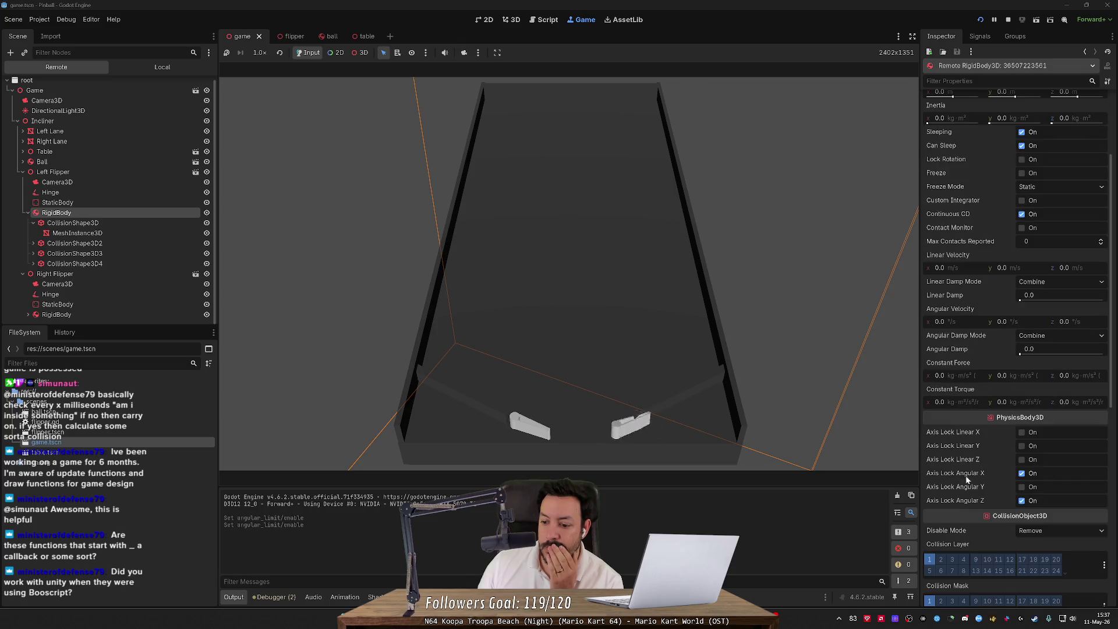
scroll(967, 478, down, 5)
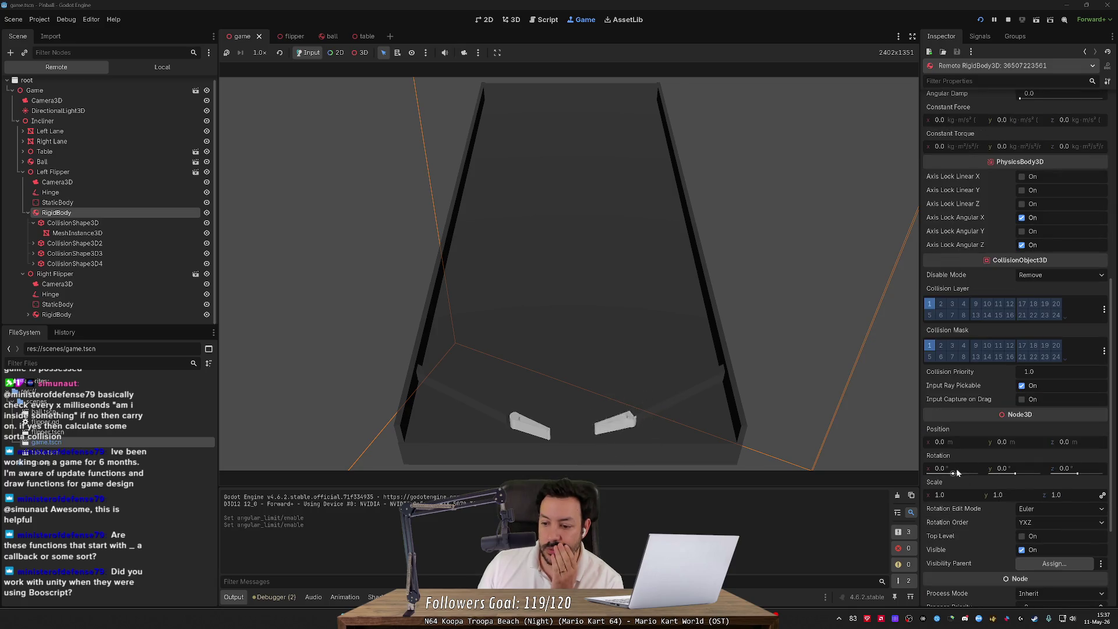
drag(1016, 473, 1038, 473)
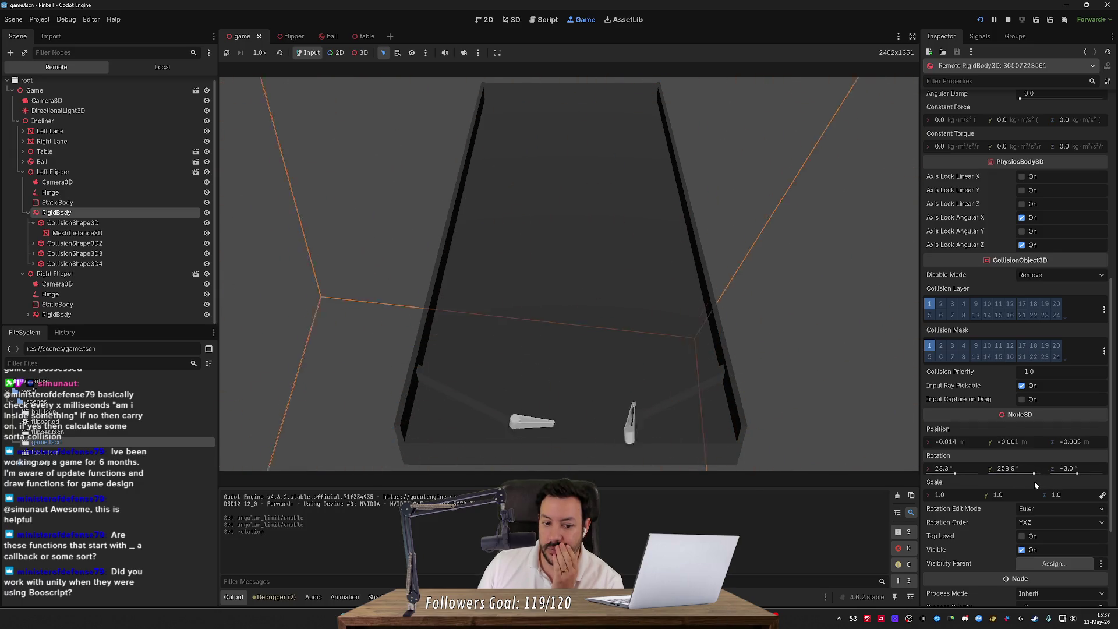
click(1019, 468)
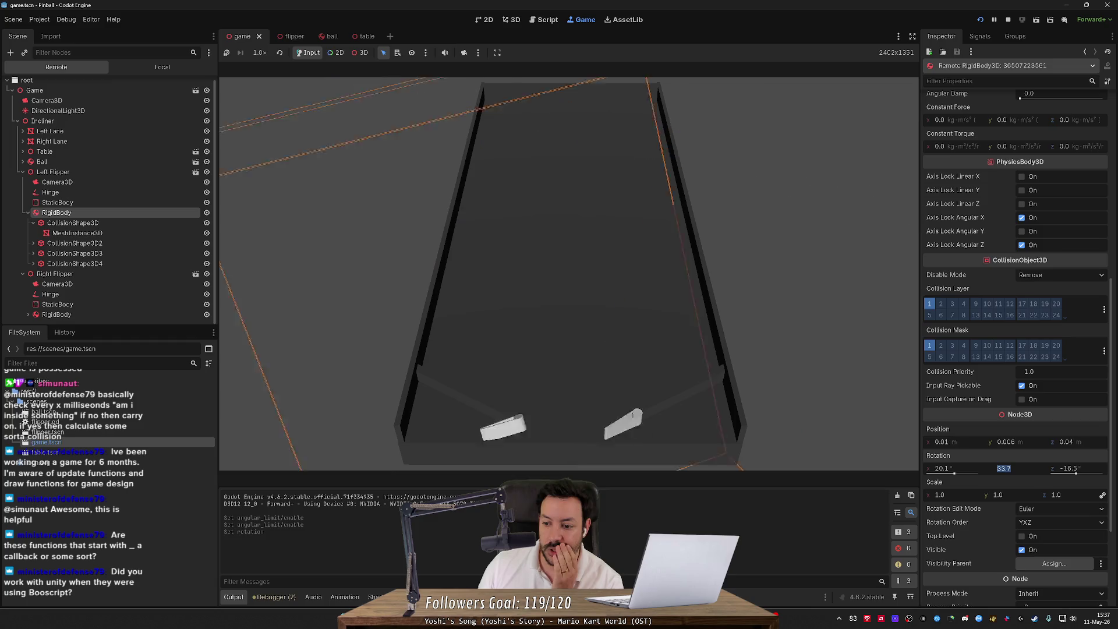
key(Return)
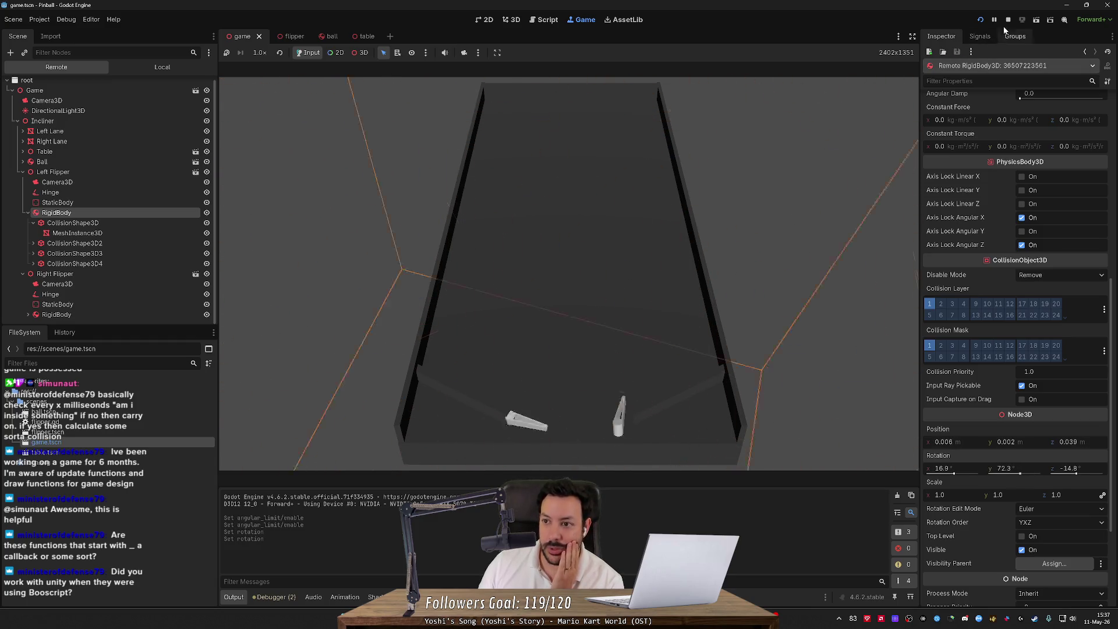
- Restart the game, toggle the live left Hinge's angular limit and motor on and off, then stop
click(980, 20)
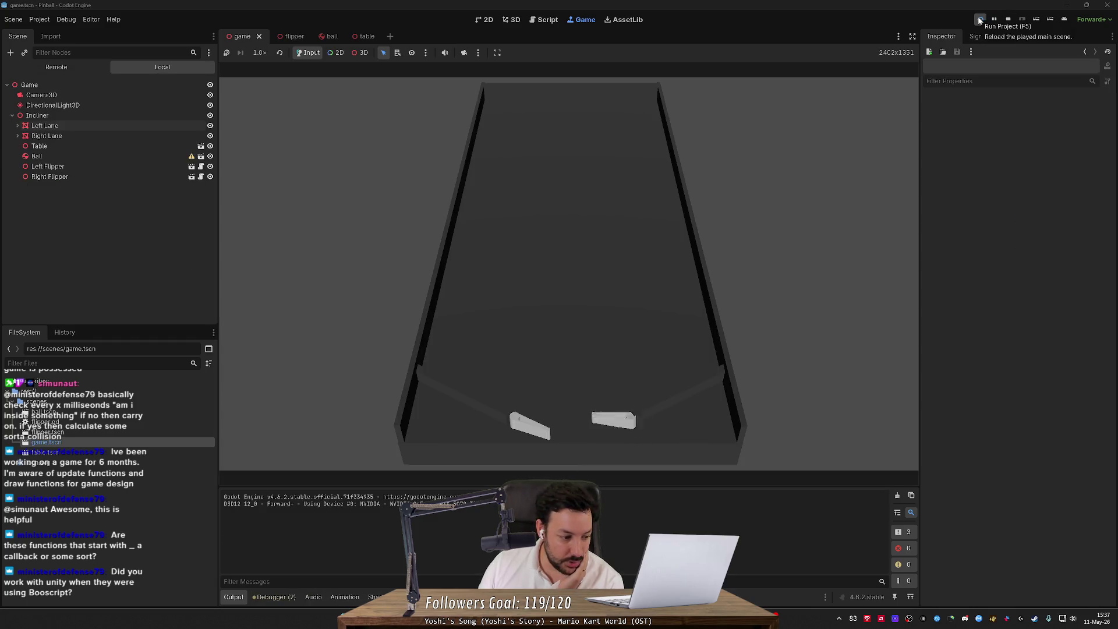
click(64, 67)
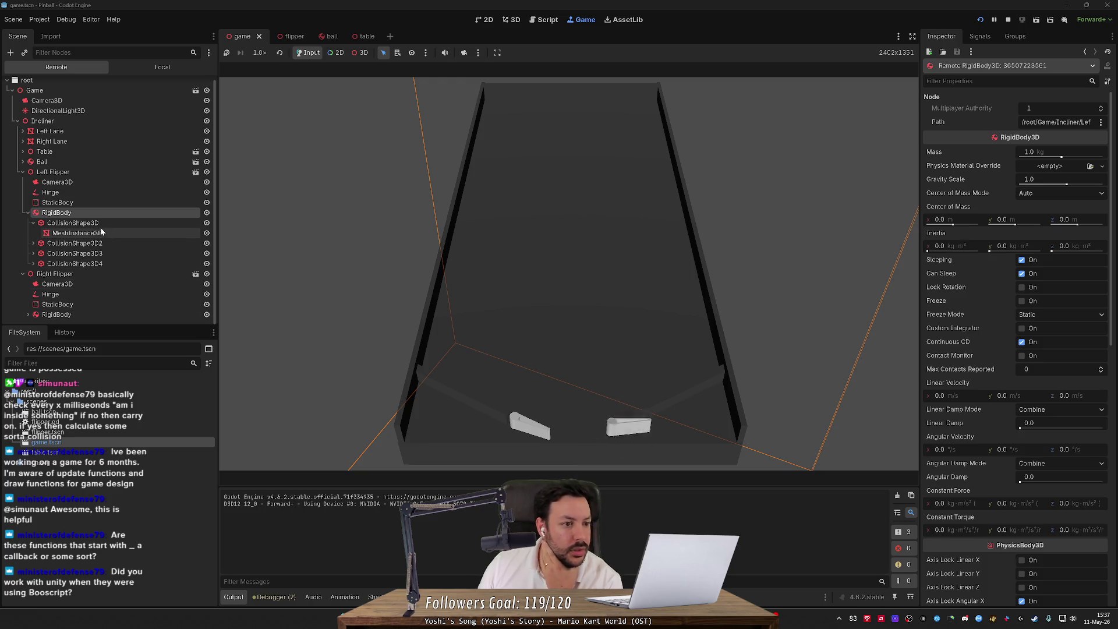
click(110, 191)
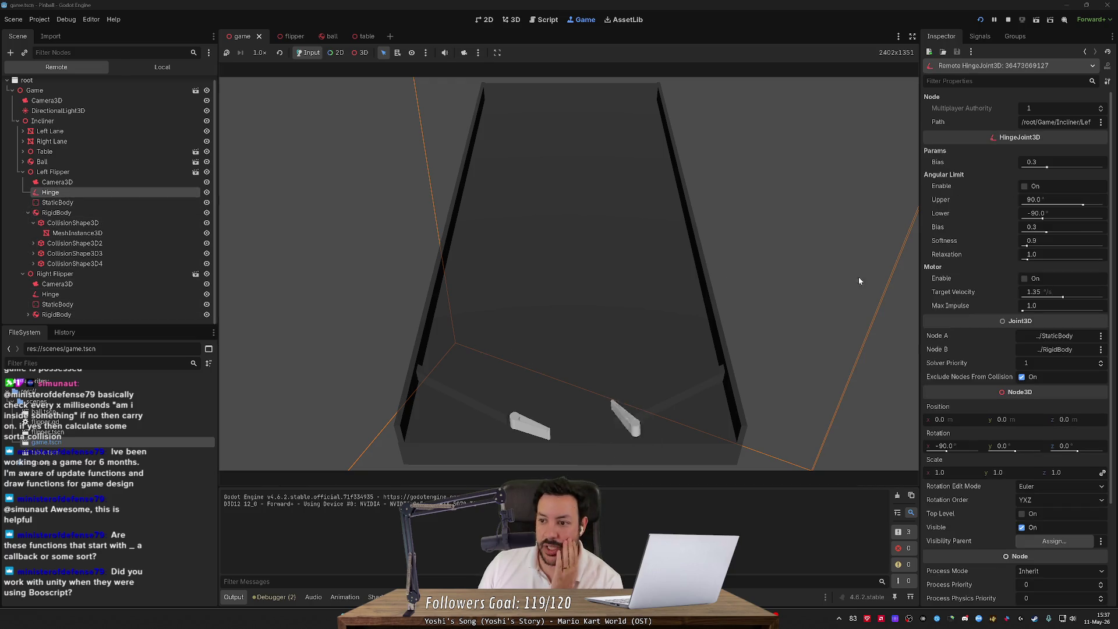
click(1025, 186)
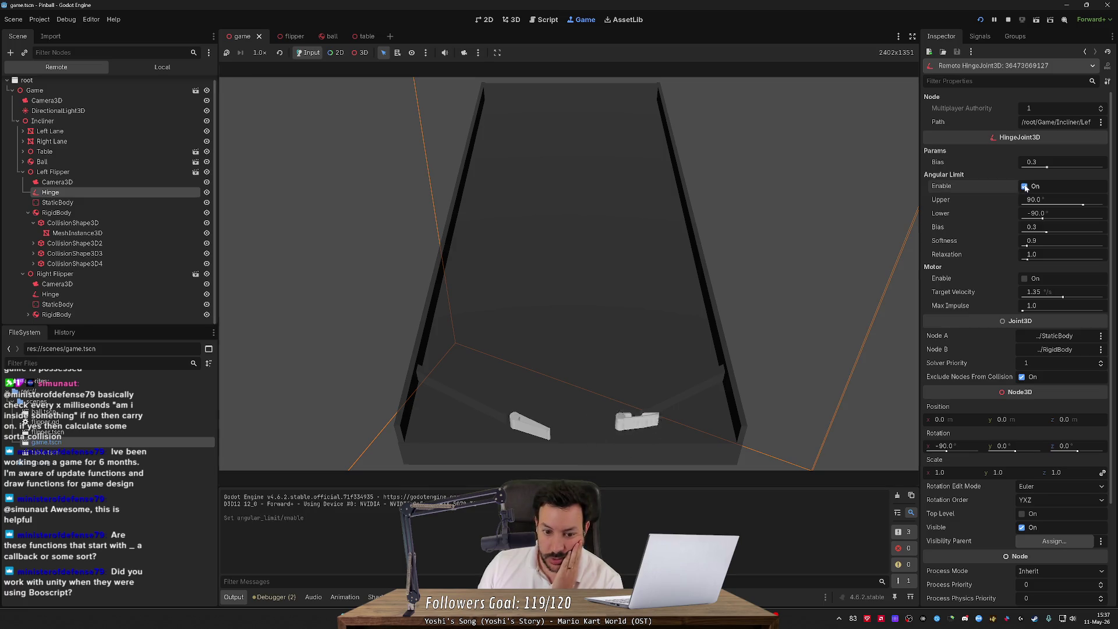
click(1025, 186)
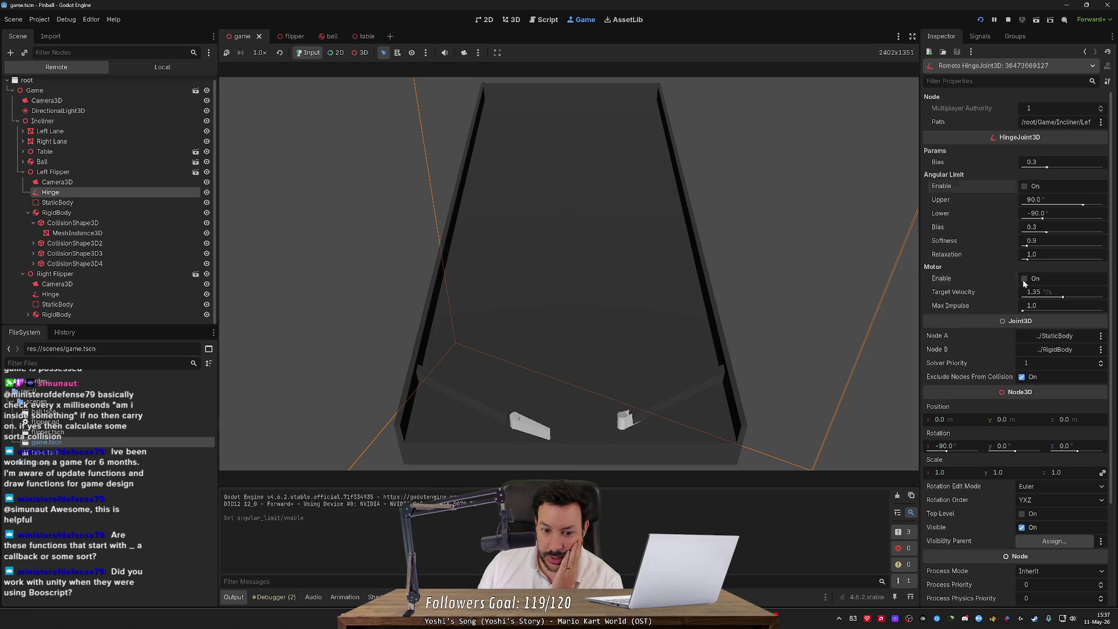
click(1025, 279)
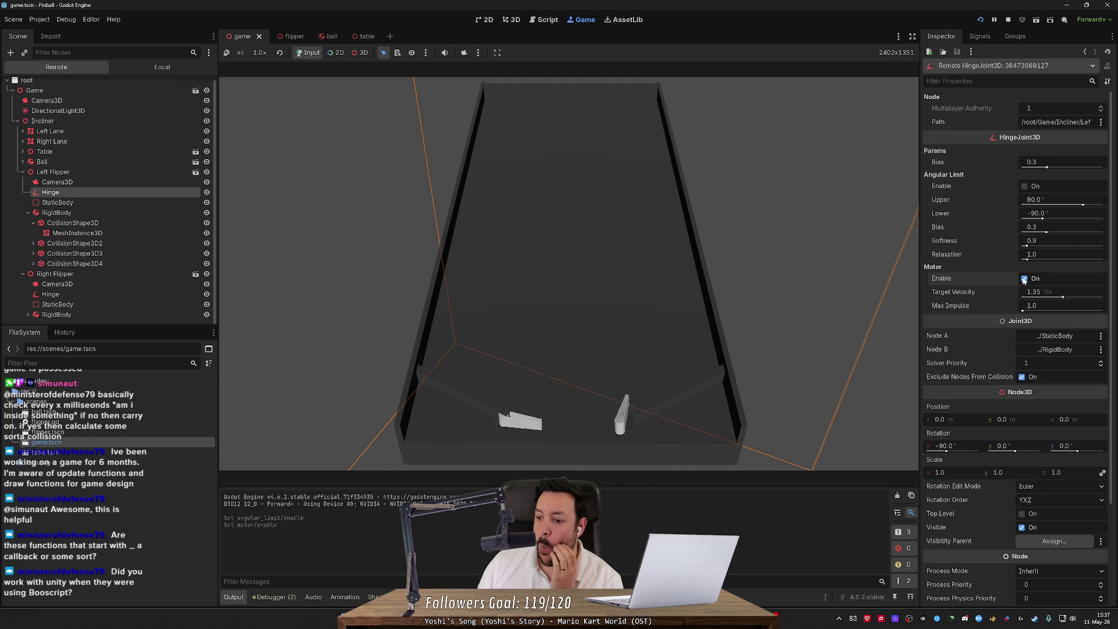
click(1024, 279)
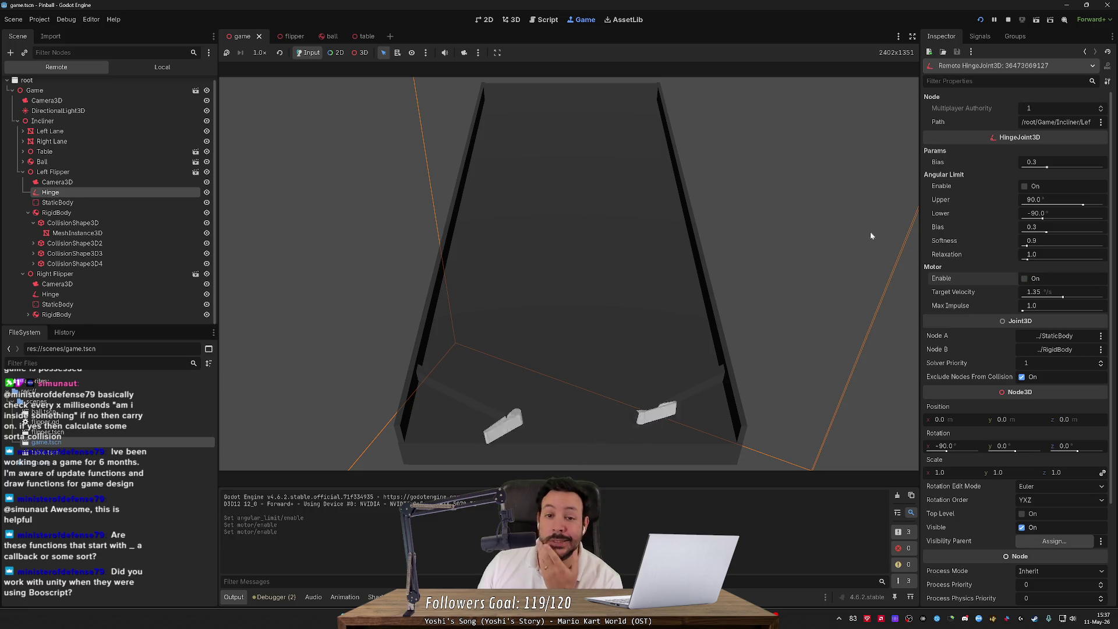
click(1007, 21)
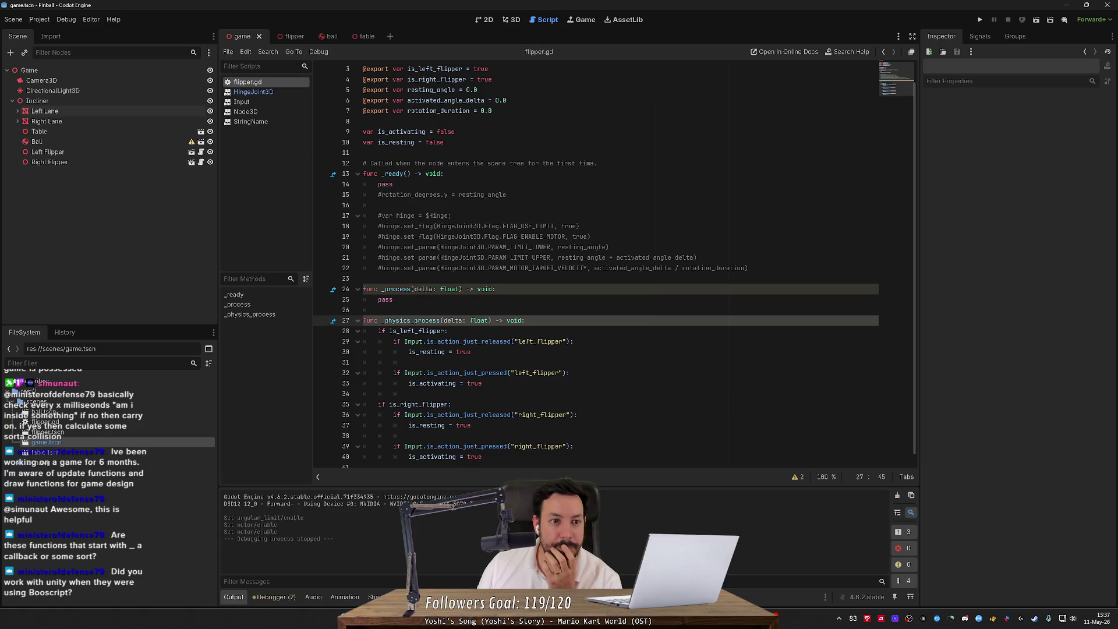
- Reassign the flipper Hinge's Node A to RigidBody and Node B to StaticBody, then run the game
click(291, 36)
click(93, 91)
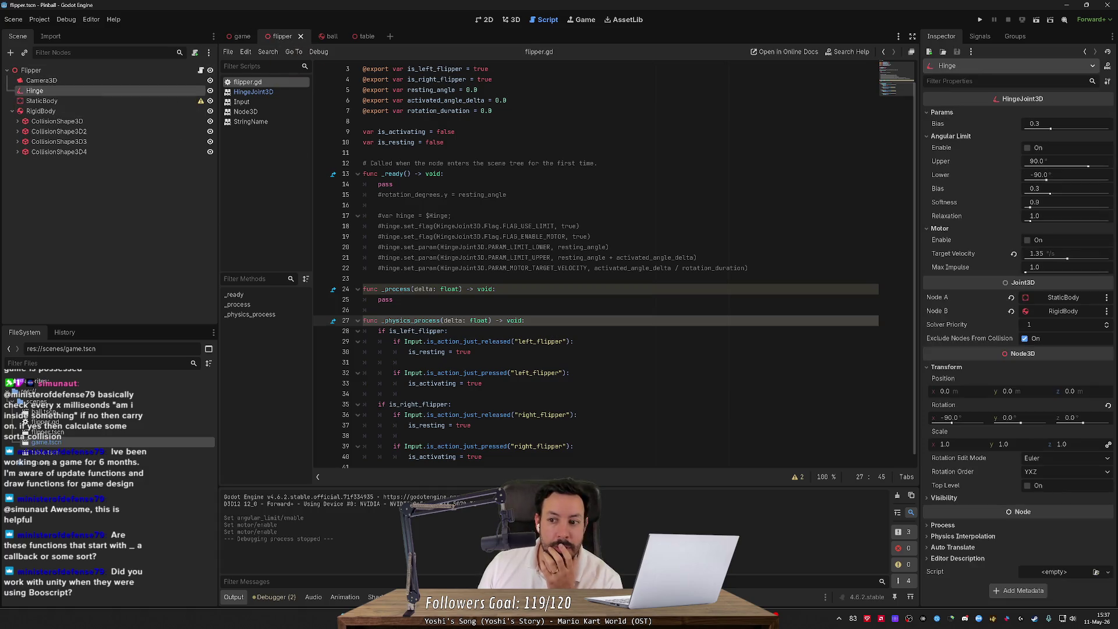
click(1011, 297)
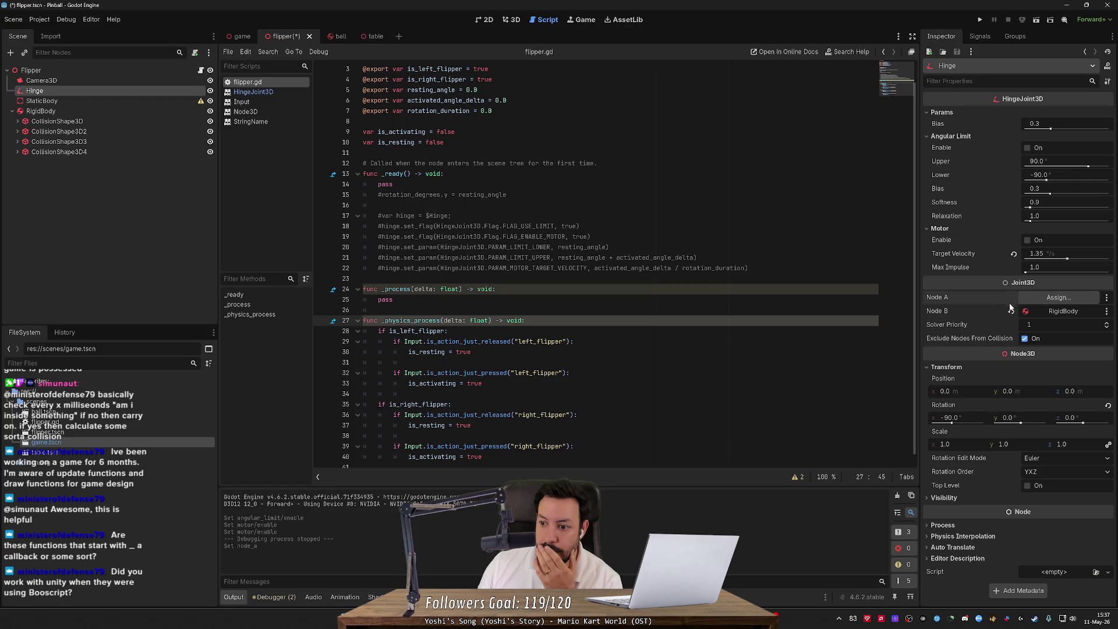
click(1011, 311)
click(1058, 296)
double_click(521, 226)
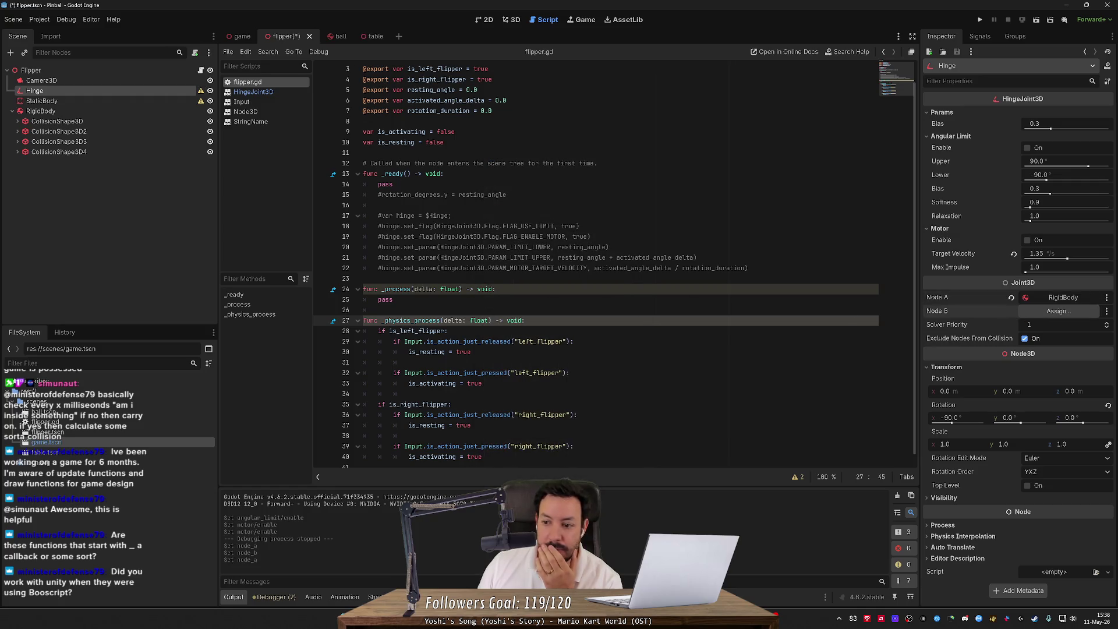
click(1032, 314)
double_click(522, 217)
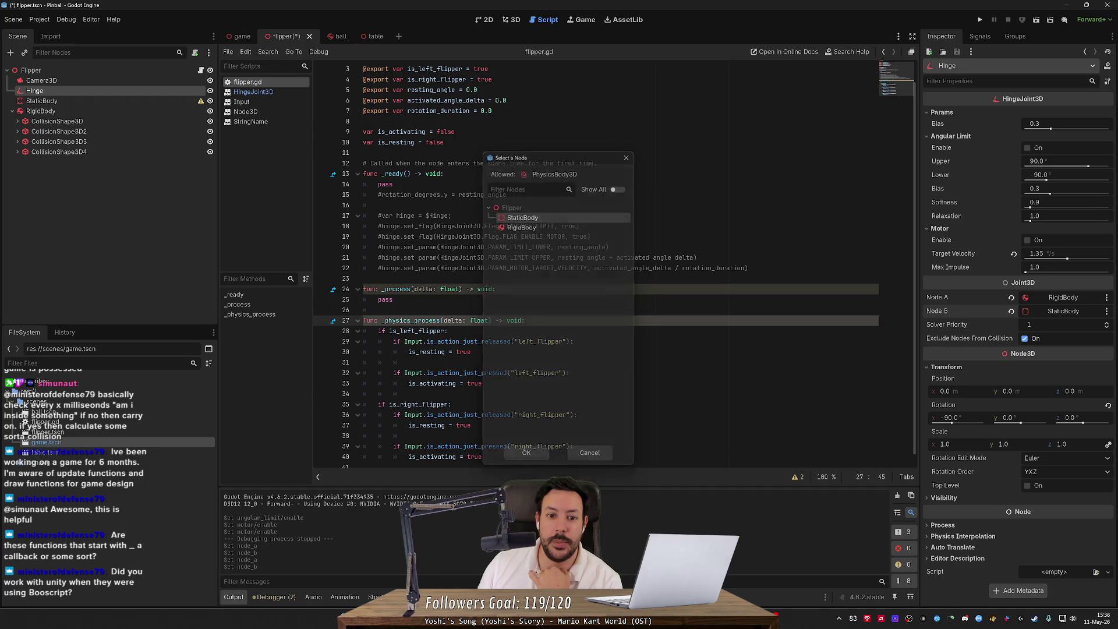
click(378, 205)
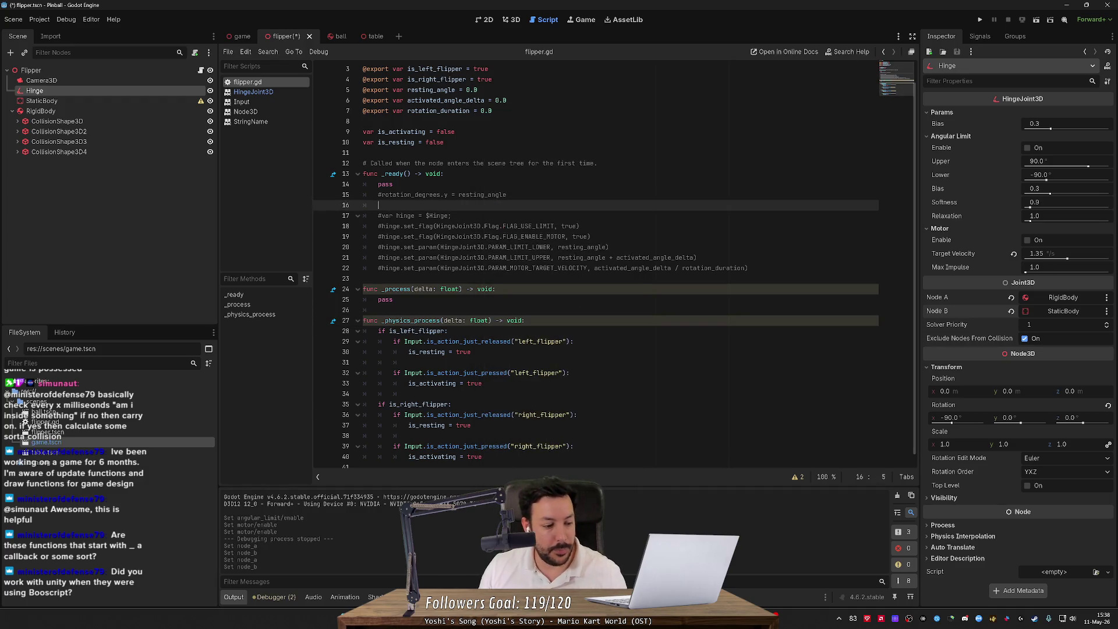
click(980, 19)
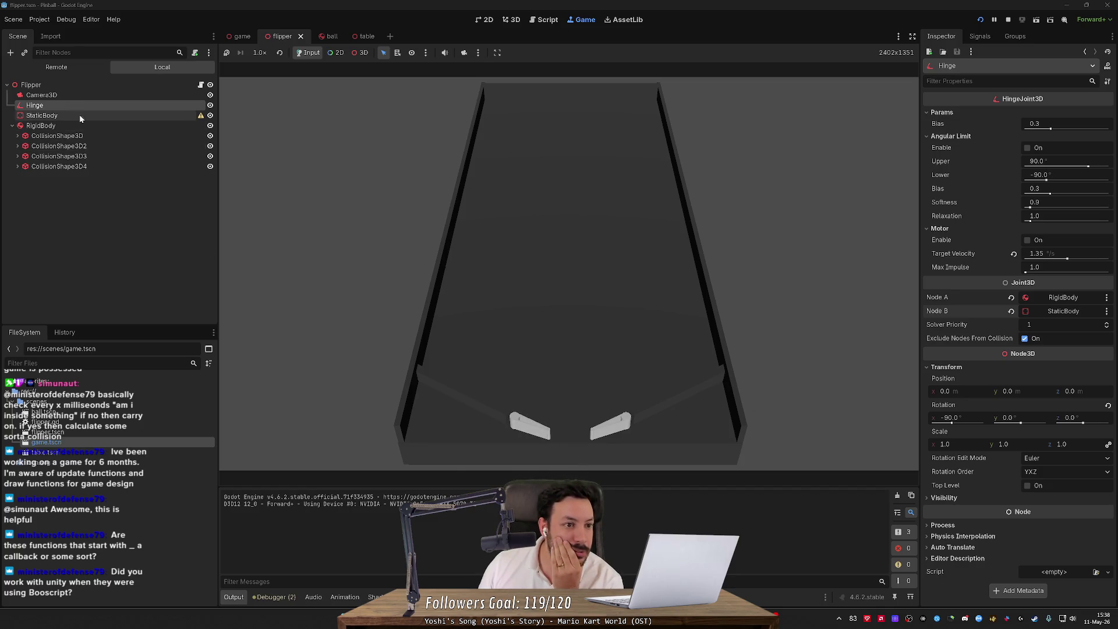
- Select the live left Hinge, toggle motor and angular limit, and drag the Lower limit to -82.8°
click(79, 67)
click(53, 192)
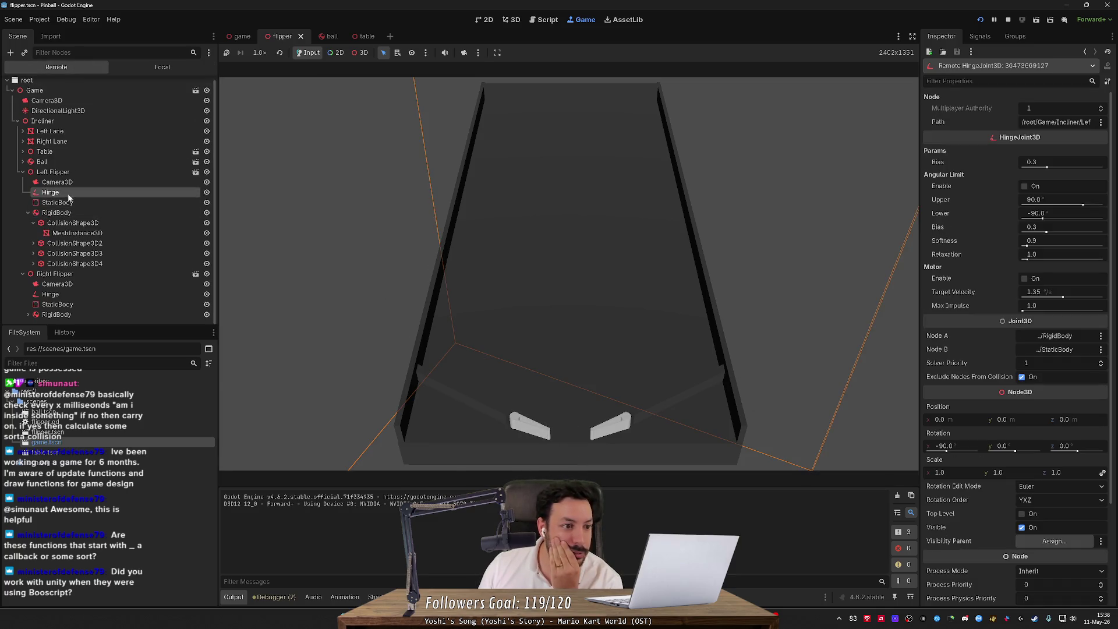
click(1026, 279)
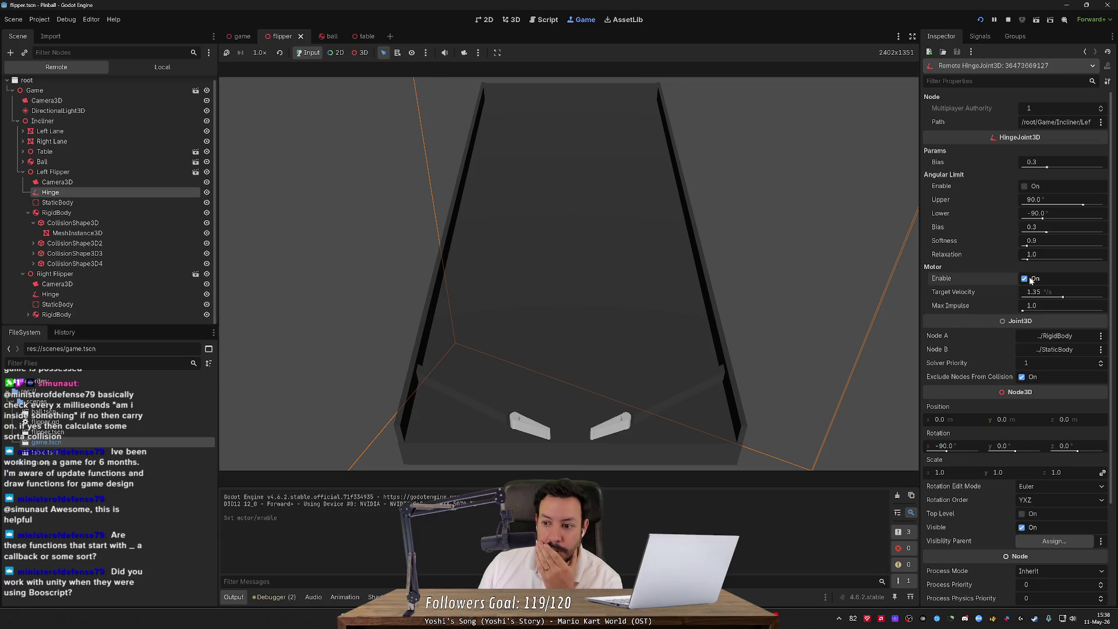
click(1026, 279)
click(1029, 188)
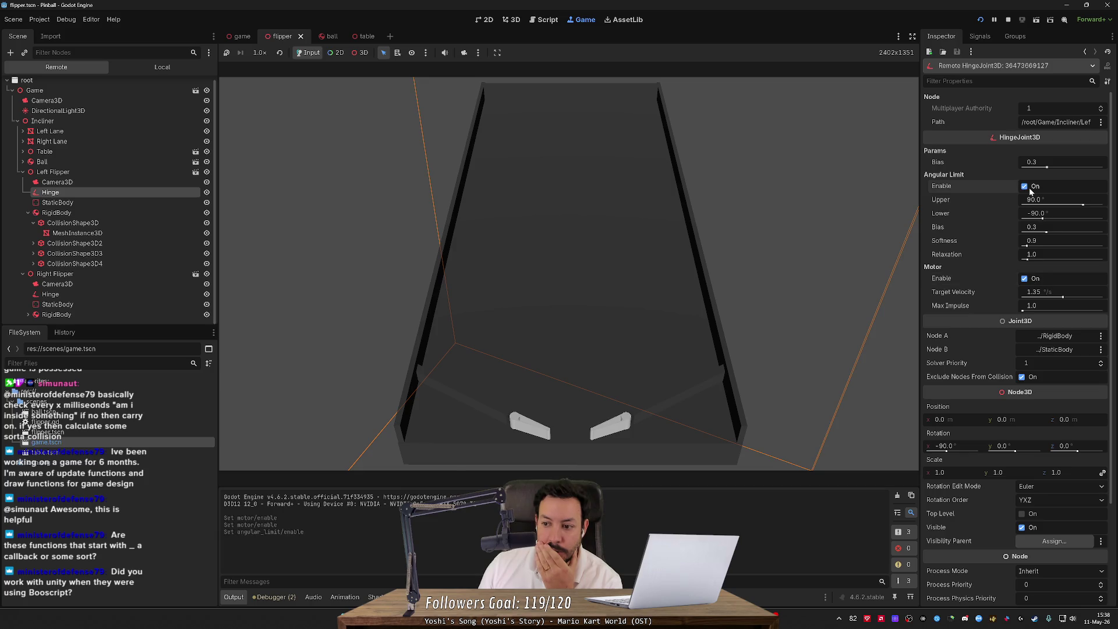
click(1030, 189)
click(1037, 279)
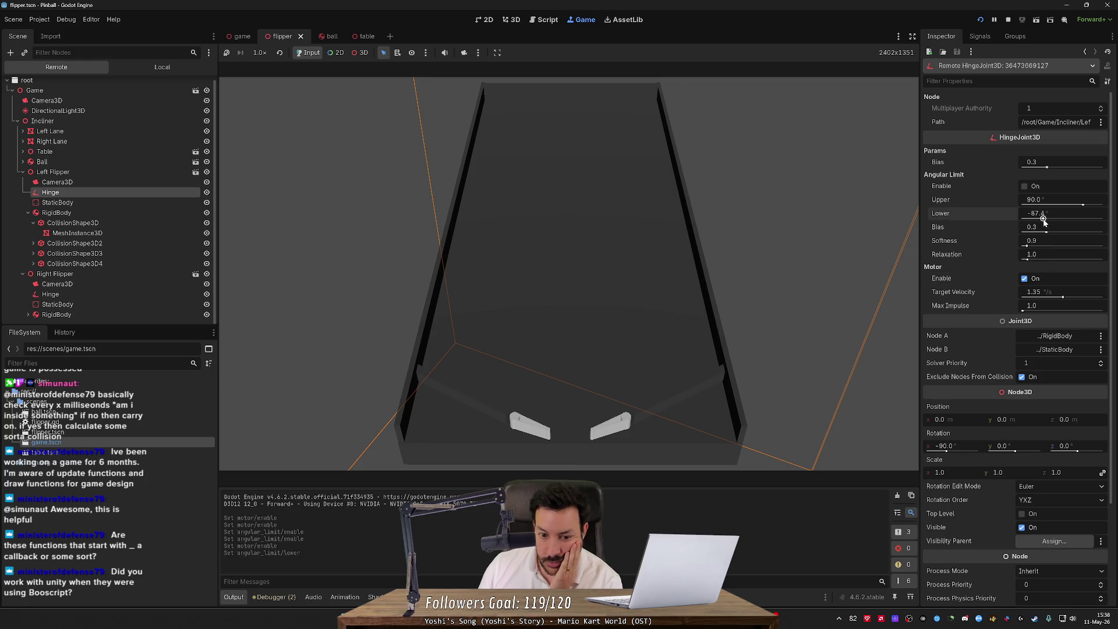
drag(1042, 219, 1044, 225)
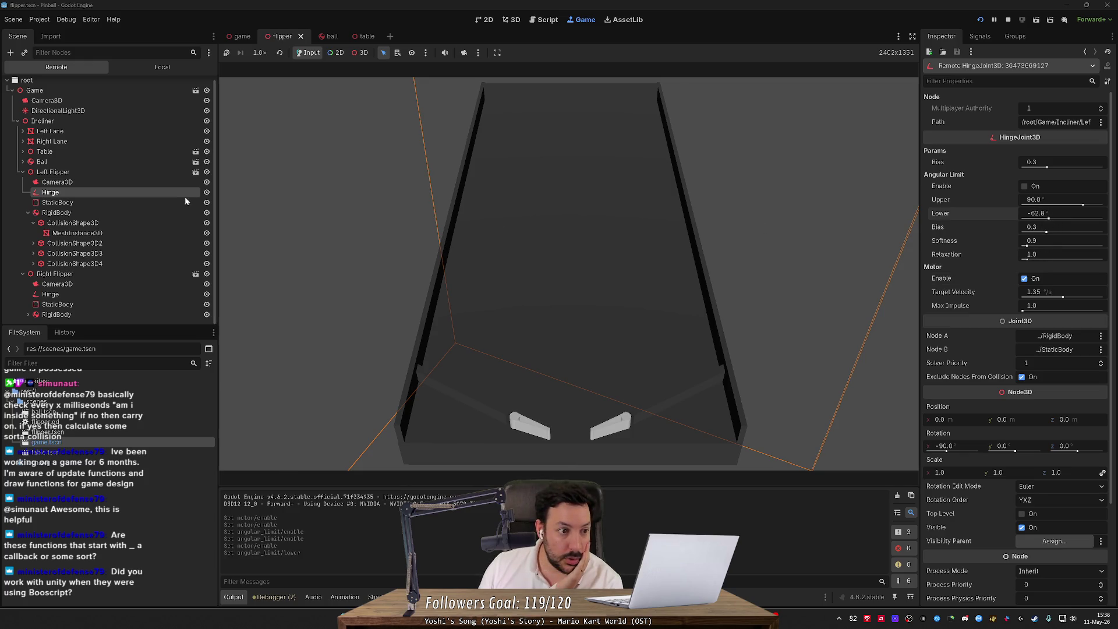
- Browse the live Left Flipper and StaticBody nodes, then reselect the Hinge
click(137, 204)
click(137, 213)
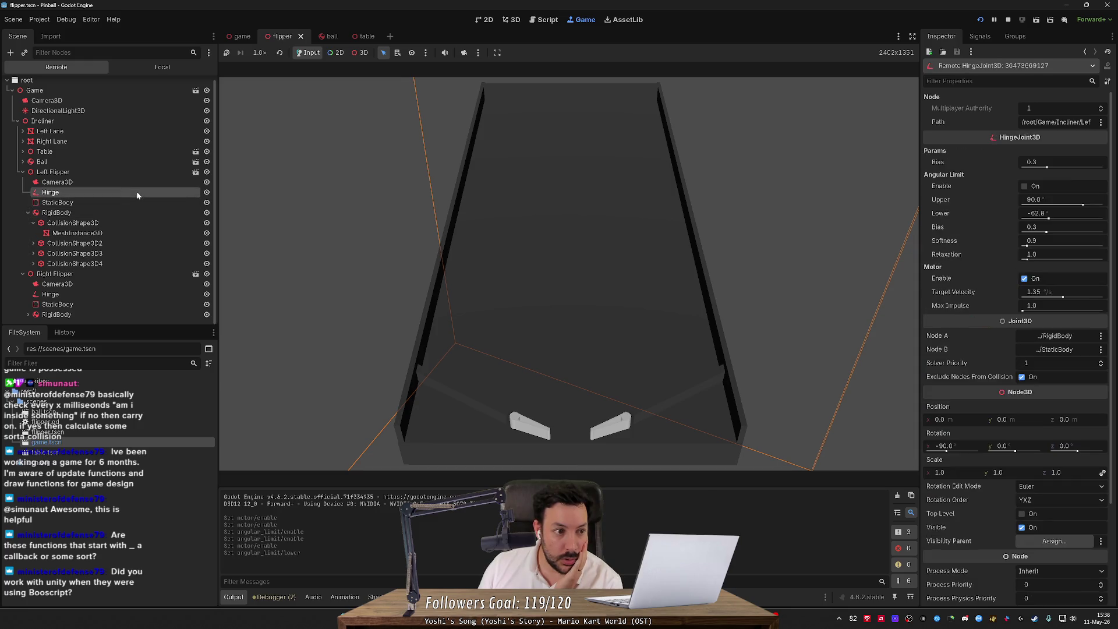
click(143, 178)
click(140, 185)
click(139, 202)
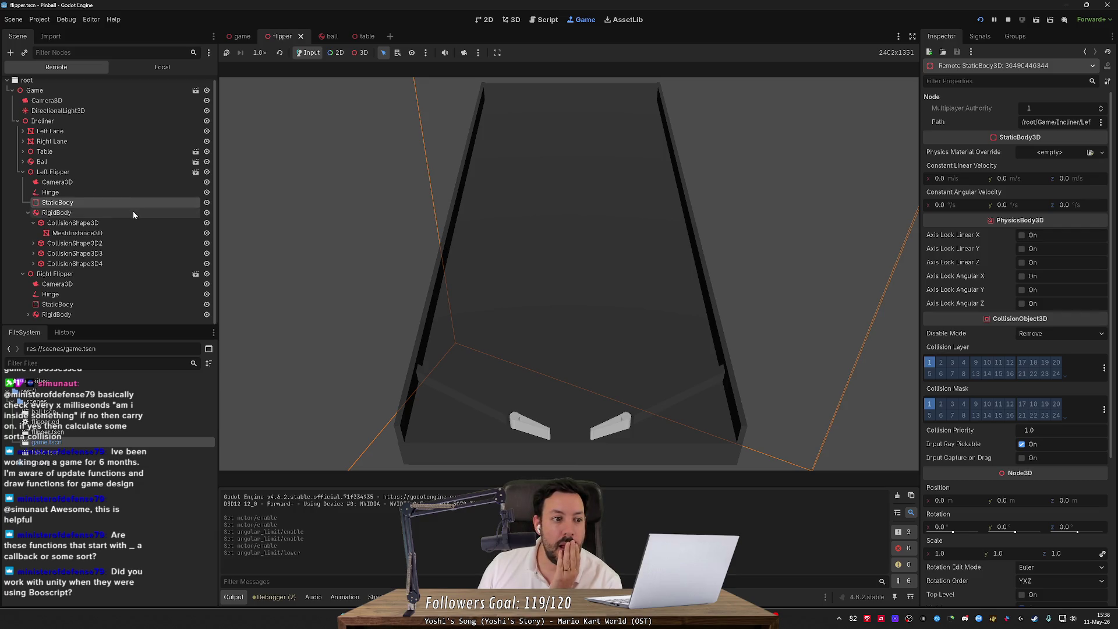
click(130, 194)
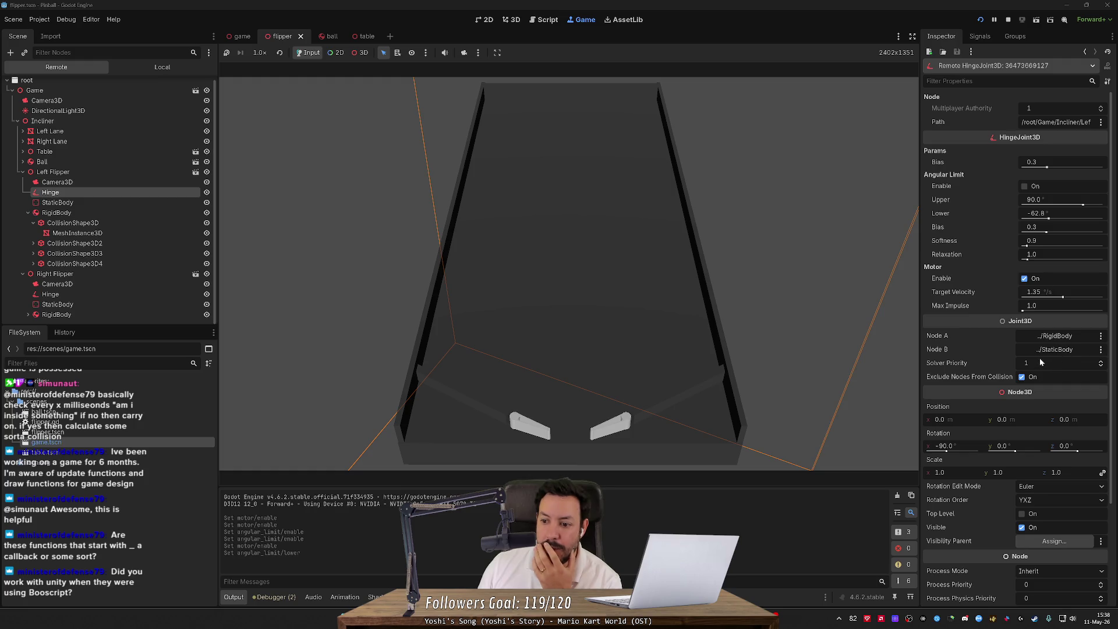
- Toggle the hinge motor off and on, flip the angular limit, and resume the hinge tutorial video
click(1023, 279)
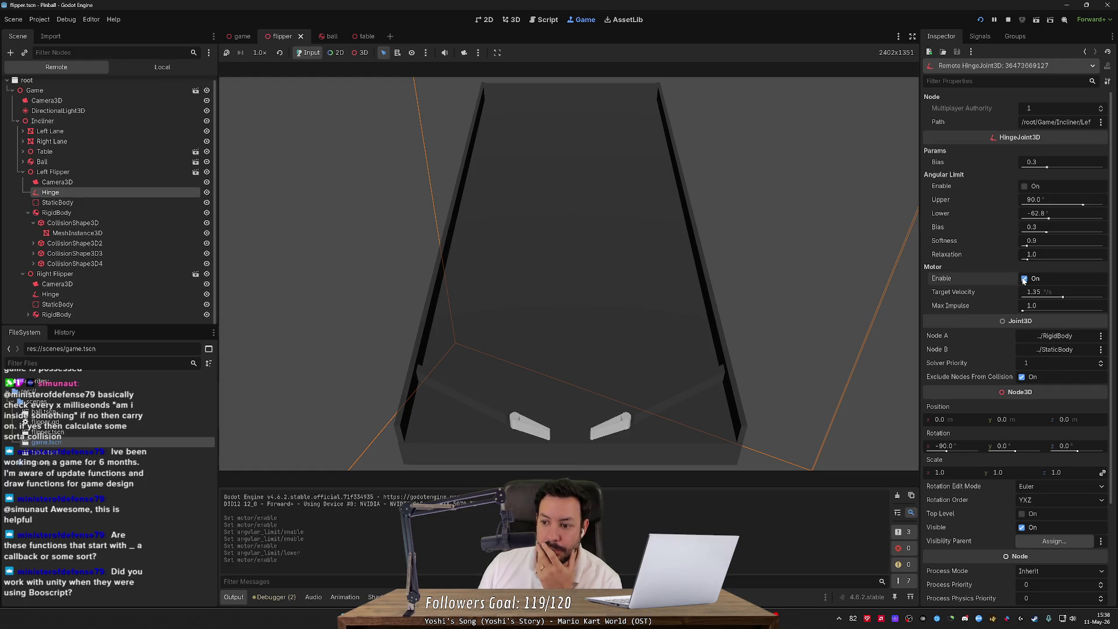
click(1023, 279)
click(1024, 187)
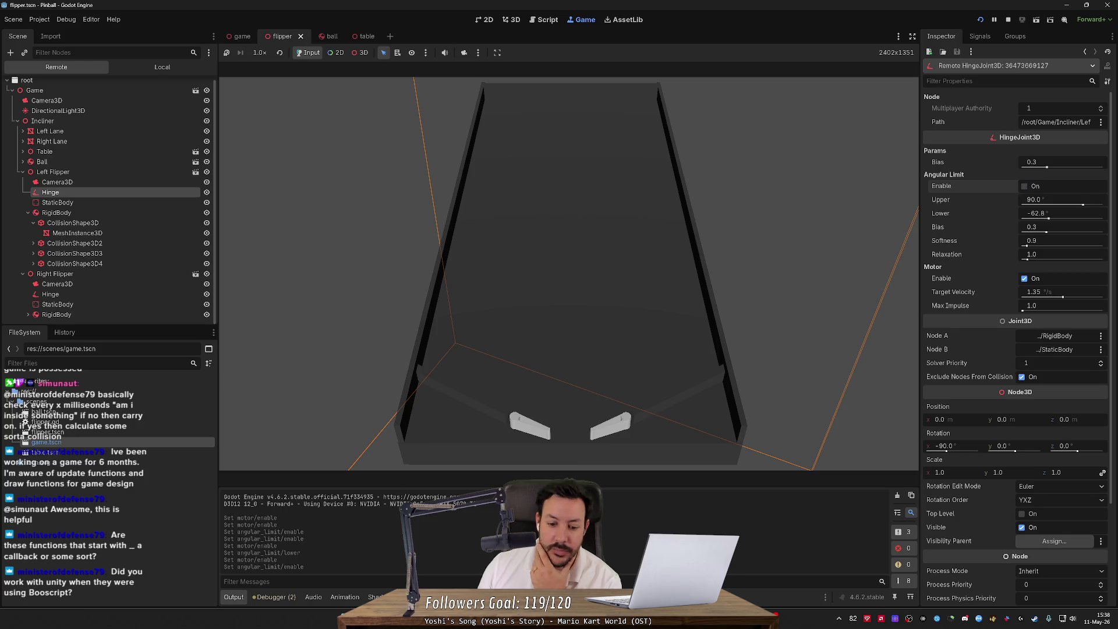
key(alt+Tab)
click(533, 361)
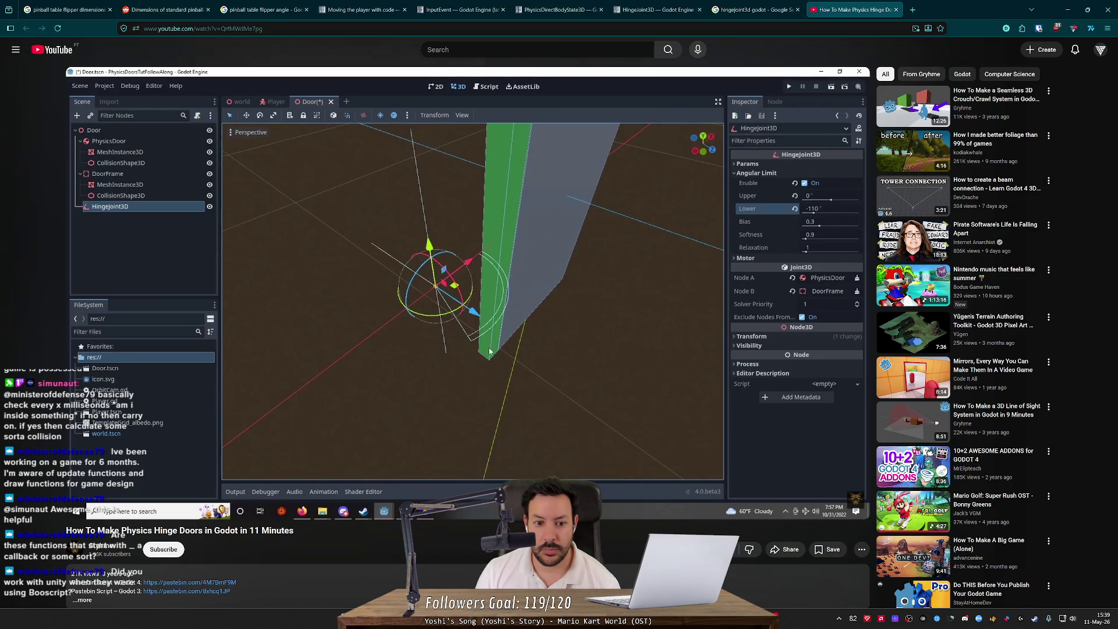
- Rewind the hinge-door tutorial 10 seconds to rewatch its angular limit settings, then return to Godot
click(519, 326)
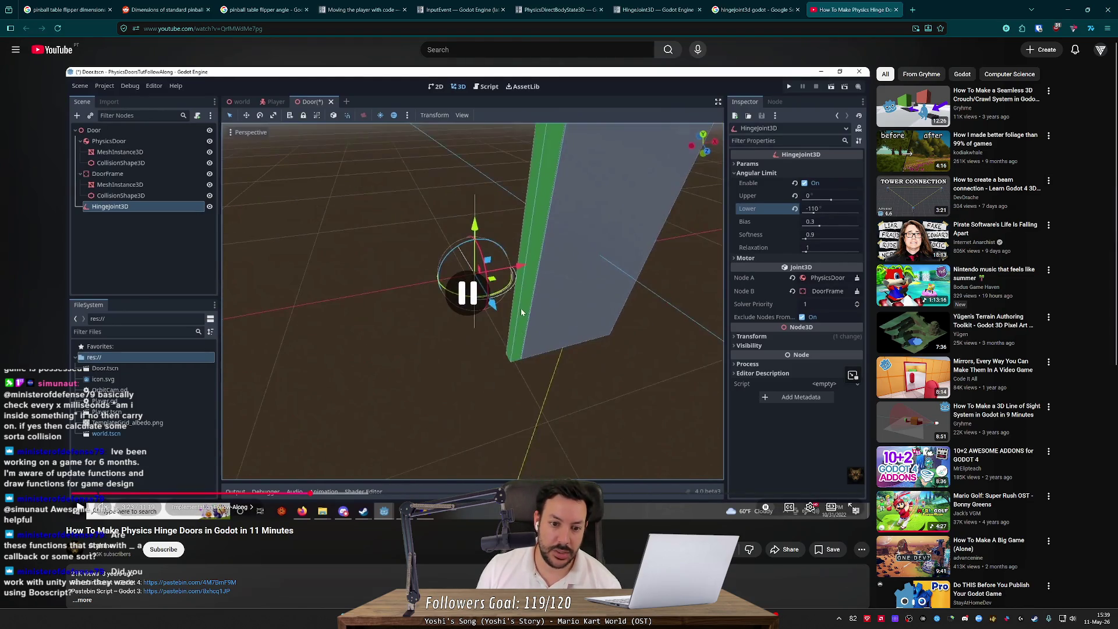
click(521, 311)
key(Left)
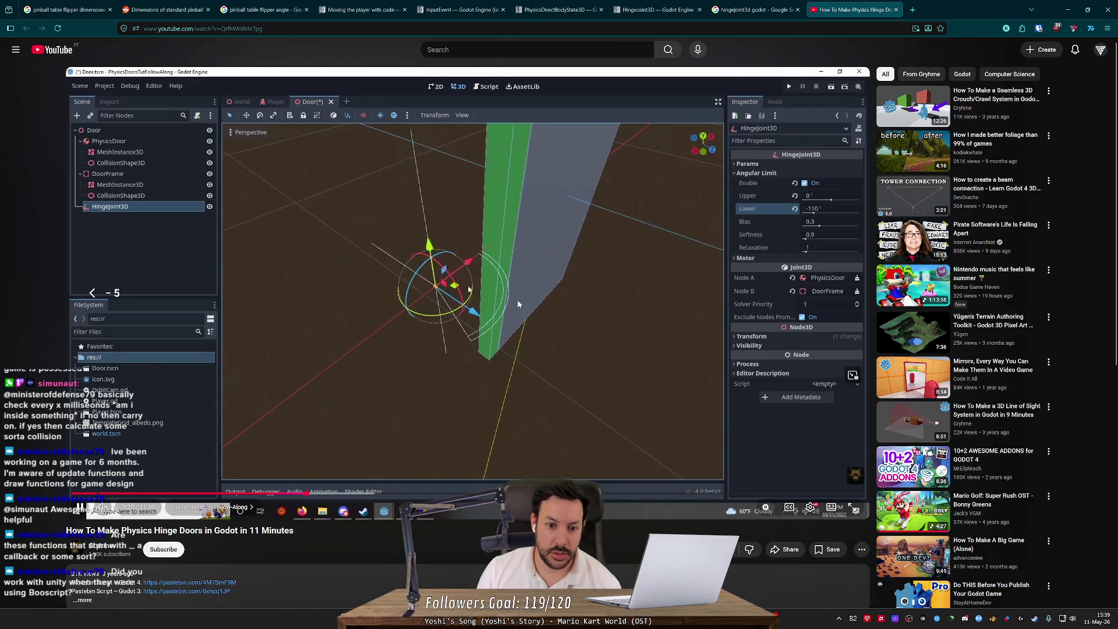
key(Left)
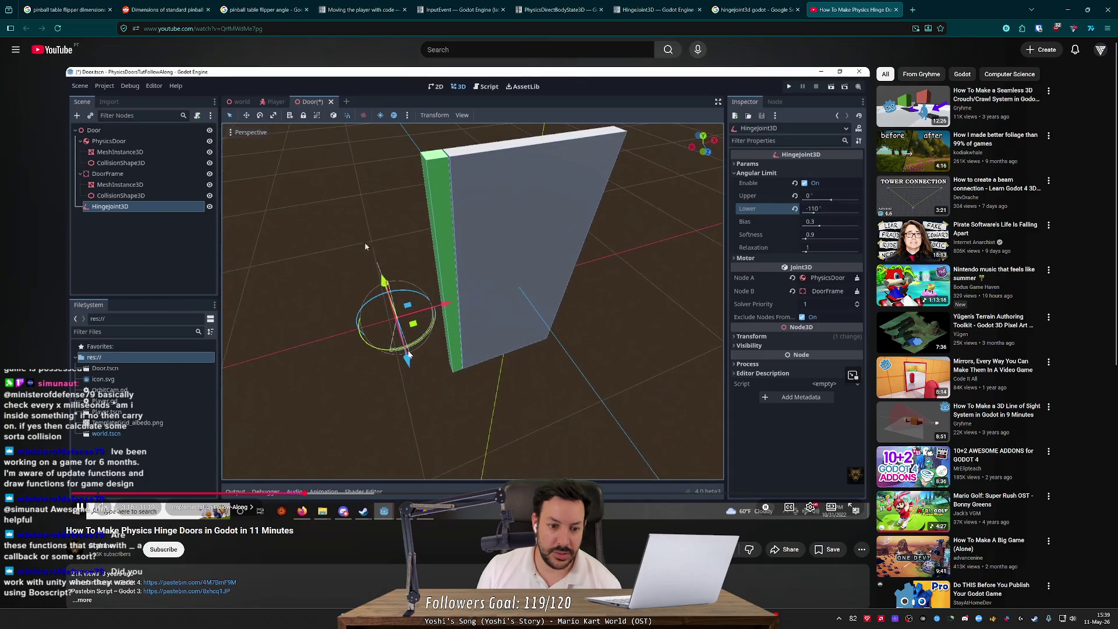
click(512, 252)
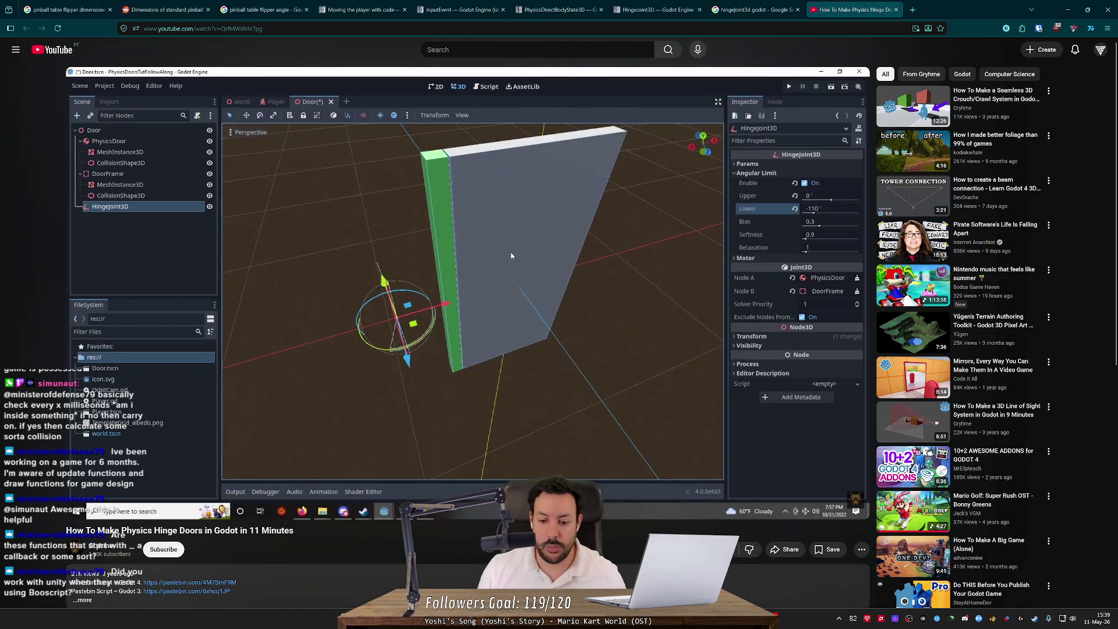
key(alt+Tab)
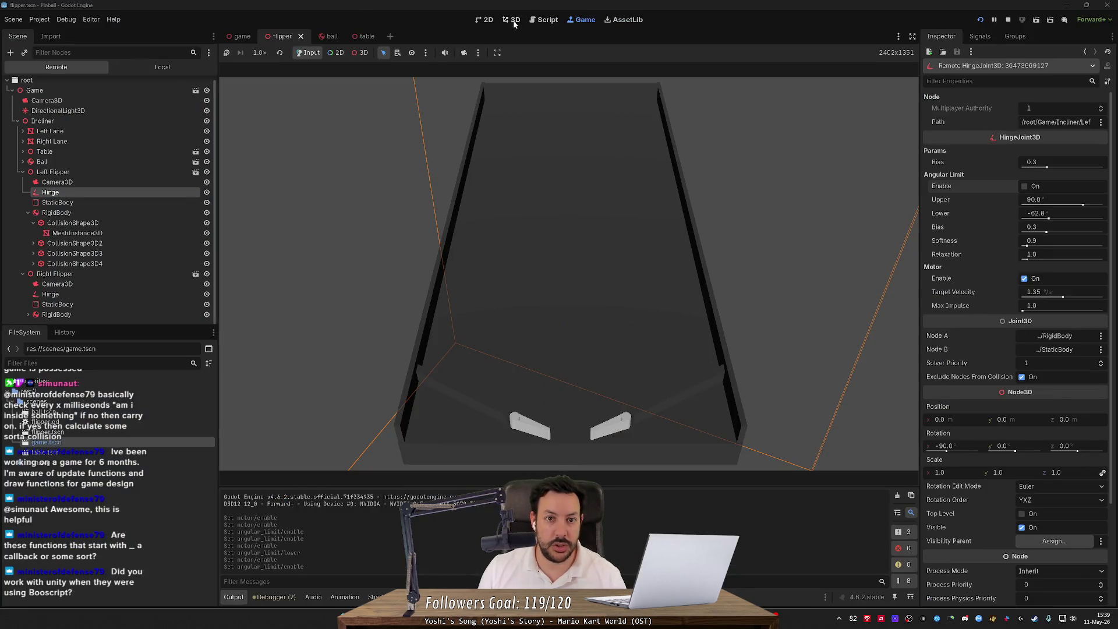
- In the 3D view, select the Left Flipper and orbit to an angled look at it
click(512, 19)
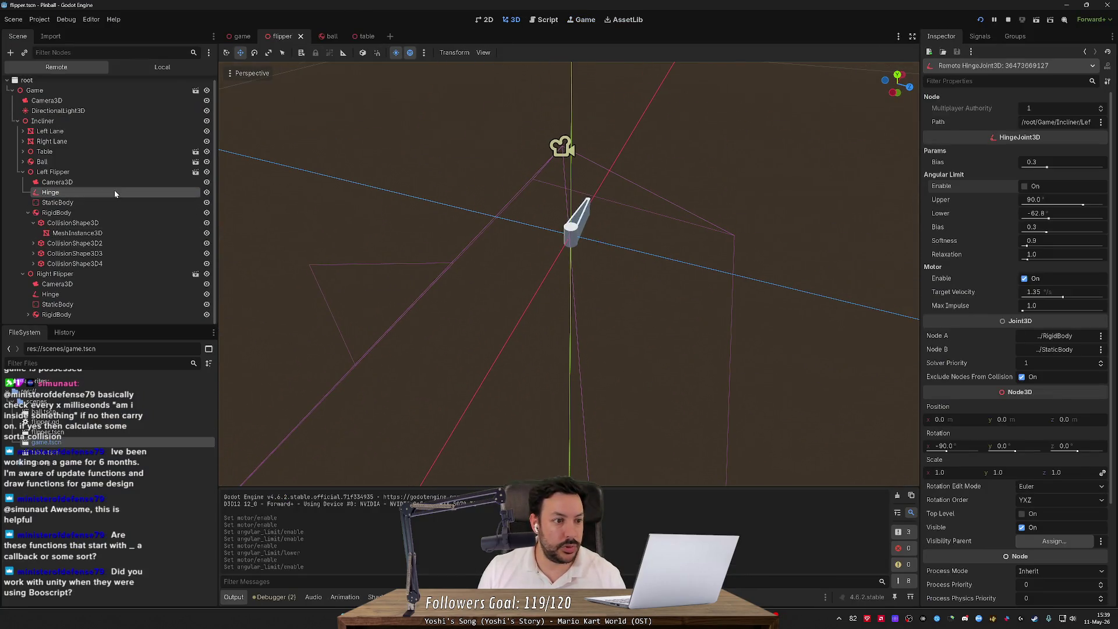
scroll(560, 274, down, 3)
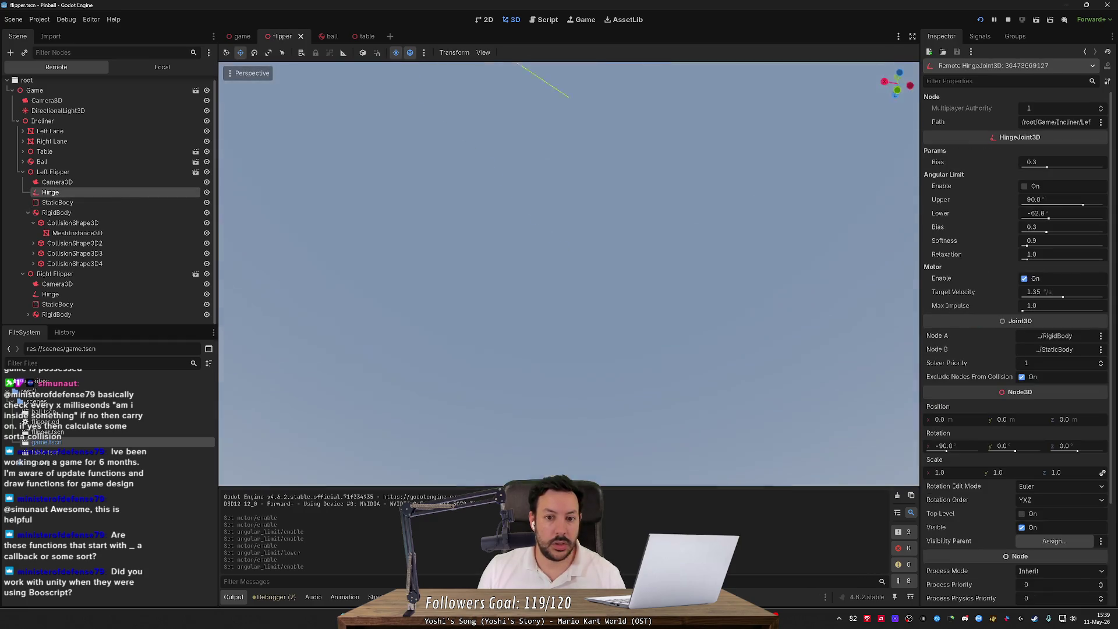
drag(560, 273, 560, 358)
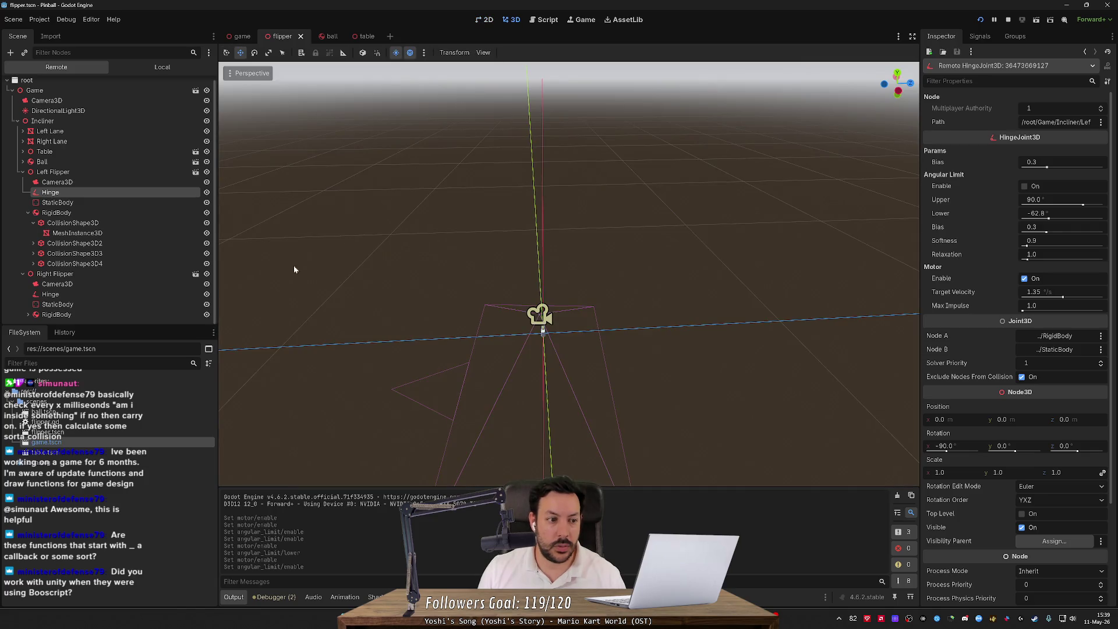
click(108, 172)
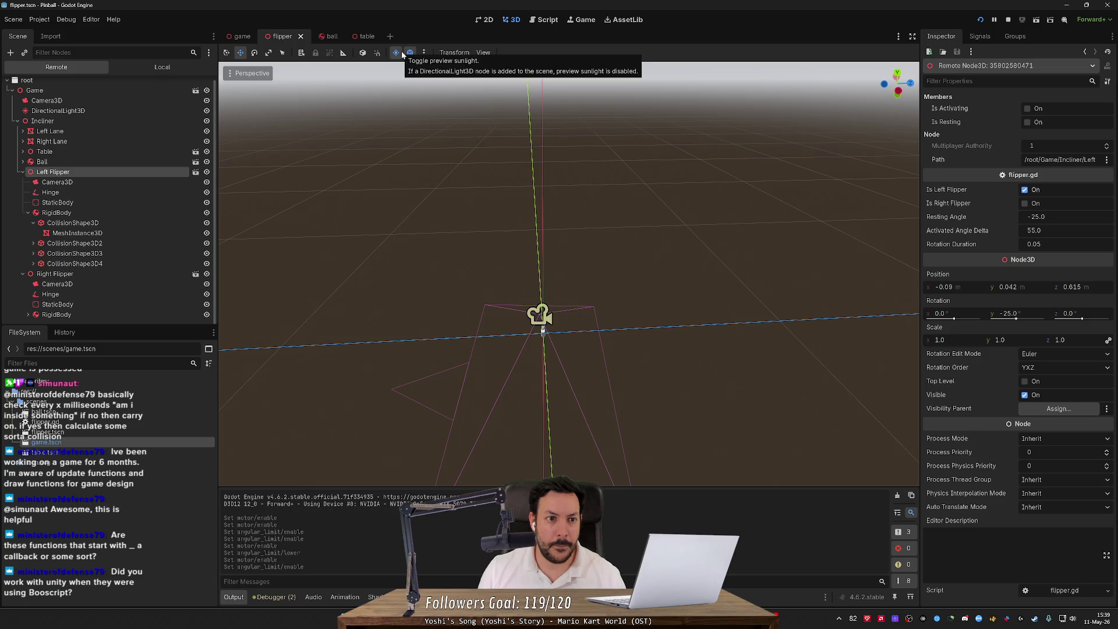
click(227, 53)
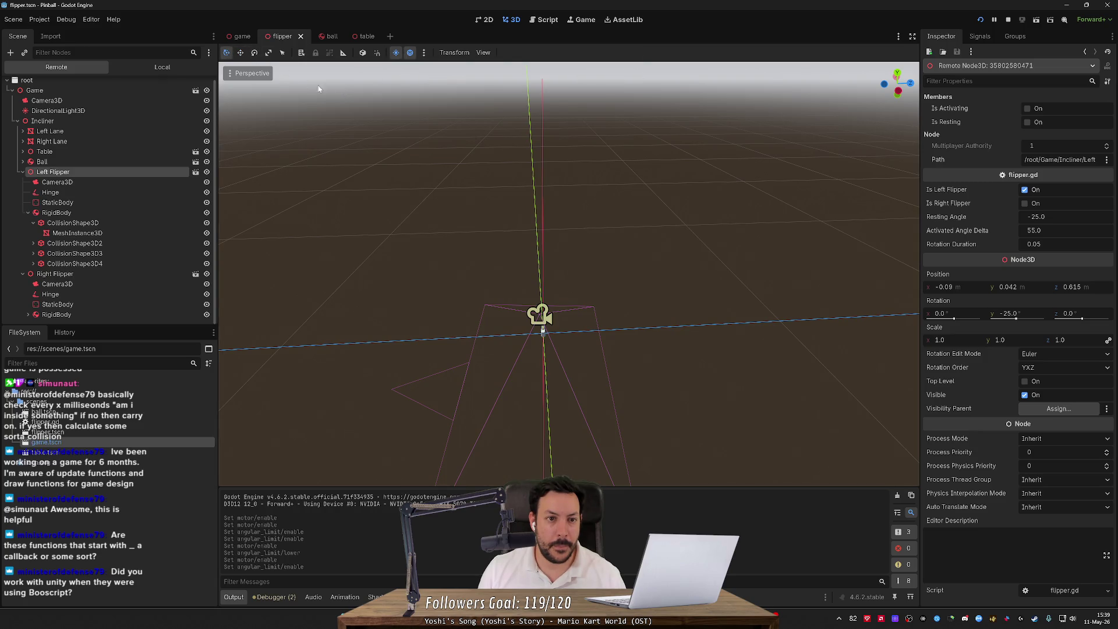
click(410, 54)
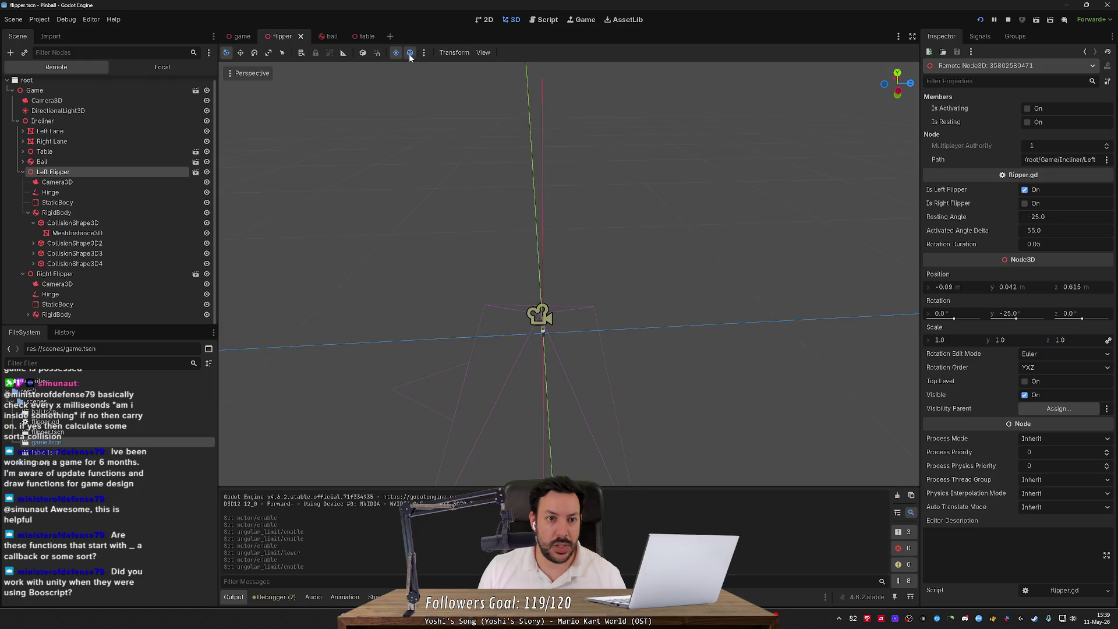
click(409, 57)
click(453, 54)
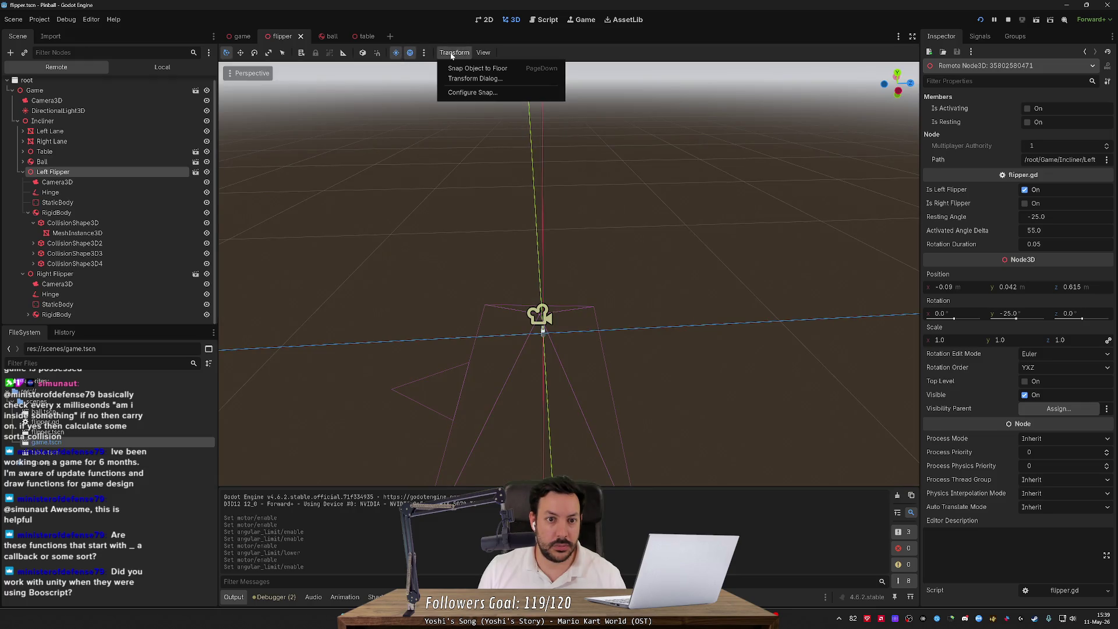
click(559, 233)
mouse_move(559, 233)
mouse_down()
mouse_move(614, 233)
mouse_move(539, 313)
mouse_up()
- Inspect the left flipper's Hinge and CollisionShape3D nodes, then stop the running game with F8
key(e)
click(526, 294)
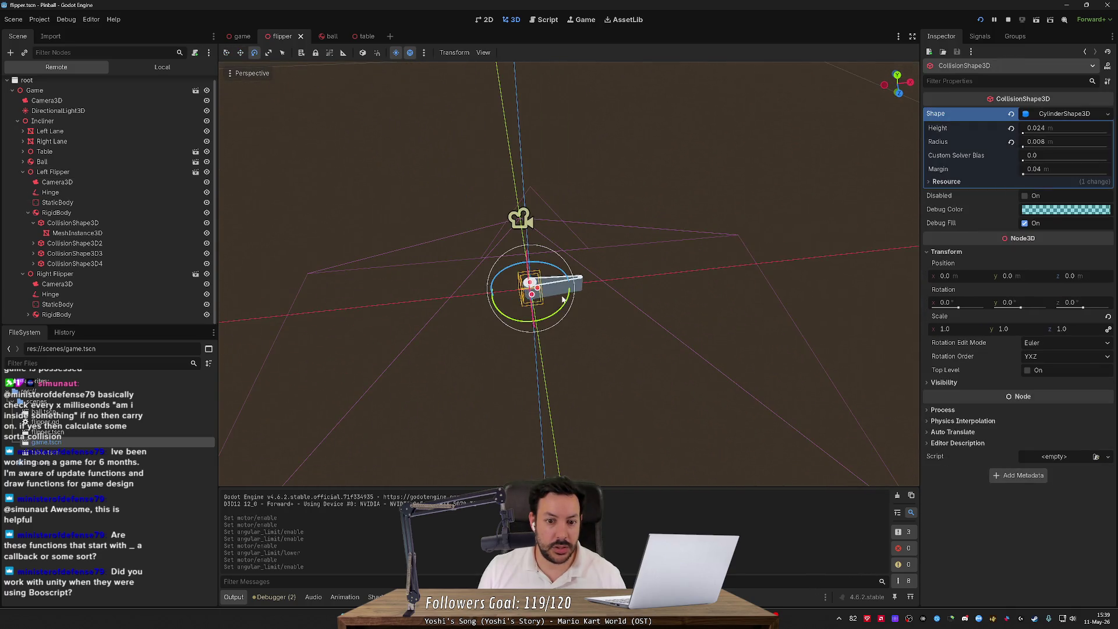
key(w)
click(118, 195)
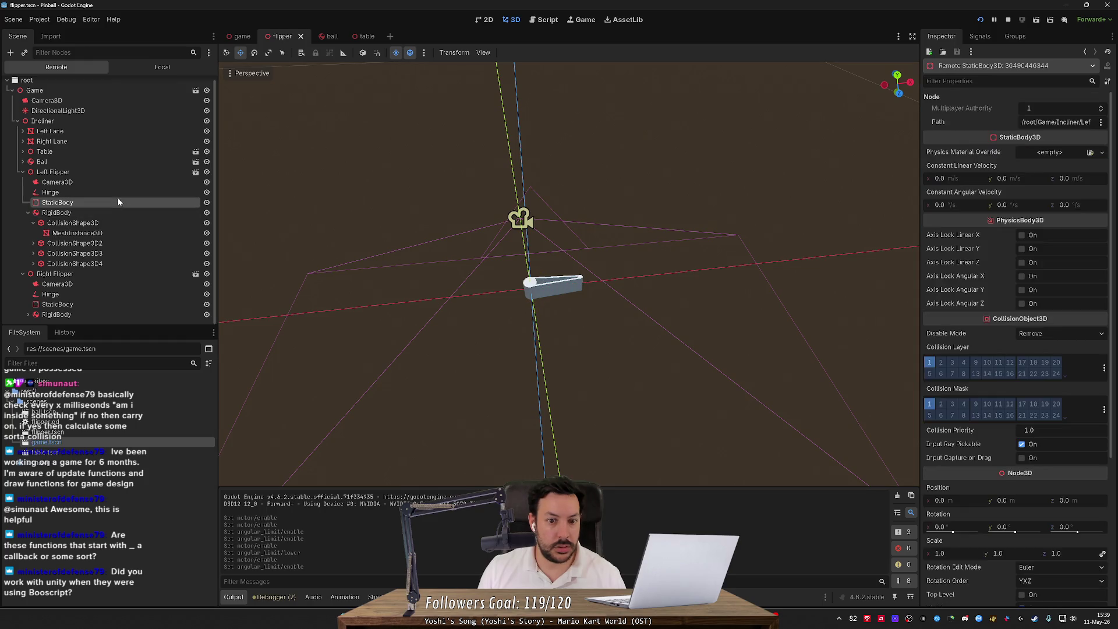
key(Down)
key(Down)
key(Down)
key(Down)
key(Down)
key(Right)
key(Down)
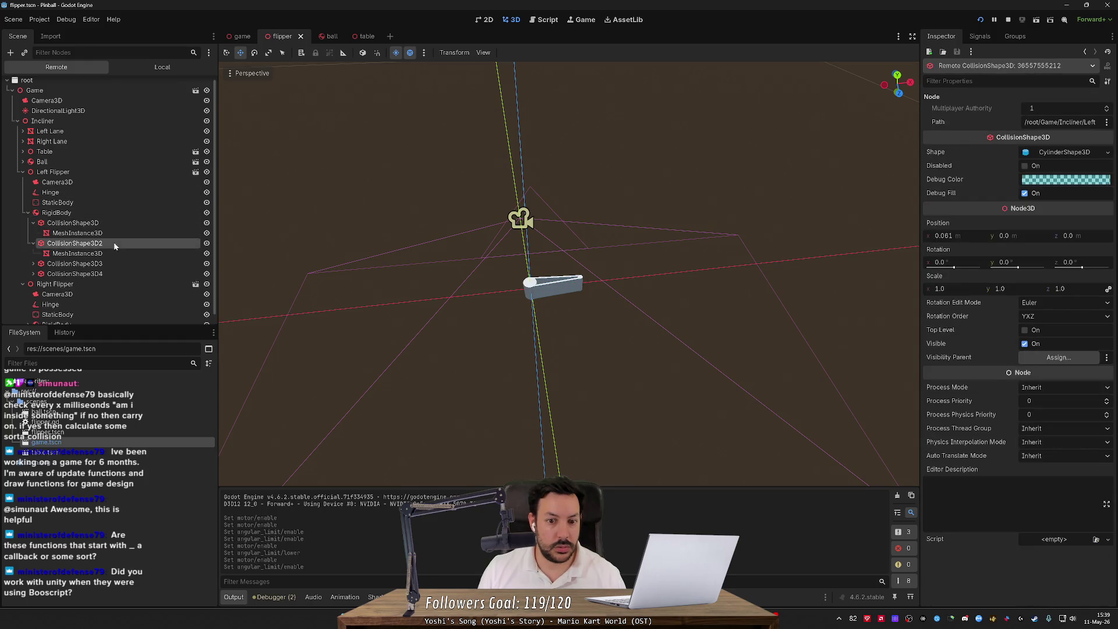
key(Down)
key(Right)
key(Down)
click(111, 243)
click(110, 222)
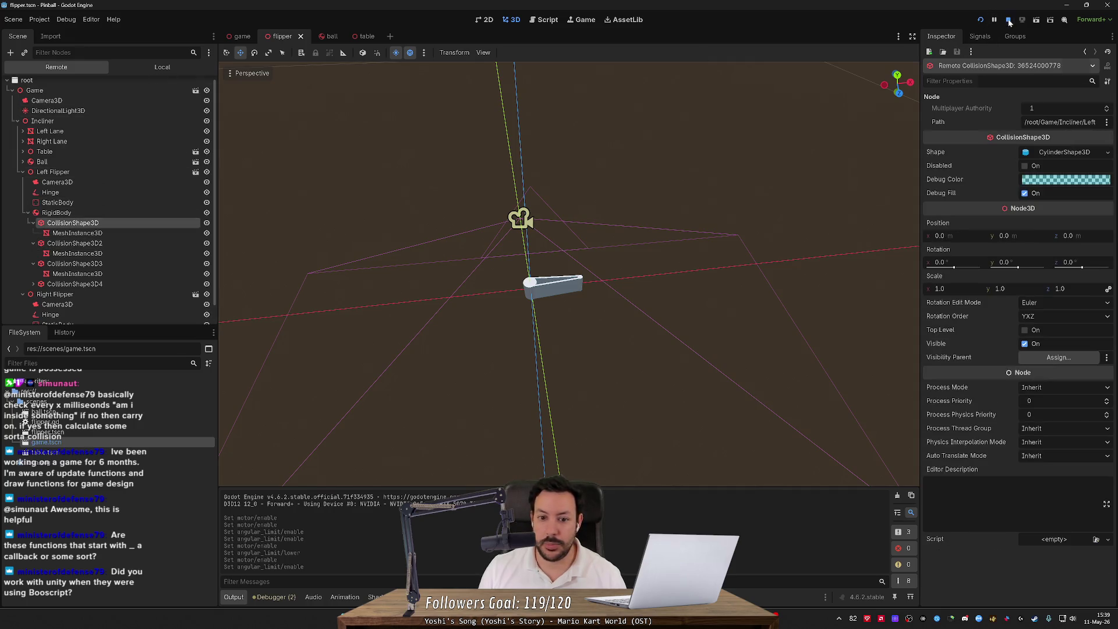
key(F8)
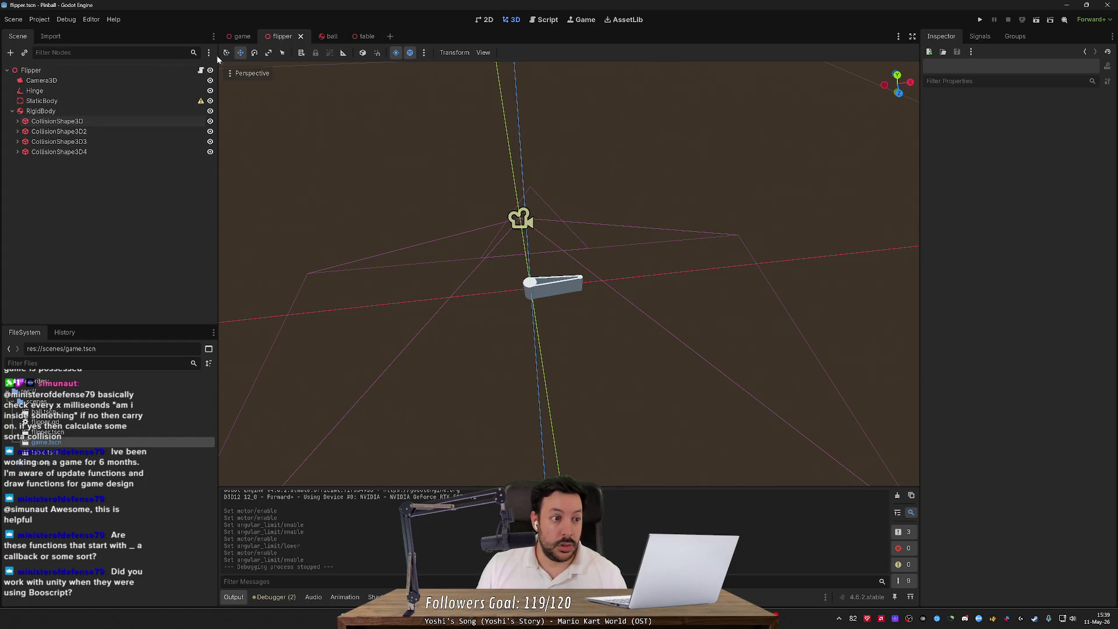
click(42, 93)
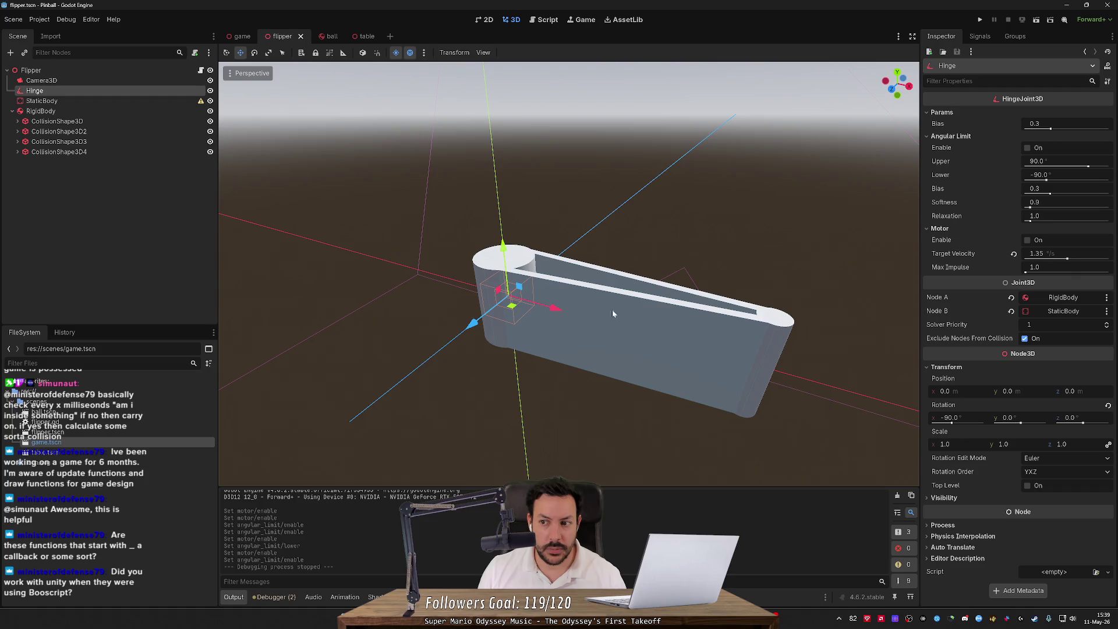
click(1029, 147)
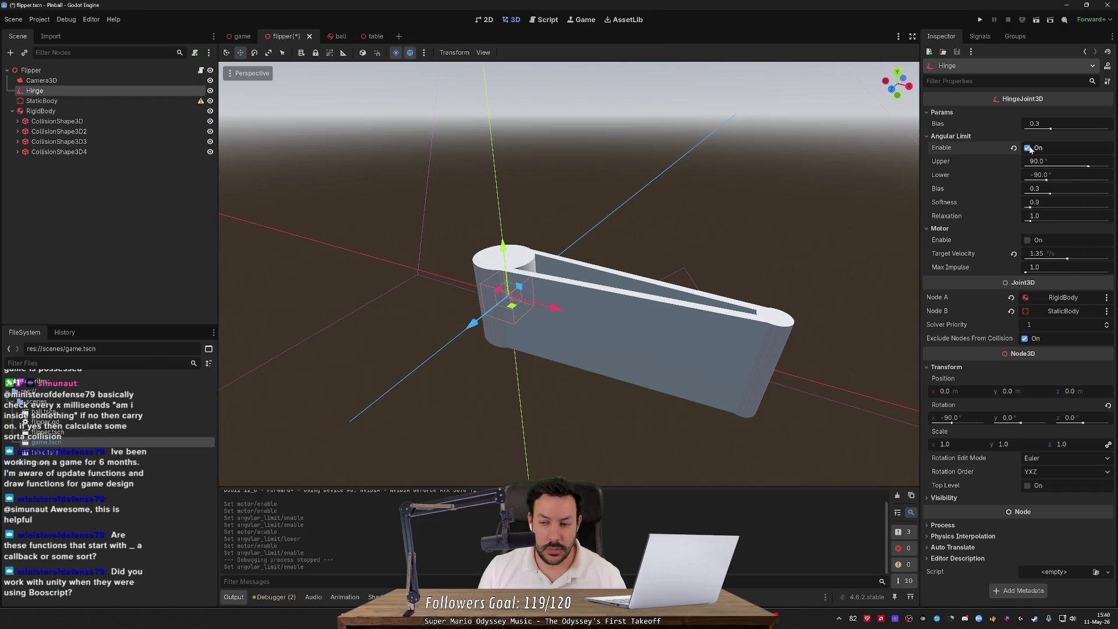
mouse_move(1089, 167)
mouse_down()
mouse_move(1070, 167)
mouse_move(1107, 168)
mouse_move(1100, 178)
mouse_up()
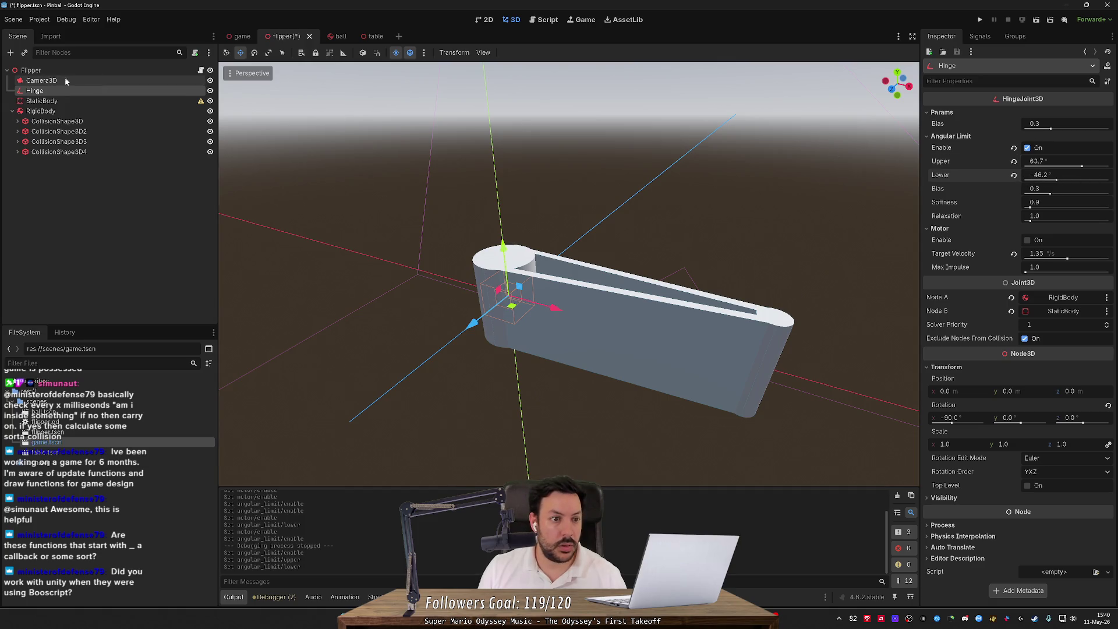
click(42, 101)
click(111, 91)
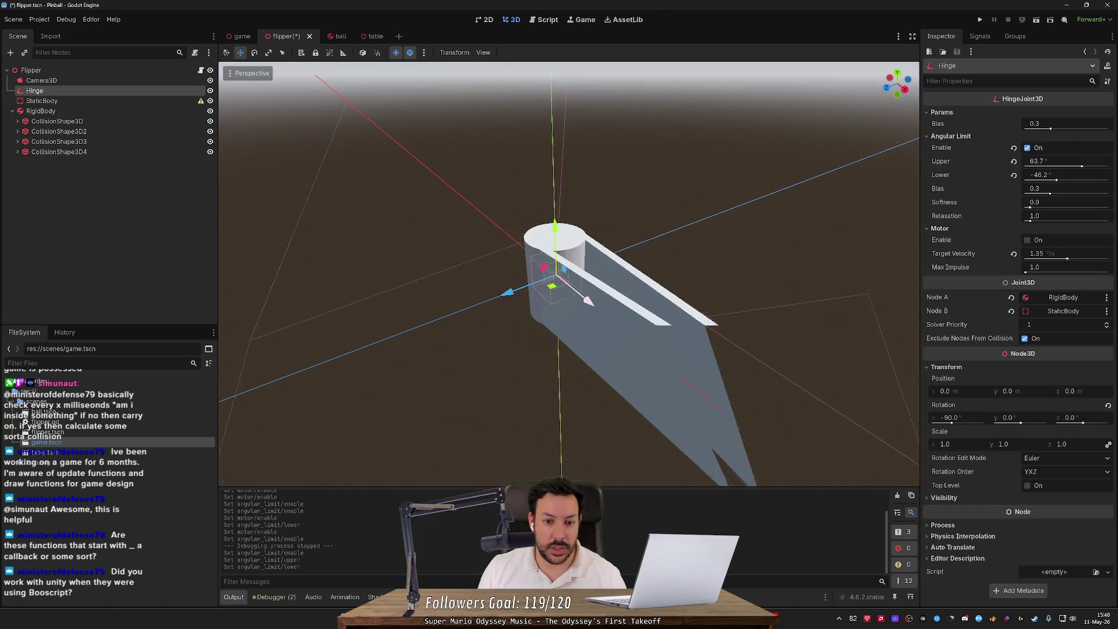
scroll(569, 274, down, 5)
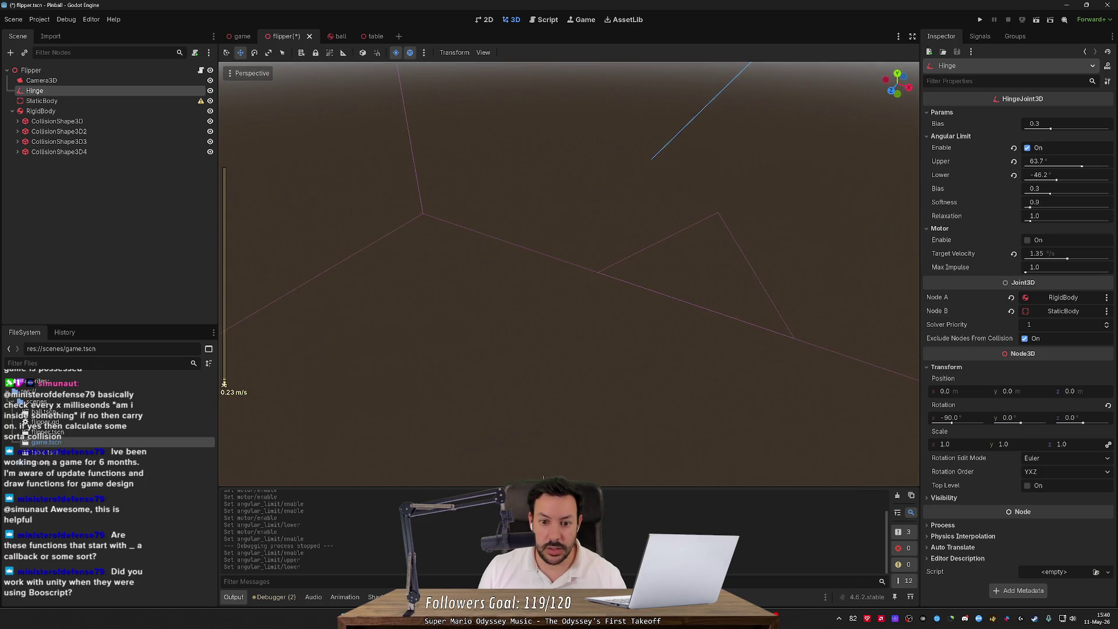
key(f)
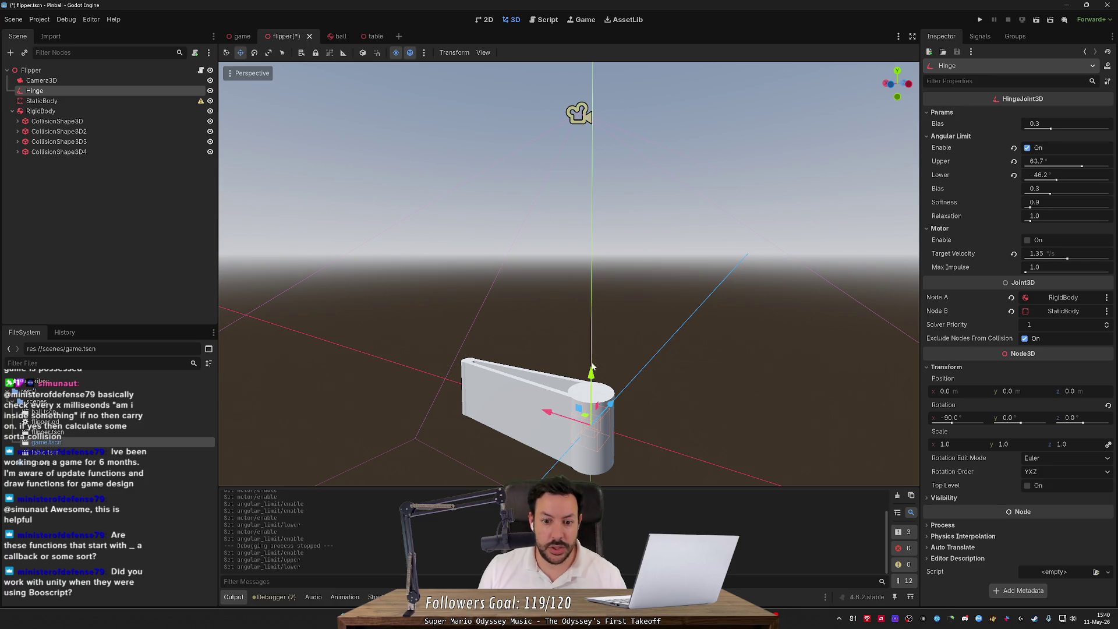
drag(592, 375, 592, 326)
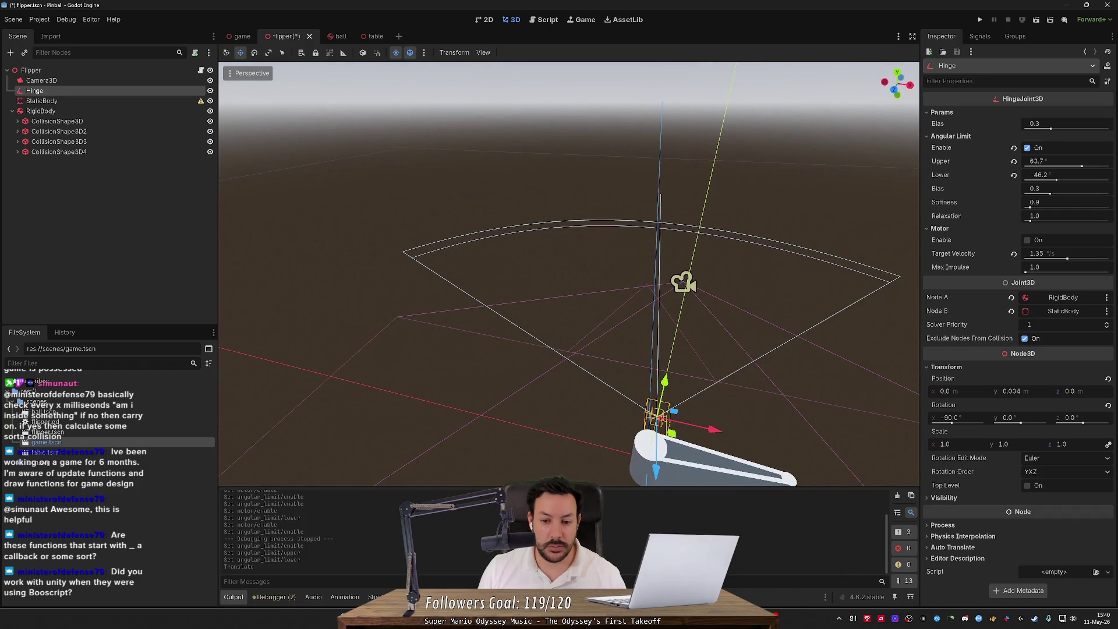
drag(665, 383, 665, 402)
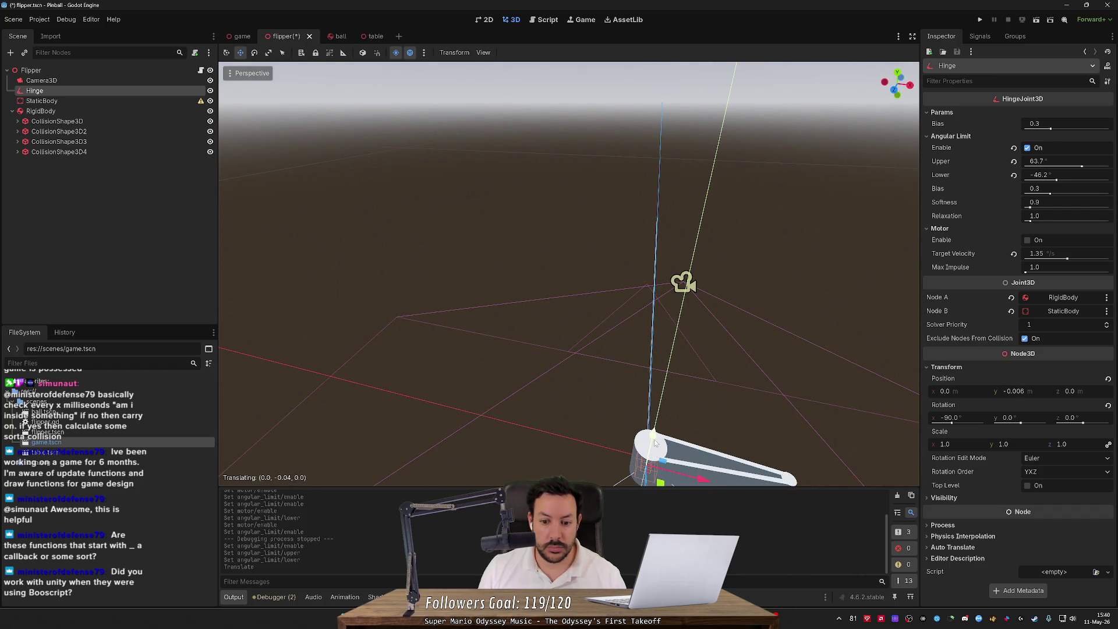
drag(593, 266, 728, 261)
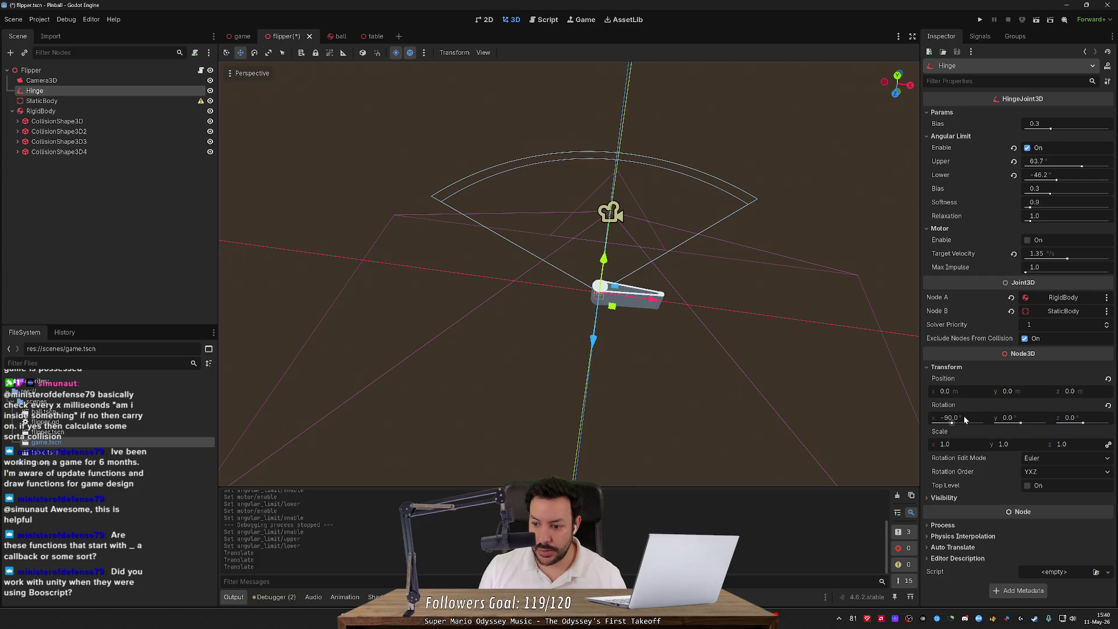
drag(604, 259, 609, 224)
click(1010, 390)
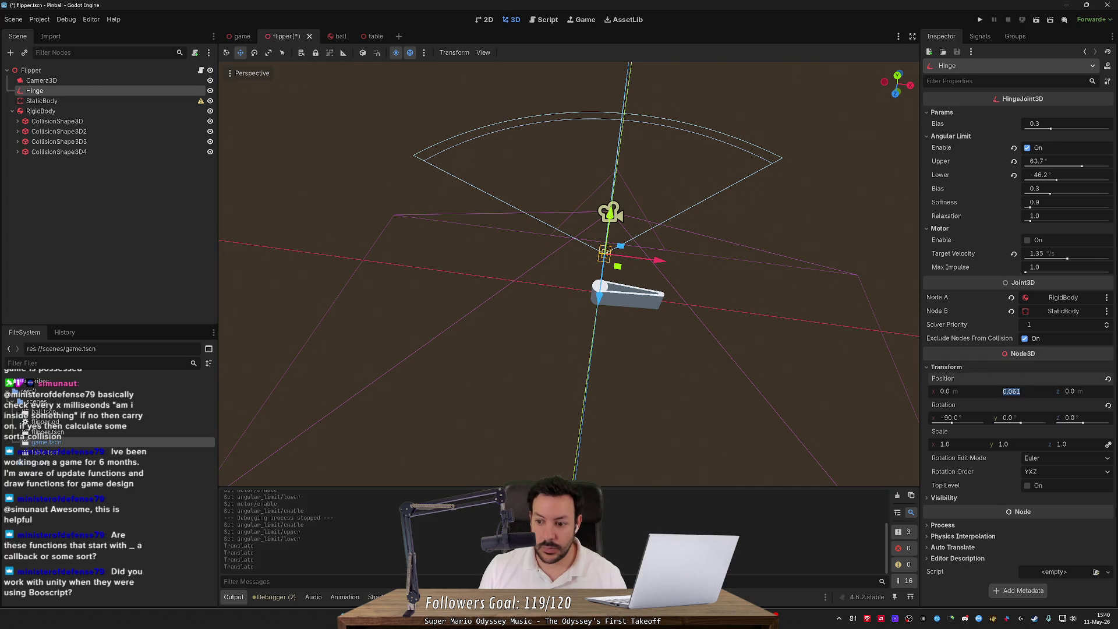
text(0)
key(Return)
mouse_move(569, 274)
mouse_down()
mouse_move(568, 303)
mouse_move(606, 361)
mouse_move(629, 326)
mouse_move(612, 291)
mouse_move(787, 351)
mouse_up()
scroll(629, 326, down, 3)
drag(587, 373, 587, 373)
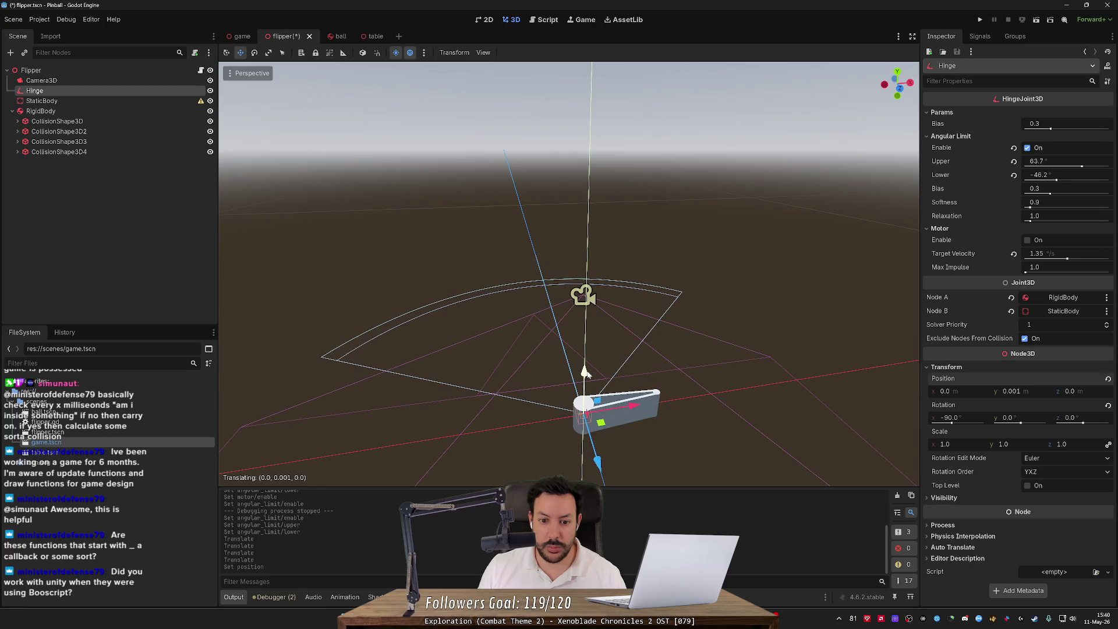
key(ctrl+z)
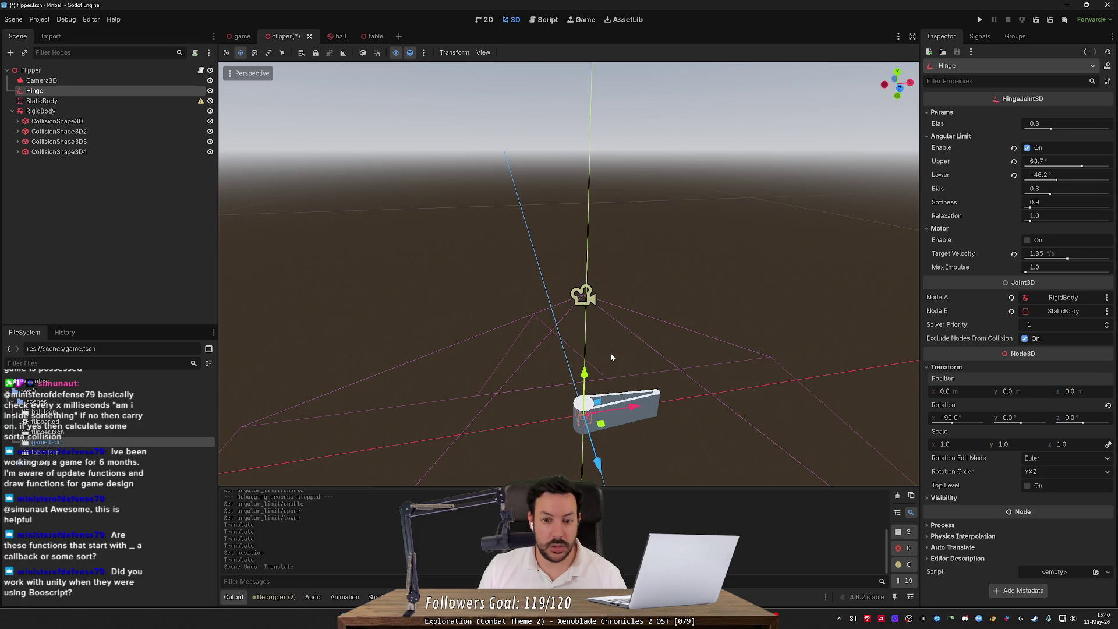
drag(584, 372, 584, 373)
click(712, 283)
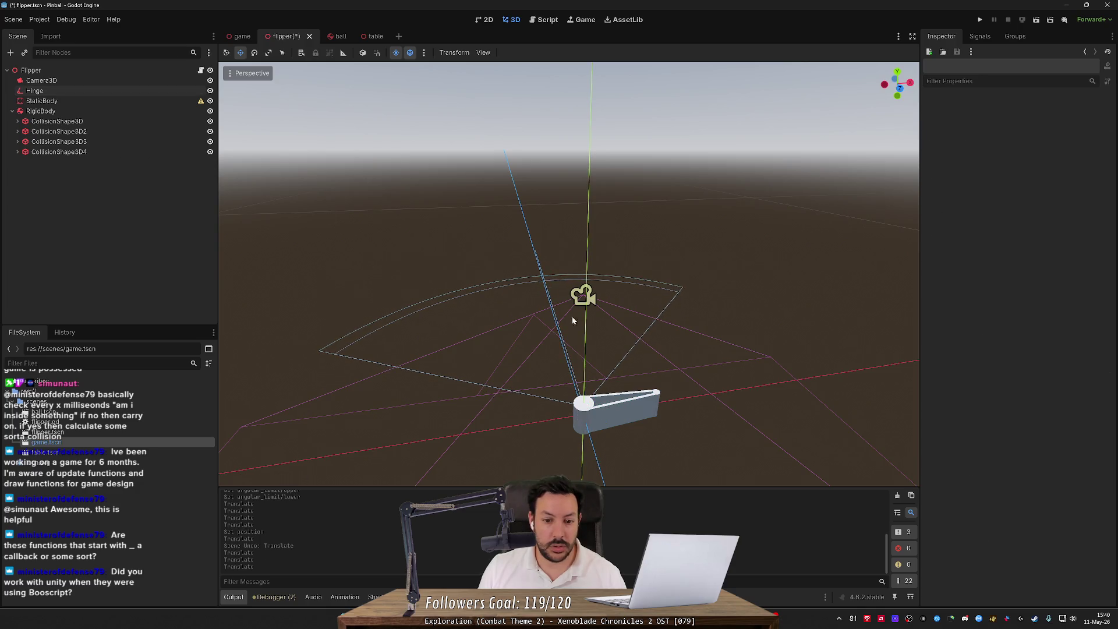
drag(613, 389, 397, 291)
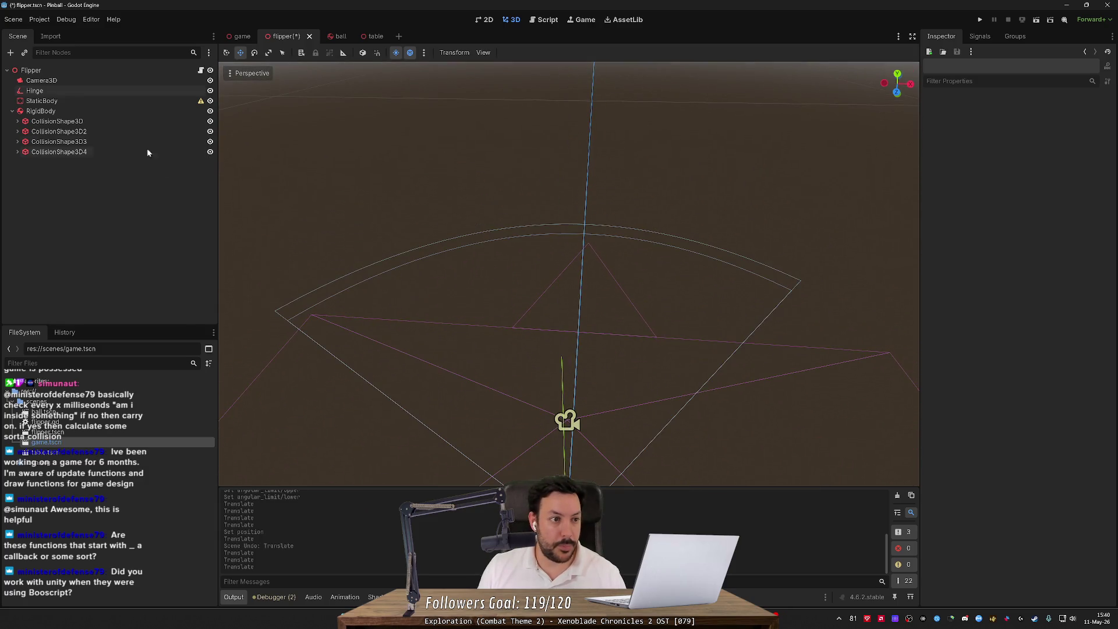
- Set the Hinge's Angular Limit Lower to -116.2 and Upper to -50, then save flipper.tscn
click(135, 91)
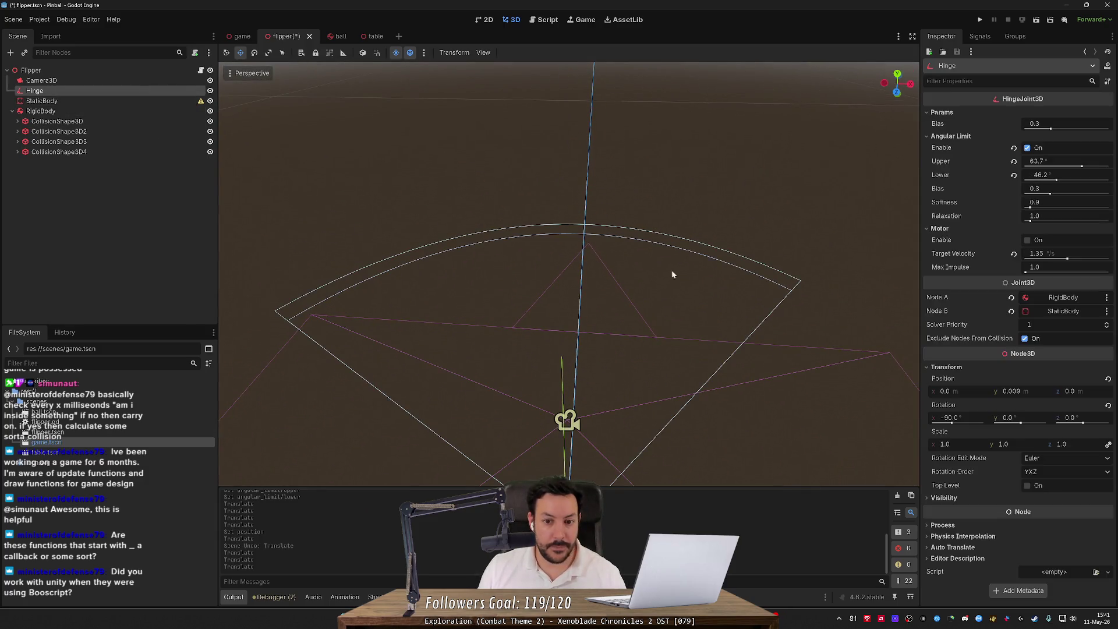
drag(672, 274, 561, 367)
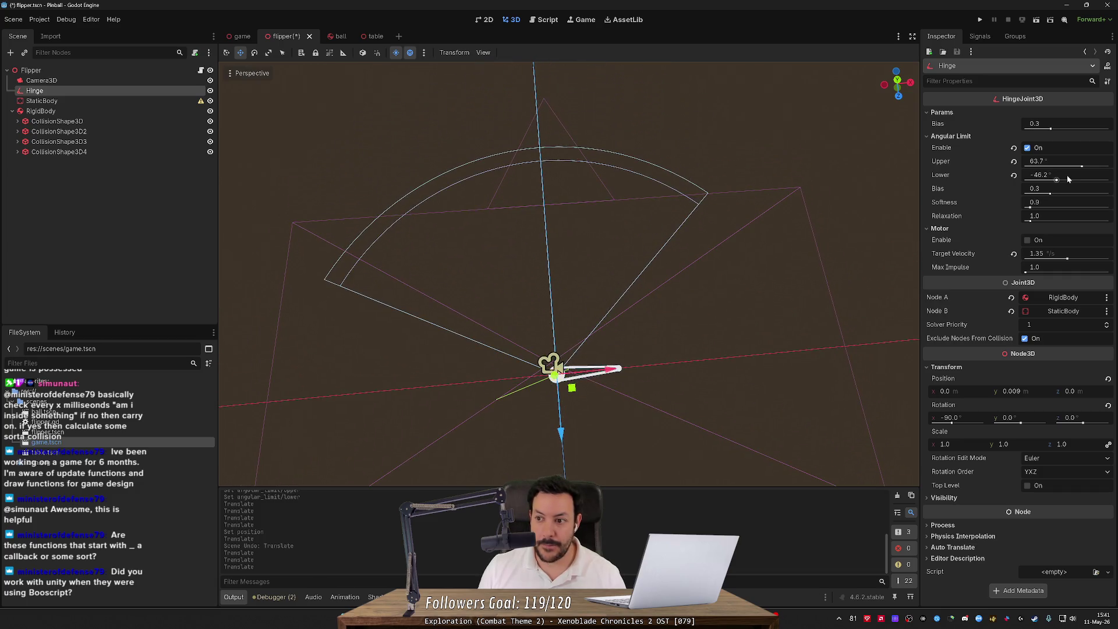
drag(1056, 181, 1040, 181)
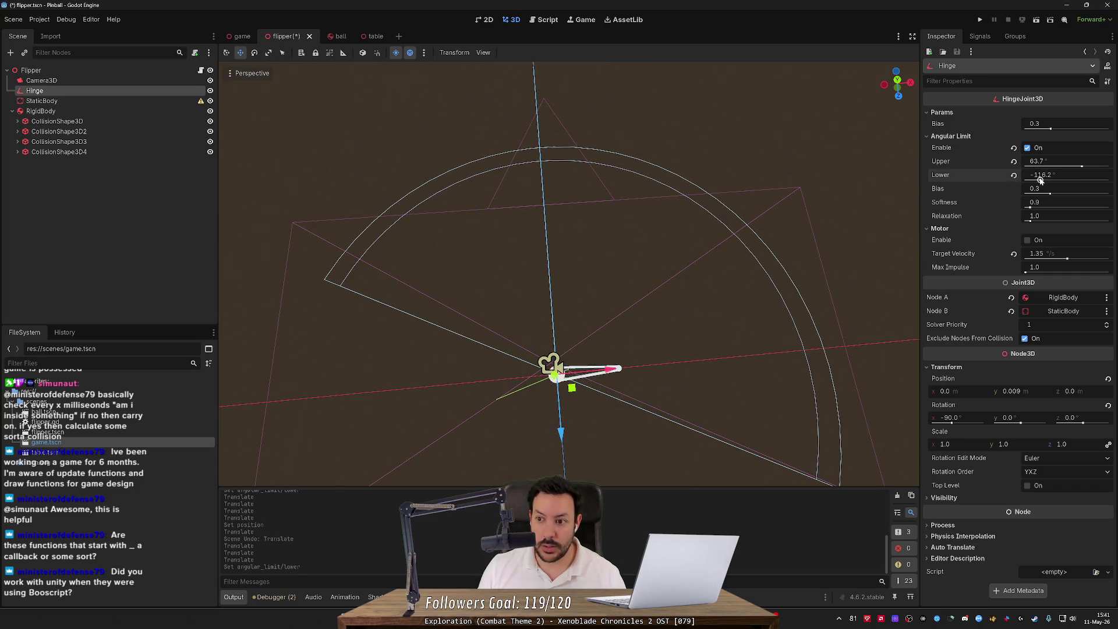
click(1040, 181)
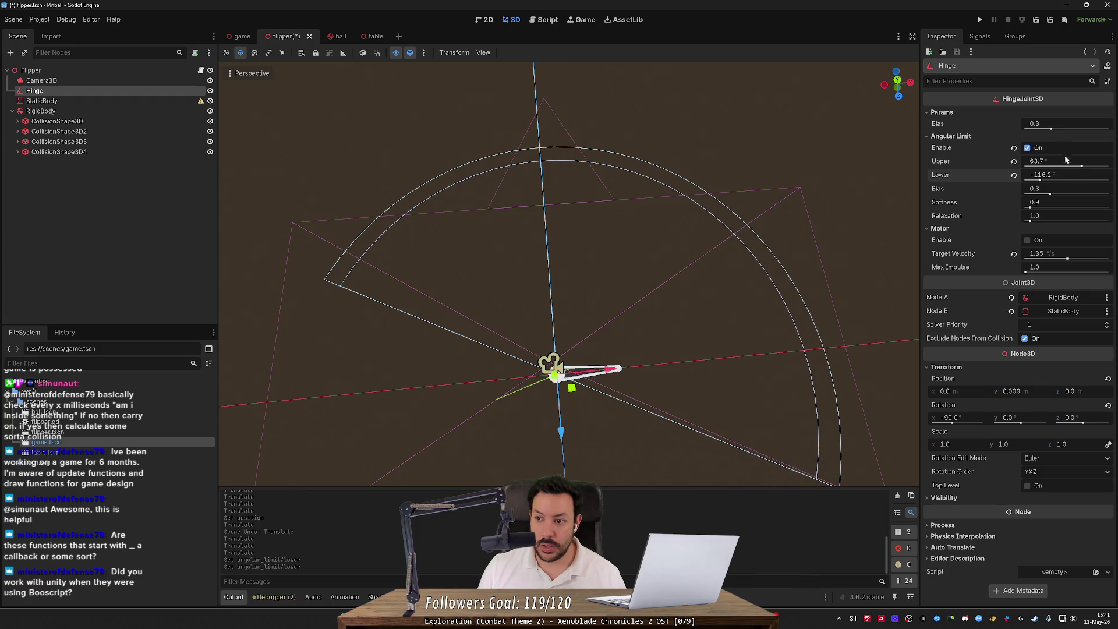
mouse_move(1081, 168)
mouse_down()
mouse_move(1046, 167)
mouse_move(1055, 176)
mouse_up()
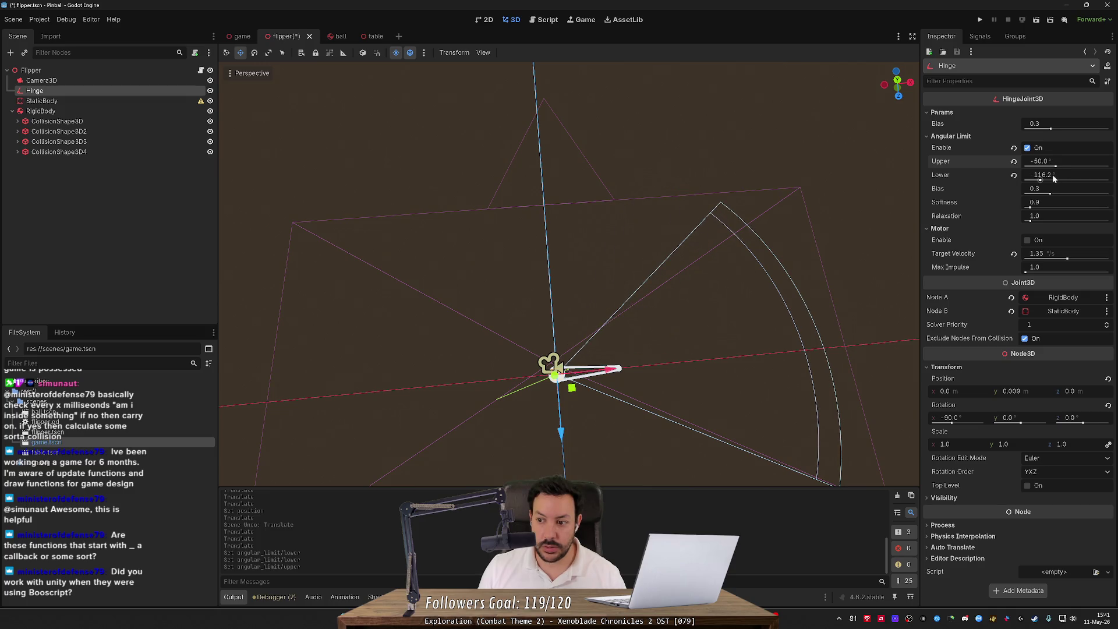
key(ctrl+s)
- Run and pause the game, then inspect the live Left Flipper's Hinge and StaticBody in the Remote tree
click(979, 20)
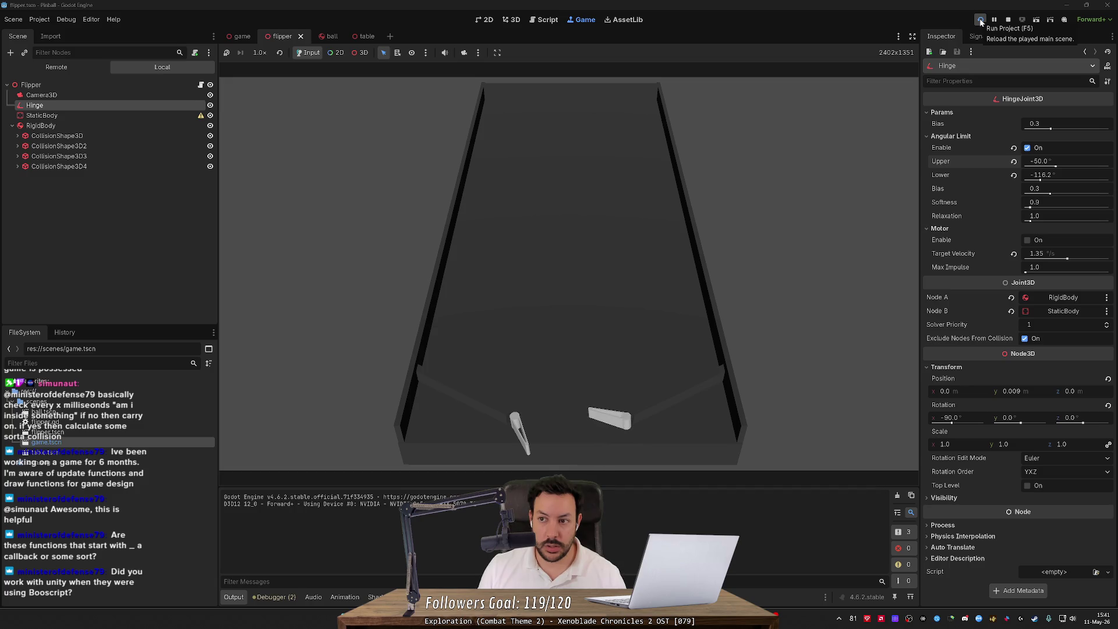
click(997, 19)
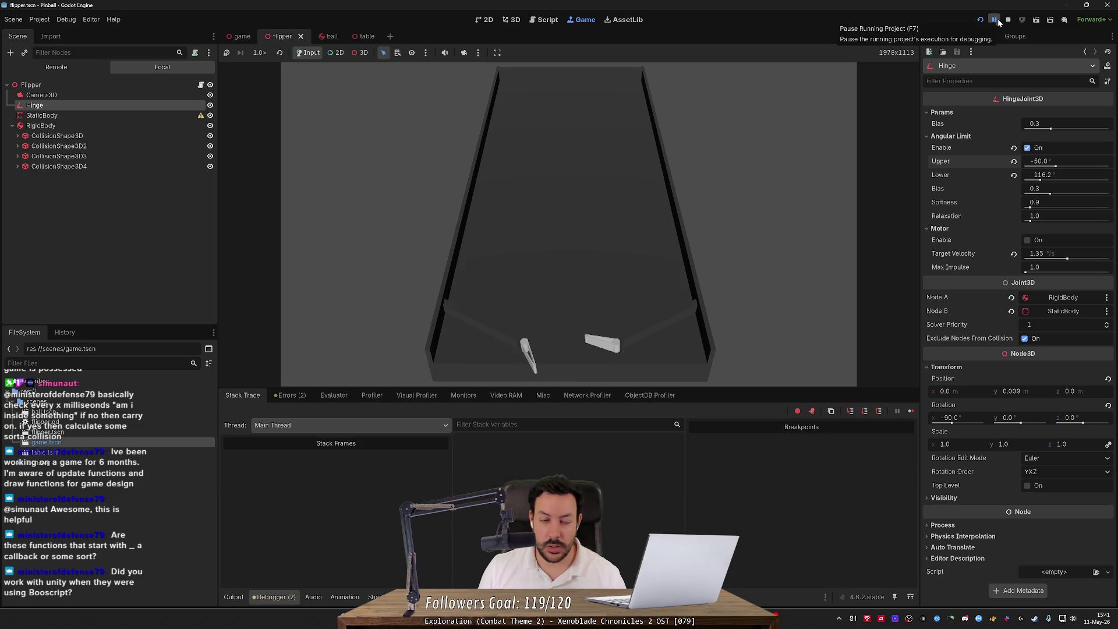
click(96, 67)
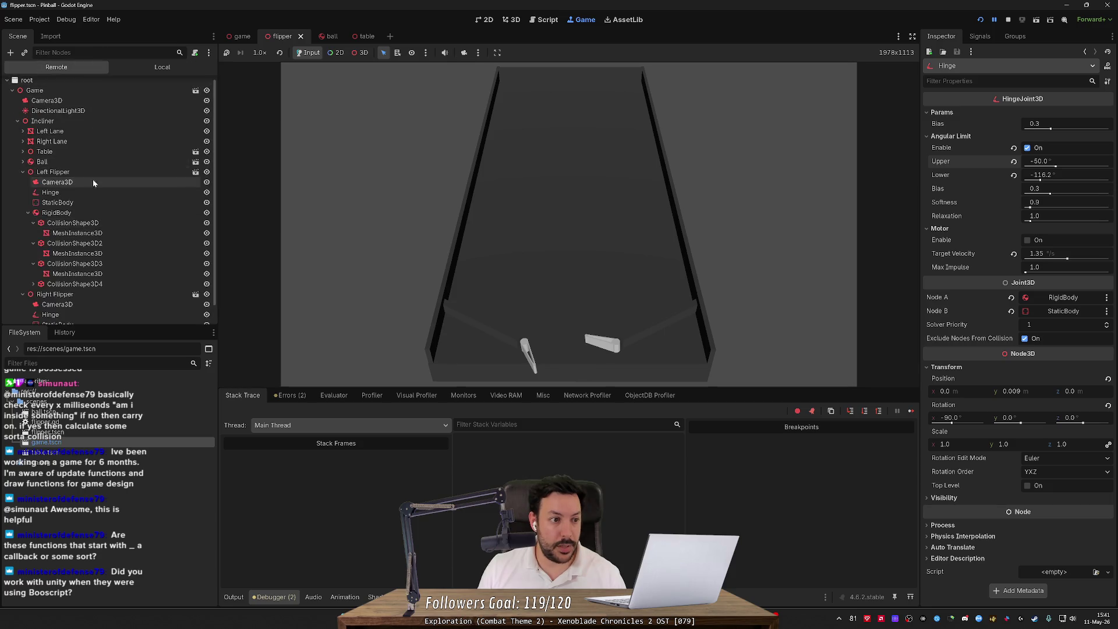
click(88, 194)
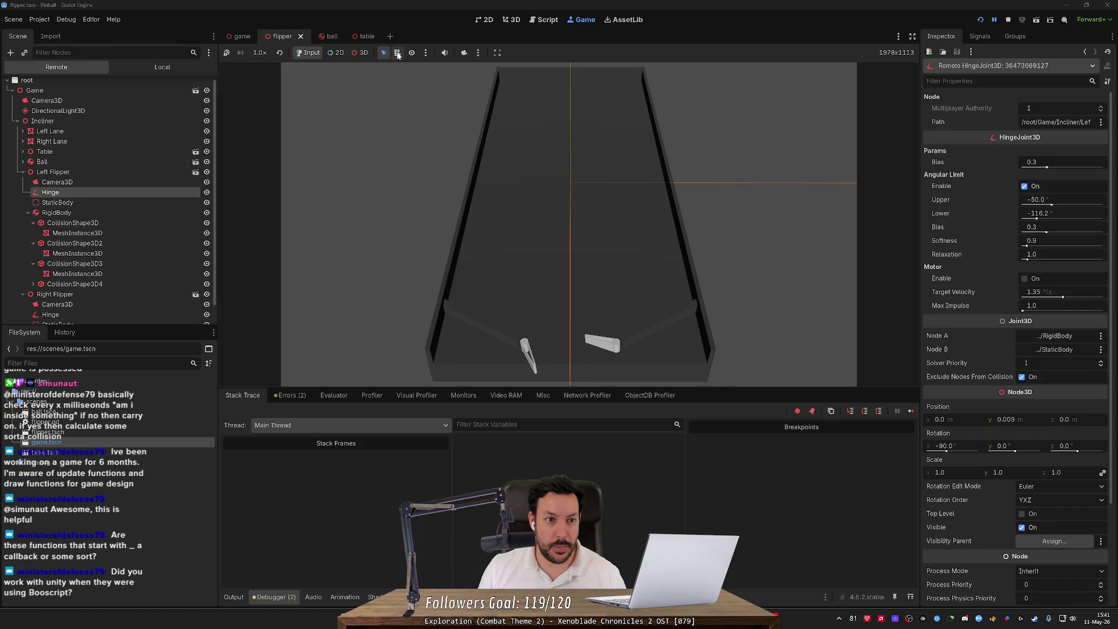
click(351, 53)
click(78, 204)
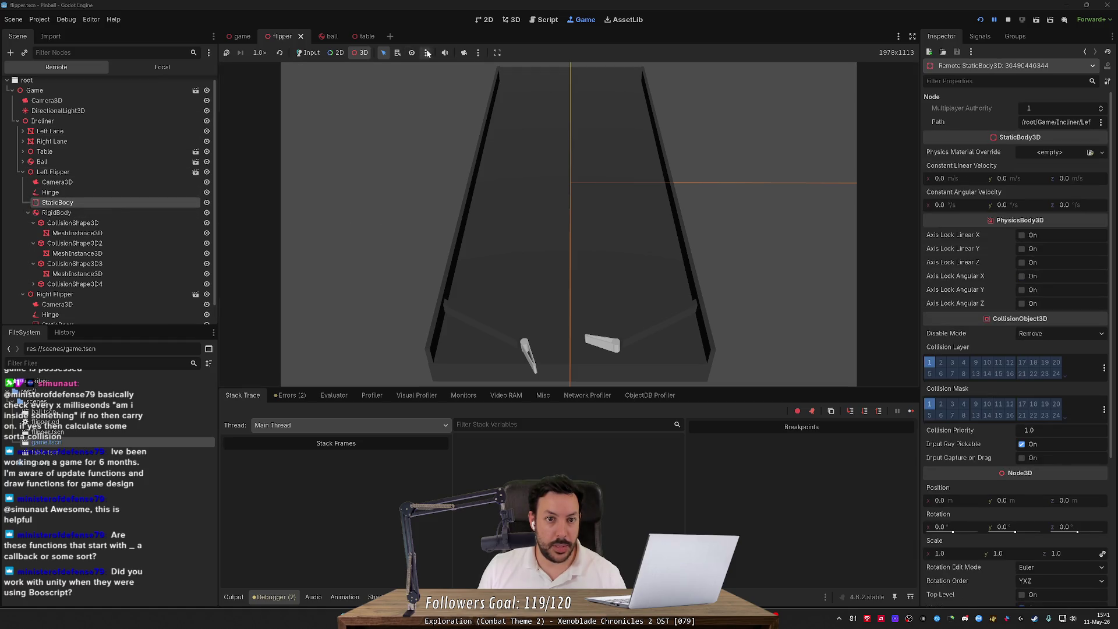
- Override the game camera to be manipulated in-game, then reset the 3D camera
click(466, 53)
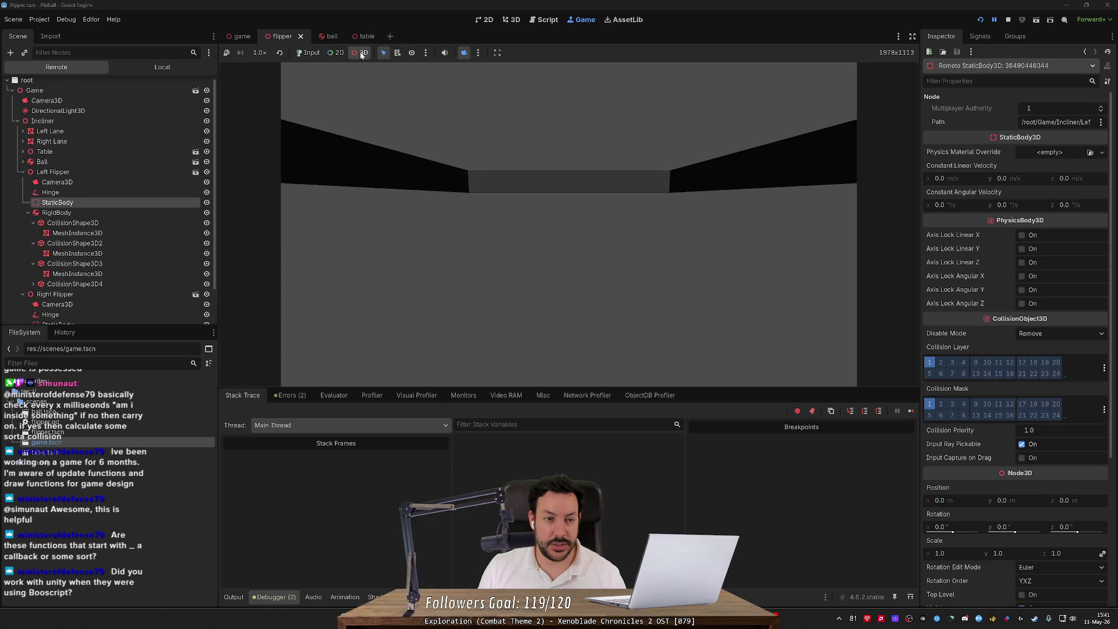
click(398, 53)
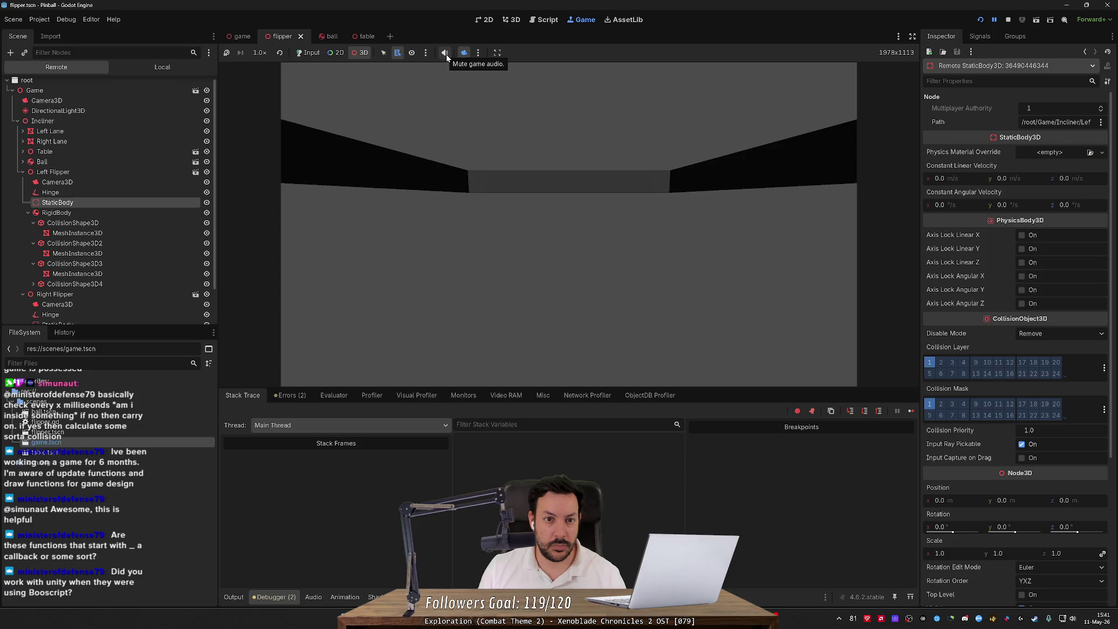
click(478, 53)
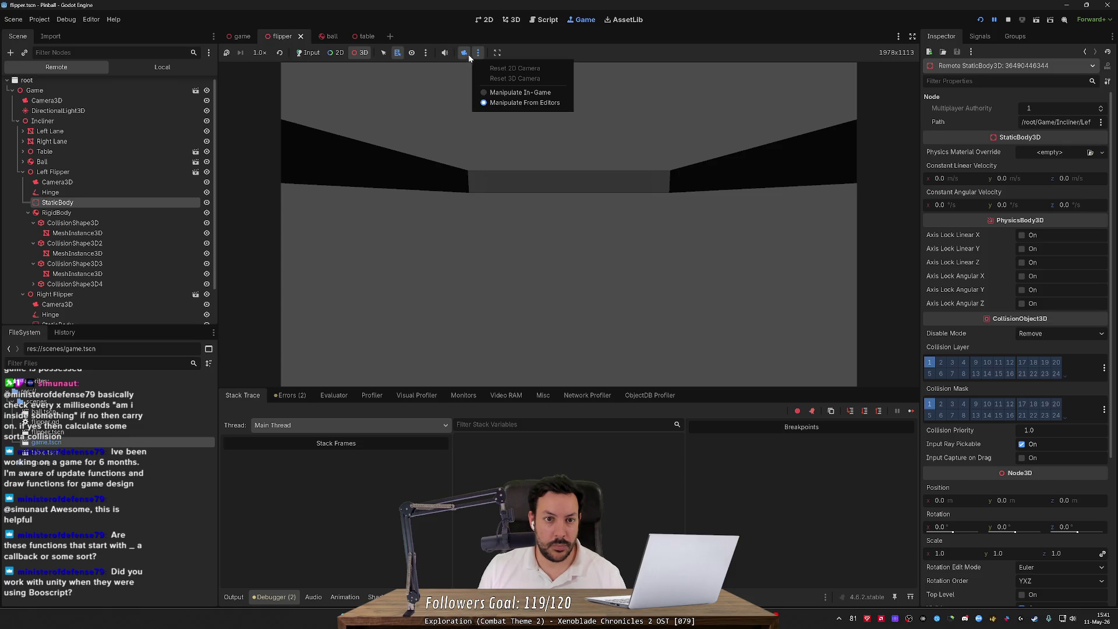
click(494, 92)
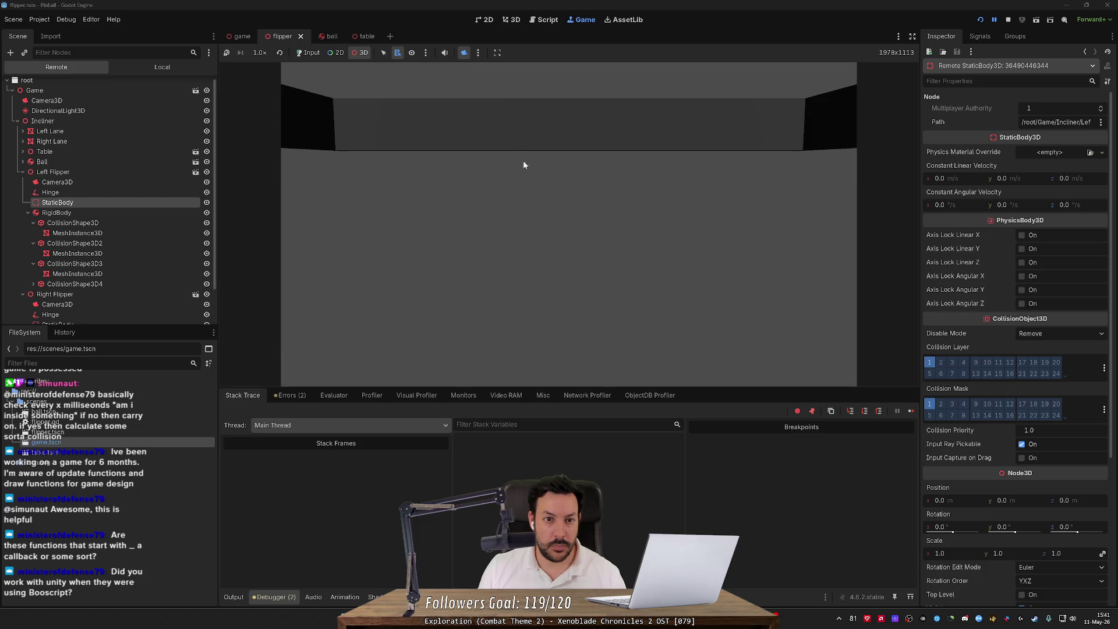
click(478, 54)
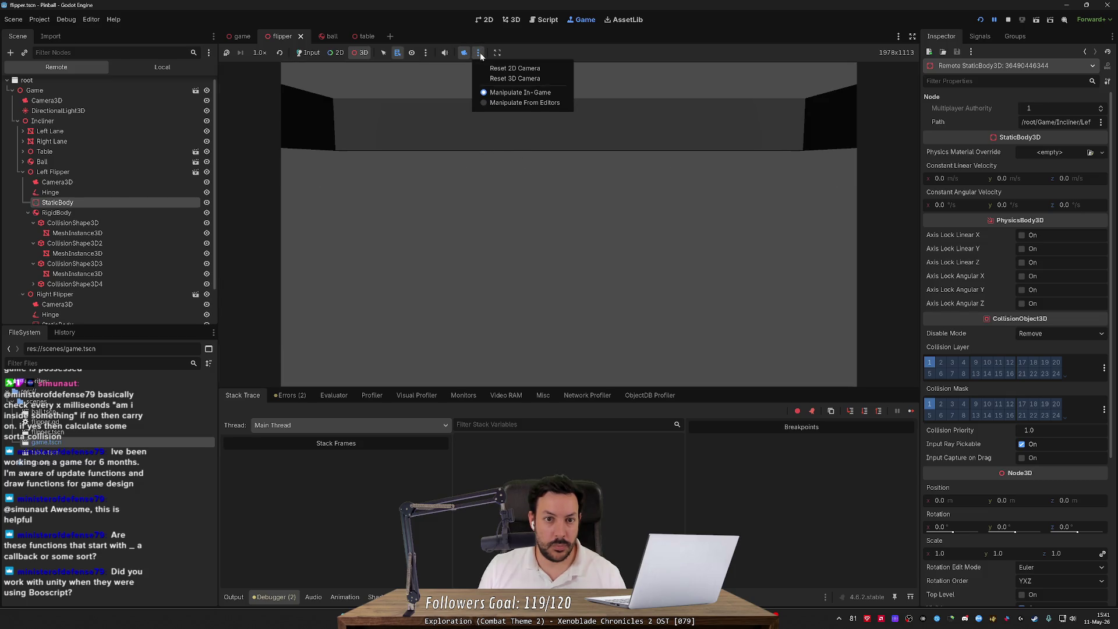
click(499, 79)
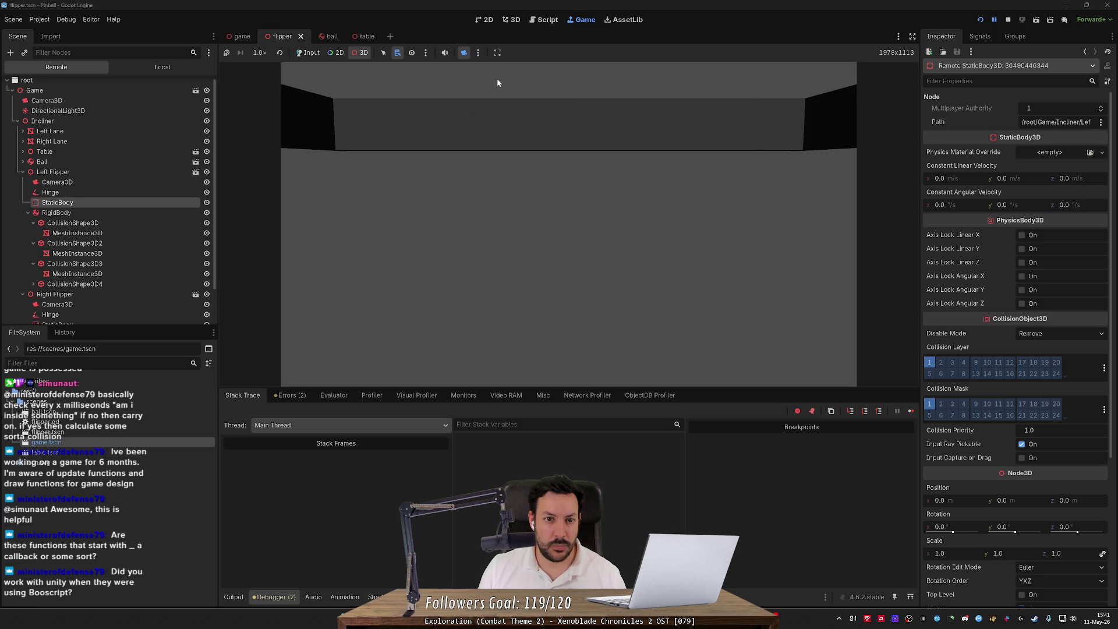
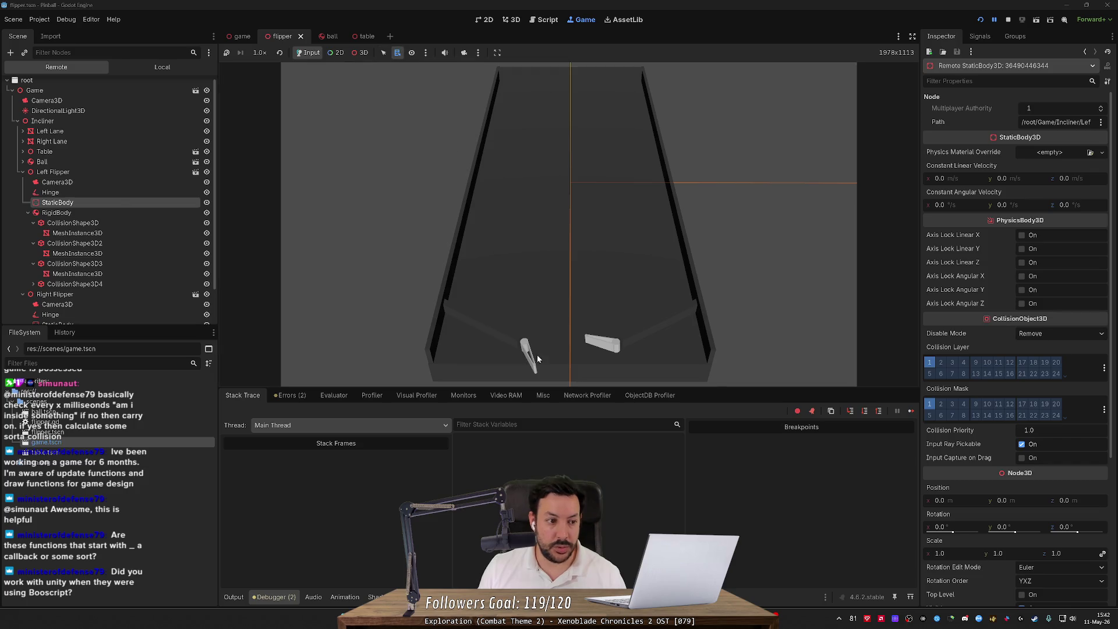
- Inspect the hinge joint, flipper mesh and left flipper nodes in the running game
click(103, 193)
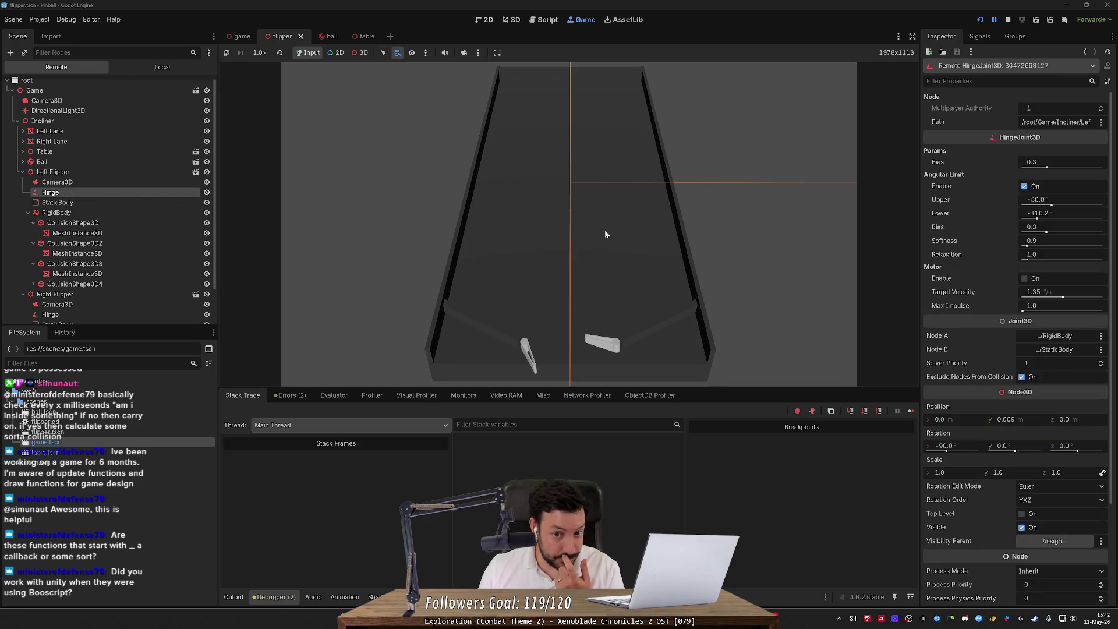
click(103, 253)
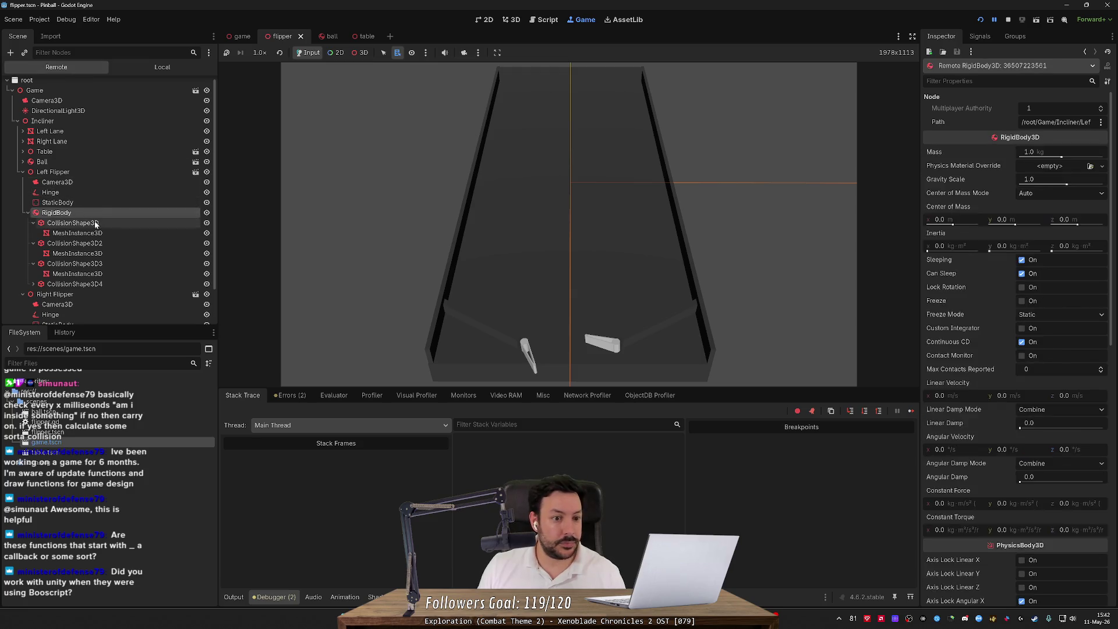
click(107, 233)
click(108, 202)
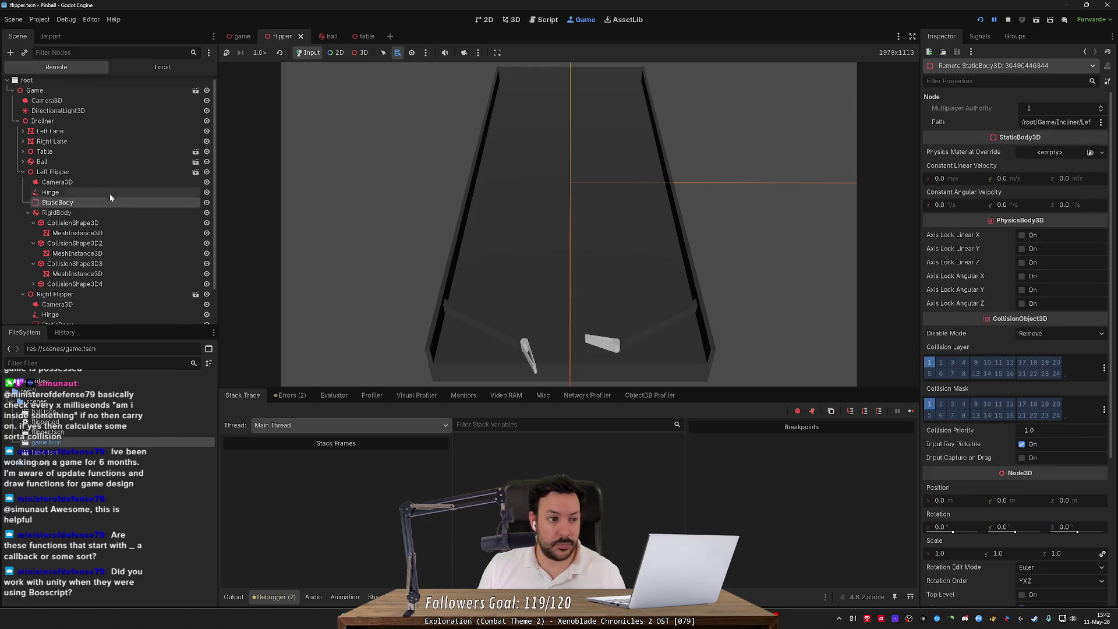
click(109, 182)
- Restart the game, re-inspect the flipper's mesh and give the game view 3D camera control
click(981, 20)
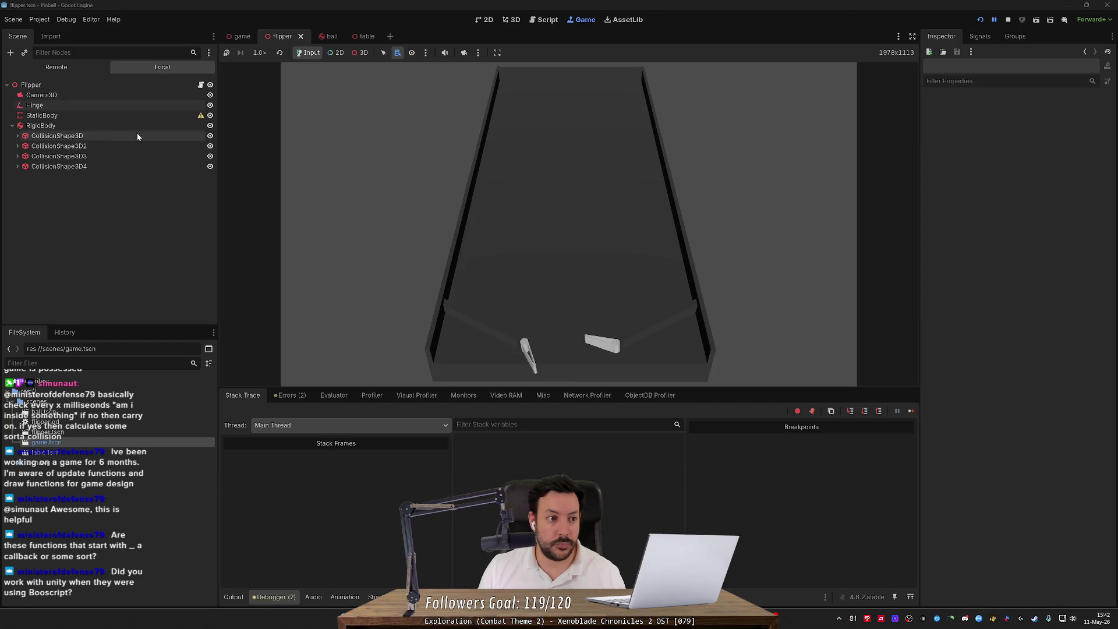
click(56, 67)
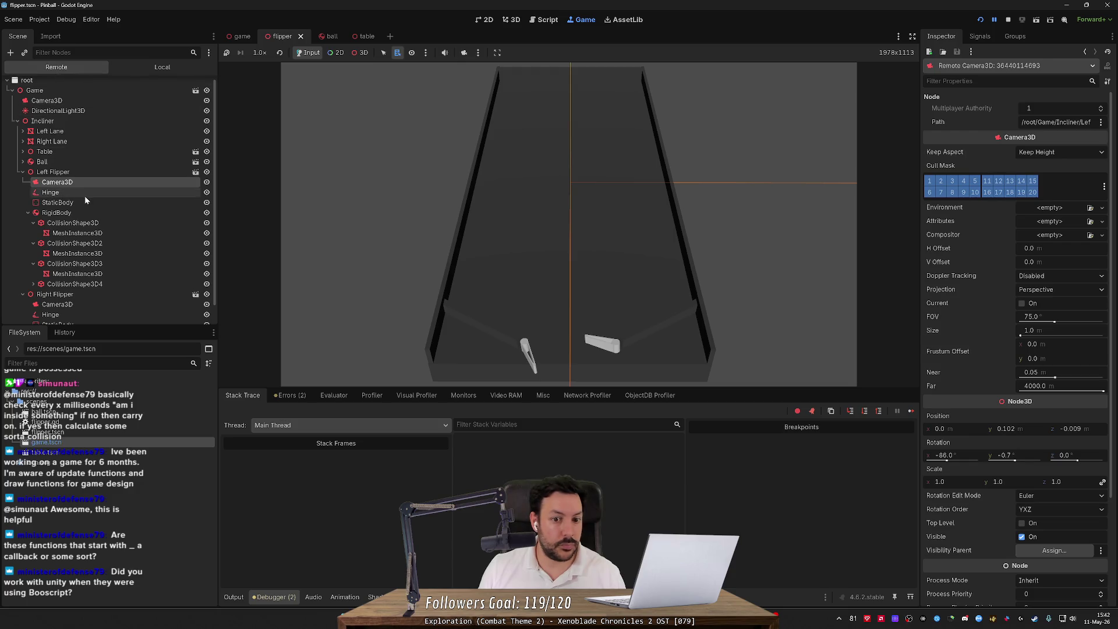
click(87, 213)
click(85, 233)
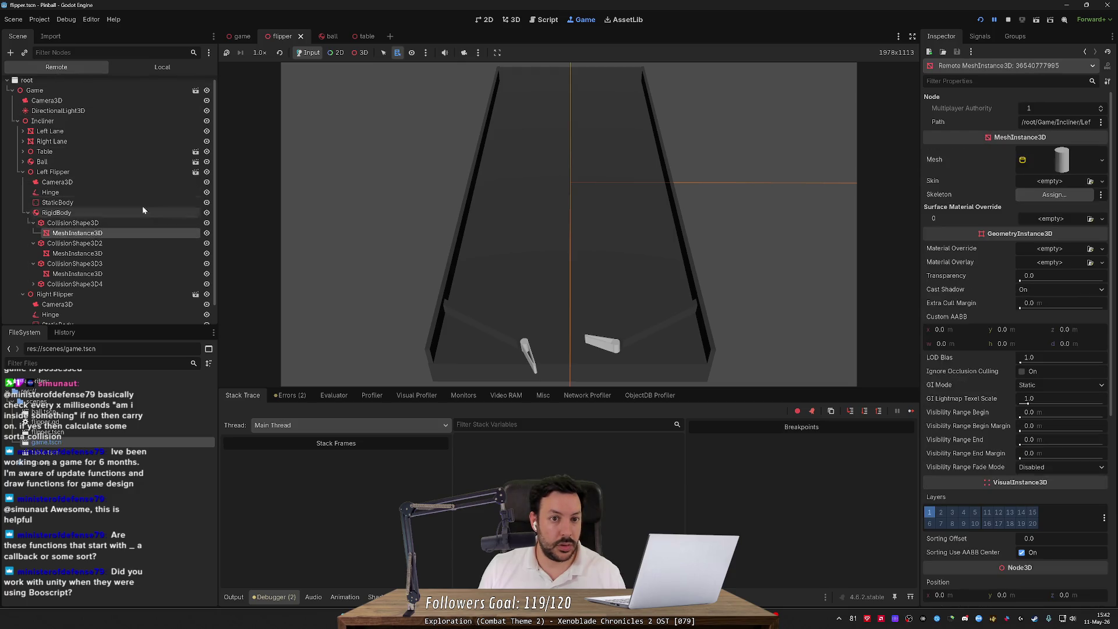
click(356, 53)
click(96, 192)
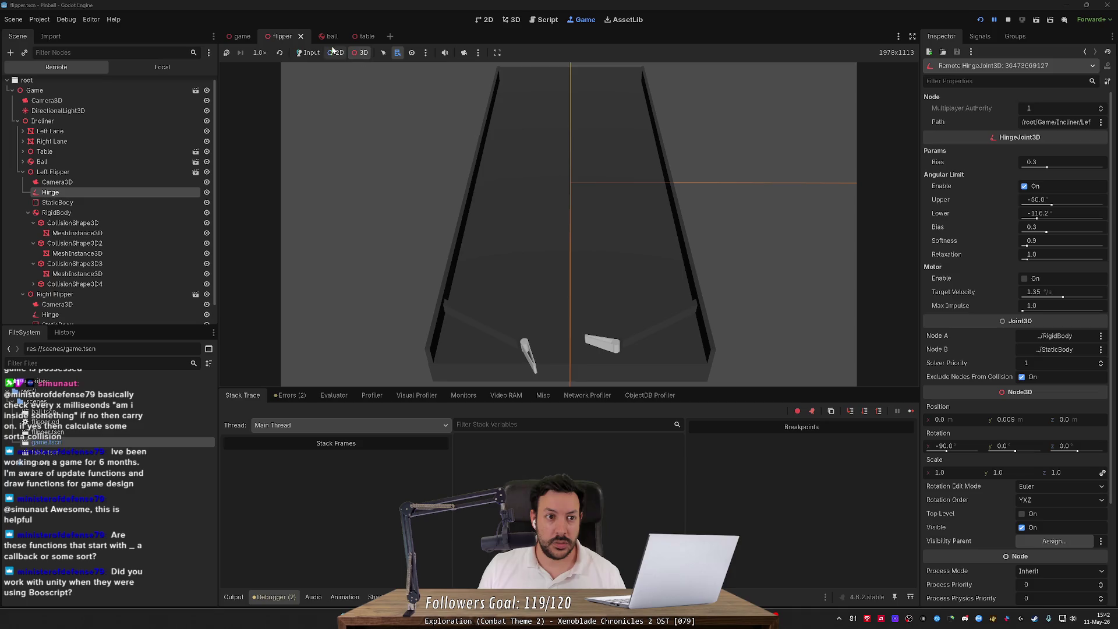
- Return to the flipper scene in the 3D view, orbit close to the flipper, and stop the game
click(515, 21)
drag(582, 135, 583, 135)
key(F8)
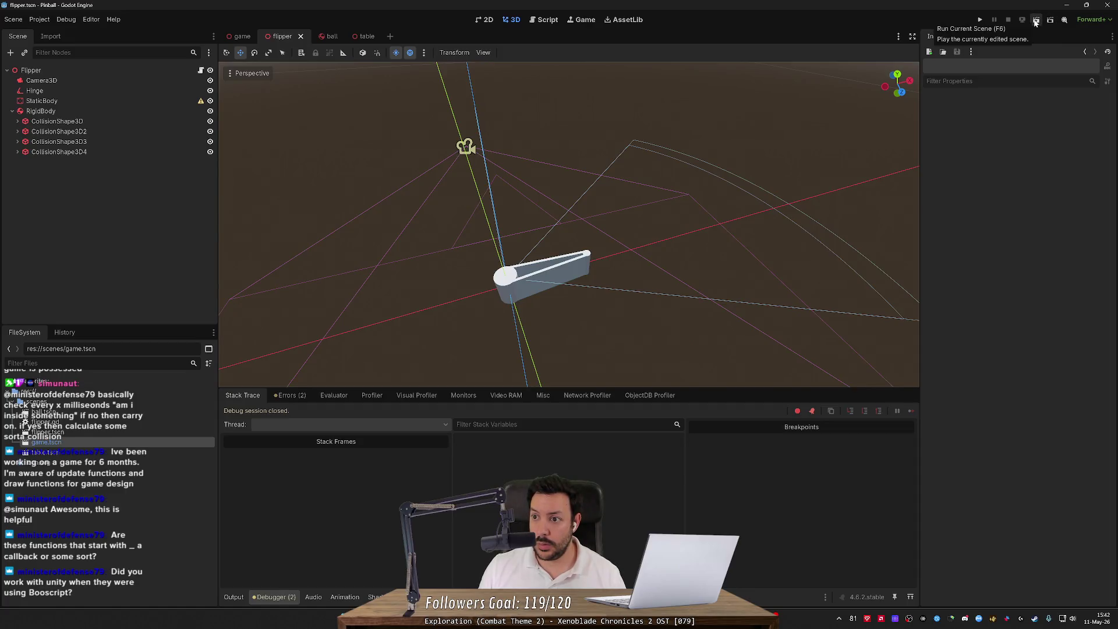
- Run the flipper scene on its own and select the Hinge joint
click(1036, 21)
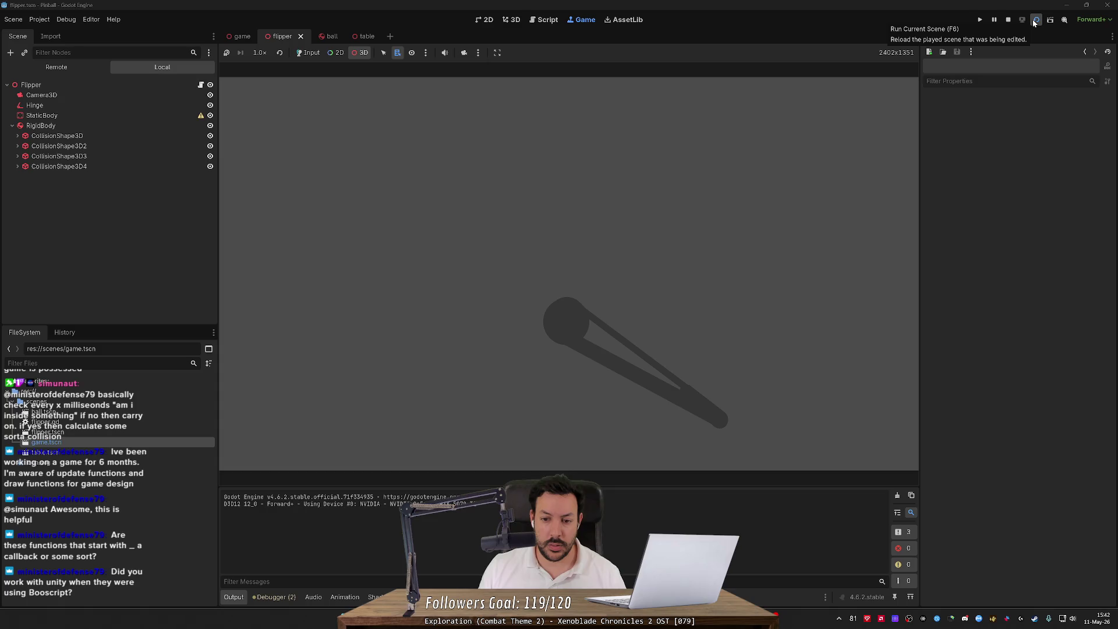
click(1034, 21)
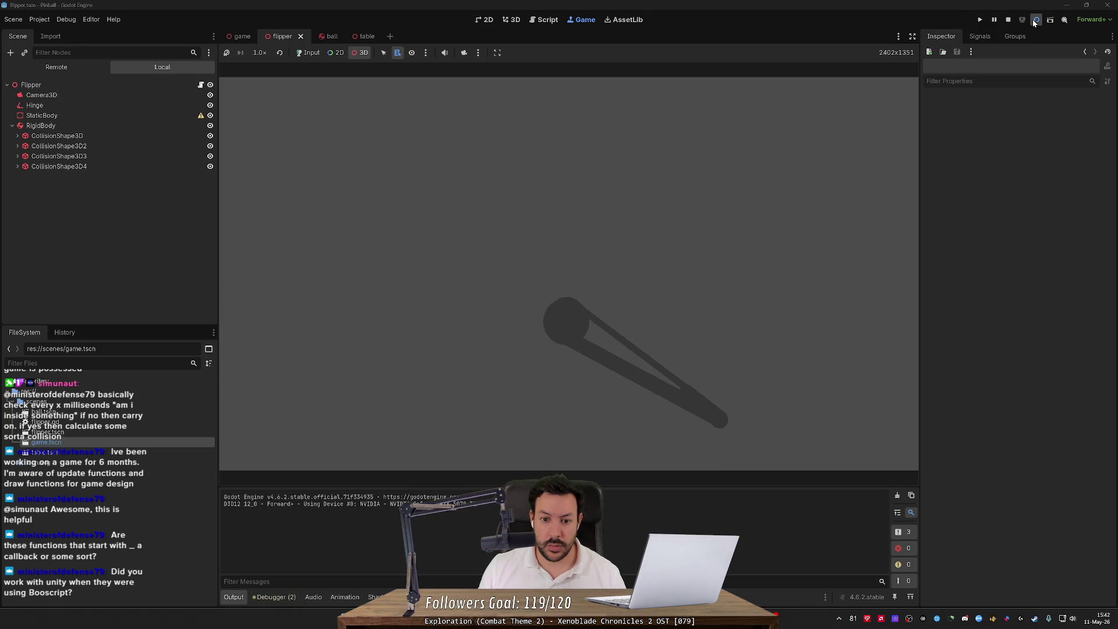
click(90, 105)
- Toggle the Hinge's Angular Limit repeatedly to test the flipper's swing, leaving it disabled
click(1031, 147)
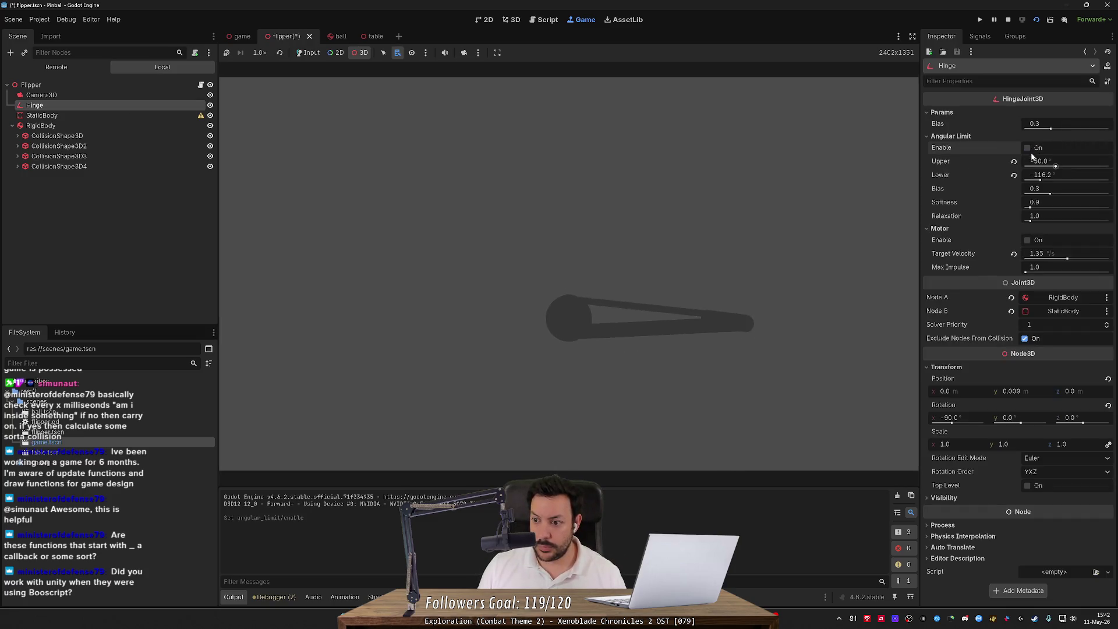
click(1032, 147)
click(1032, 148)
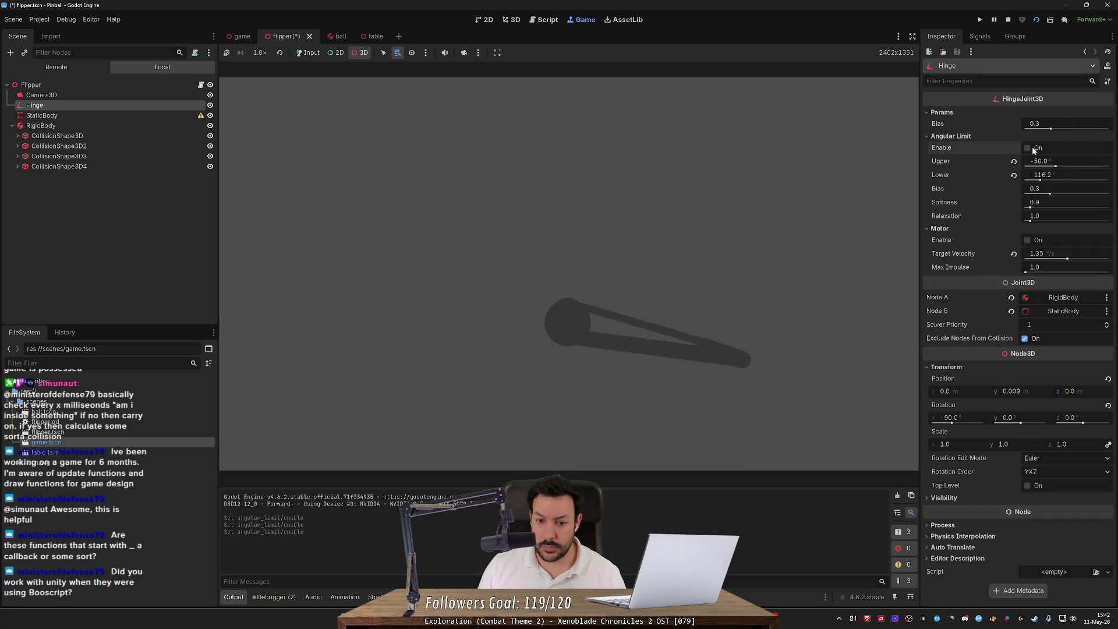
click(1033, 148)
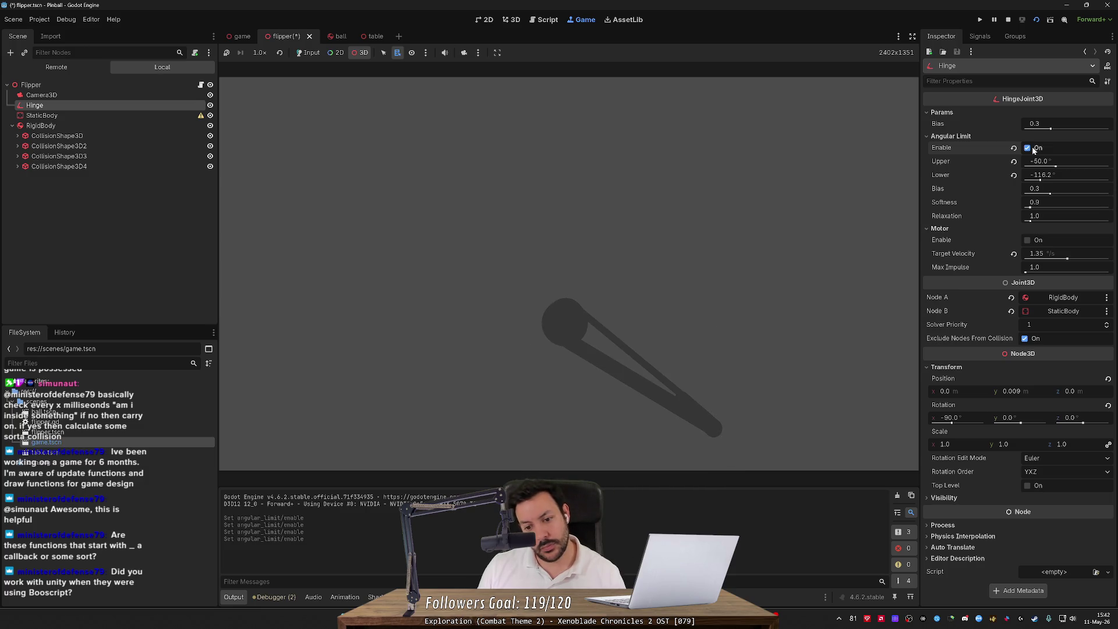
click(1031, 148)
click(1032, 148)
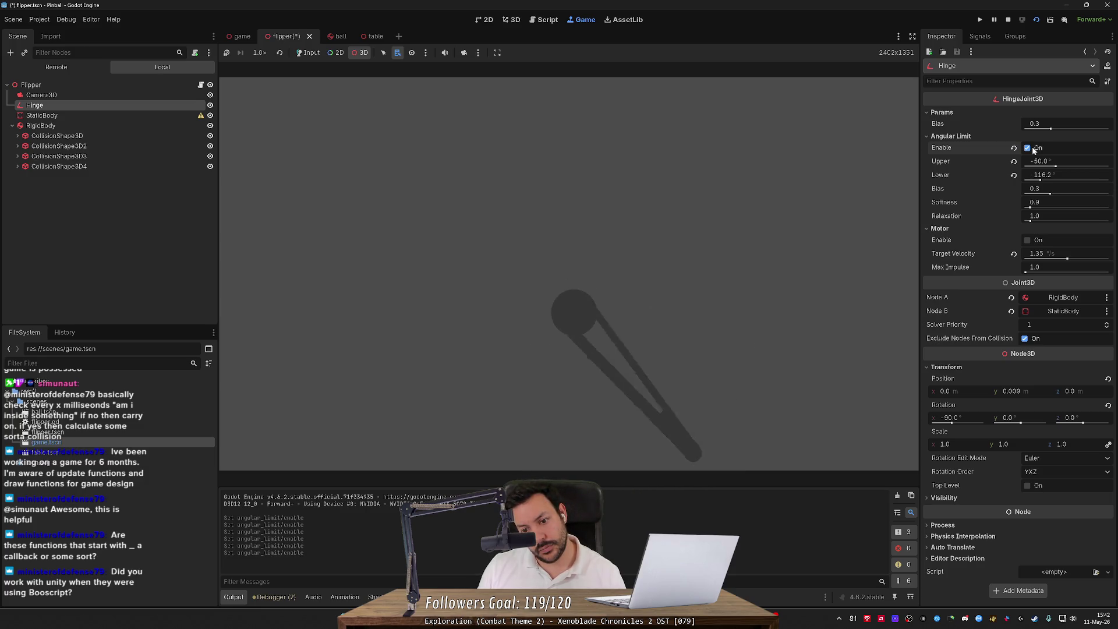
click(1033, 148)
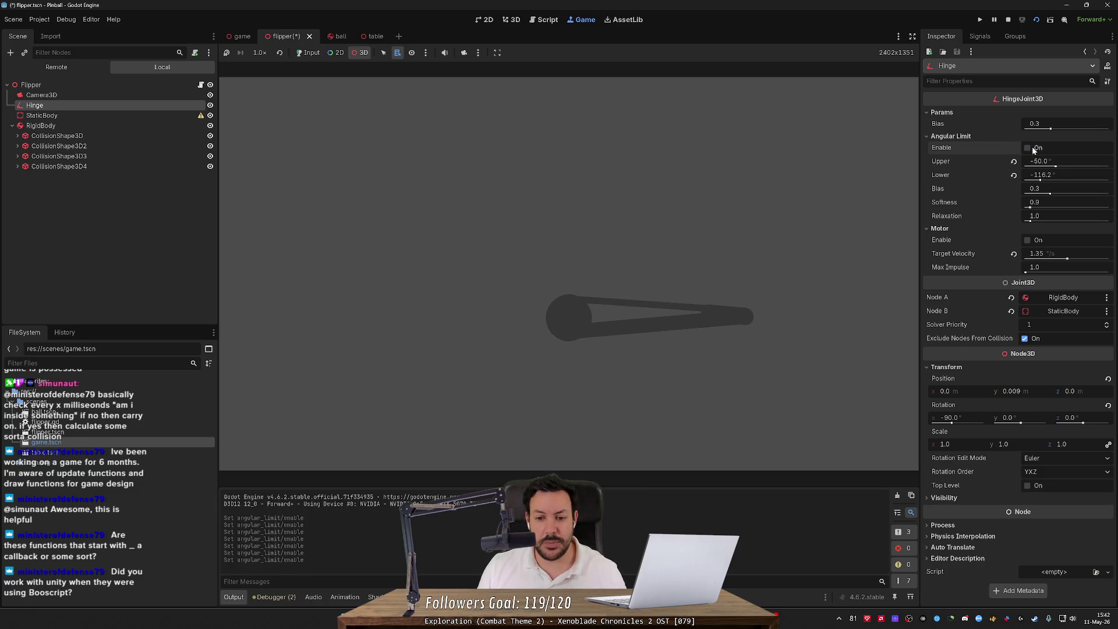
click(1032, 148)
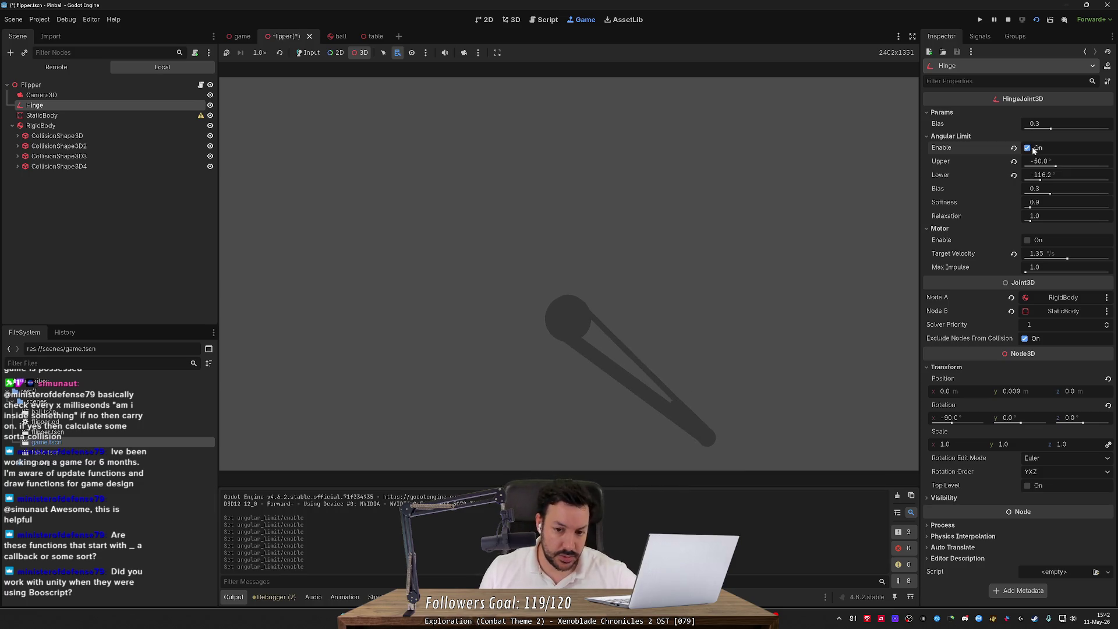
click(1032, 148)
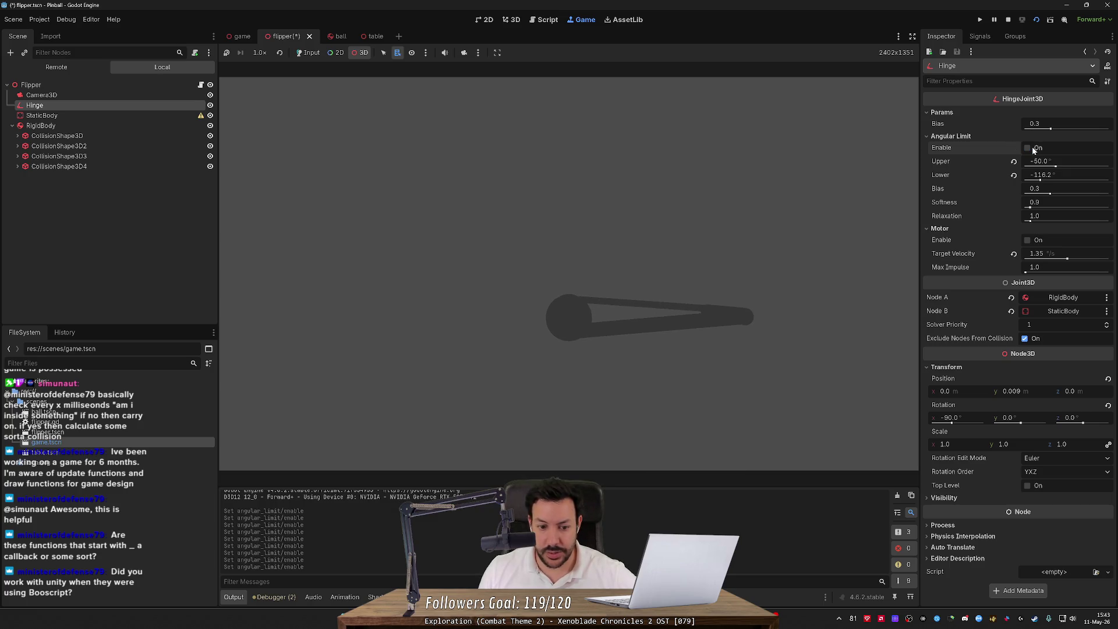
click(1032, 148)
click(1031, 148)
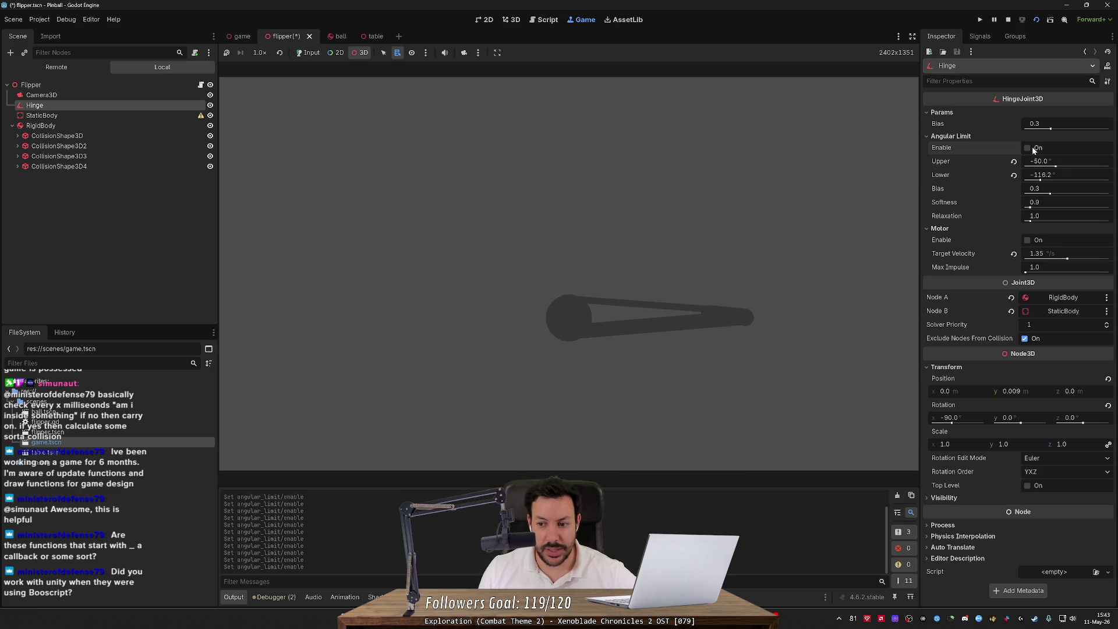
click(1032, 148)
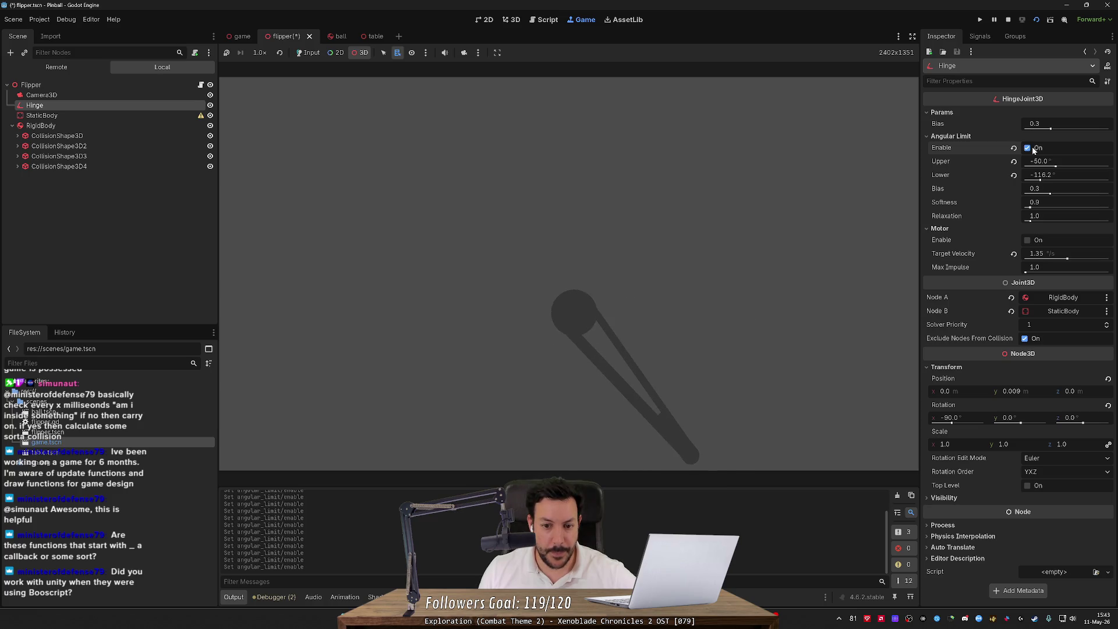
click(1032, 148)
click(1032, 148)
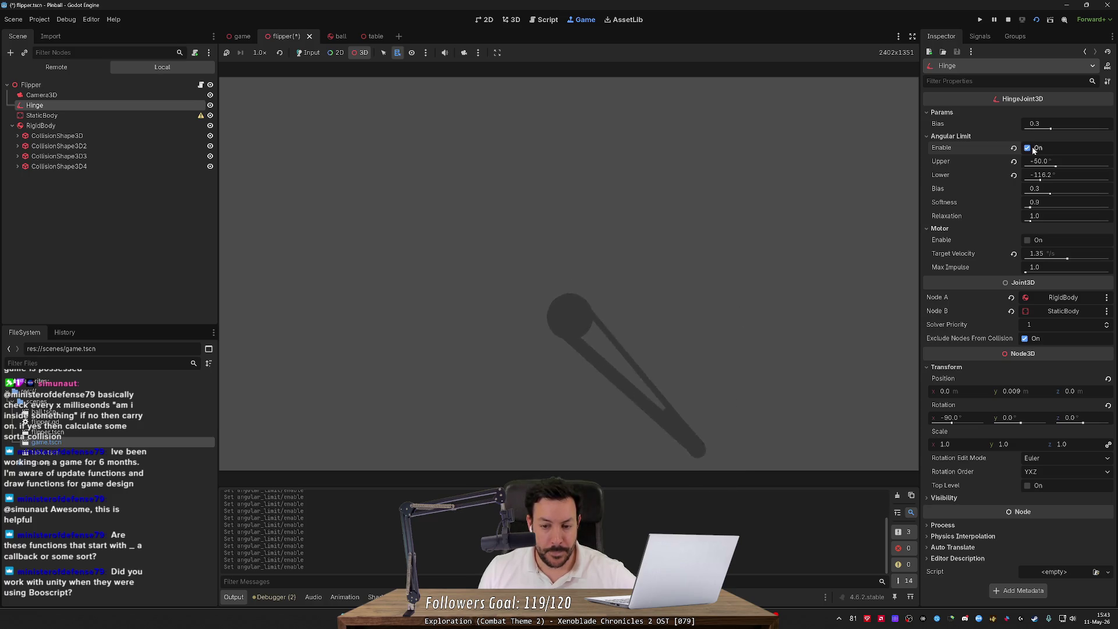
click(1032, 148)
click(1031, 148)
click(1032, 148)
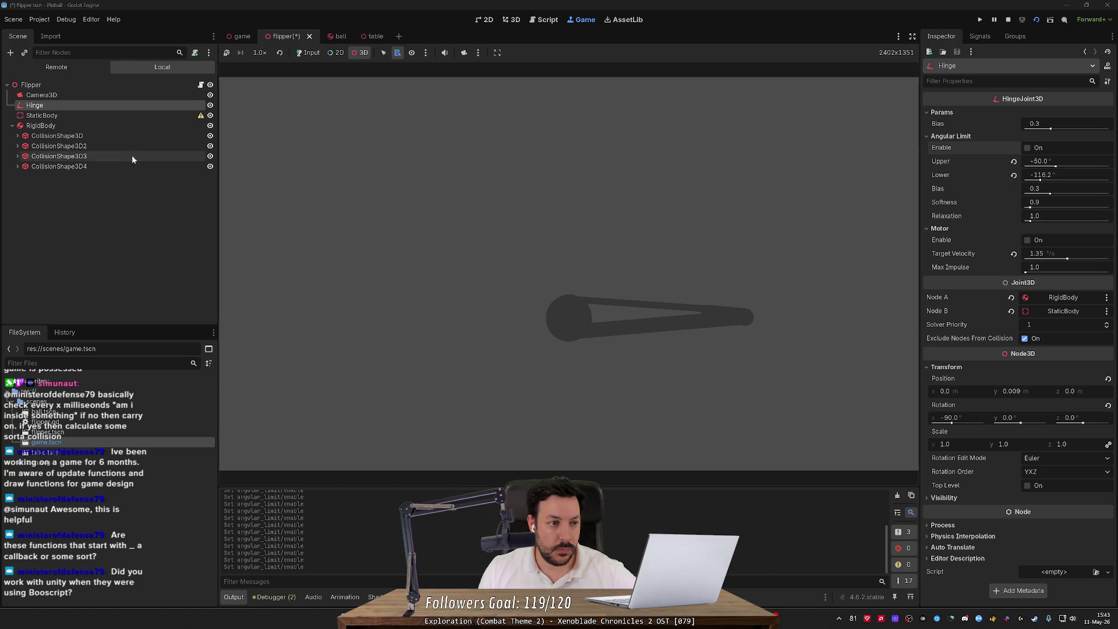
click(115, 118)
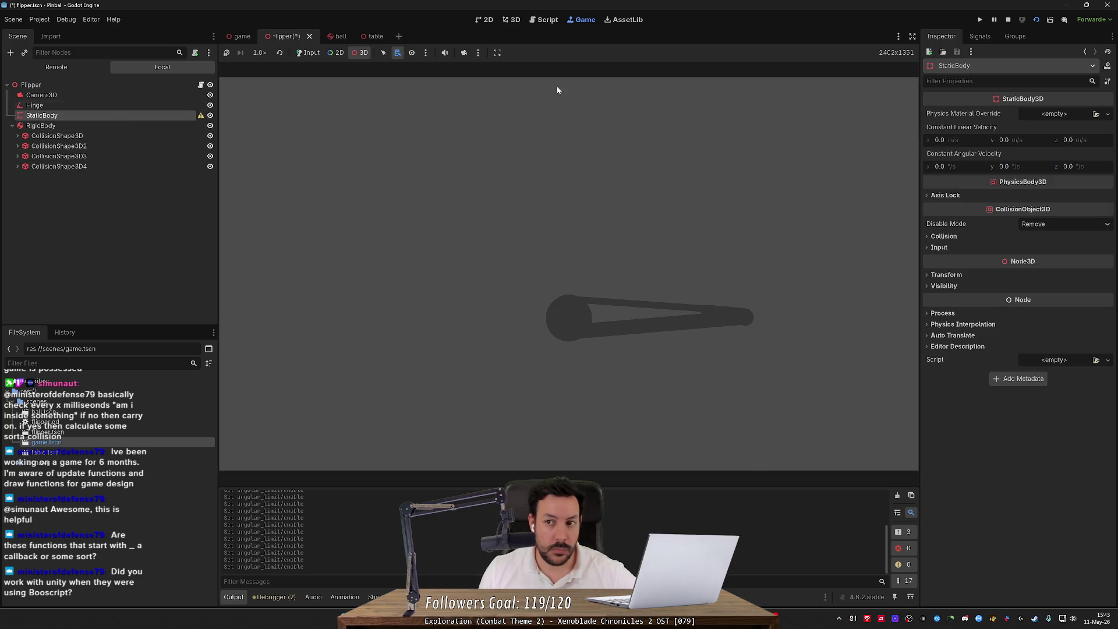
- Stop the game and uncheck the flipper RigidBody's Axis Lock Angular X and Angular Z
click(1008, 20)
click(59, 112)
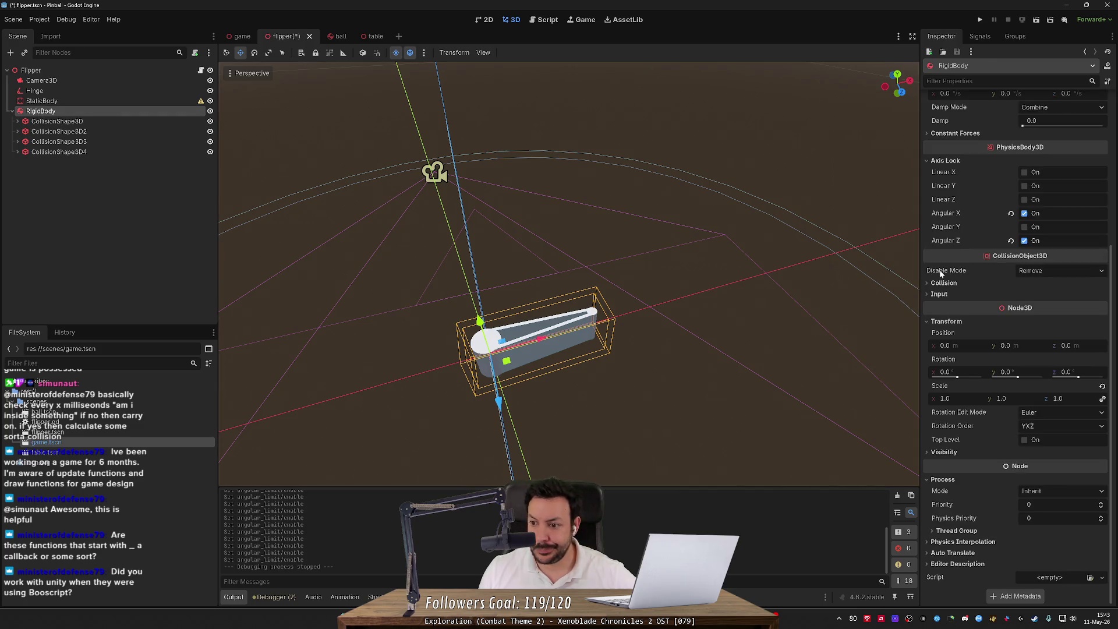
click(944, 283)
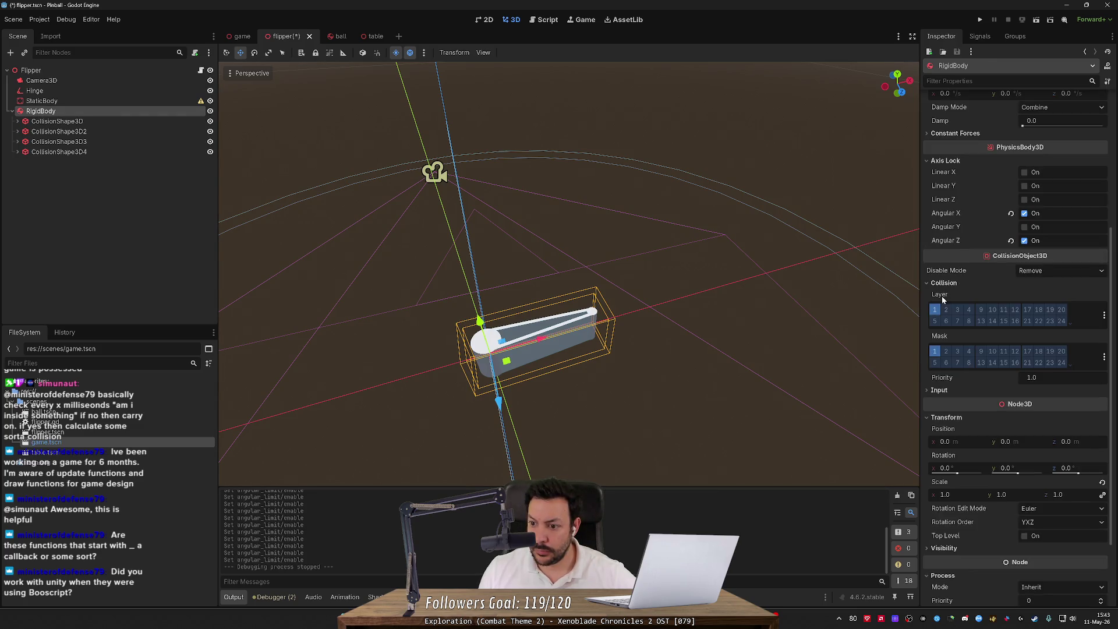
click(943, 284)
click(942, 295)
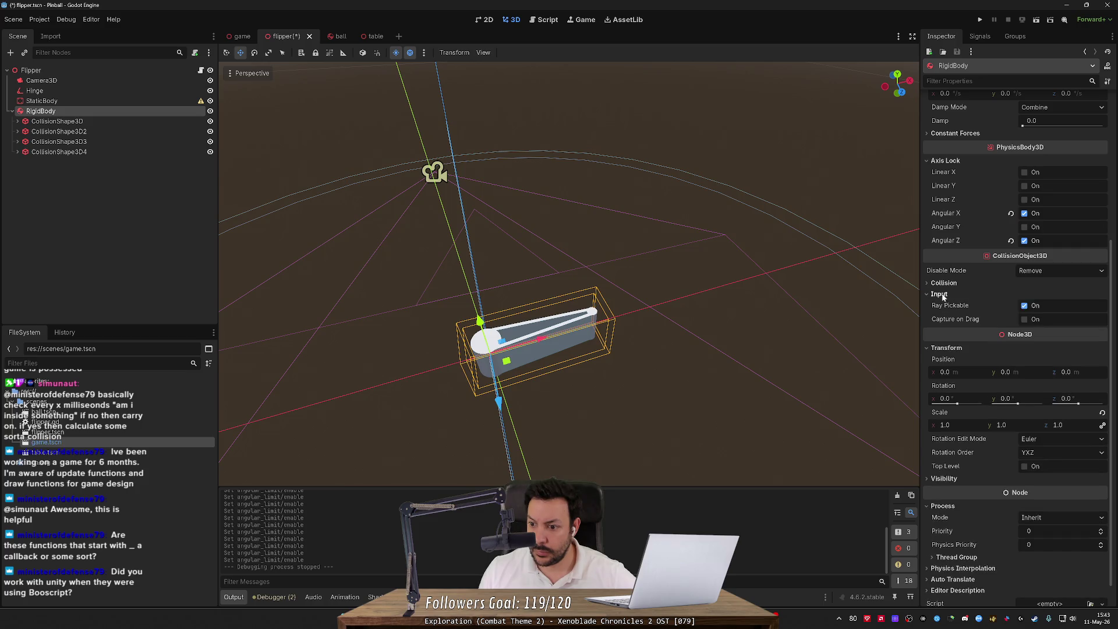
click(941, 294)
click(1024, 214)
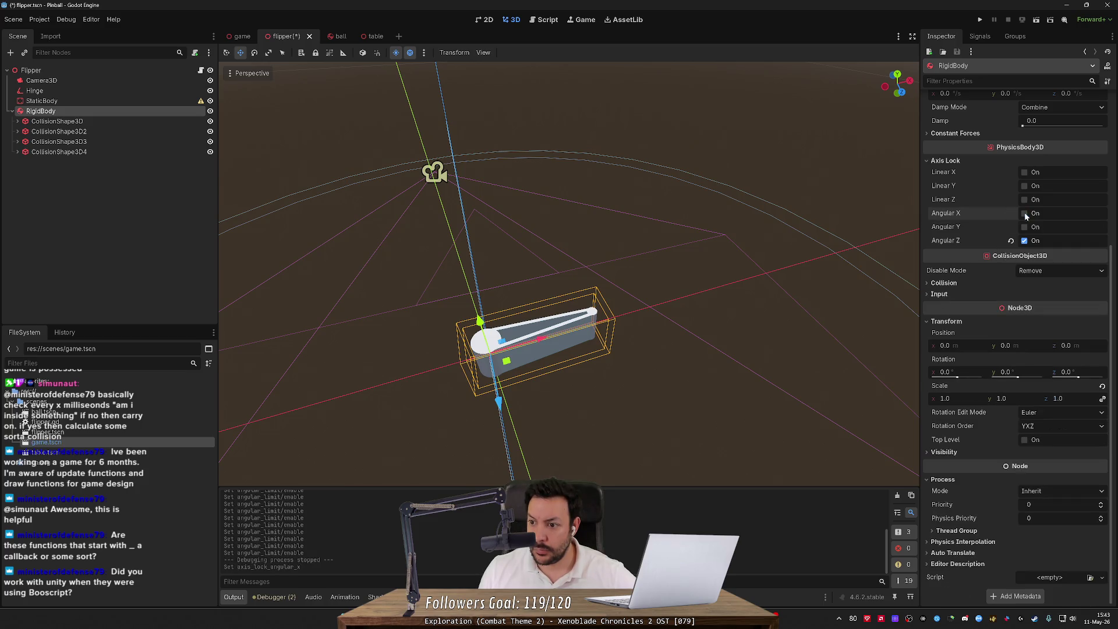
click(1024, 240)
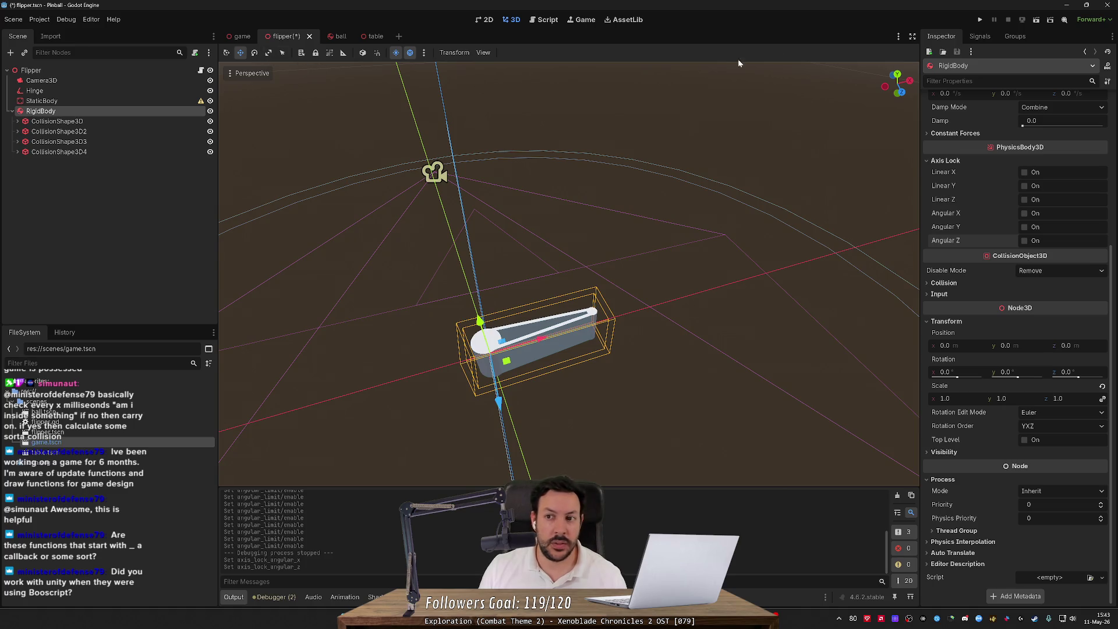
- Save and run the pinball project, then rerun just the flipper scene
click(981, 19)
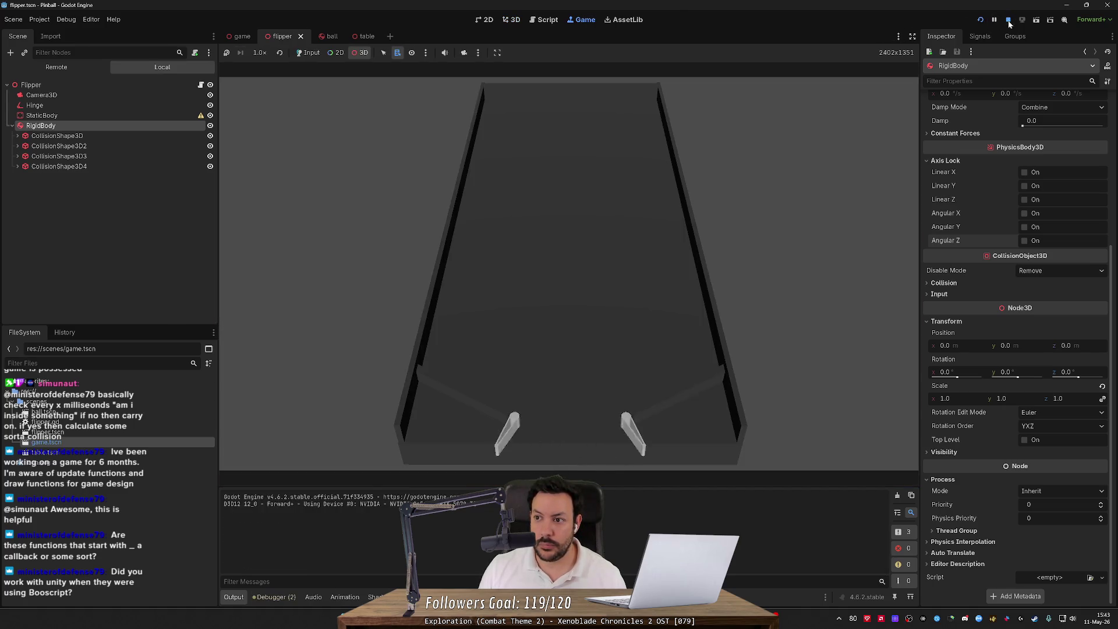
click(1008, 20)
click(1032, 20)
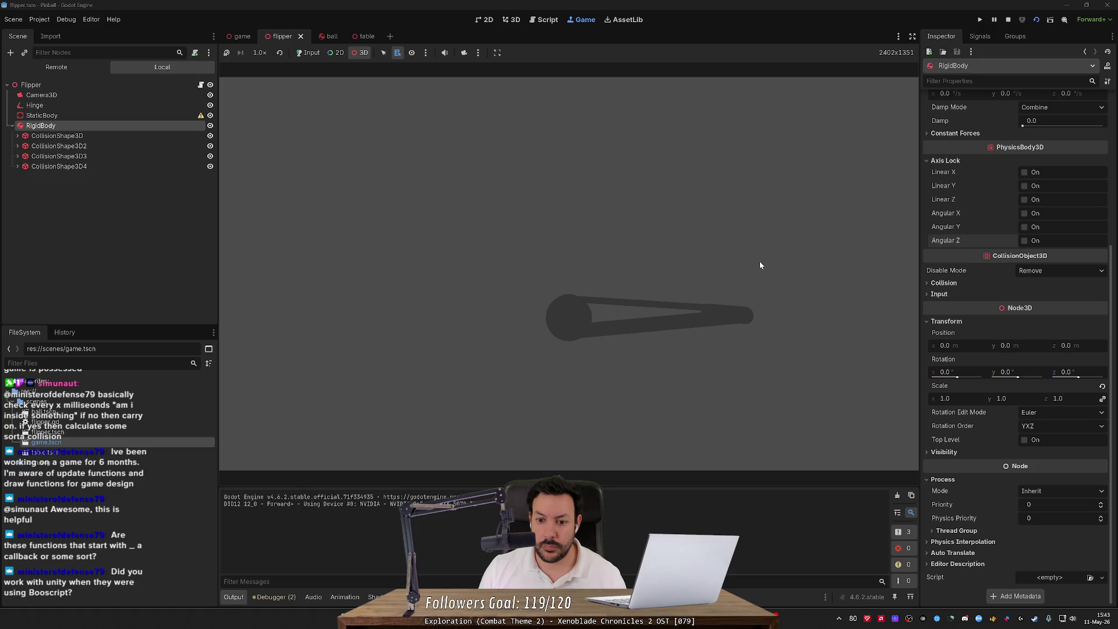
- Enable the Hinge's motor and raise its target velocity toward 200 °/s
click(105, 106)
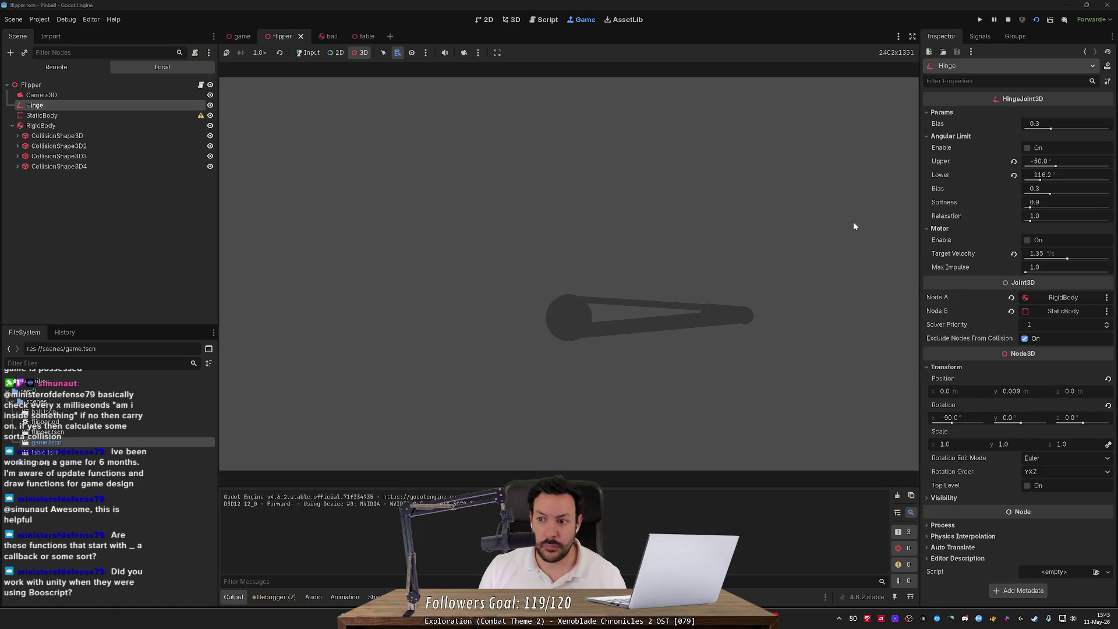
click(1038, 149)
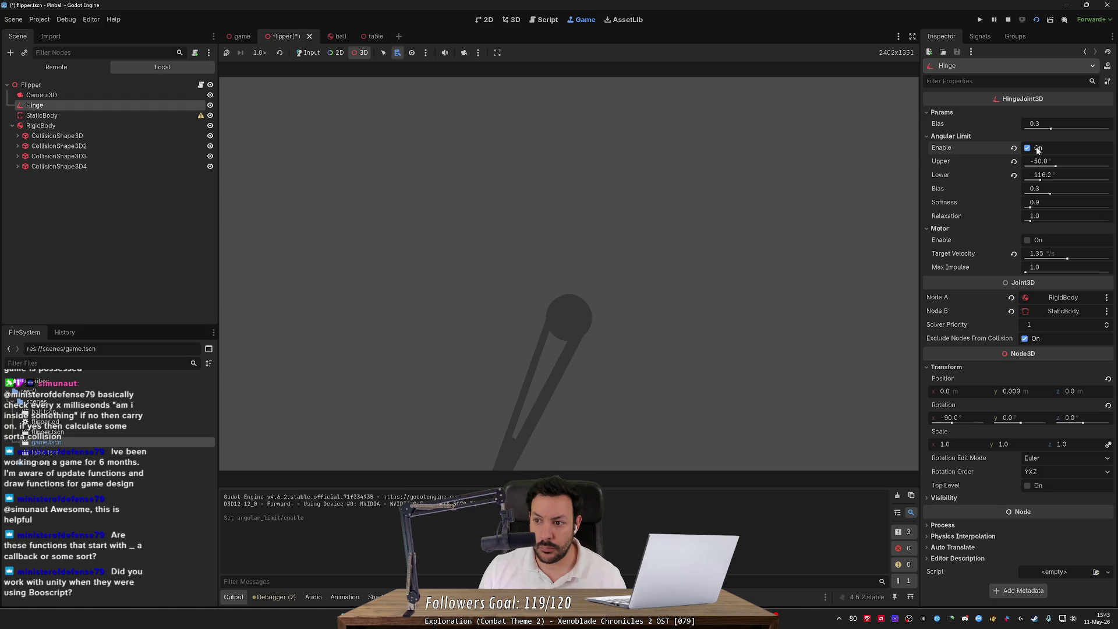
click(1031, 240)
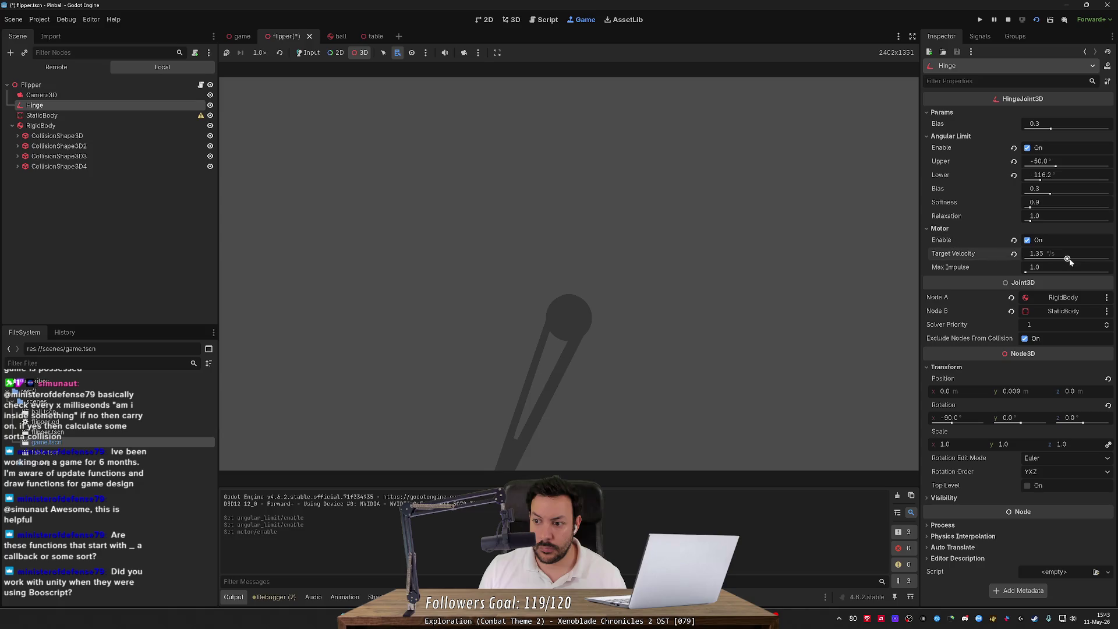
mouse_move(1069, 262)
mouse_down()
mouse_move(1086, 260)
mouse_move(1067, 261)
mouse_up()
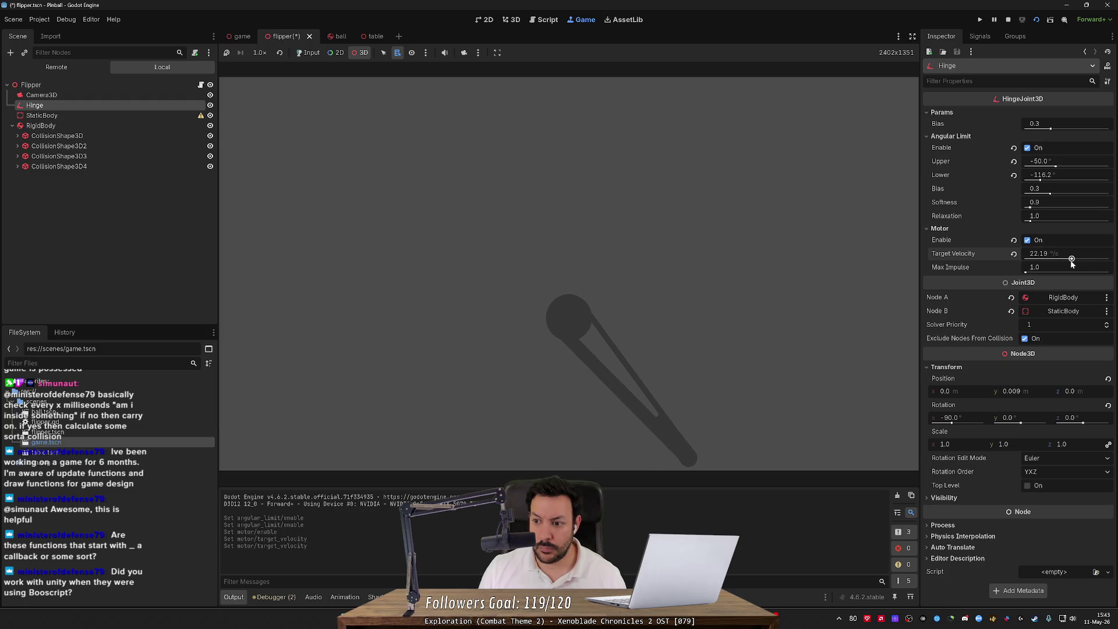
click(1027, 148)
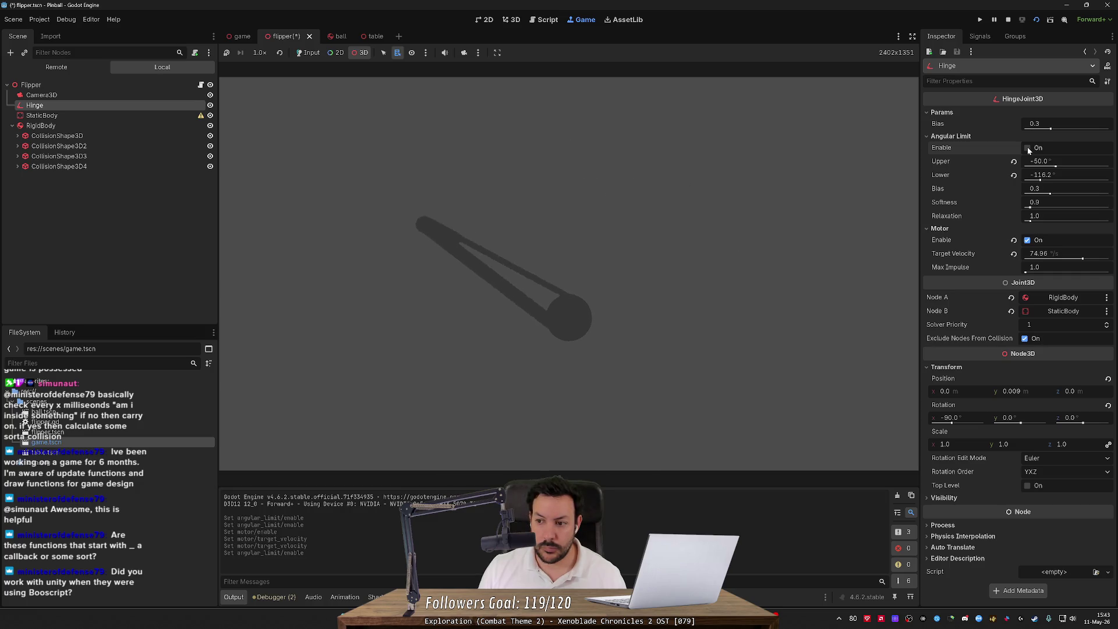
drag(1082, 261, 1109, 261)
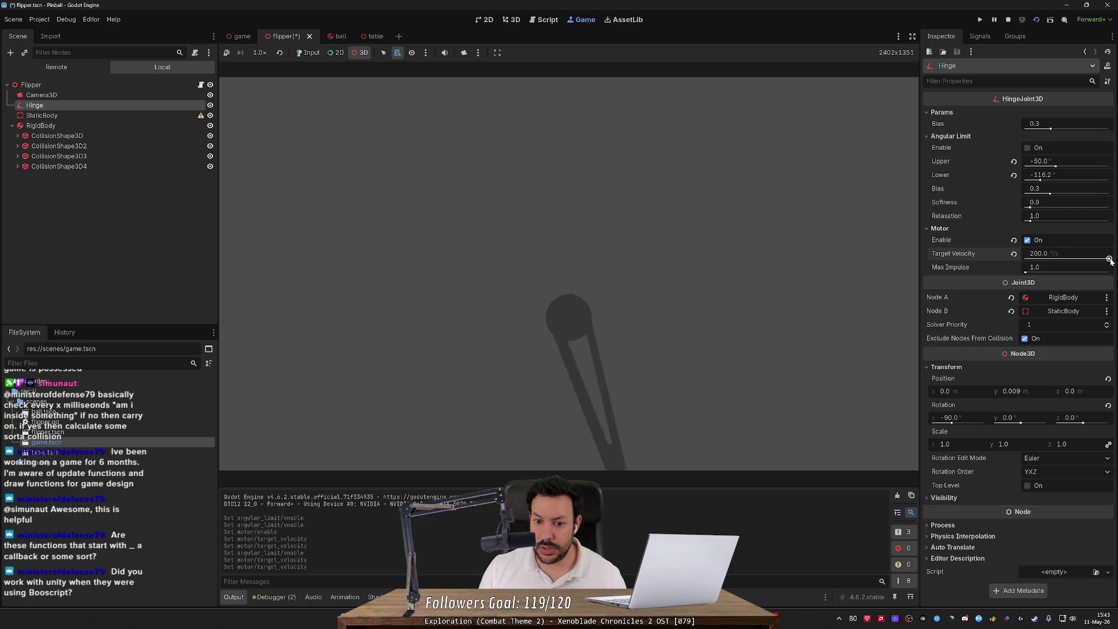
- Test the swing by toggling the angular limit, then raise its Upper angle to 16.3°
click(1028, 148)
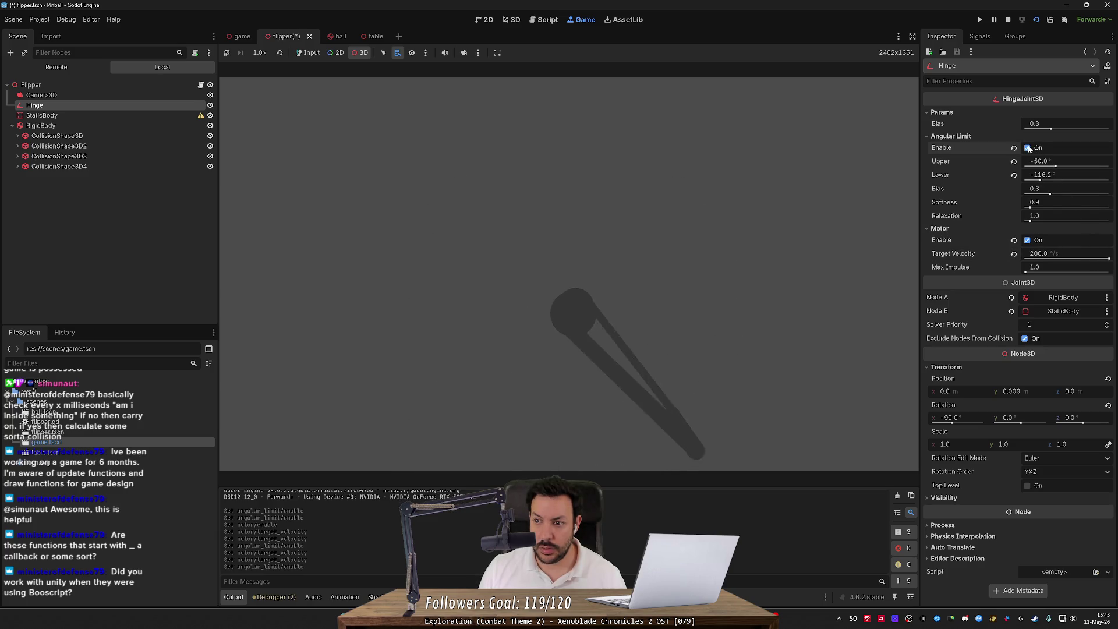
click(1028, 149)
click(1028, 149)
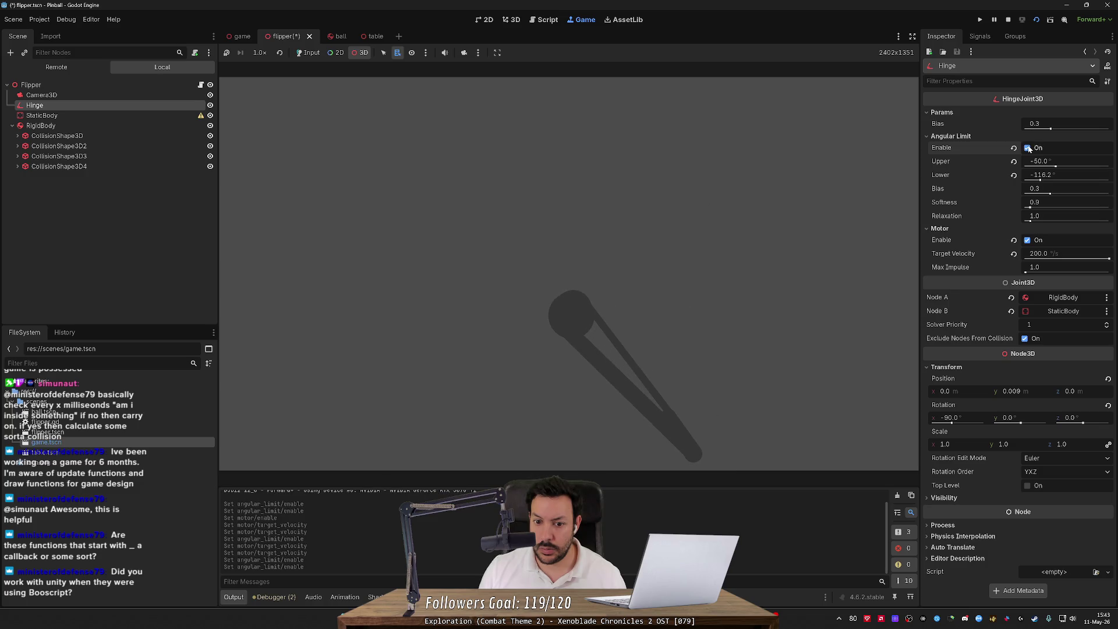
click(1028, 148)
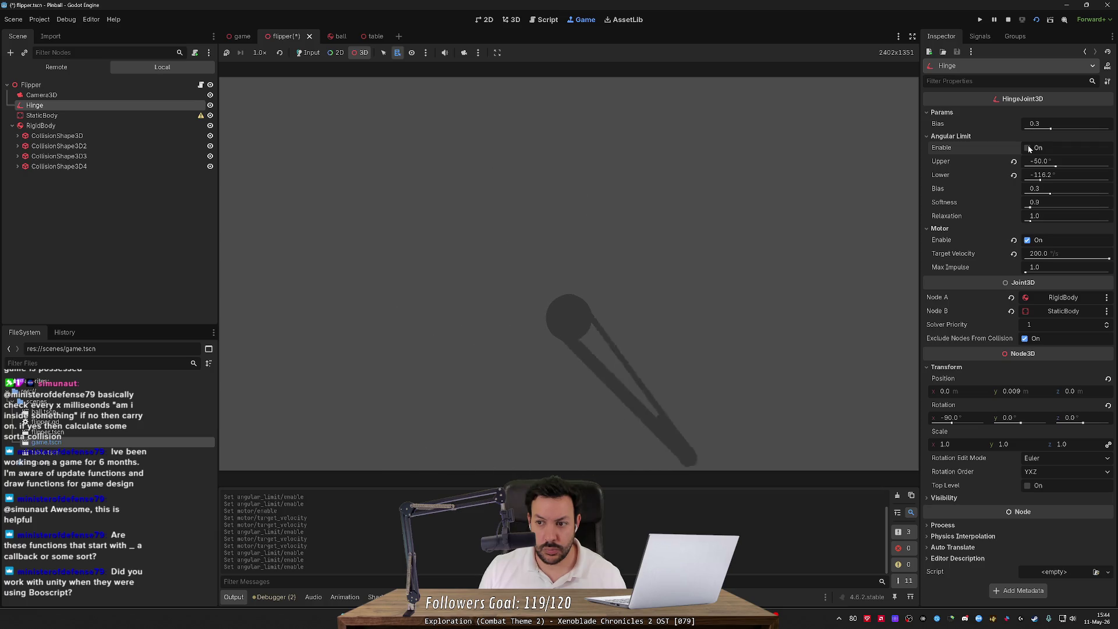
click(1027, 147)
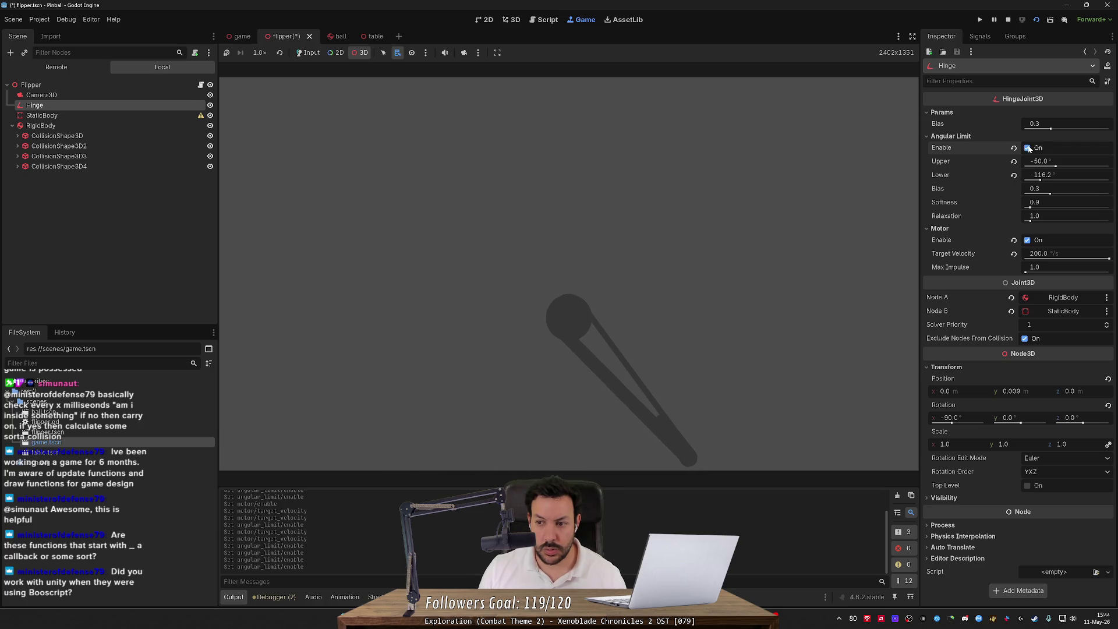
click(1029, 149)
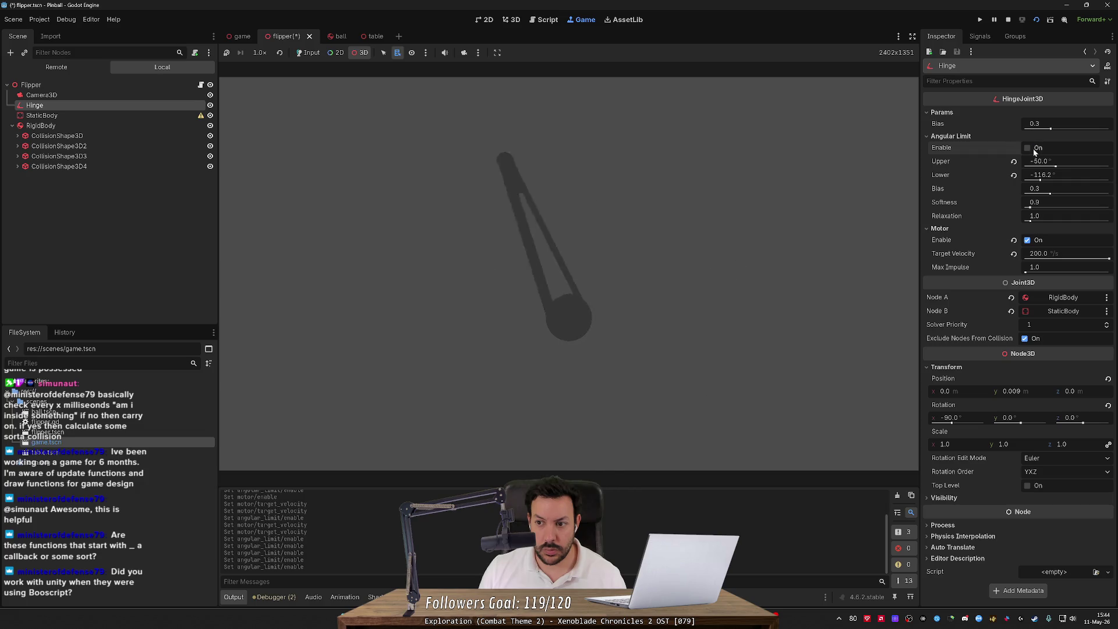
click(1028, 149)
drag(1055, 167, 1063, 177)
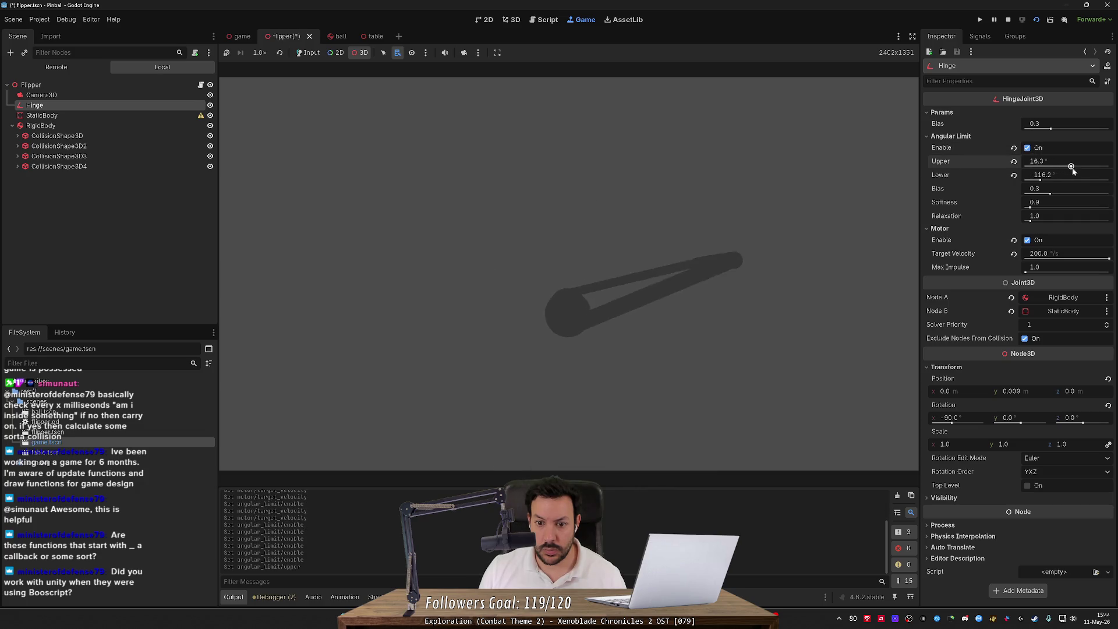
- Test the flipper by toggling the angle limits and motor, then reverse the motor velocity
click(1029, 148)
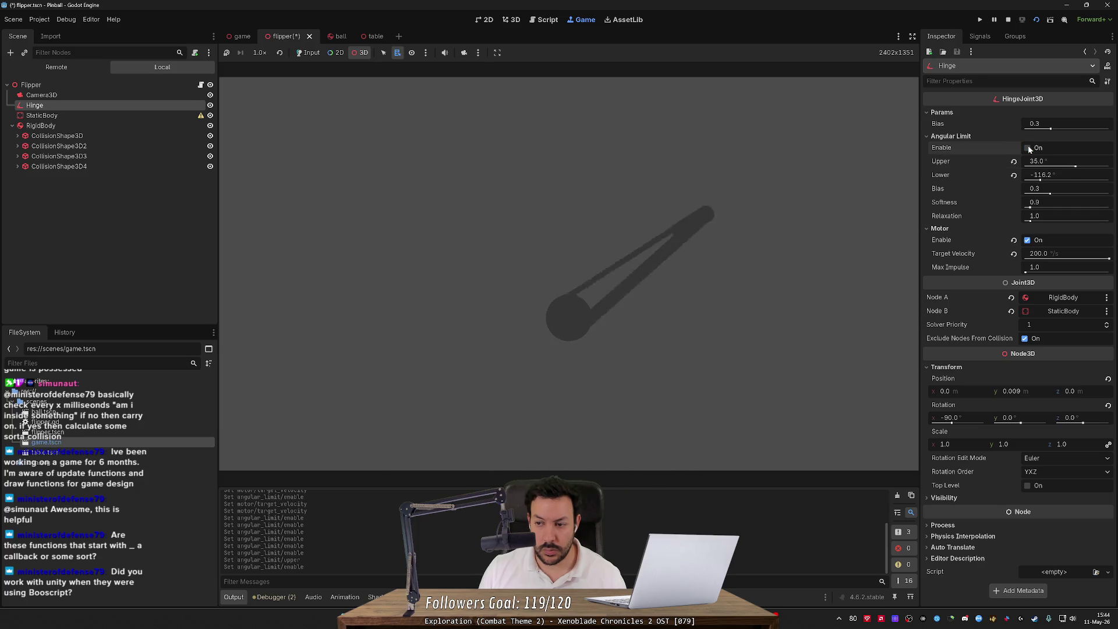
click(1029, 148)
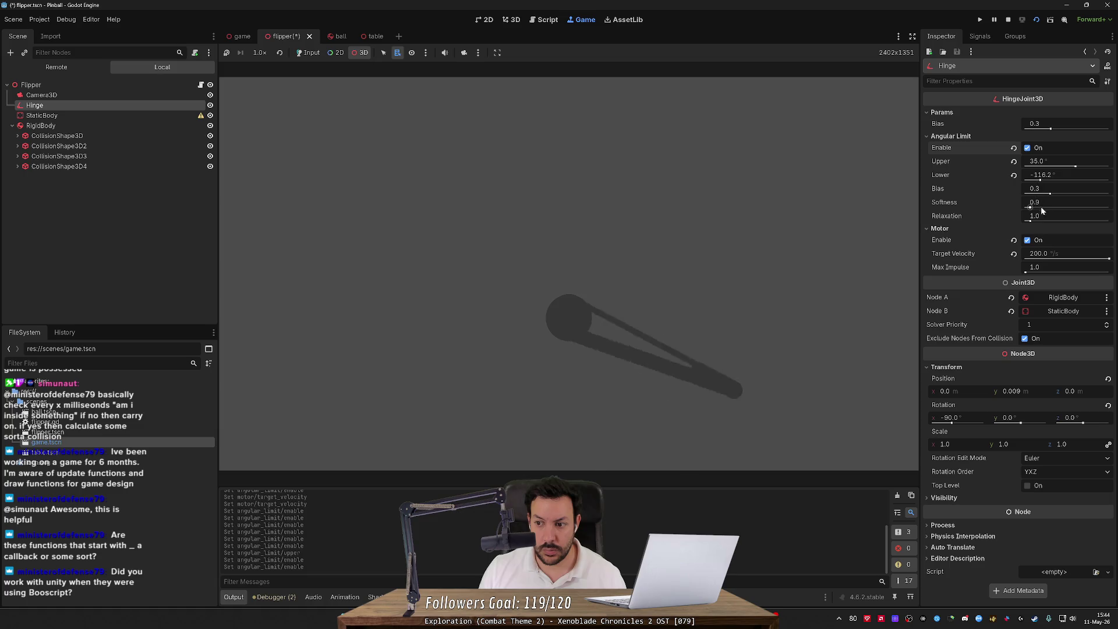
click(1036, 242)
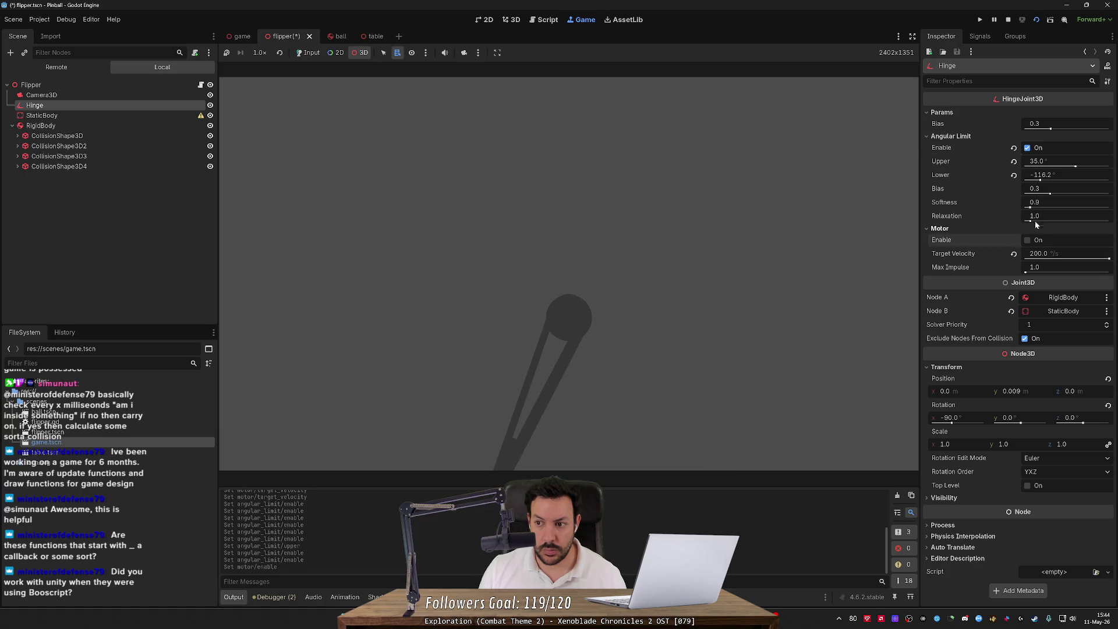
drag(1041, 180, 1056, 181)
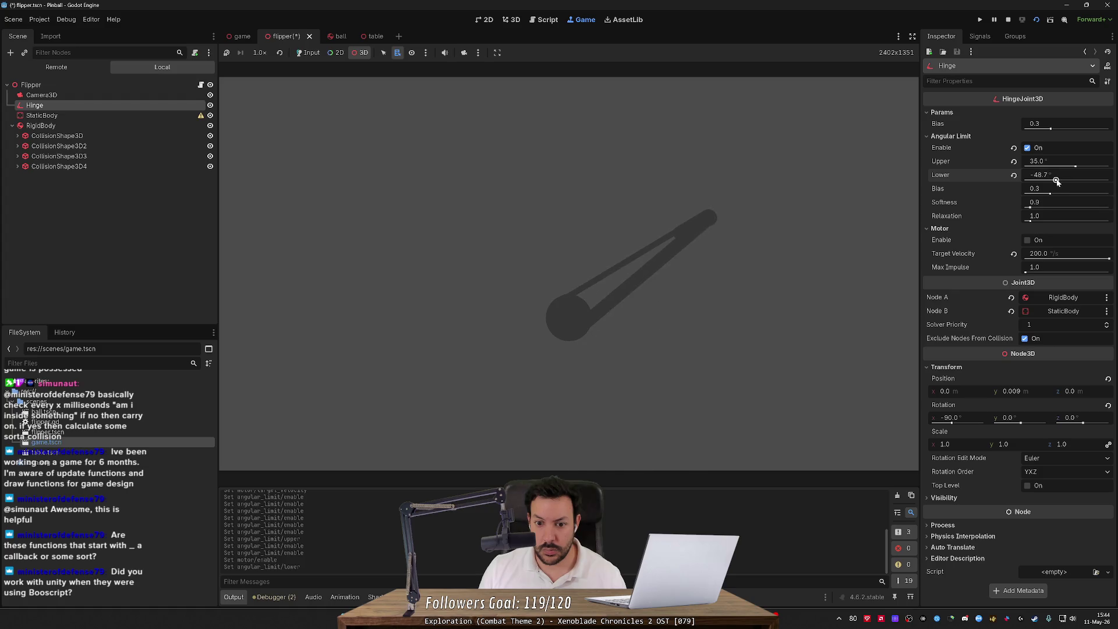
click(1036, 240)
click(1036, 240)
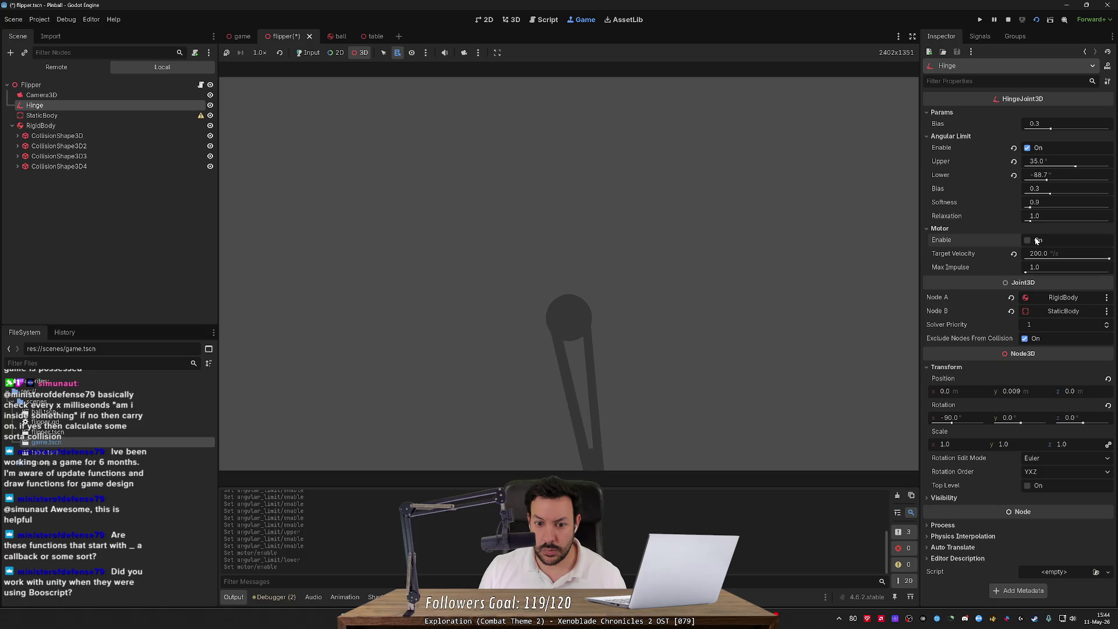
click(1036, 241)
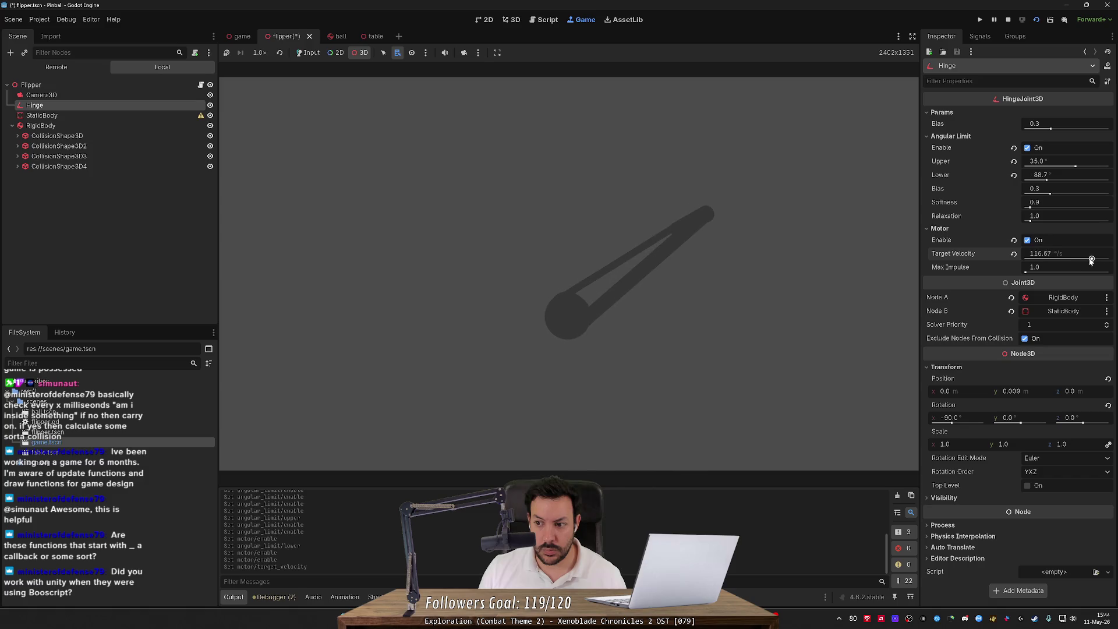
drag(1110, 260, 1050, 260)
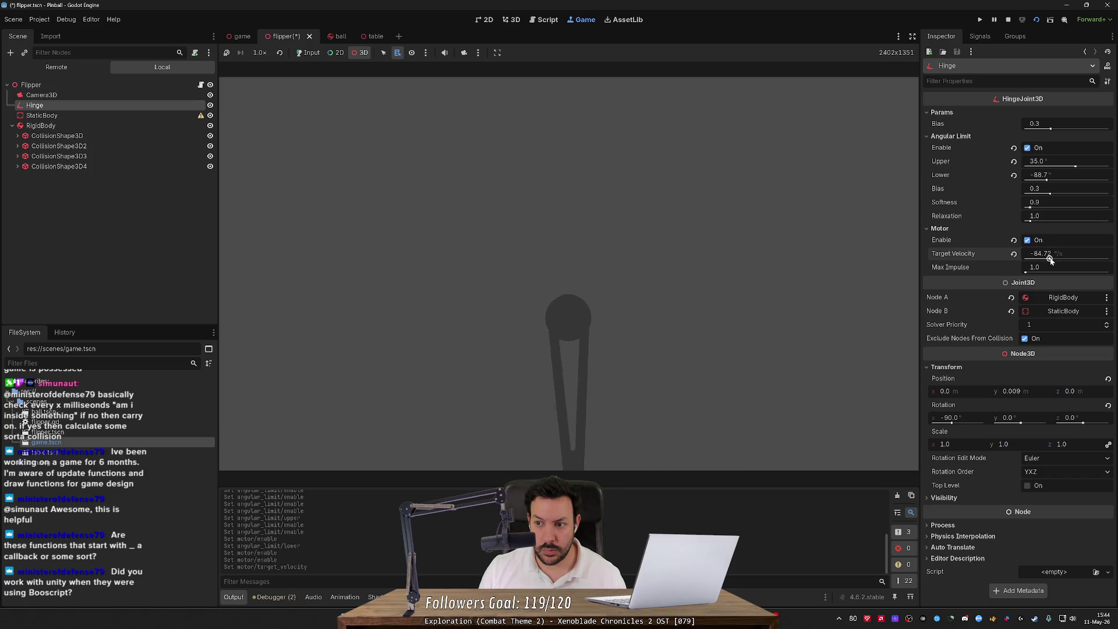
- Set the hinge's Lower limit to -30° and Upper to 35°, motor velocity about -72 °/s
drag(1048, 181, 1062, 181)
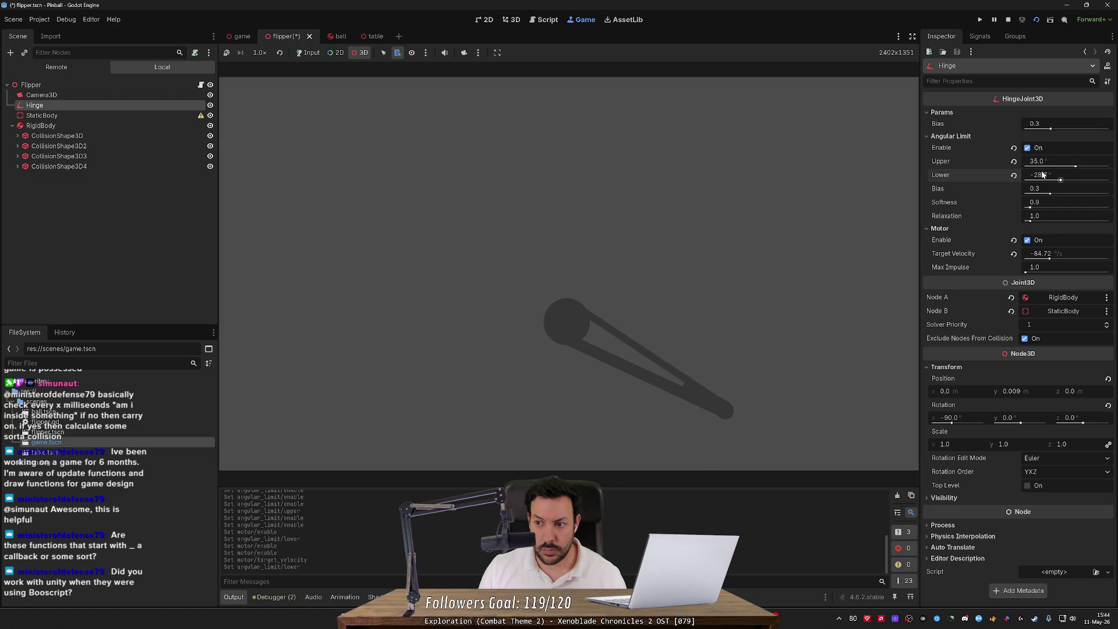
text(-25)
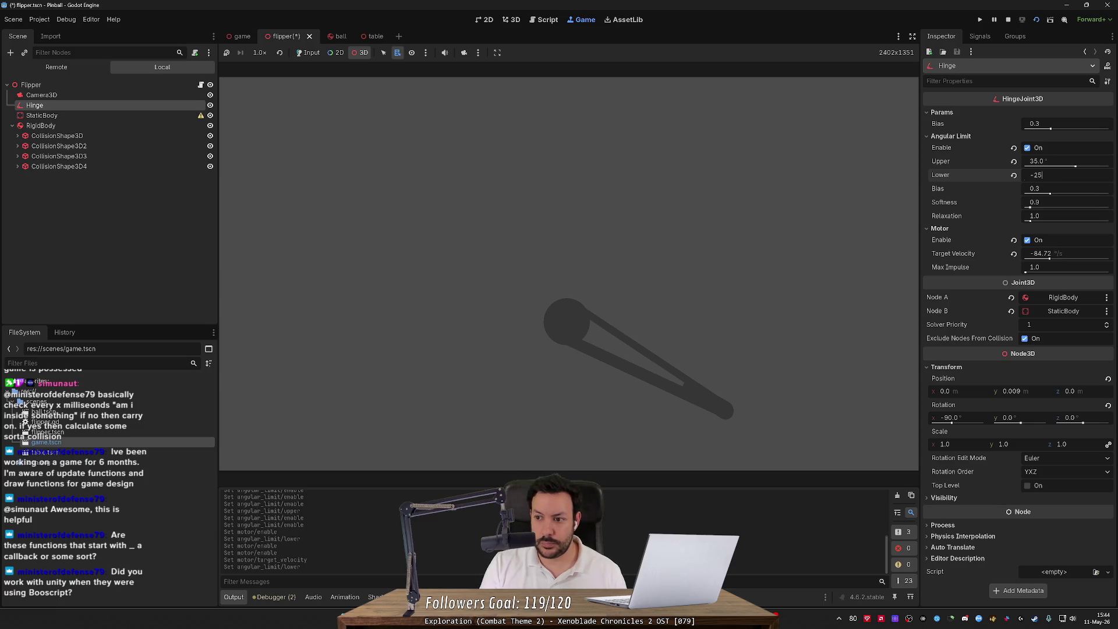
key(Return)
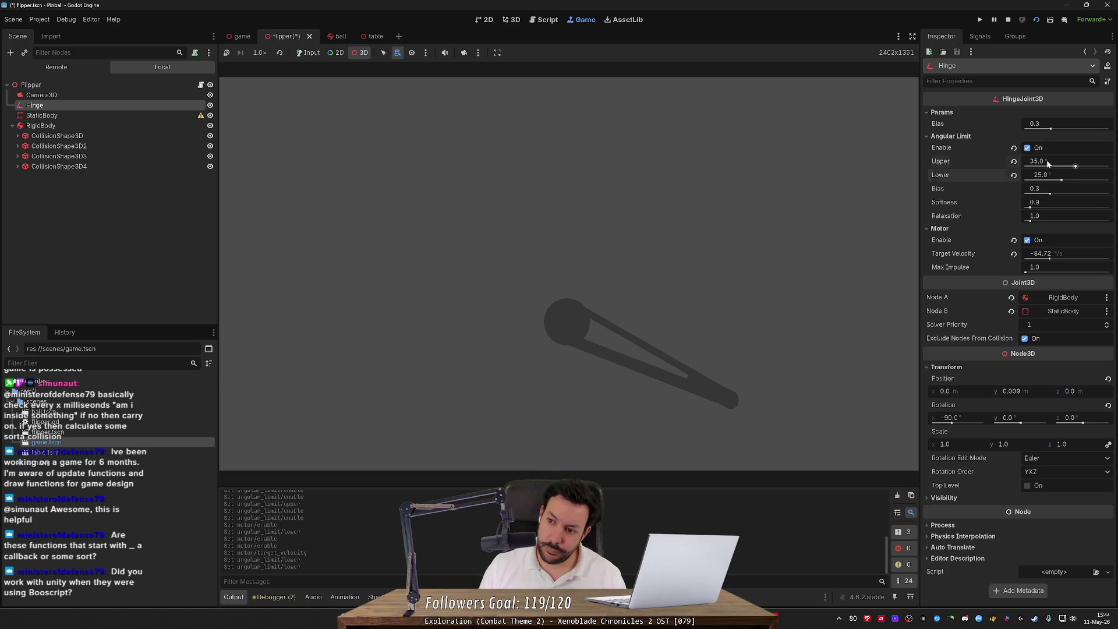
drag(1032, 163, 1044, 163)
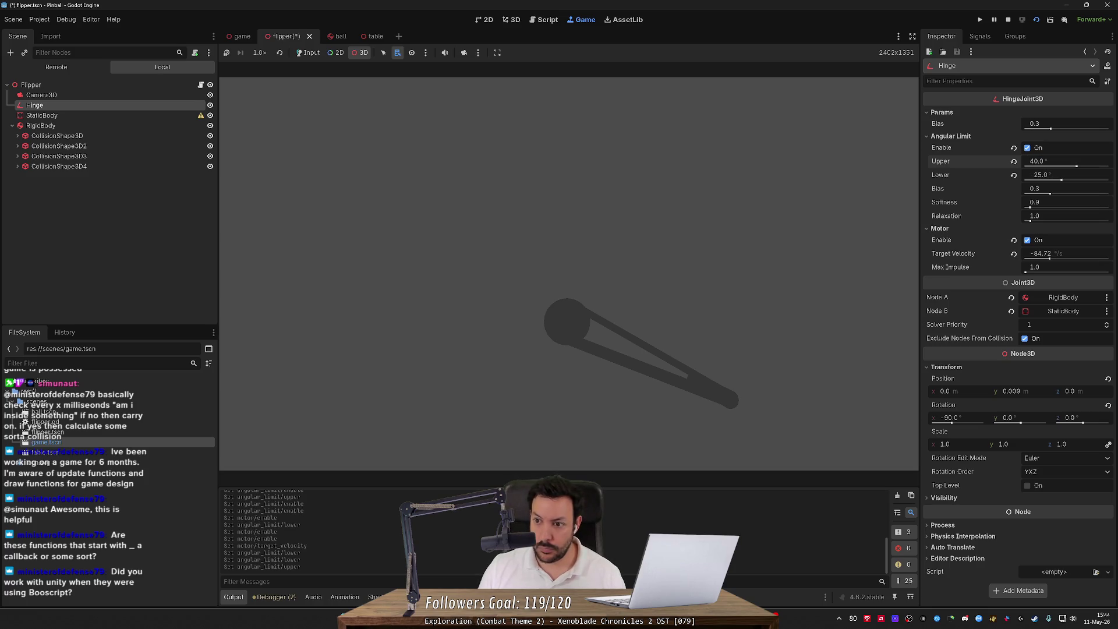
mouse_move(1049, 259)
mouse_down()
mouse_move(1082, 261)
mouse_move(1041, 256)
mouse_move(1075, 257)
mouse_up()
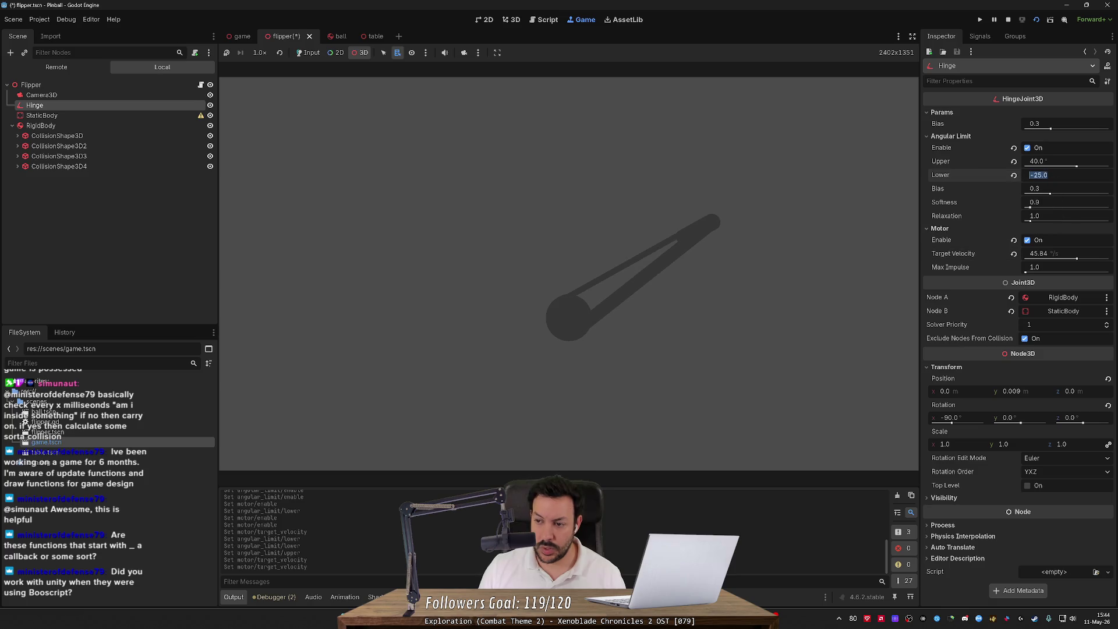
text(-30)
key(Return)
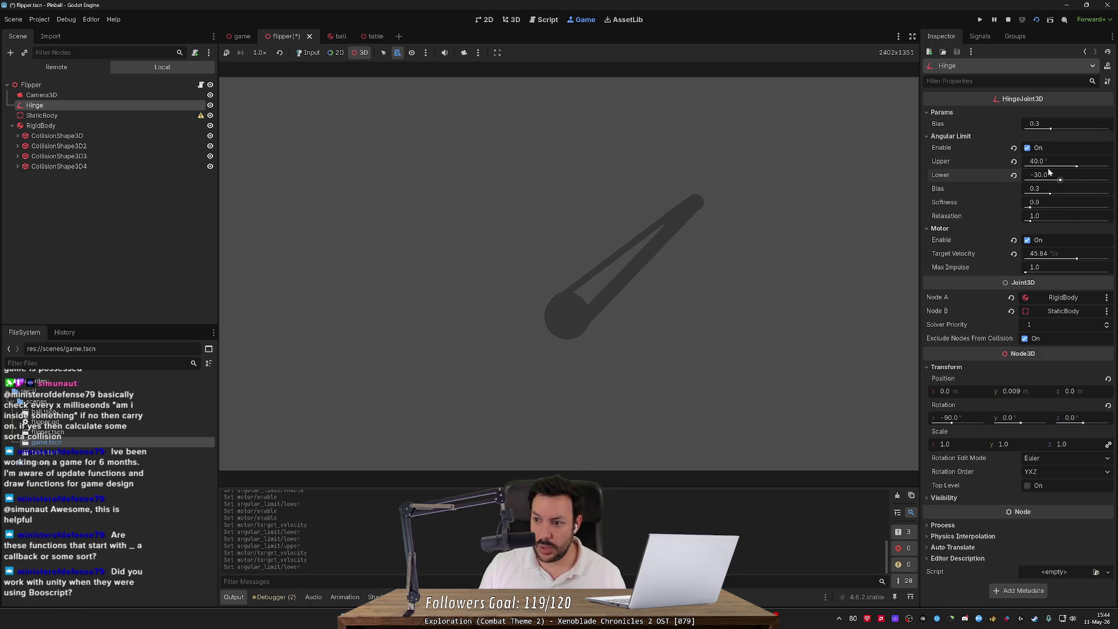
click(1042, 161)
text(5)
key(Return)
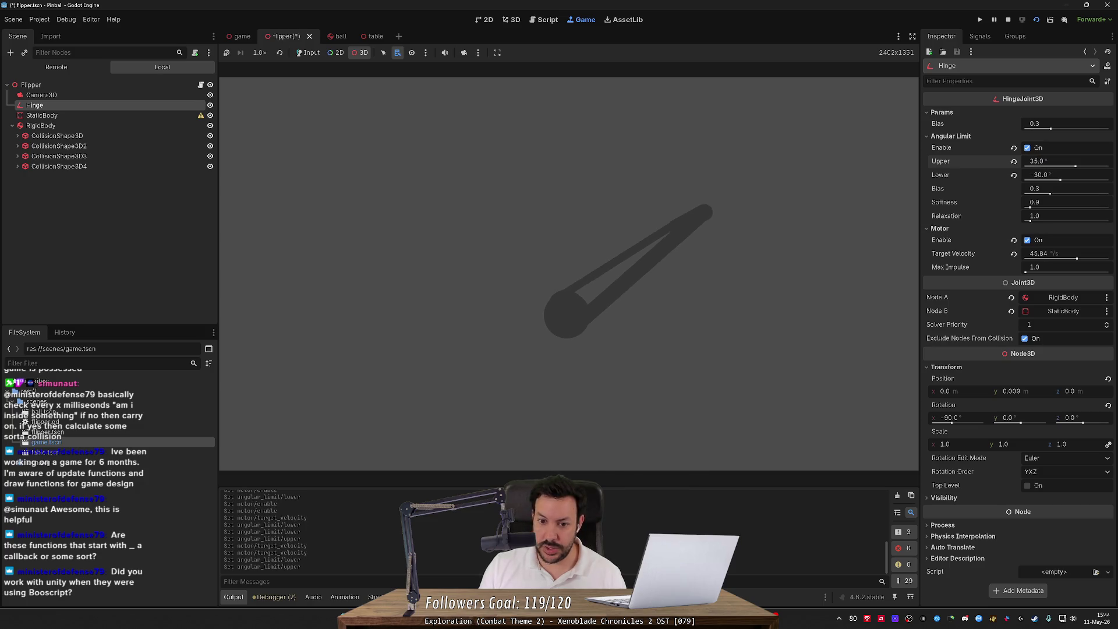
mouse_move(1077, 261)
mouse_down()
mouse_move(1051, 260)
mouse_move(1086, 259)
mouse_move(1040, 259)
mouse_move(1092, 265)
mouse_move(1032, 260)
mouse_move(1095, 270)
mouse_move(1051, 264)
mouse_up()
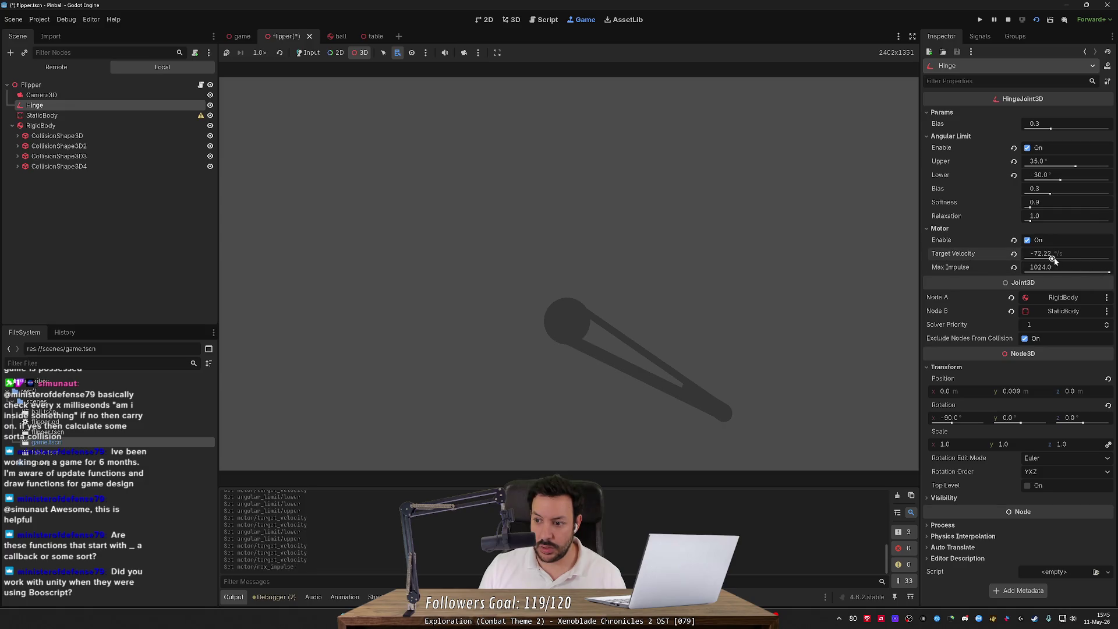
- Set the hinge motor's target velocity to 200 °/s and reset angle-limit relaxation to 1.0
drag(1052, 259, 1085, 261)
drag(1083, 259, 948, 260)
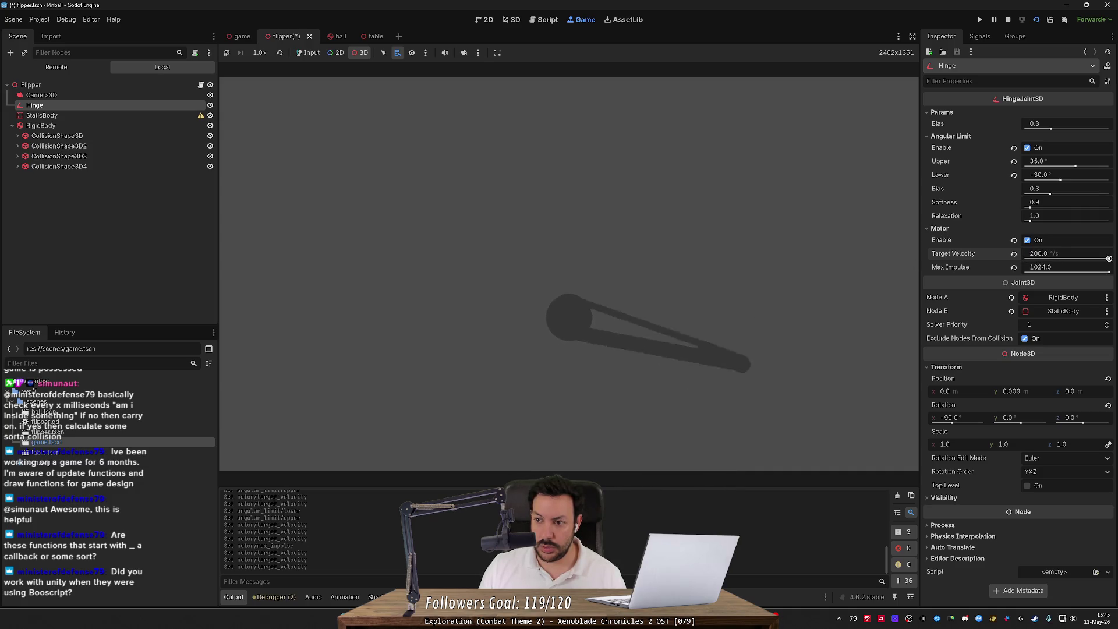
drag(1025, 258, 1109, 259)
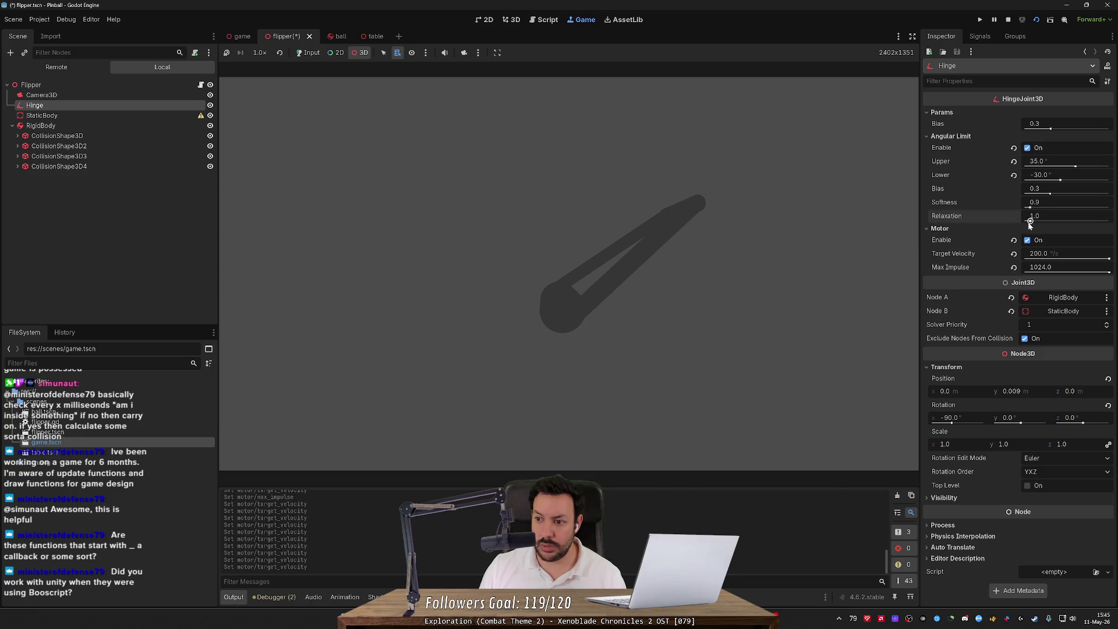
drag(1030, 222, 1079, 226)
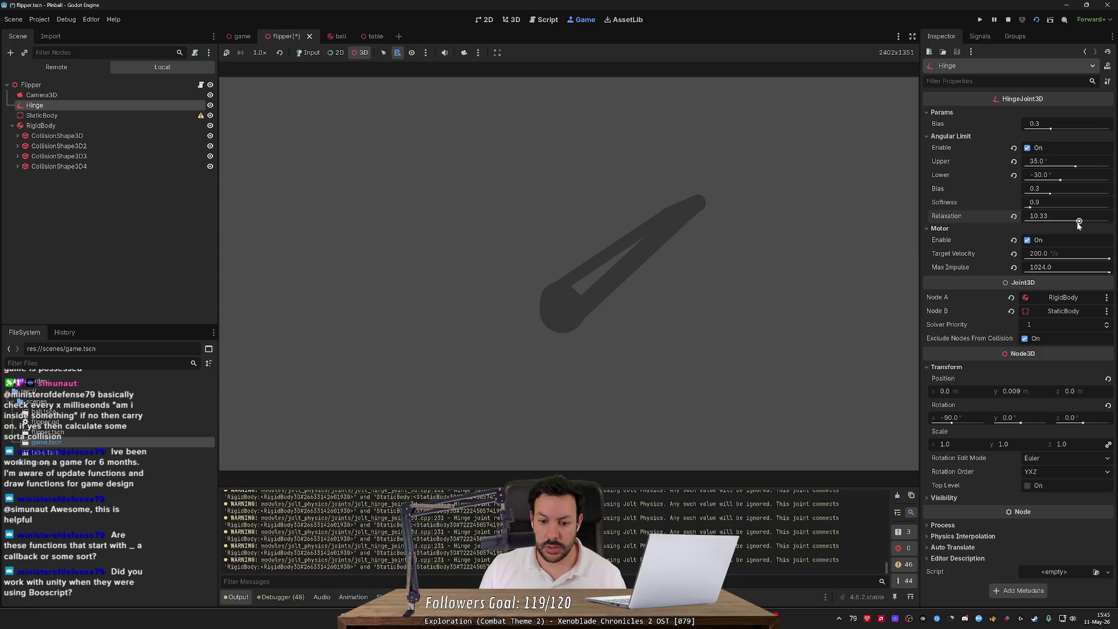
click(1014, 217)
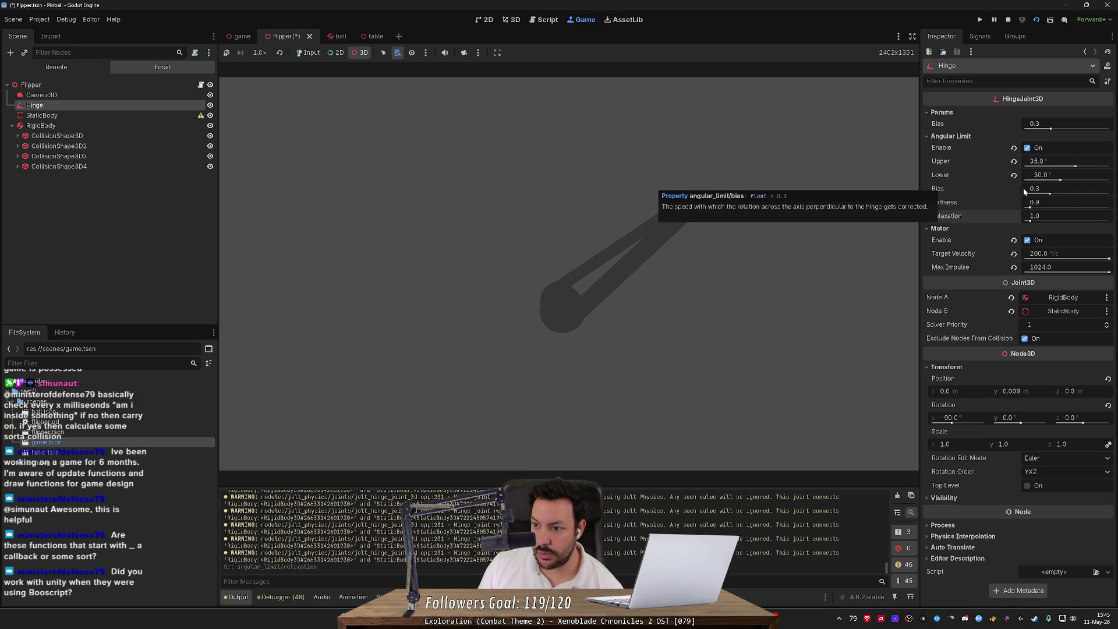
- Set the angular limit bias to 0.3 and test the limit off and on, leaving it enabled
click(1050, 195)
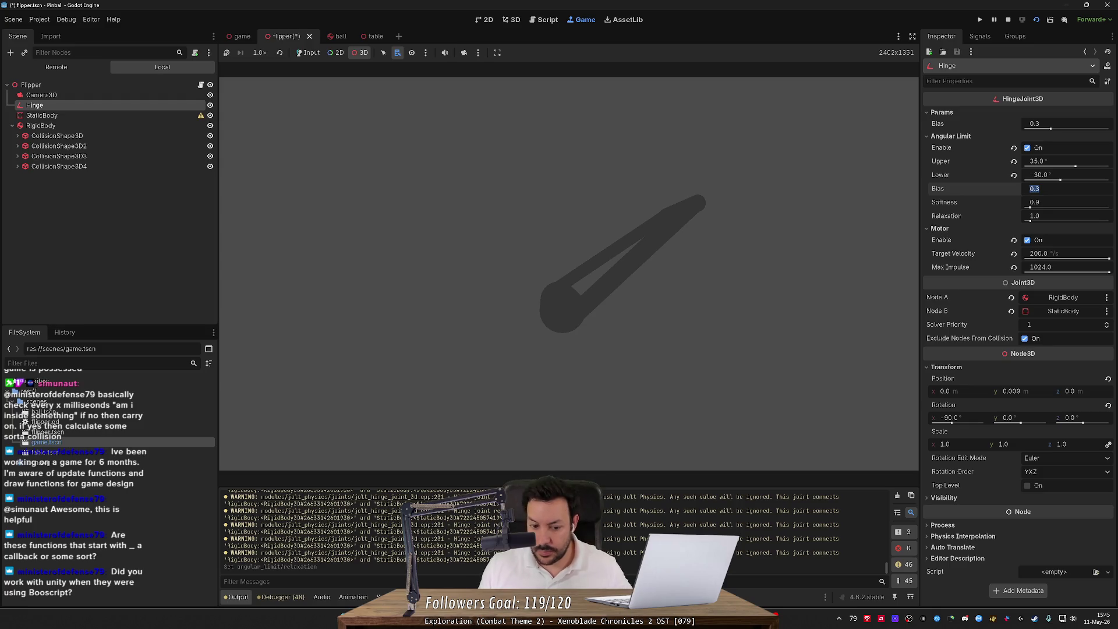
text(0.01)
key(Return)
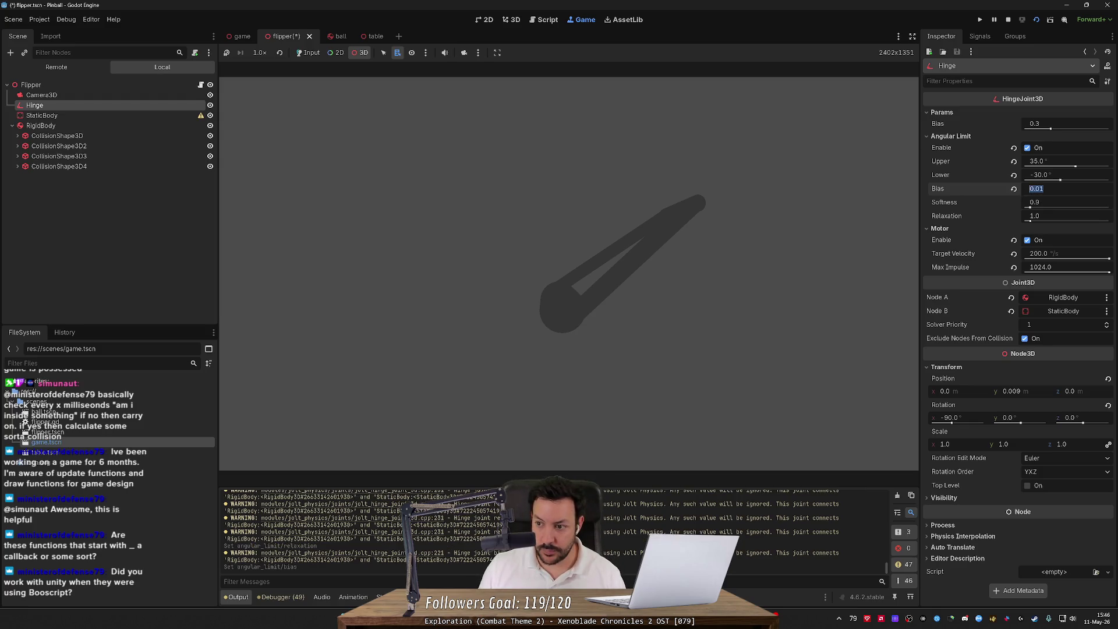
text(0.3)
key(Return)
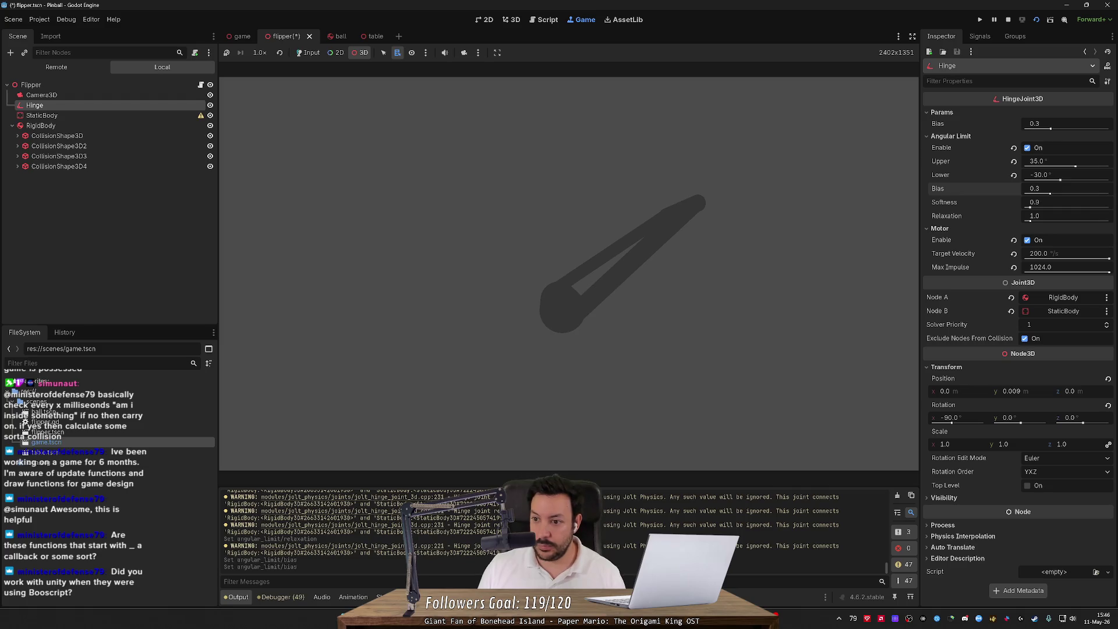
click(1027, 149)
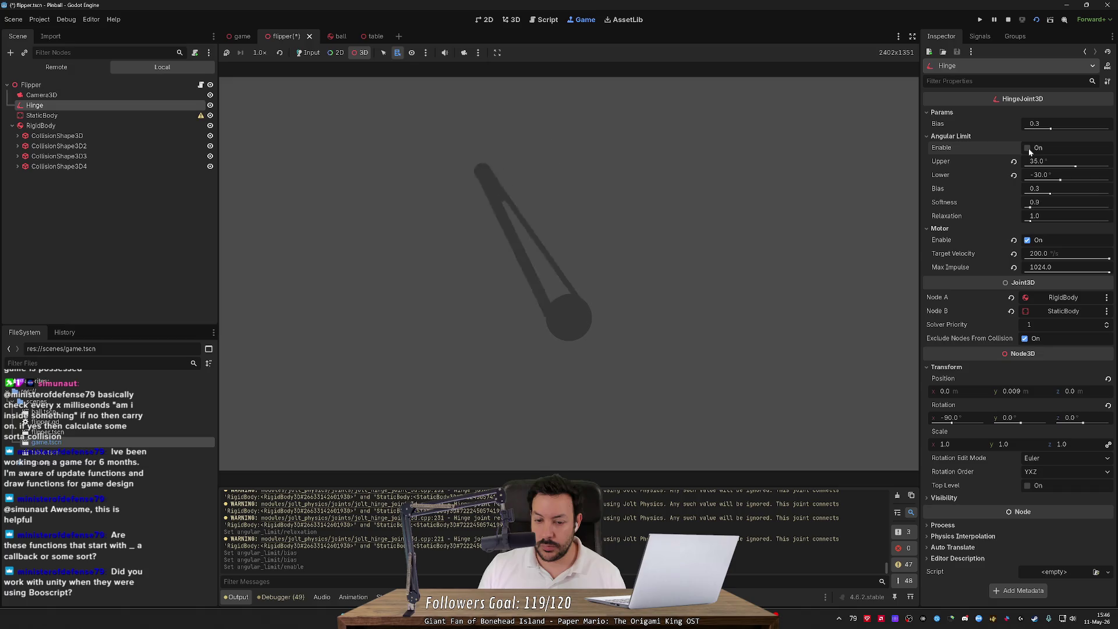
click(1028, 149)
click(1027, 149)
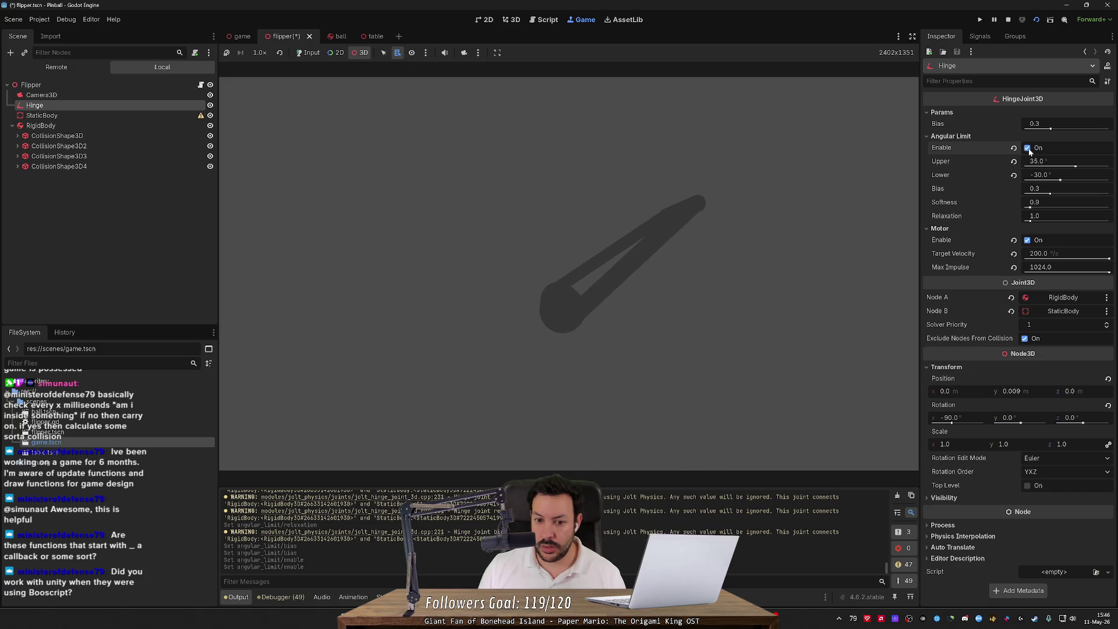
click(1028, 149)
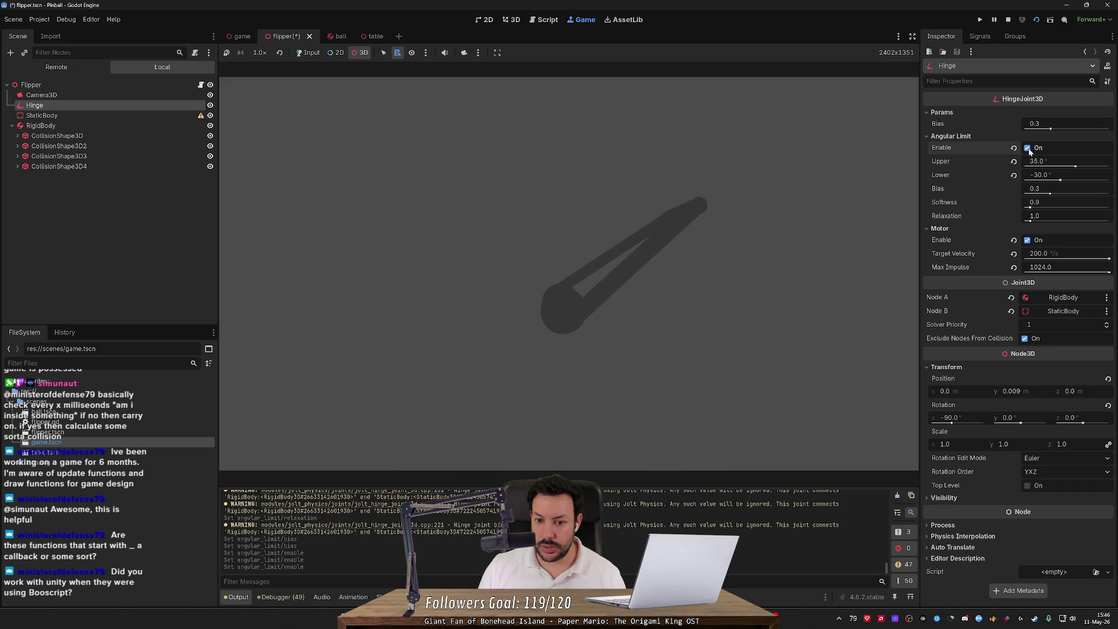
drag(1111, 259, 798, 270)
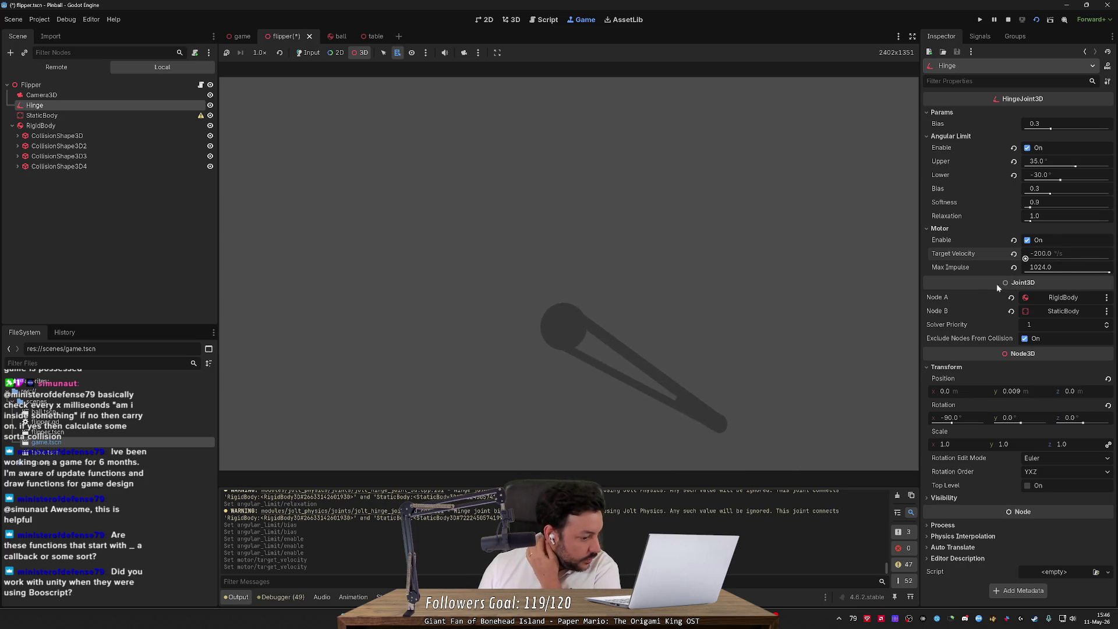
drag(1042, 254, 1109, 259)
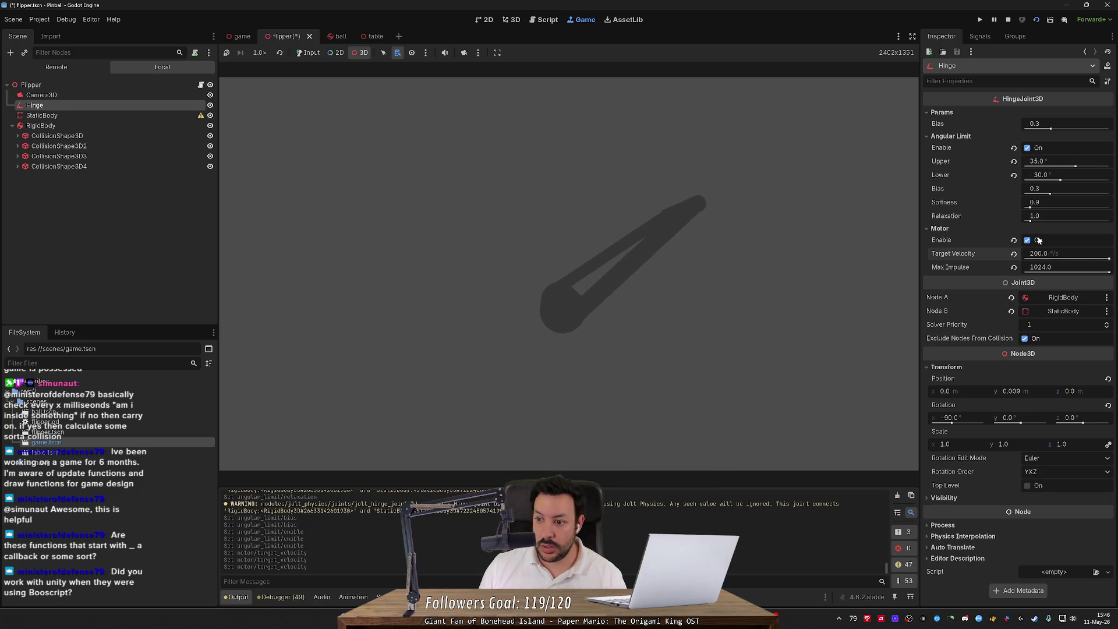
click(1027, 241)
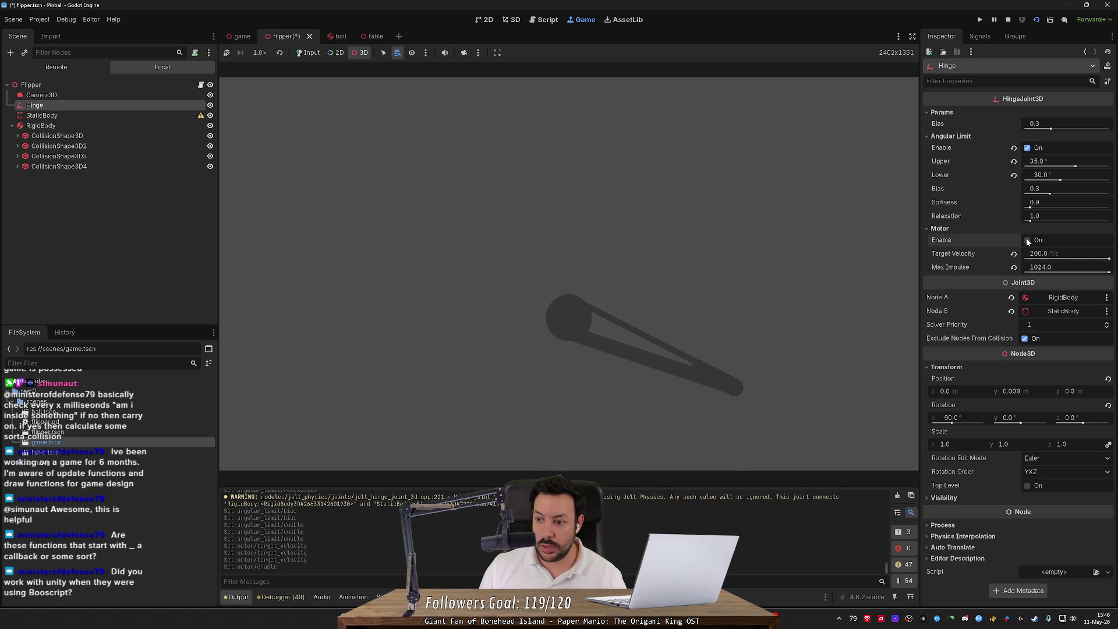
click(1028, 241)
click(1027, 241)
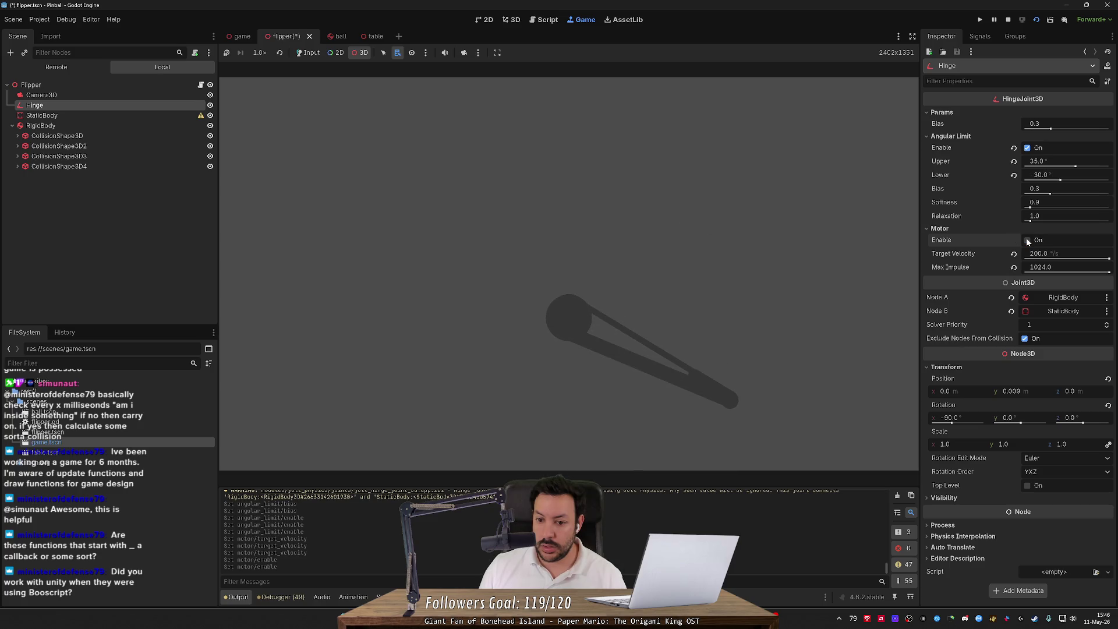
click(1027, 241)
click(1028, 241)
click(1028, 241)
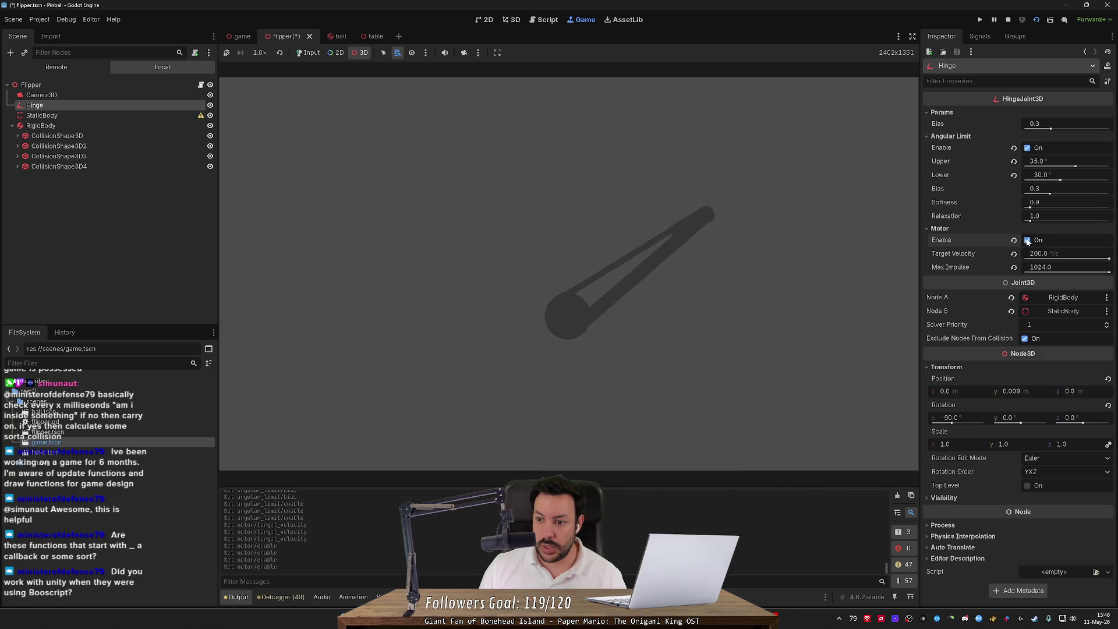
click(1027, 241)
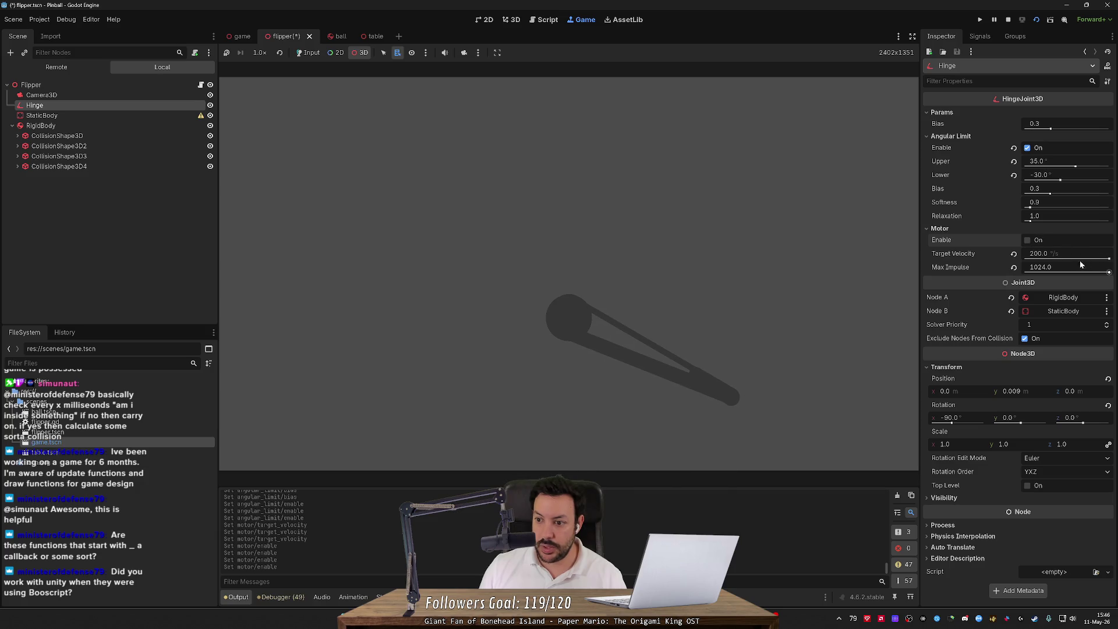
drag(1068, 256, 1059, 258)
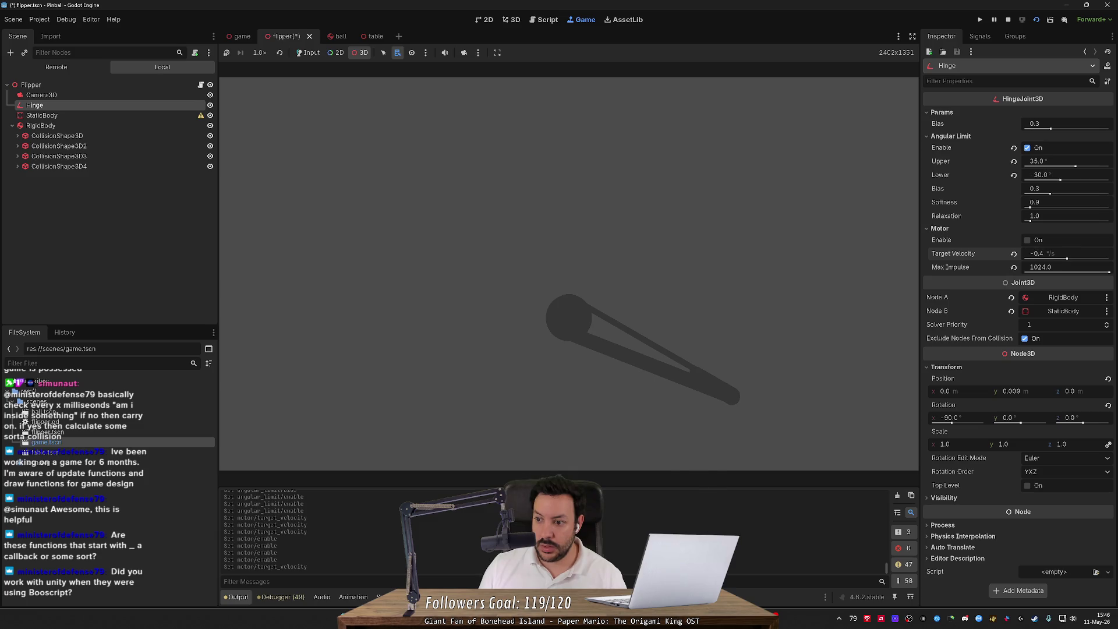
click(1020, 230)
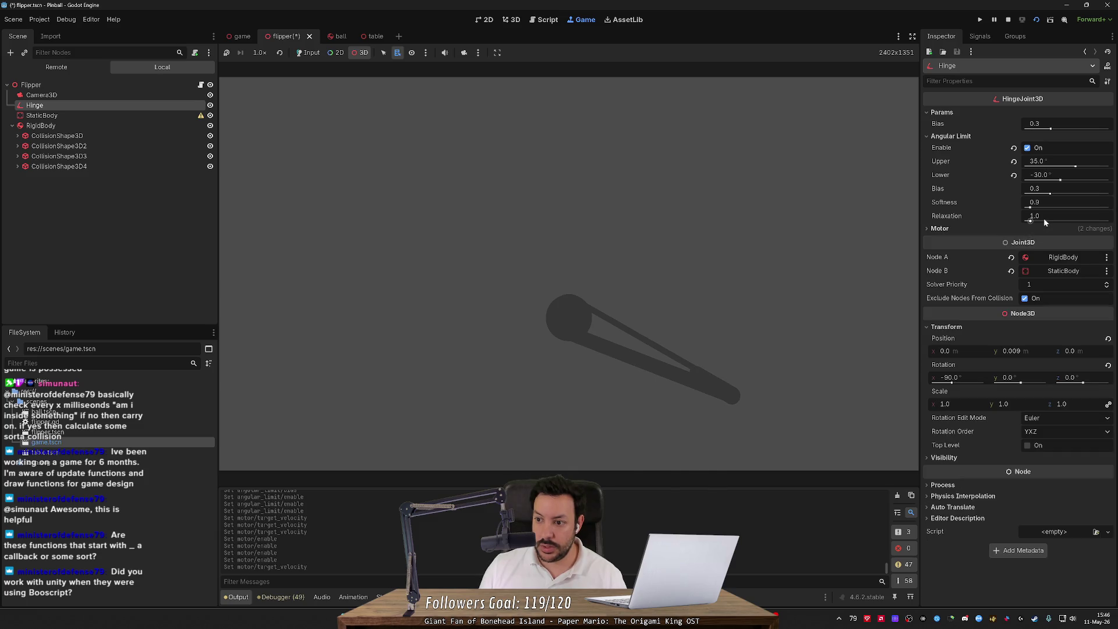
click(1012, 230)
click(1028, 241)
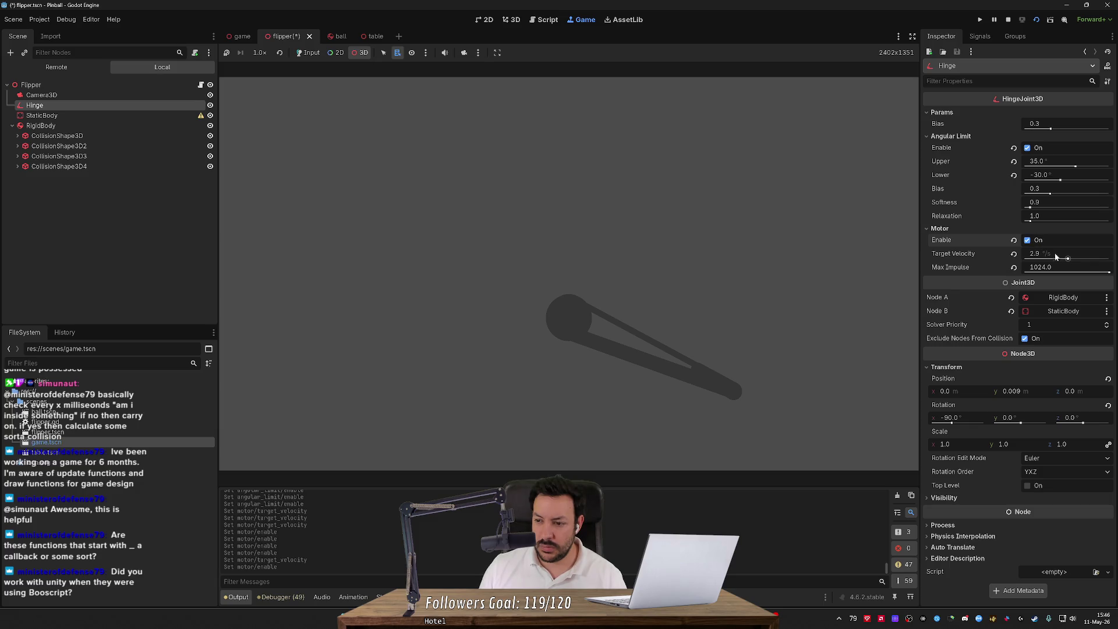
drag(1070, 260, 1071, 260)
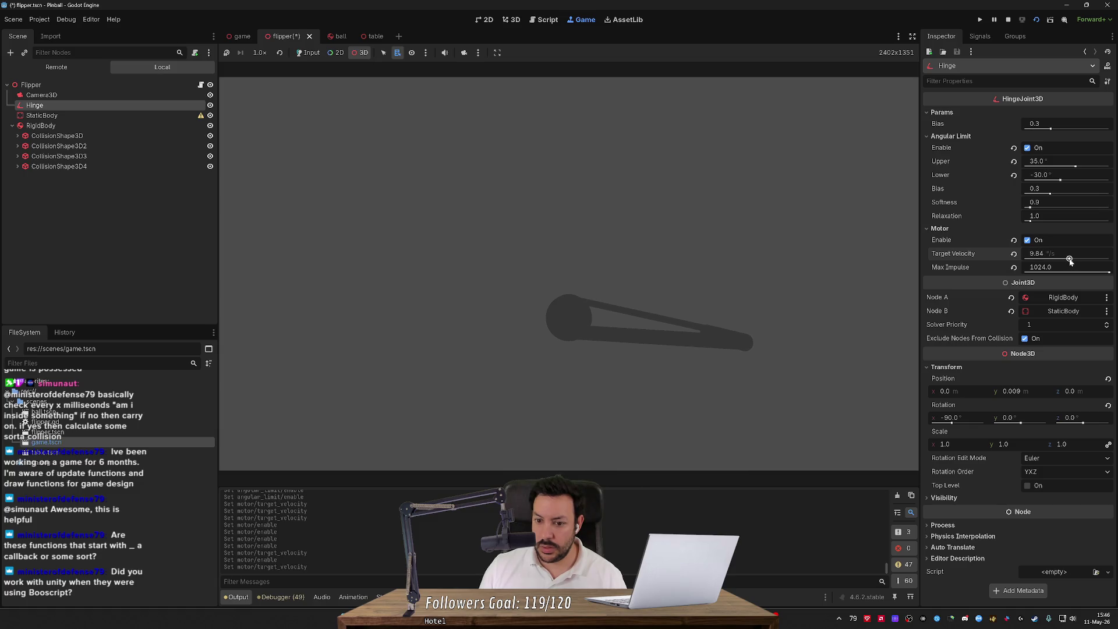
drag(1070, 260, 1109, 259)
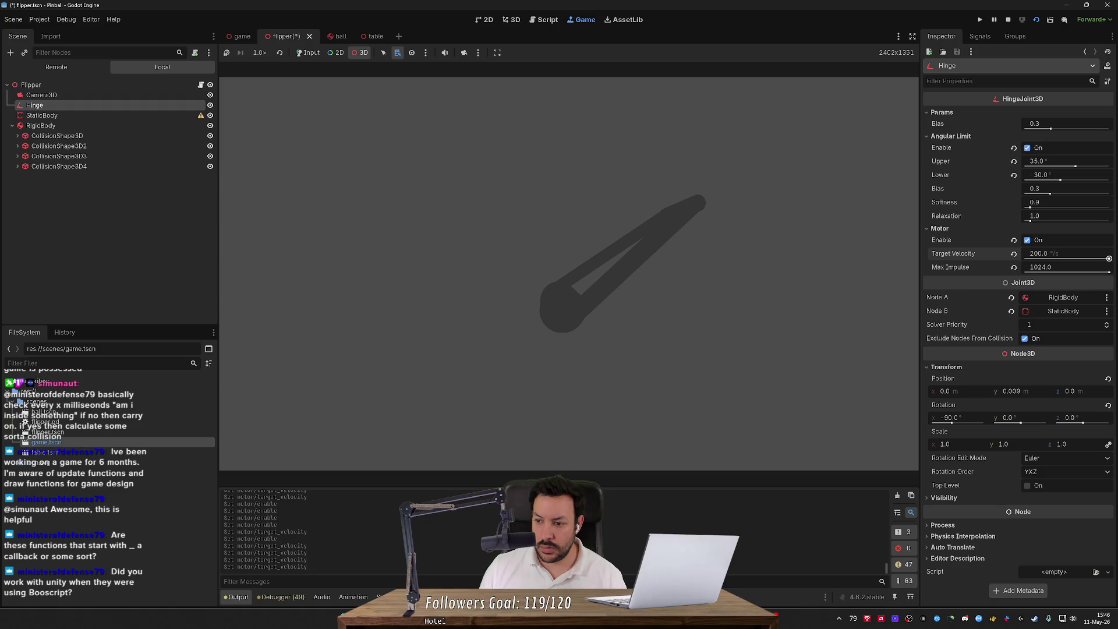
click(1035, 241)
click(1034, 241)
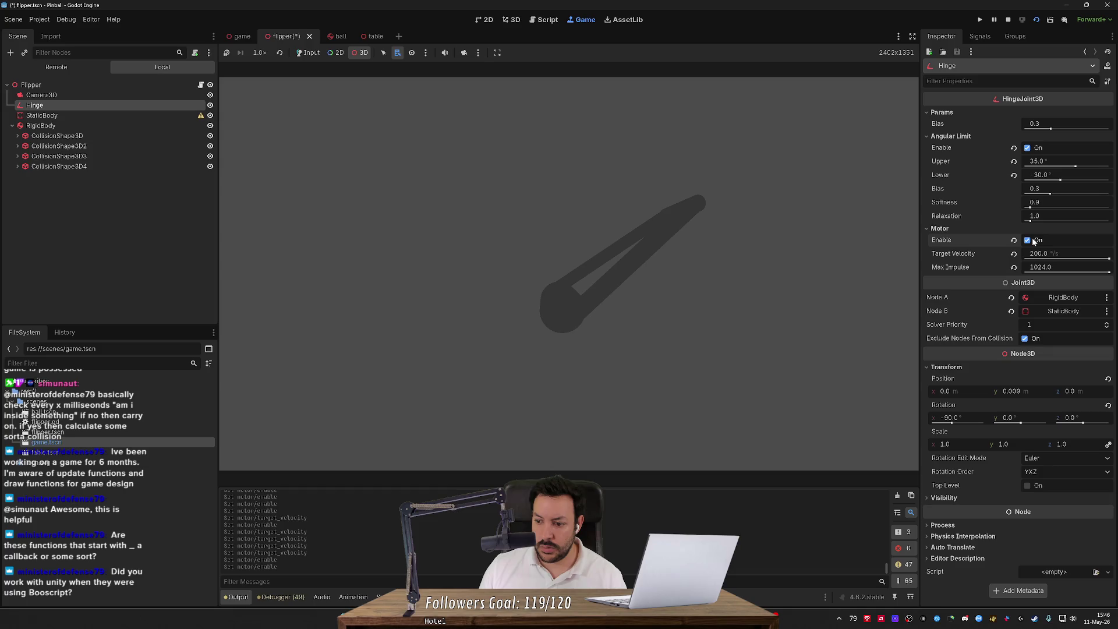
- On the RigidBody, try toggling the angular axis locks, leaving all of them off
click(103, 124)
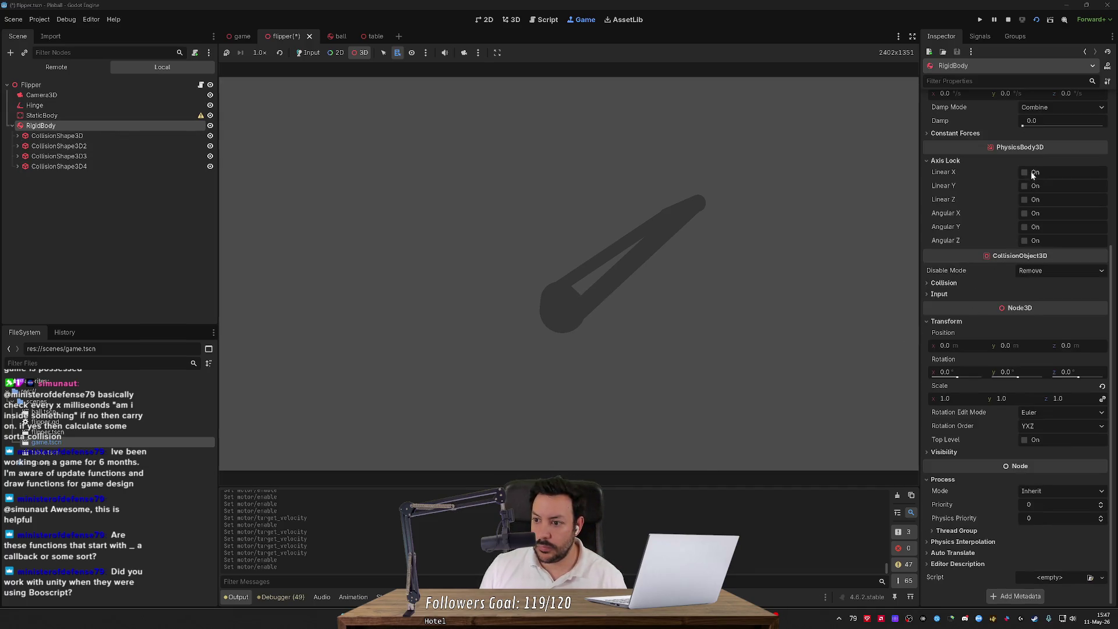
click(1029, 214)
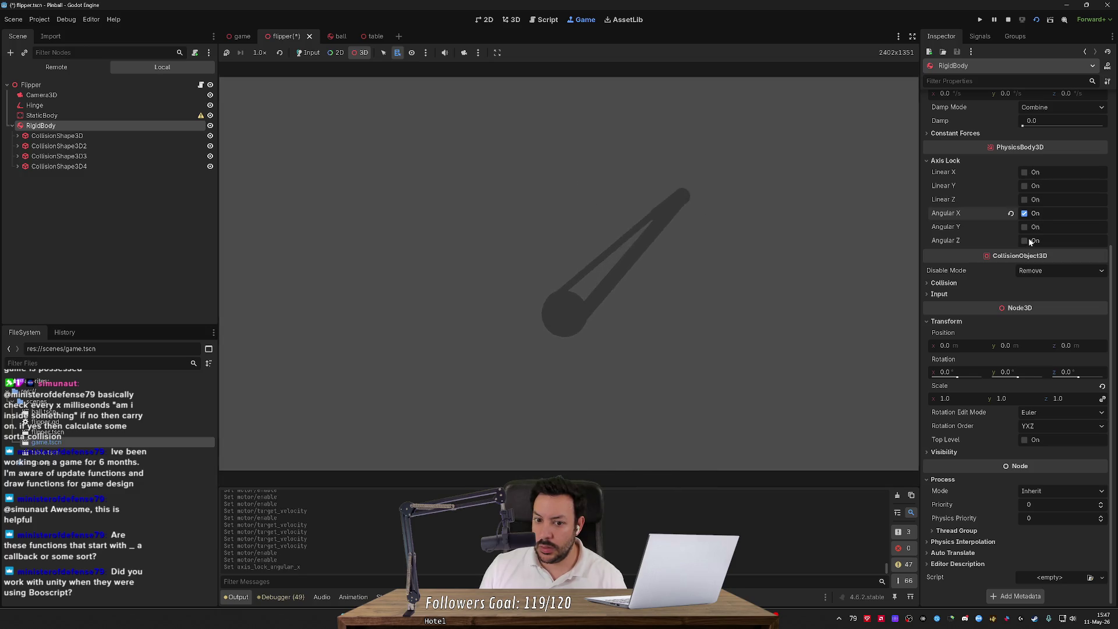
click(1030, 241)
click(1030, 242)
click(1029, 214)
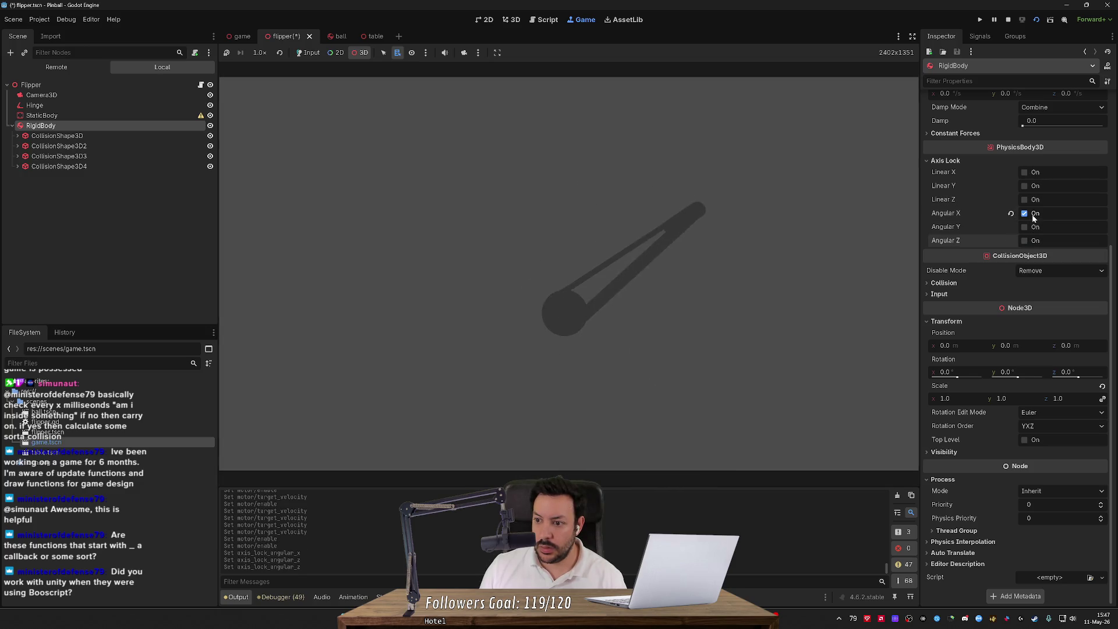
click(1030, 241)
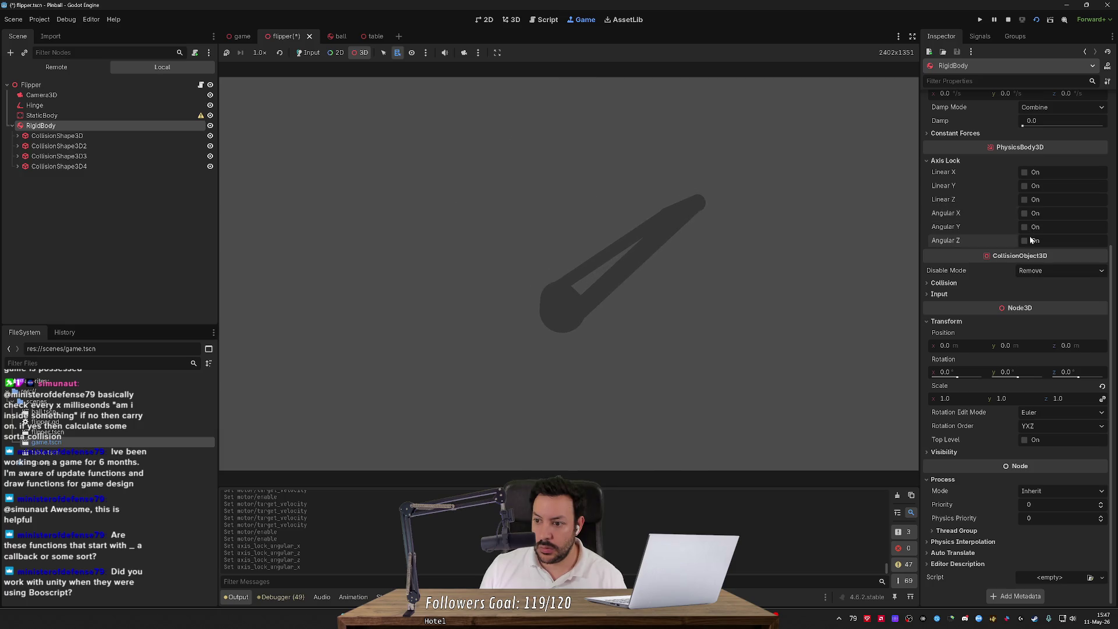
click(1030, 241)
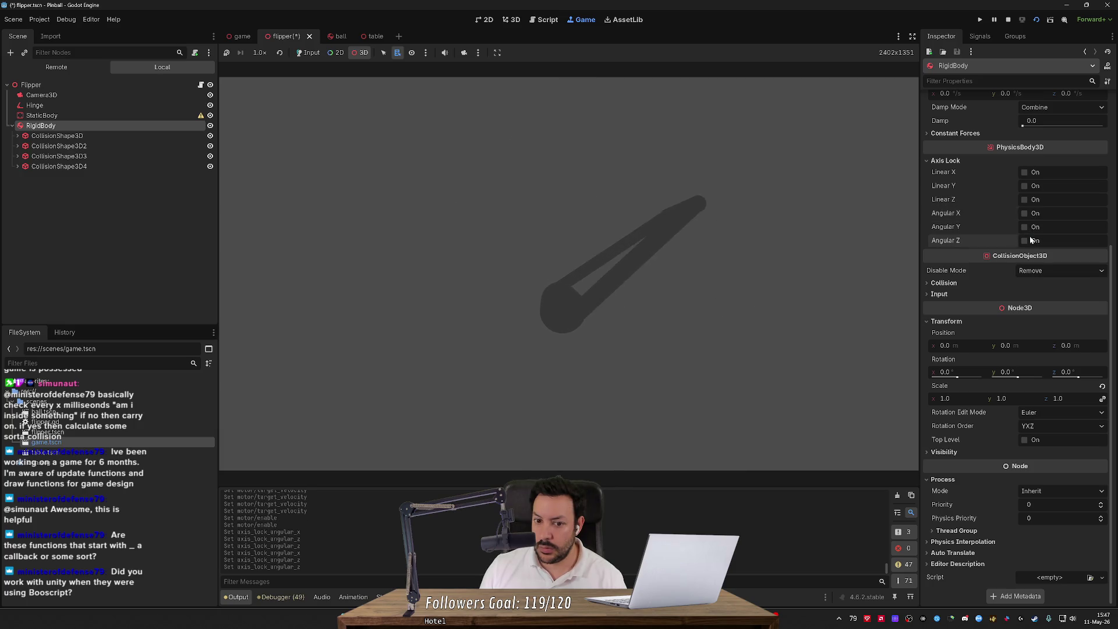
click(1025, 213)
click(1025, 226)
click(1025, 241)
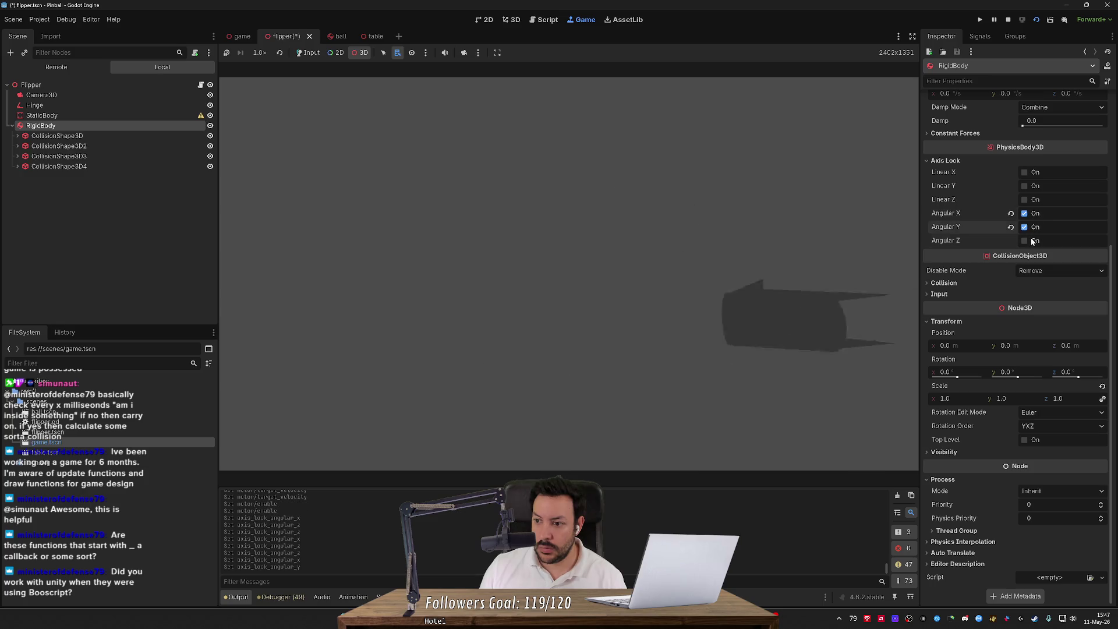
click(1024, 241)
click(1025, 226)
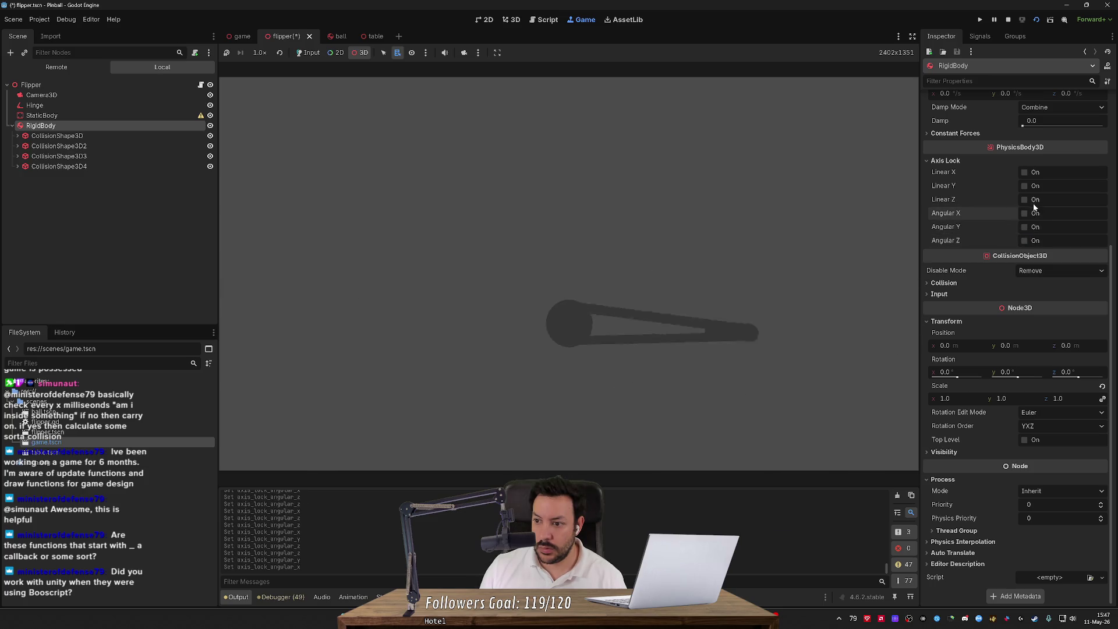
click(1025, 213)
- Lock the RigidBody's linear movement along X, Y and Z
click(1025, 199)
click(1035, 187)
click(1034, 173)
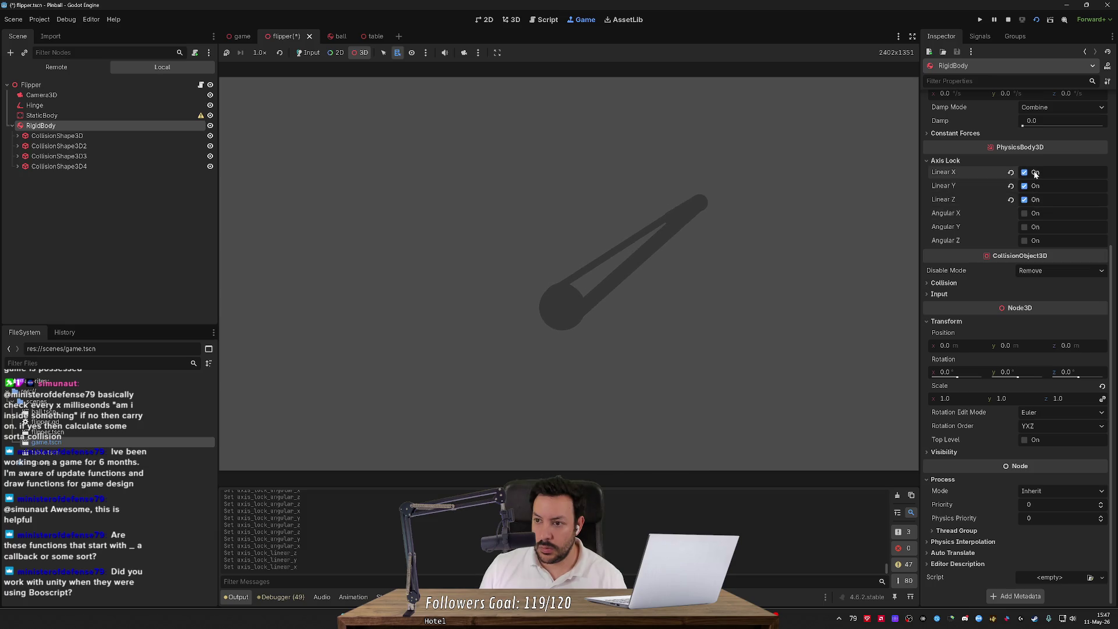
click(96, 105)
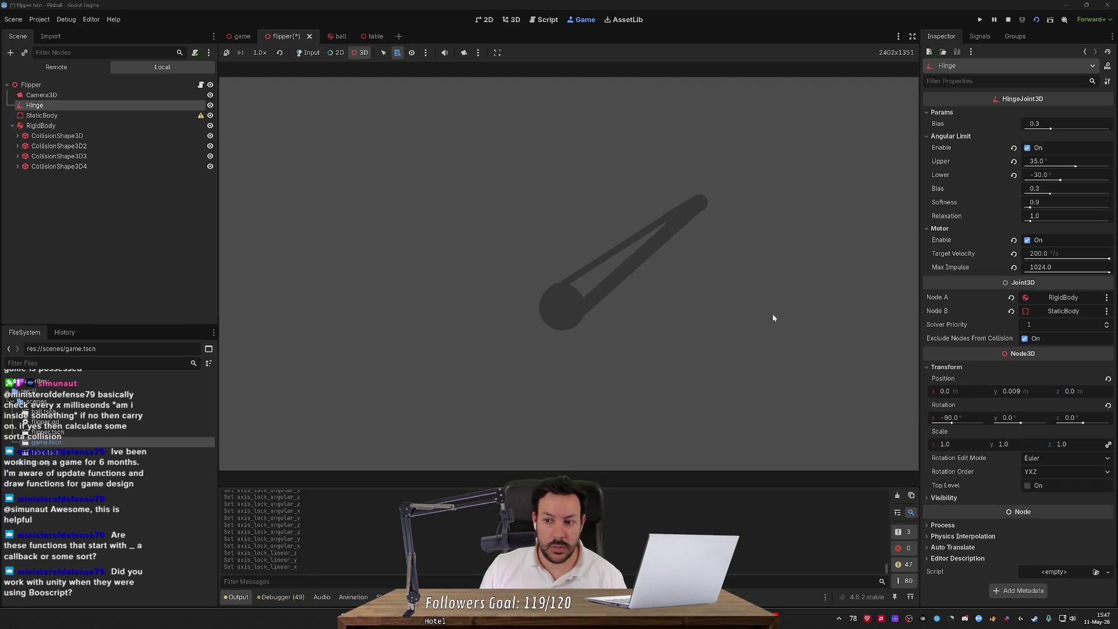
- Drag the hinge motor's Target Velocity down to about 119.44 °/s
mouse_move(1109, 258)
mouse_down()
mouse_move(997, 253)
mouse_move(1092, 257)
mouse_up()
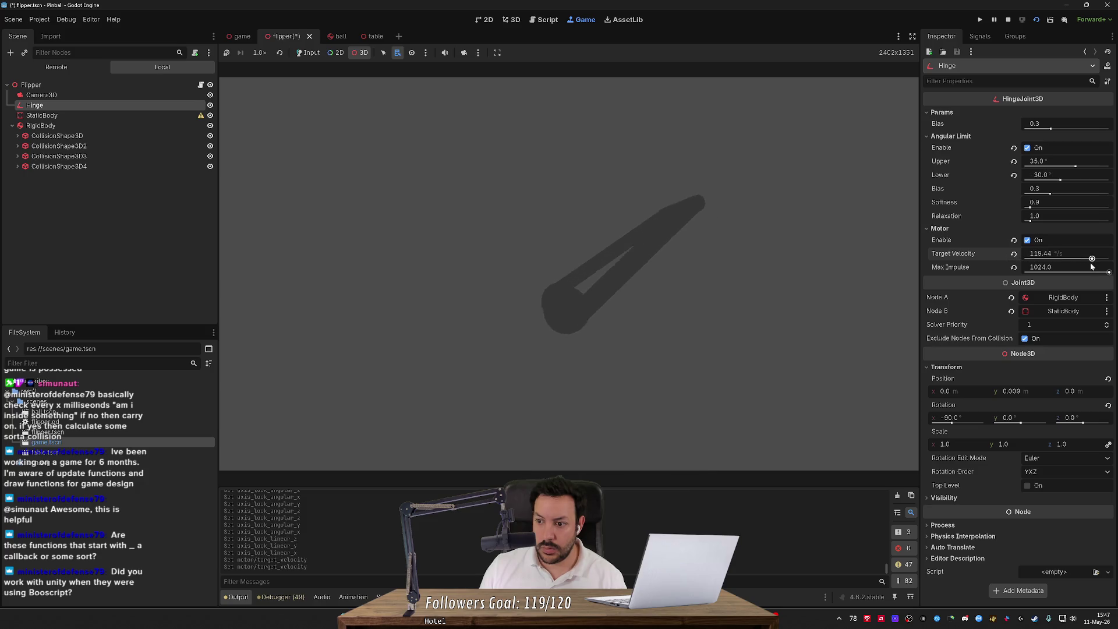
click(106, 126)
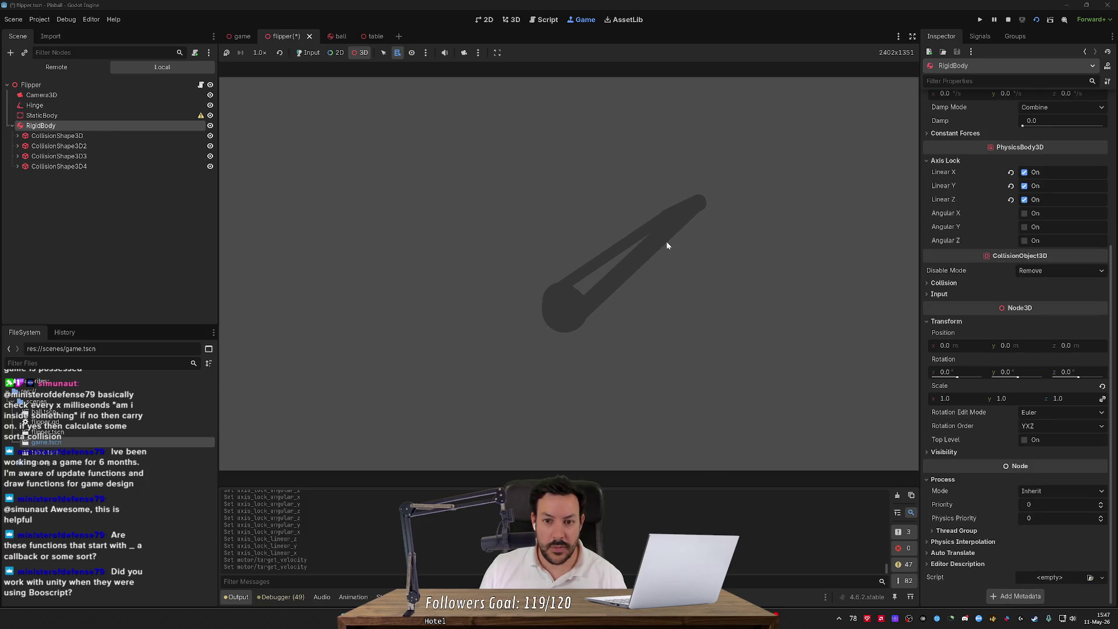
- Stop the scene, set Hinge Node A to StaticBody and Node B to RigidBody, and save
click(1011, 18)
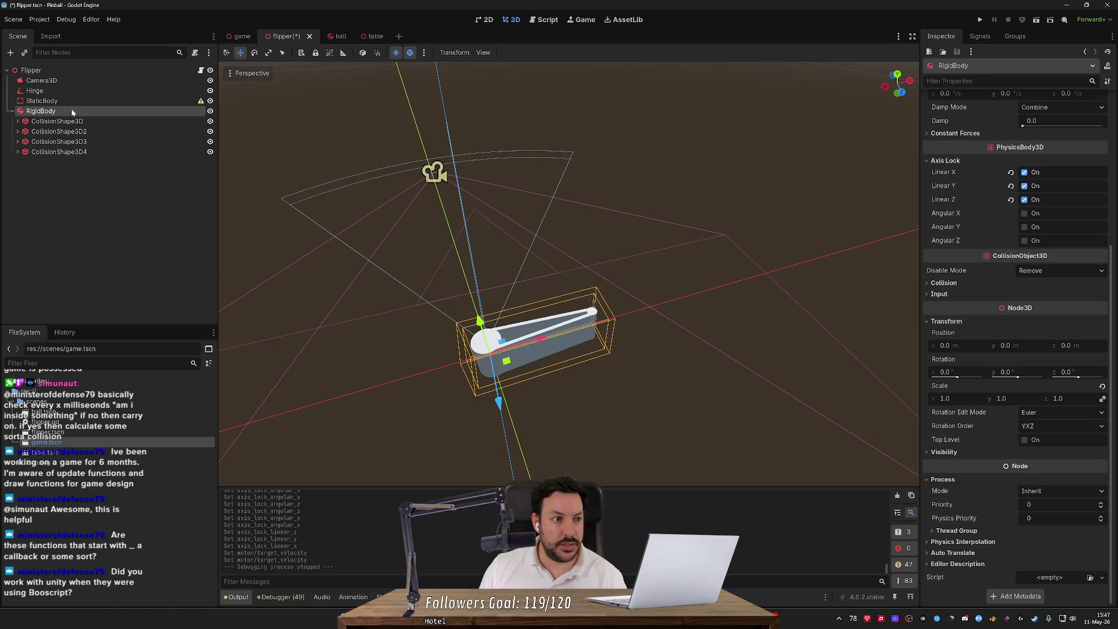
double_click(35, 91)
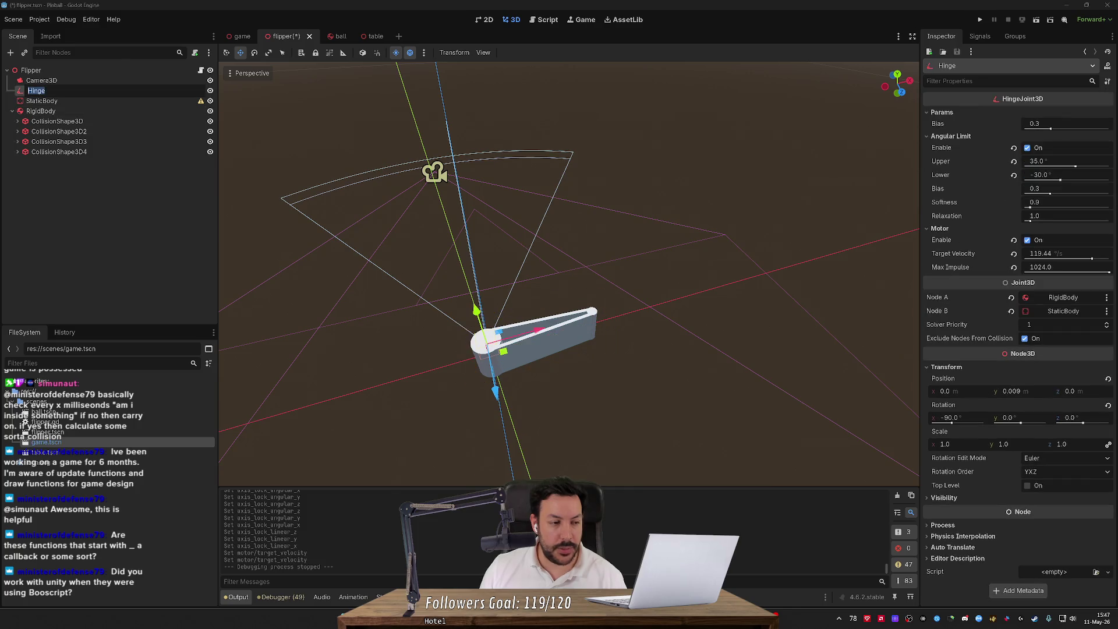
key(Escape)
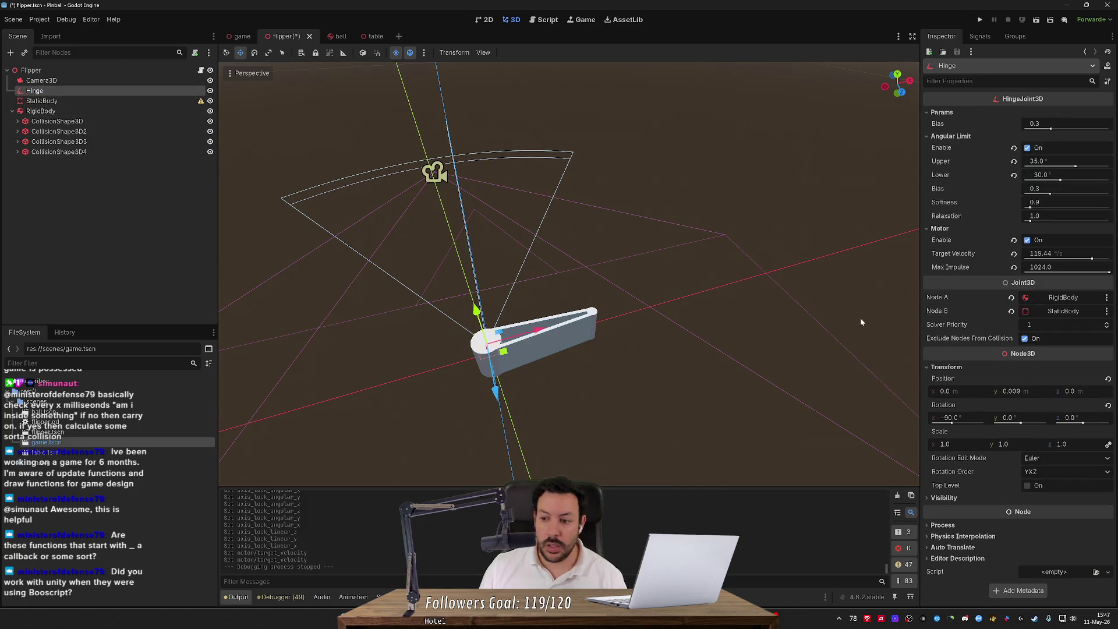
click(1011, 299)
click(1011, 311)
click(1038, 298)
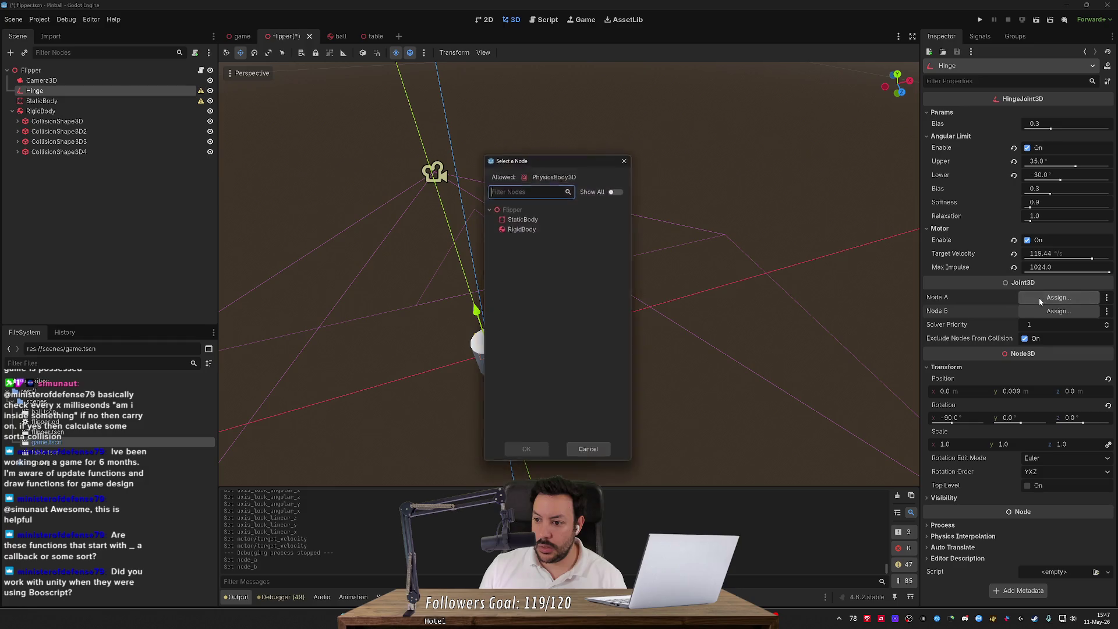
double_click(540, 218)
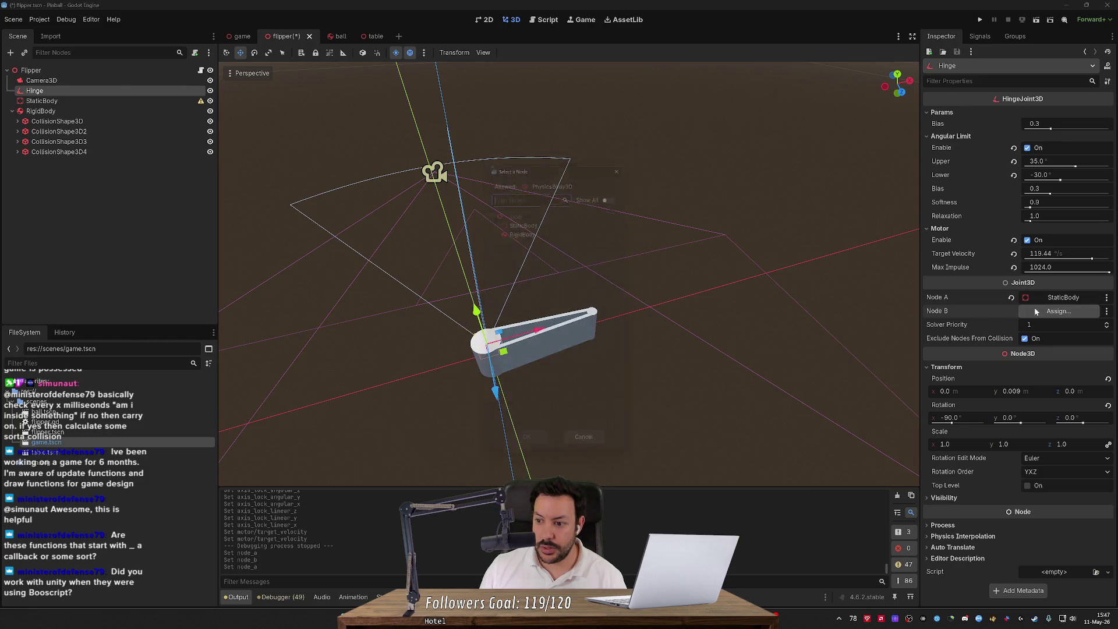
click(1054, 311)
double_click(519, 227)
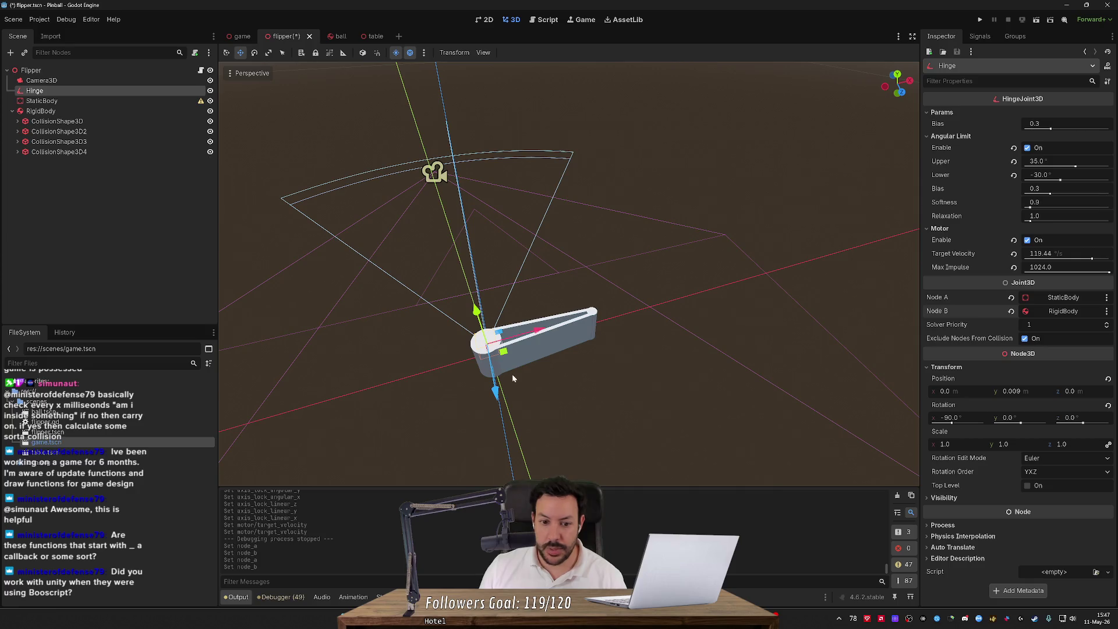
key(ctrl+s)
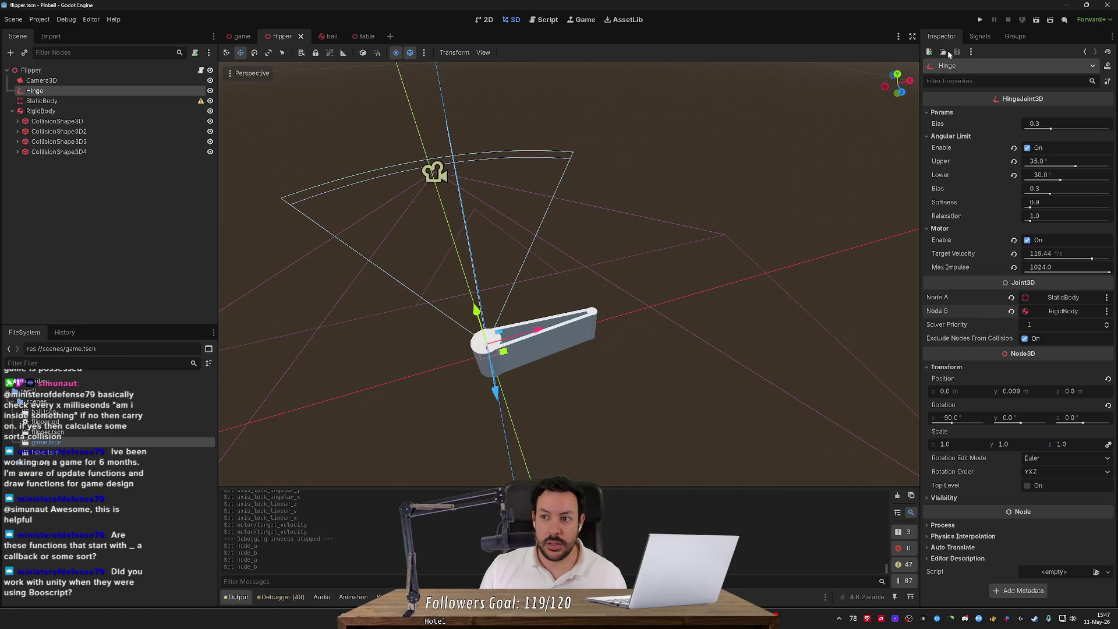
- Run the flipper scene, raise motor target velocity to 200 °/s and switch the angular limit off
click(1037, 22)
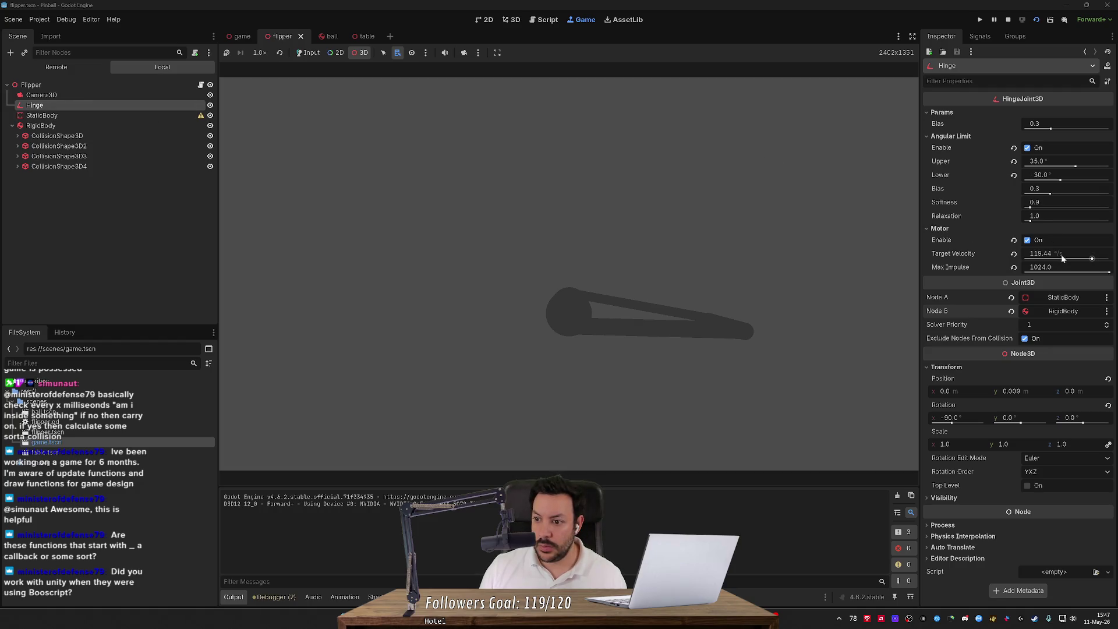
drag(1089, 259, 1109, 258)
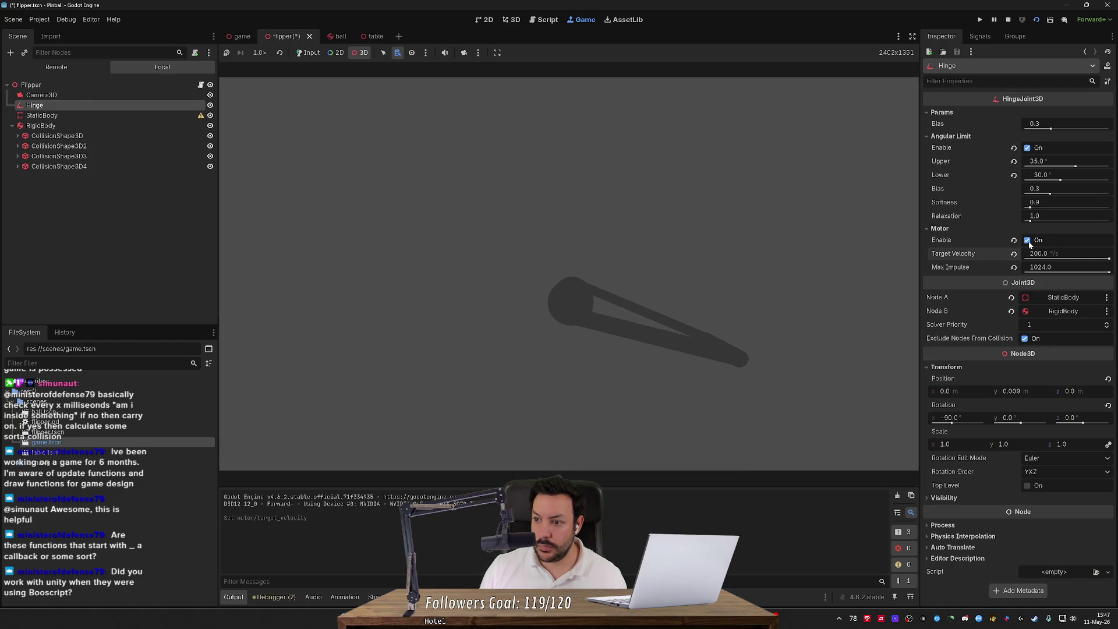
click(1028, 148)
click(1029, 148)
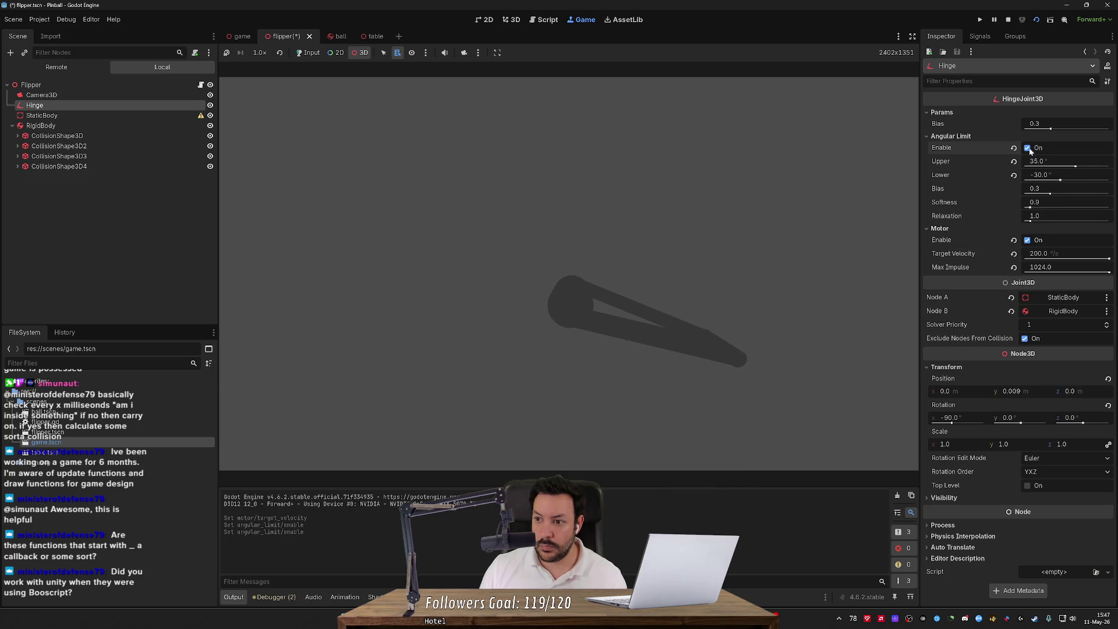
click(1028, 149)
- Clear the RigidBody's Axis Lock Linear X, Y and Z
click(69, 125)
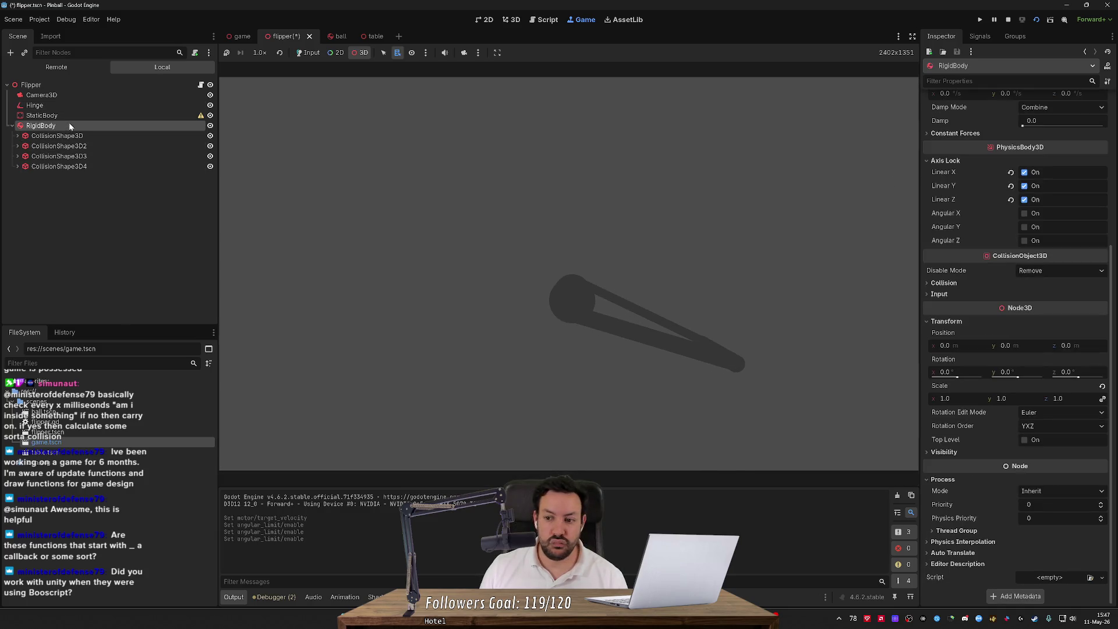
click(1024, 200)
click(1024, 185)
click(1025, 173)
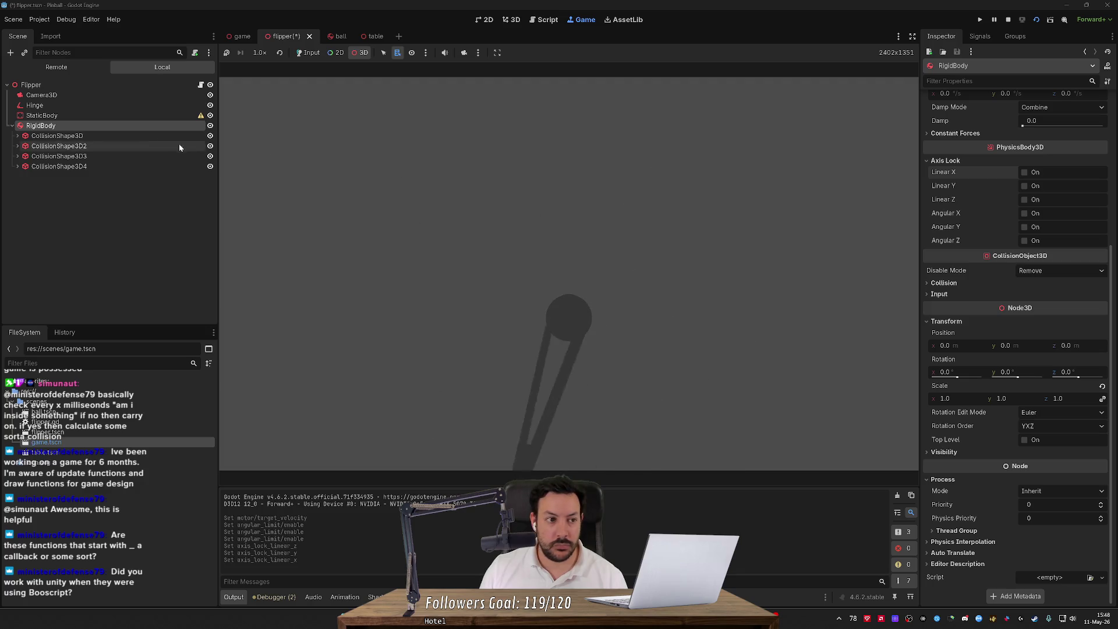
click(111, 106)
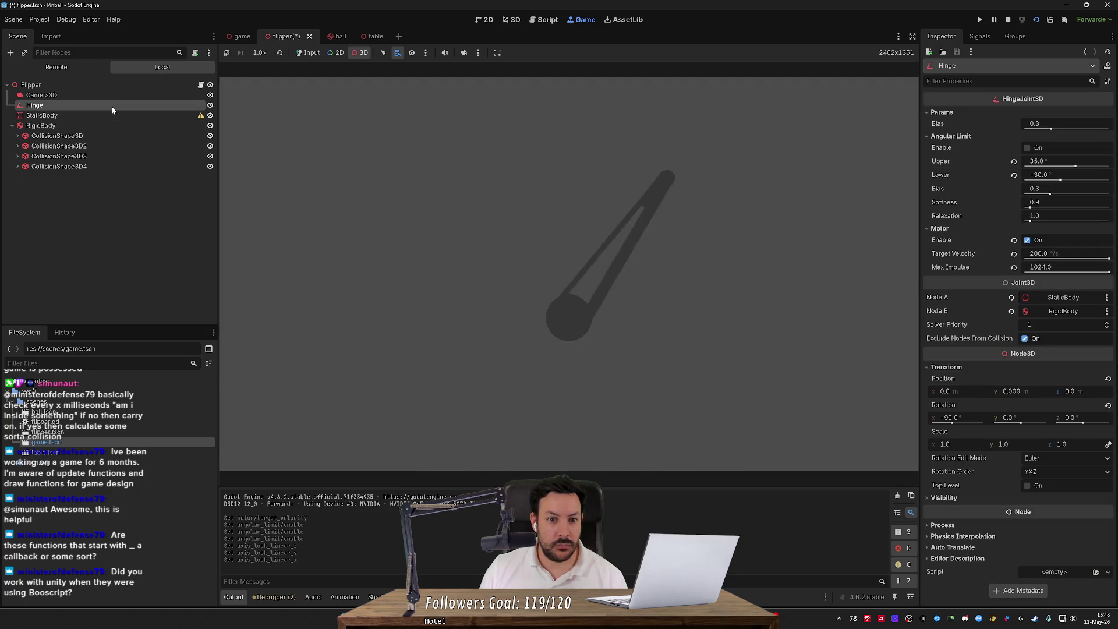
- Toggle the hinge motor off, on and off again, then re-enable the Angular Limit
click(1023, 243)
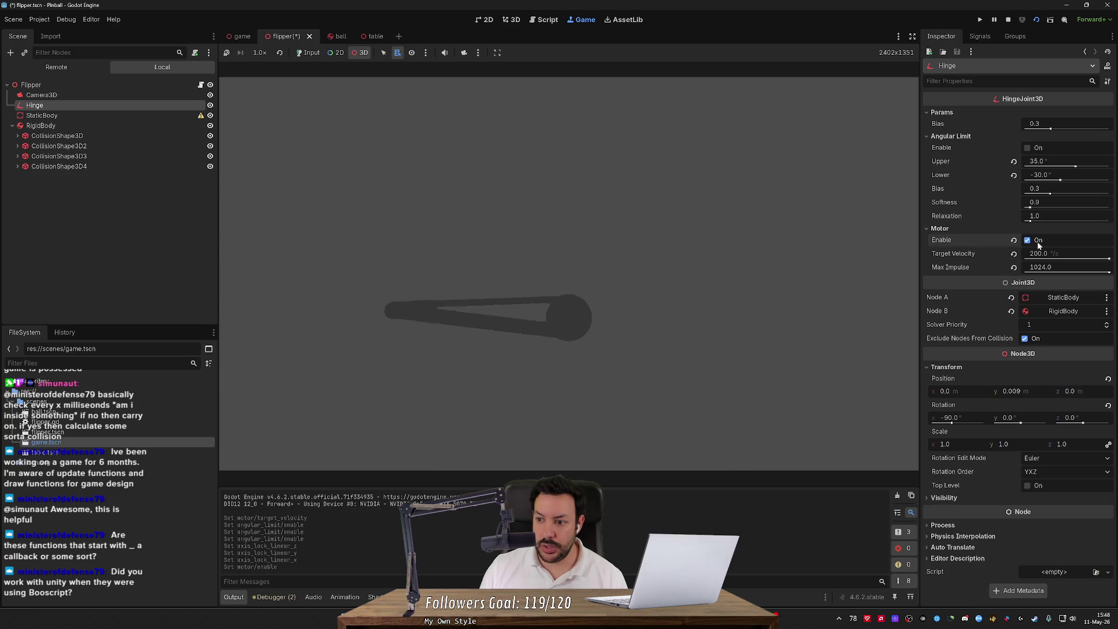
click(1023, 243)
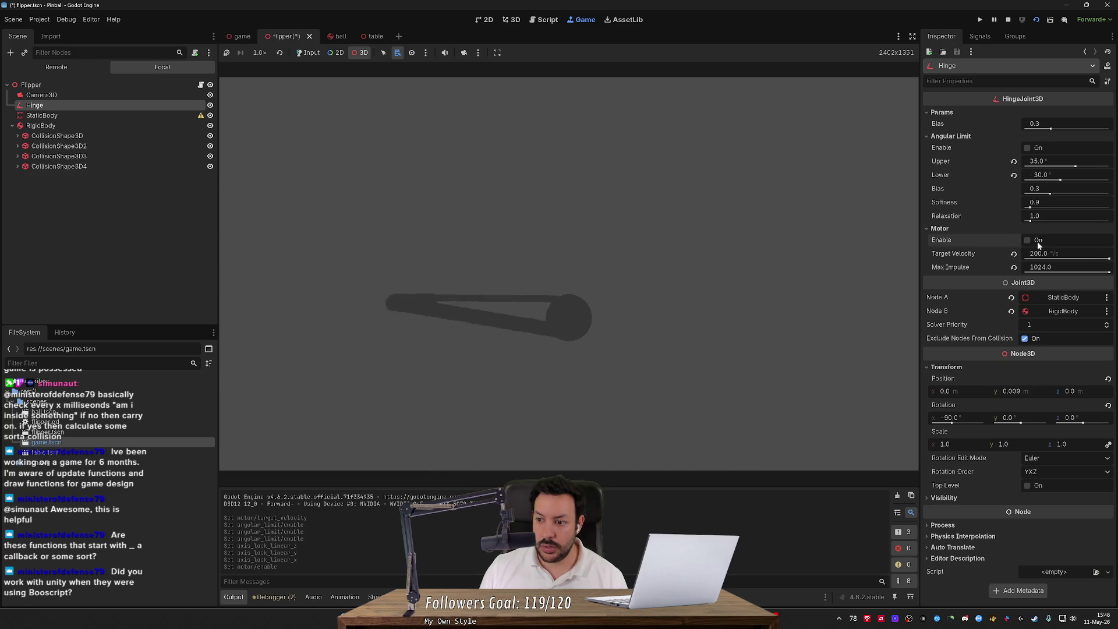
click(1027, 240)
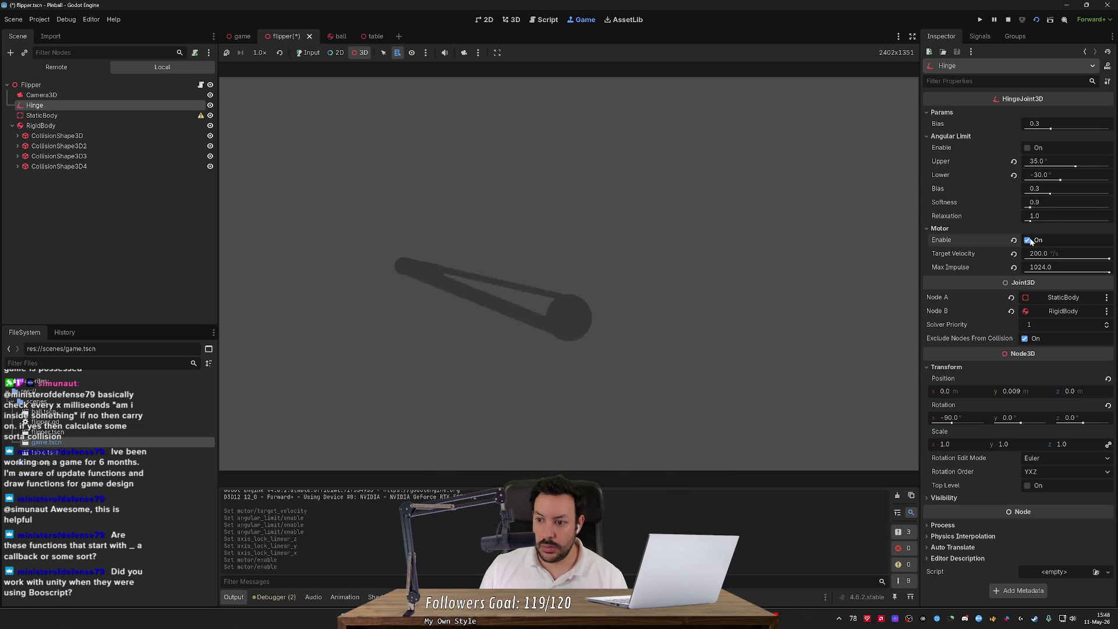
click(1039, 149)
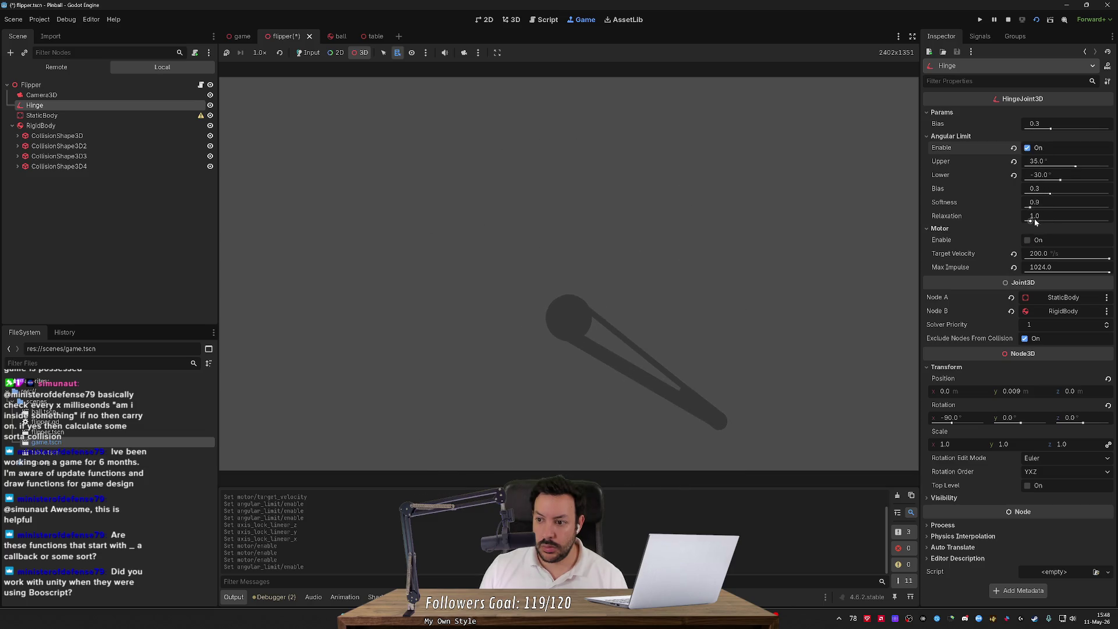
- Repeatedly toggle the hinge motor to swing the flipper, leave it off, and select StaticBody
click(1040, 240)
click(1040, 240)
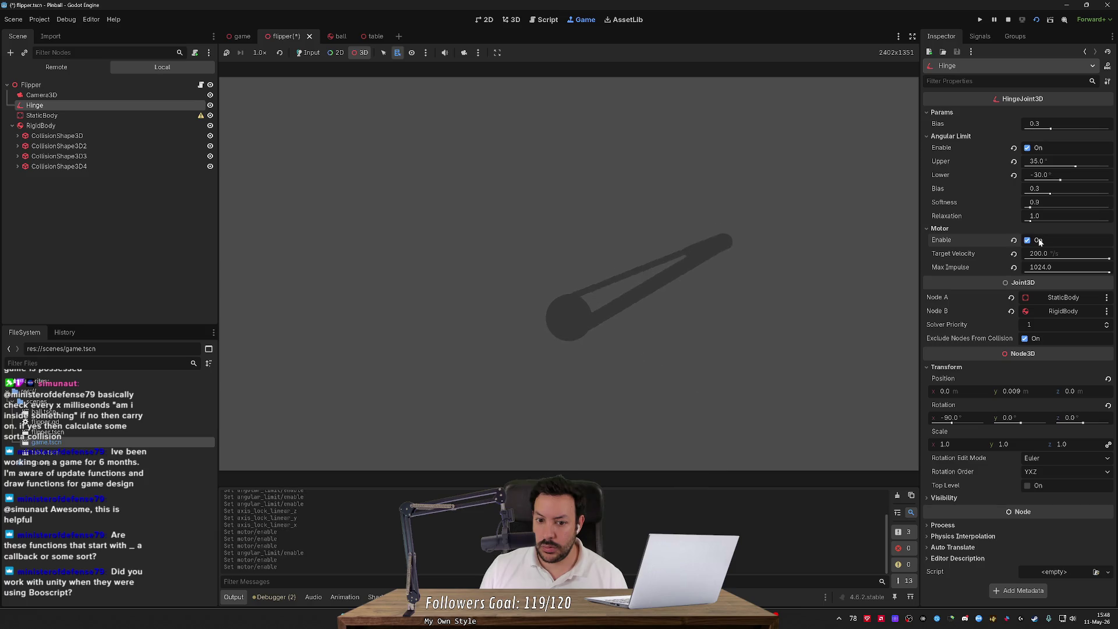
click(1039, 241)
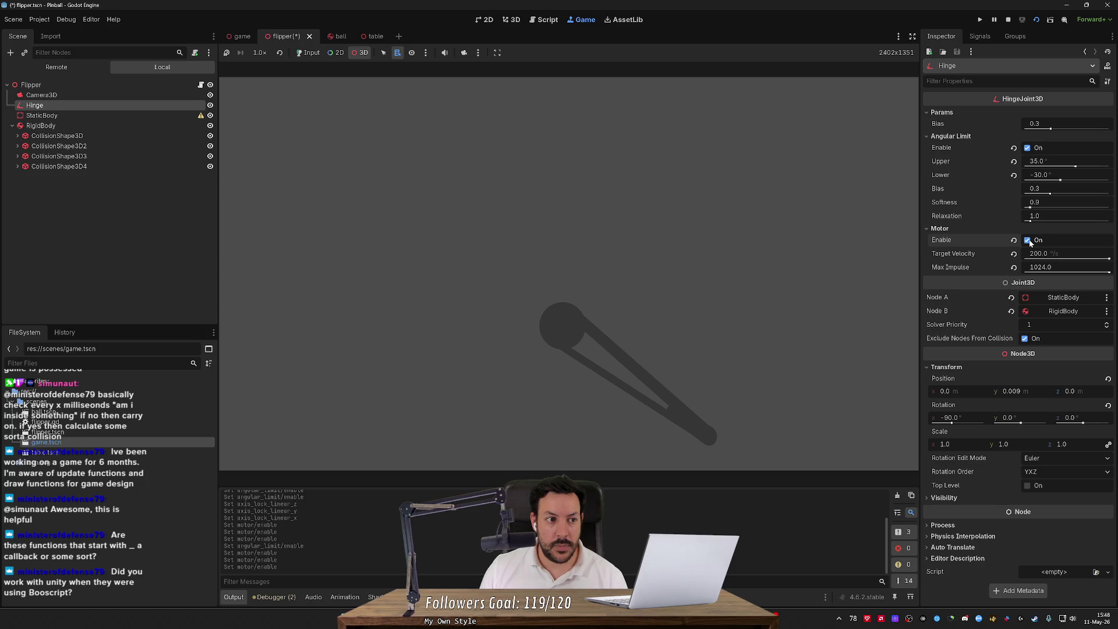
click(1028, 240)
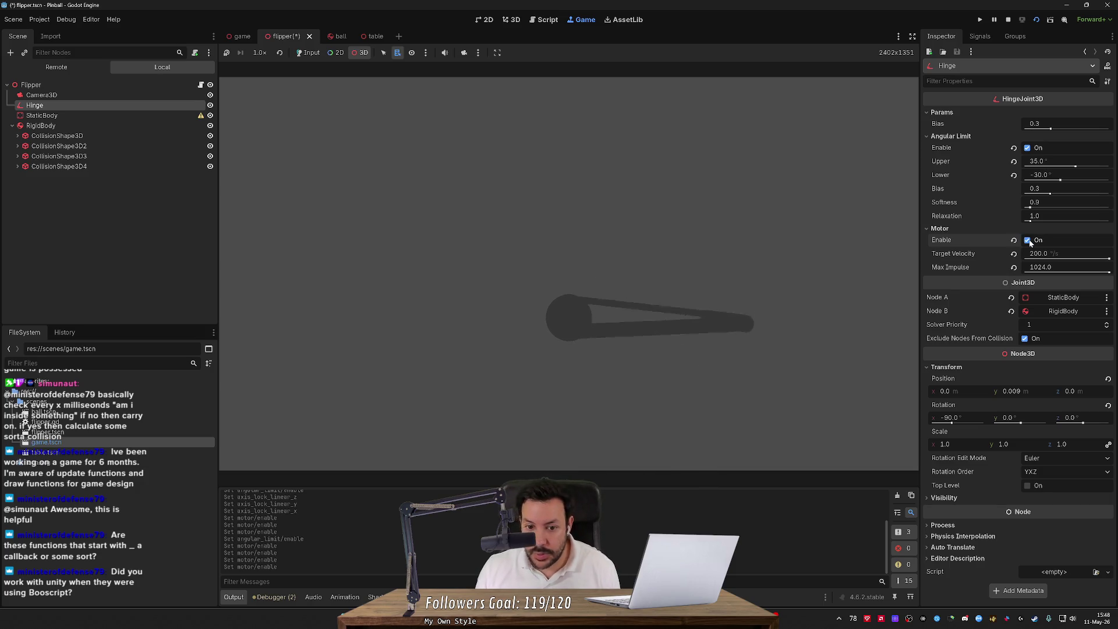
click(1027, 240)
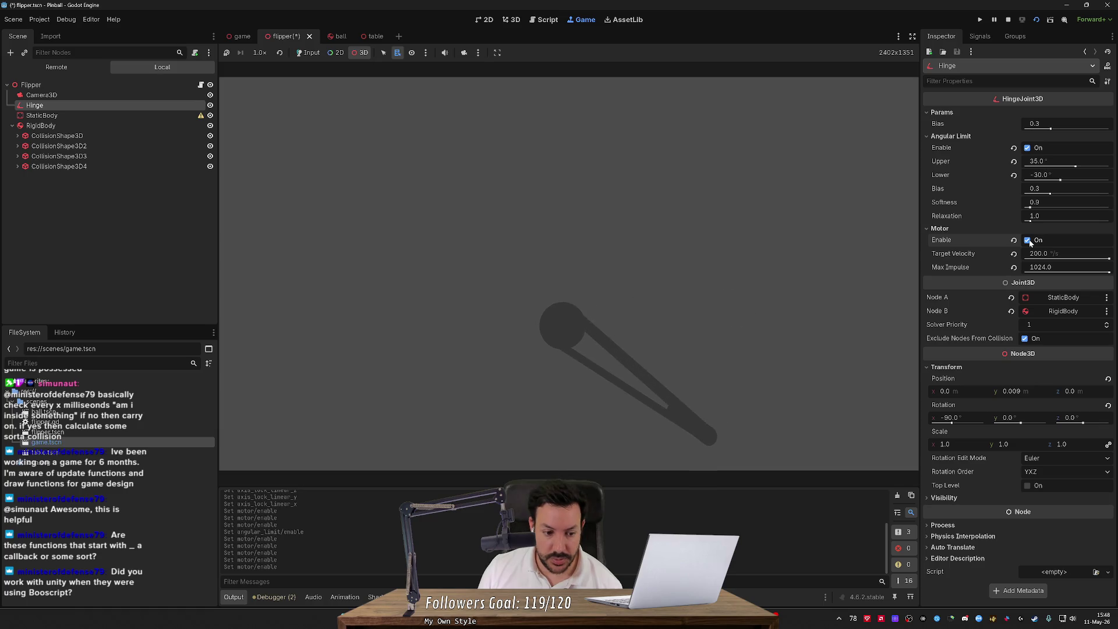
click(1027, 240)
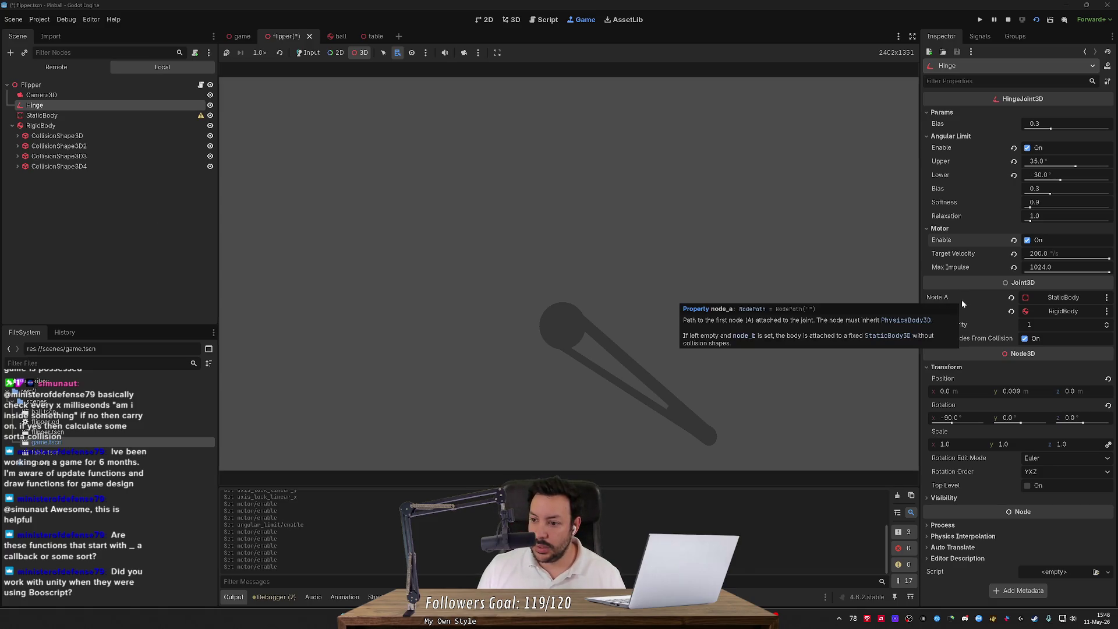
click(1028, 239)
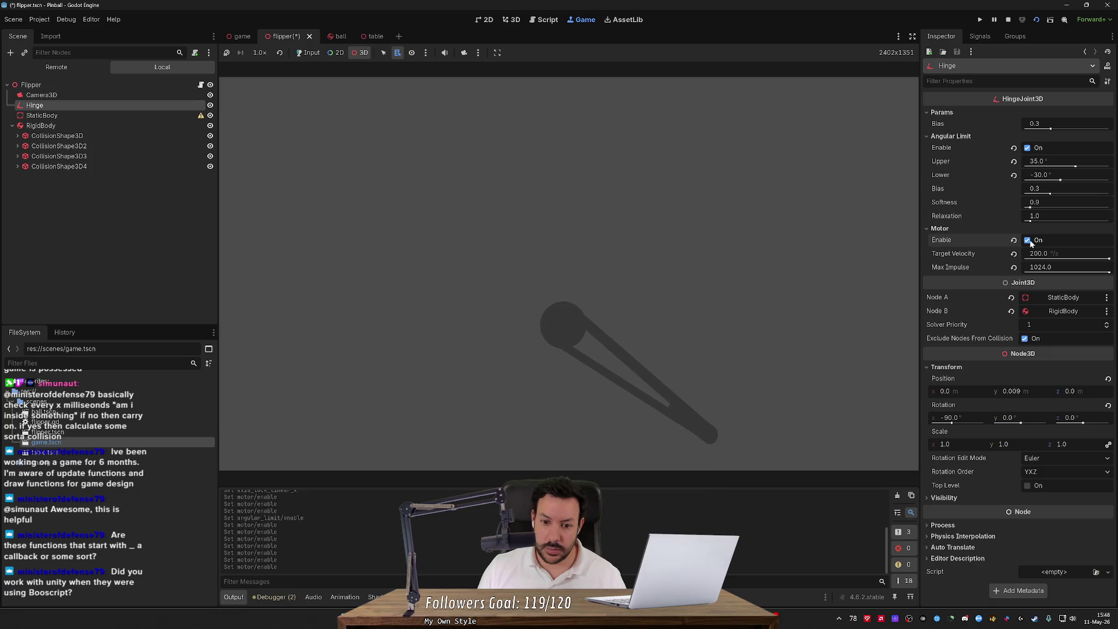
click(1028, 241)
click(1028, 240)
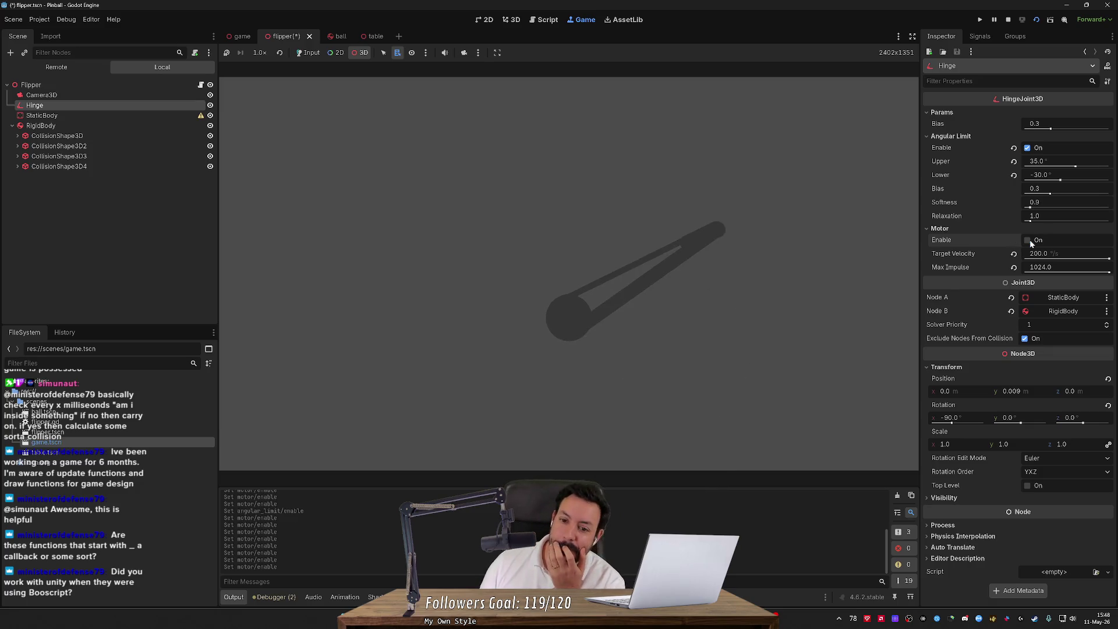
click(1028, 241)
click(1027, 240)
click(1027, 241)
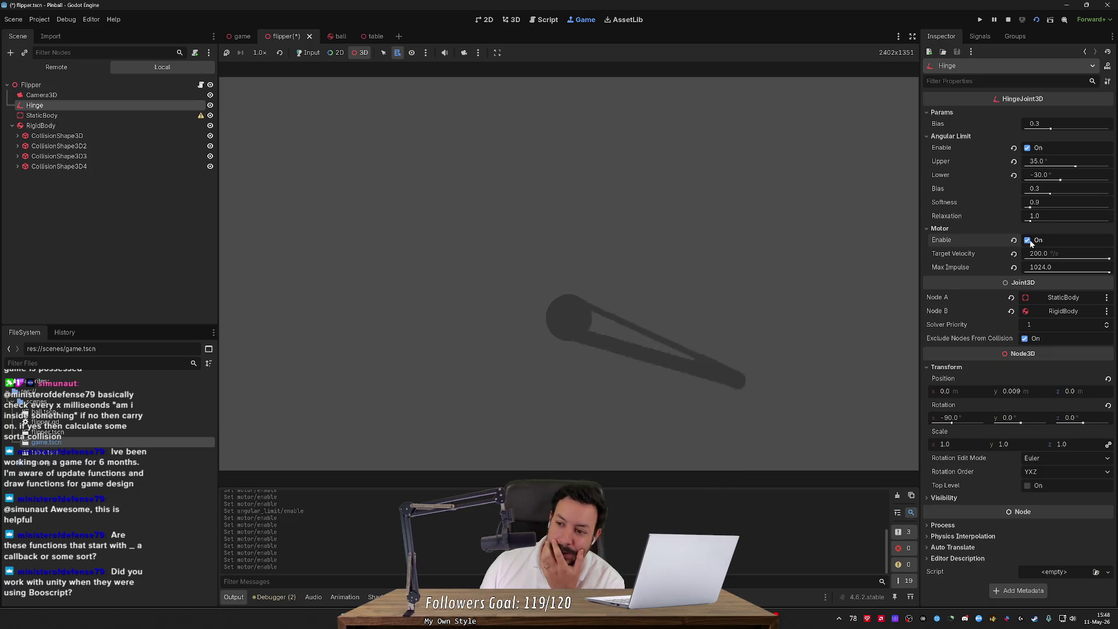
click(1028, 240)
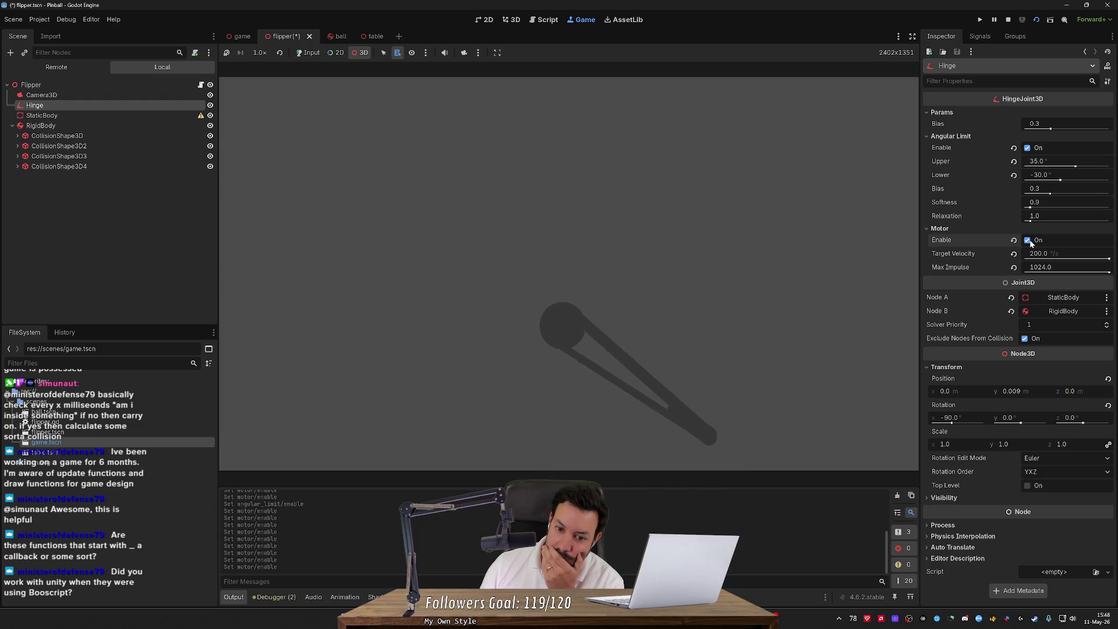
click(1028, 241)
click(1028, 240)
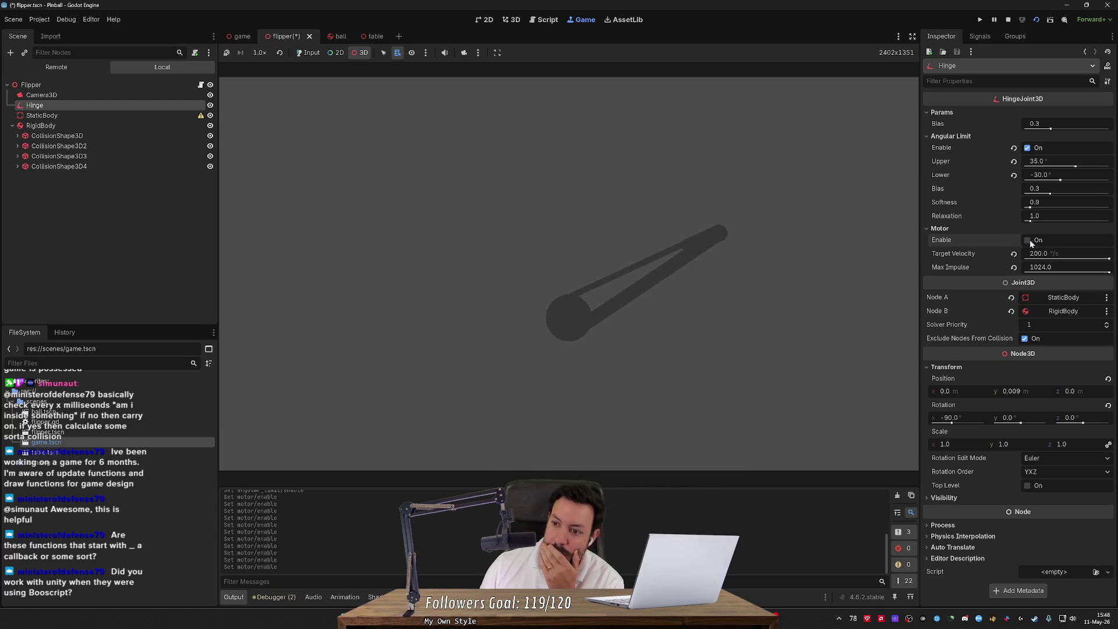
click(1028, 241)
click(1028, 241)
click(1027, 240)
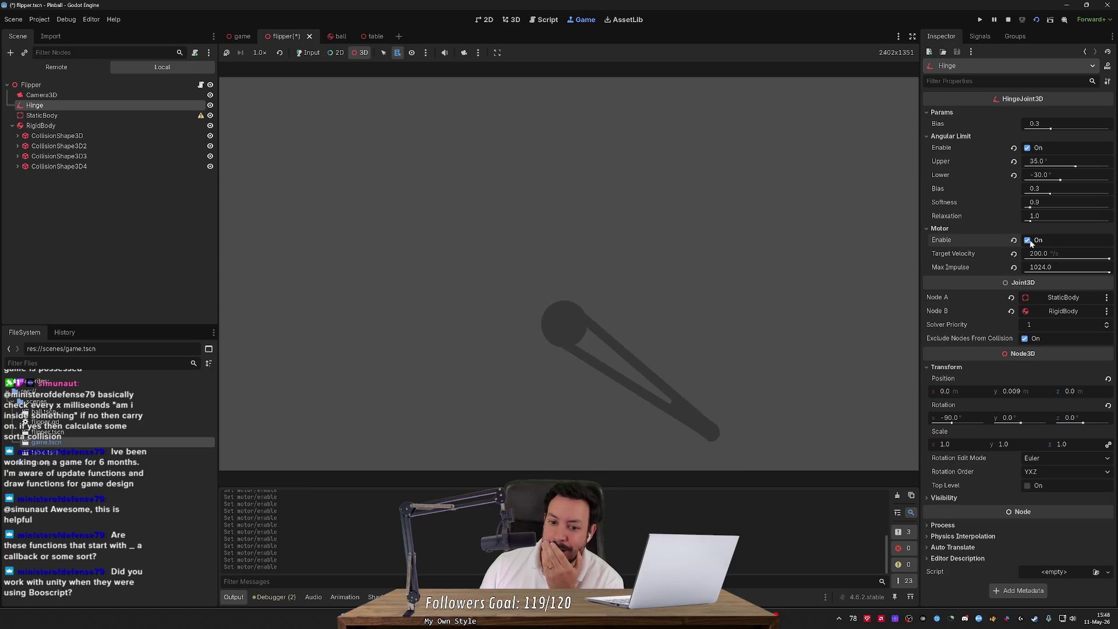
click(1028, 240)
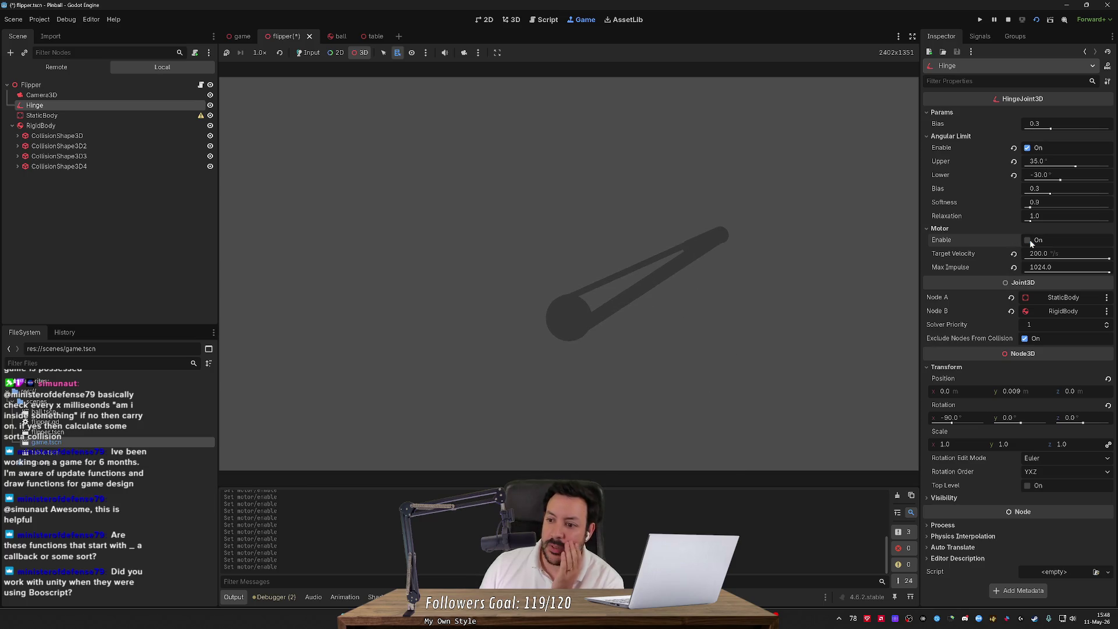
click(1027, 240)
click(1028, 240)
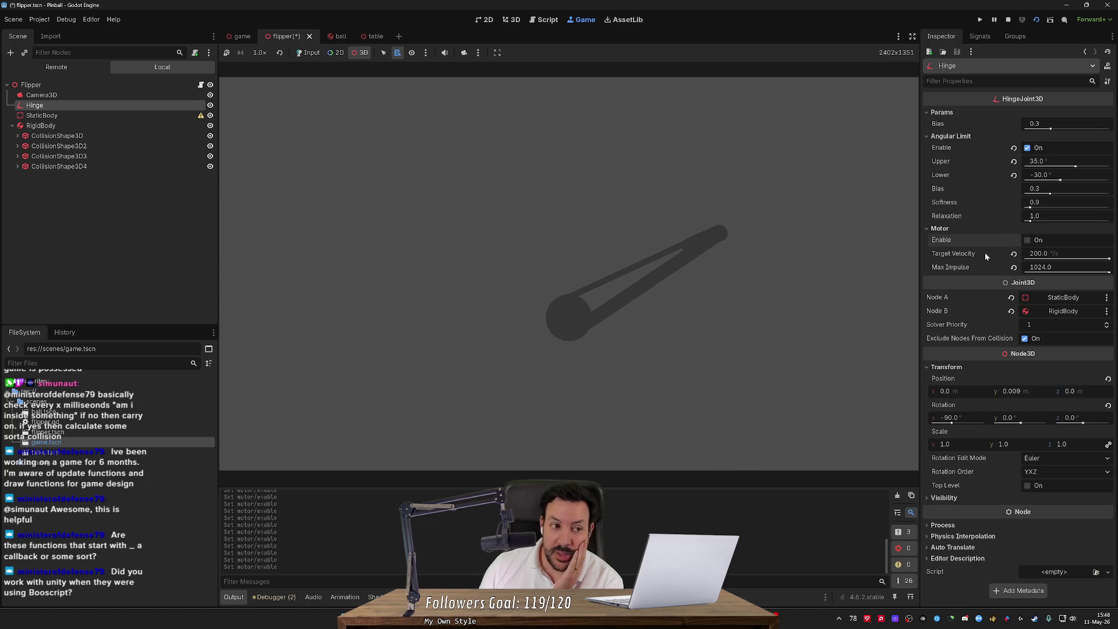
click(138, 117)
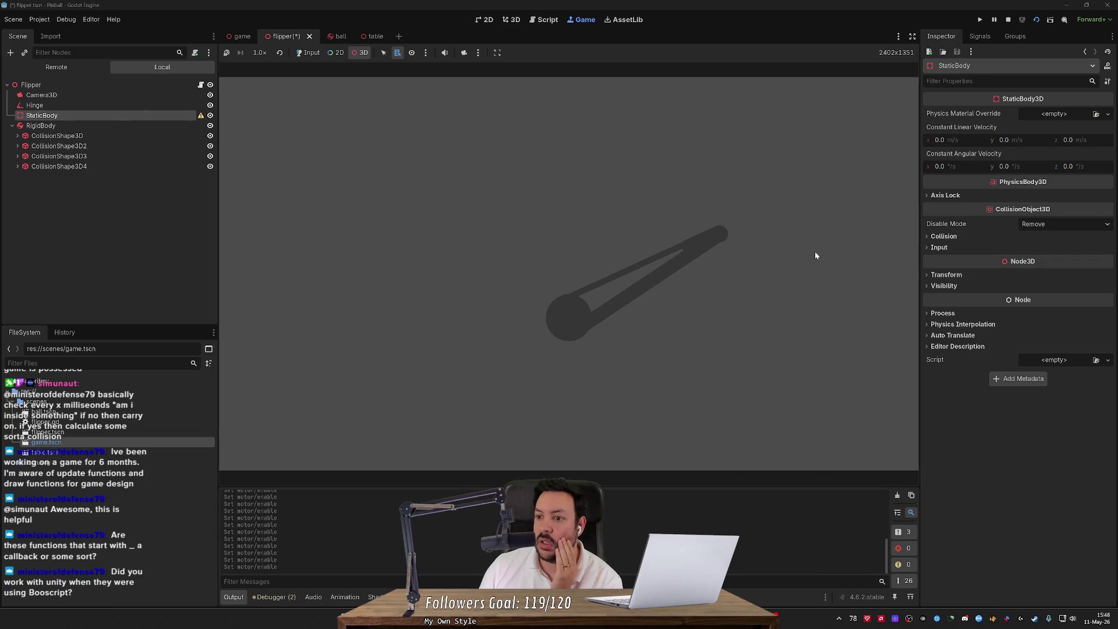
click(934, 197)
mouse_move(955, 210)
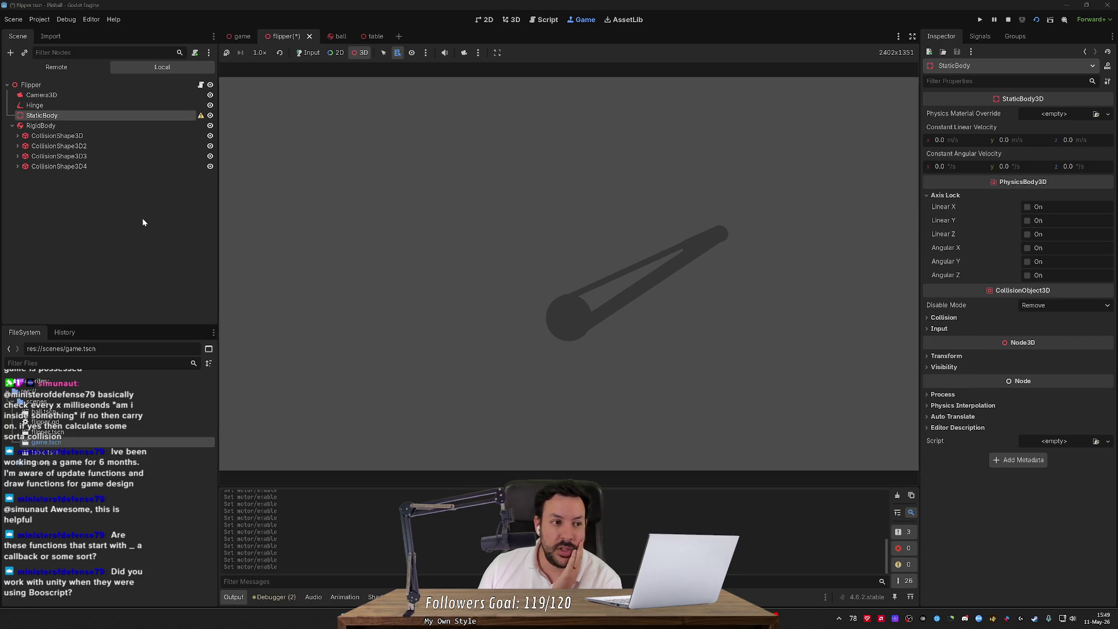
click(83, 106)
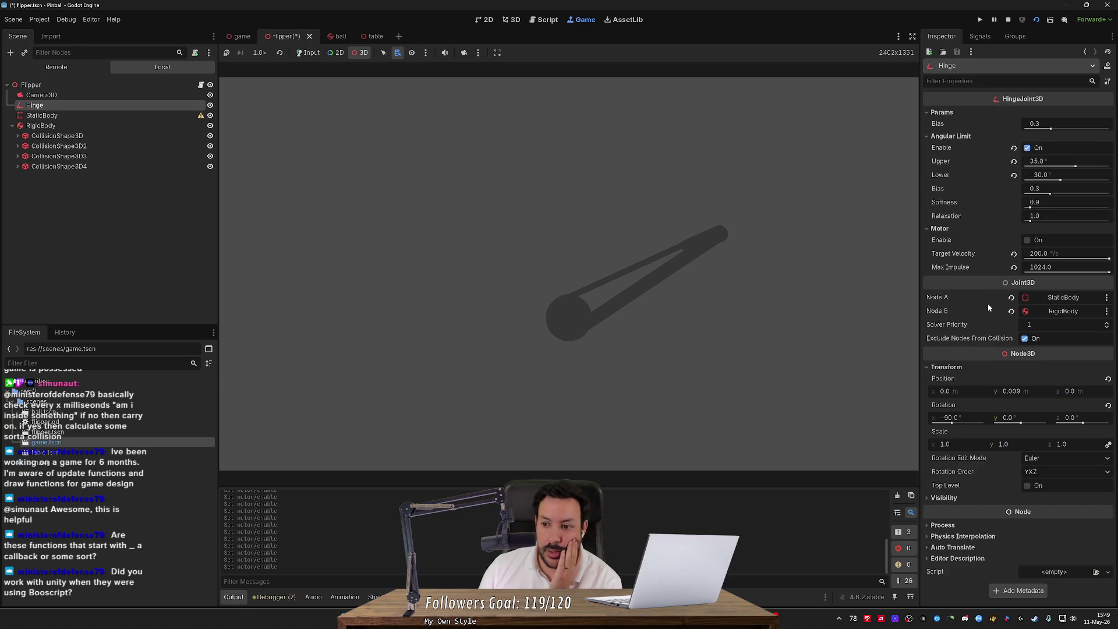
click(1028, 242)
click(1034, 242)
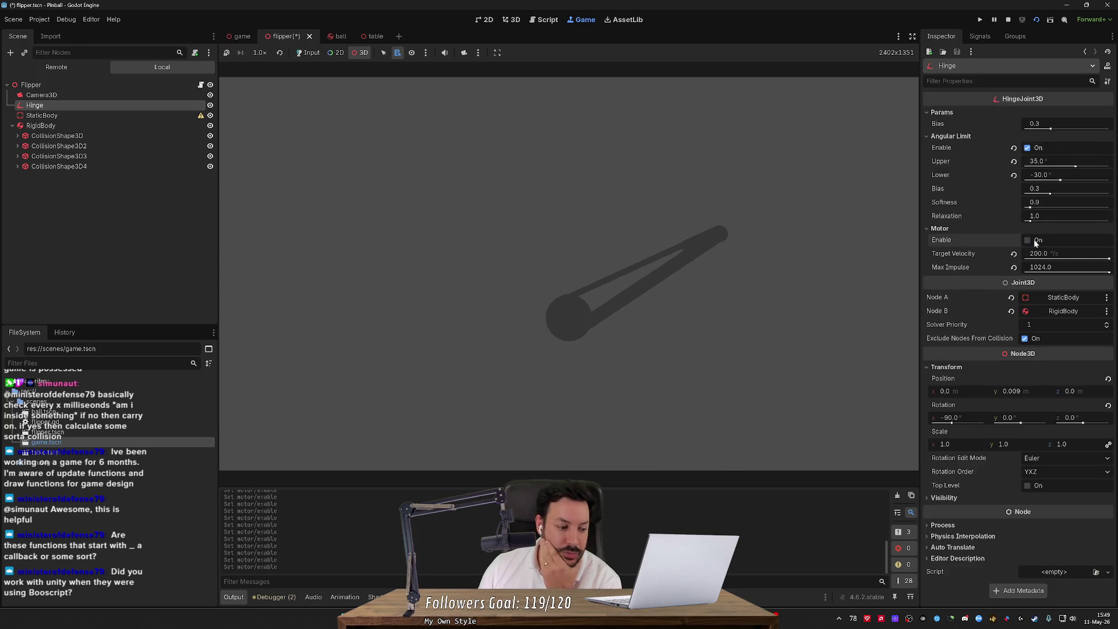
- Toggle the hinge motor once more to test the flipper, then select StaticBody
click(1028, 240)
click(1028, 241)
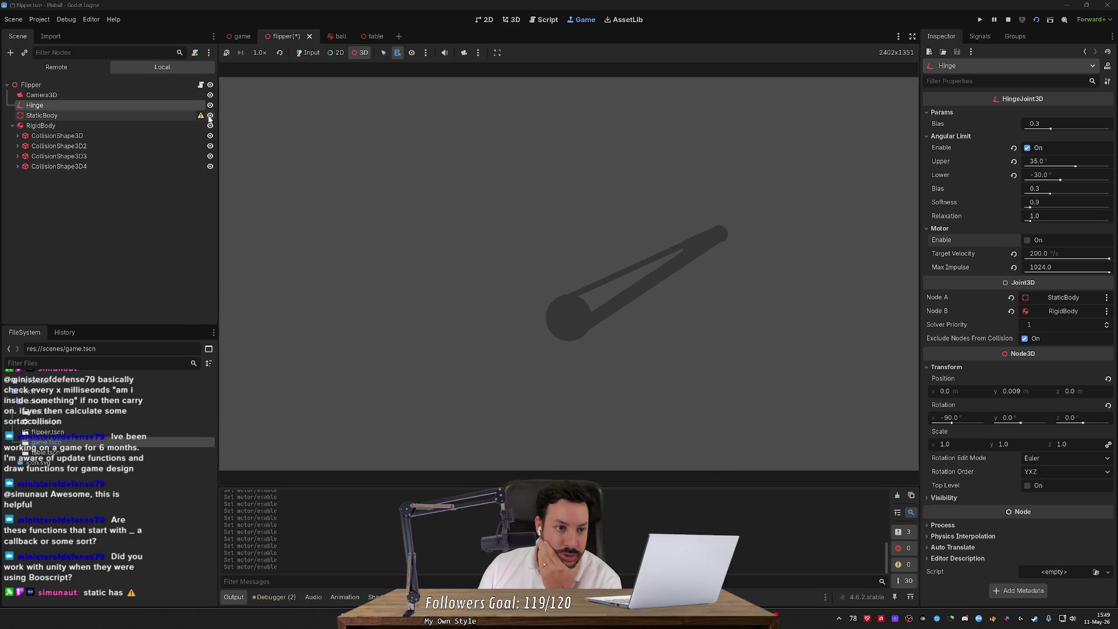
mouse_move(201, 117)
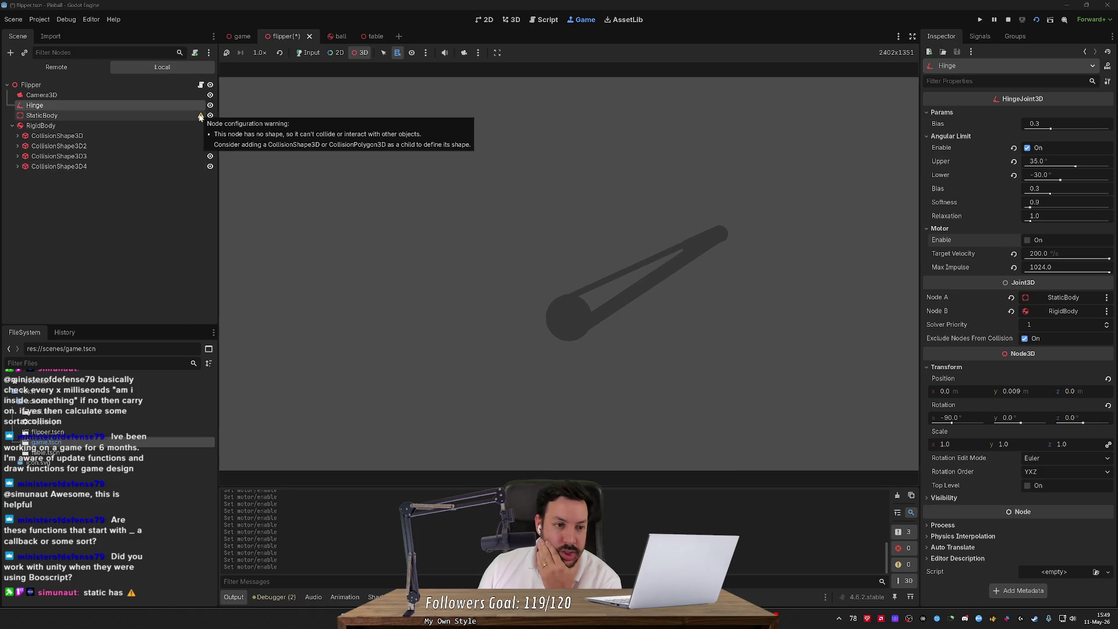
click(155, 115)
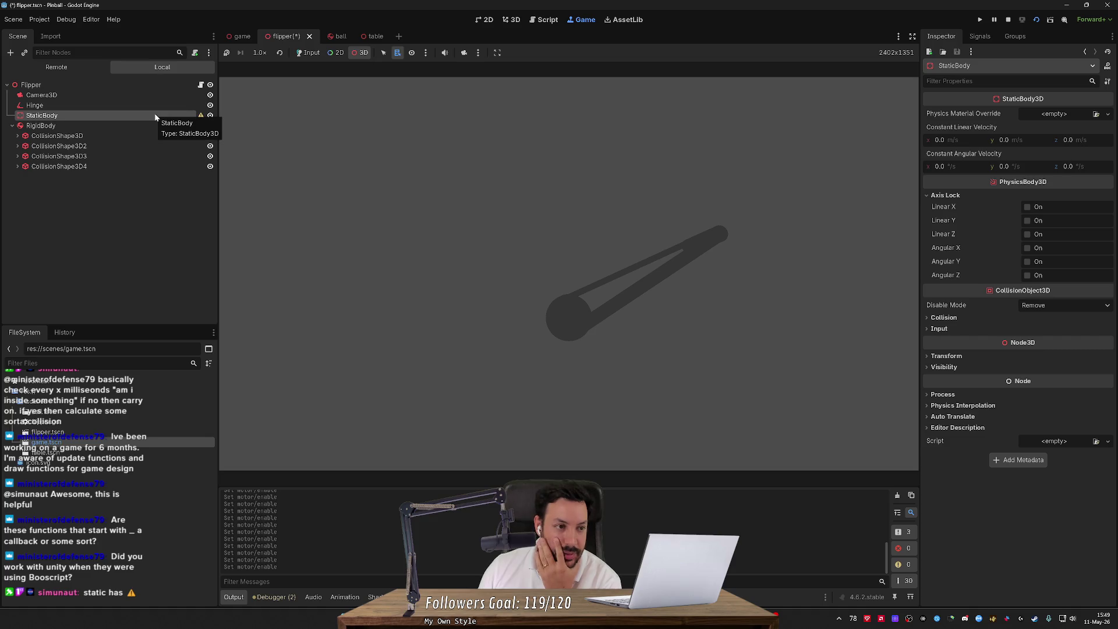
- Add a CollisionShape3D child under StaticBody with a new SphereShape3D, then stop the game
right_click(171, 118)
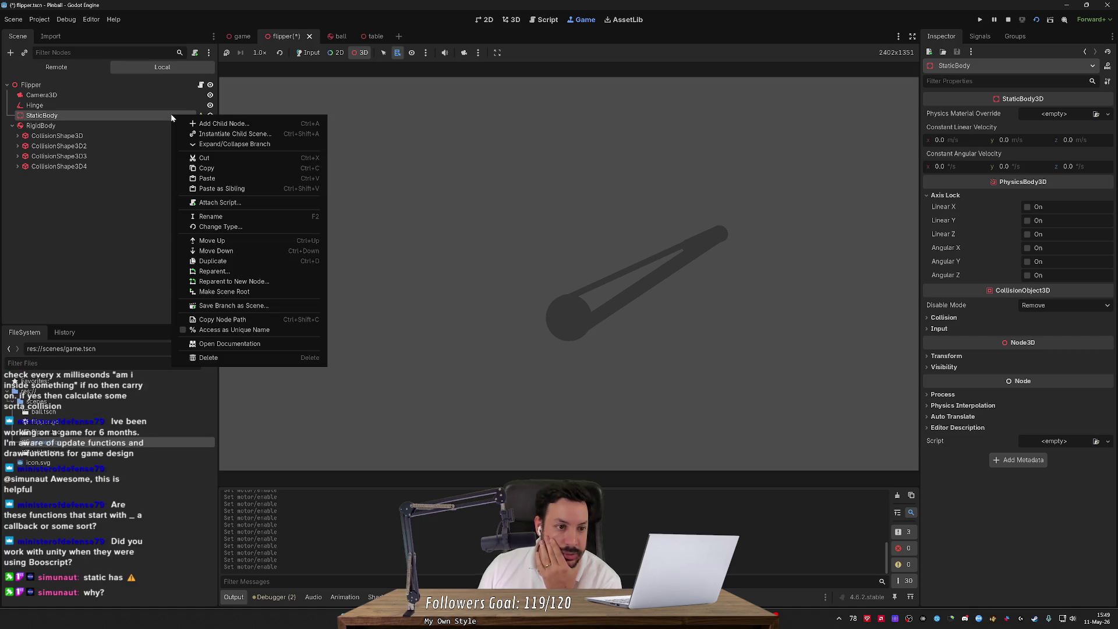
click(197, 124)
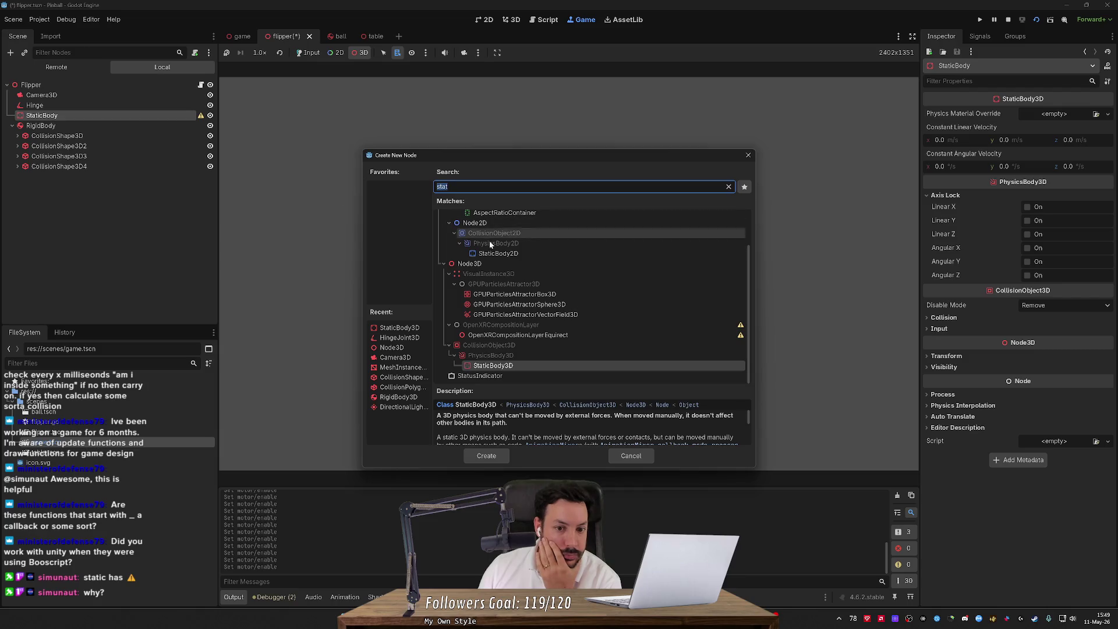
scroll(506, 251, up, 2)
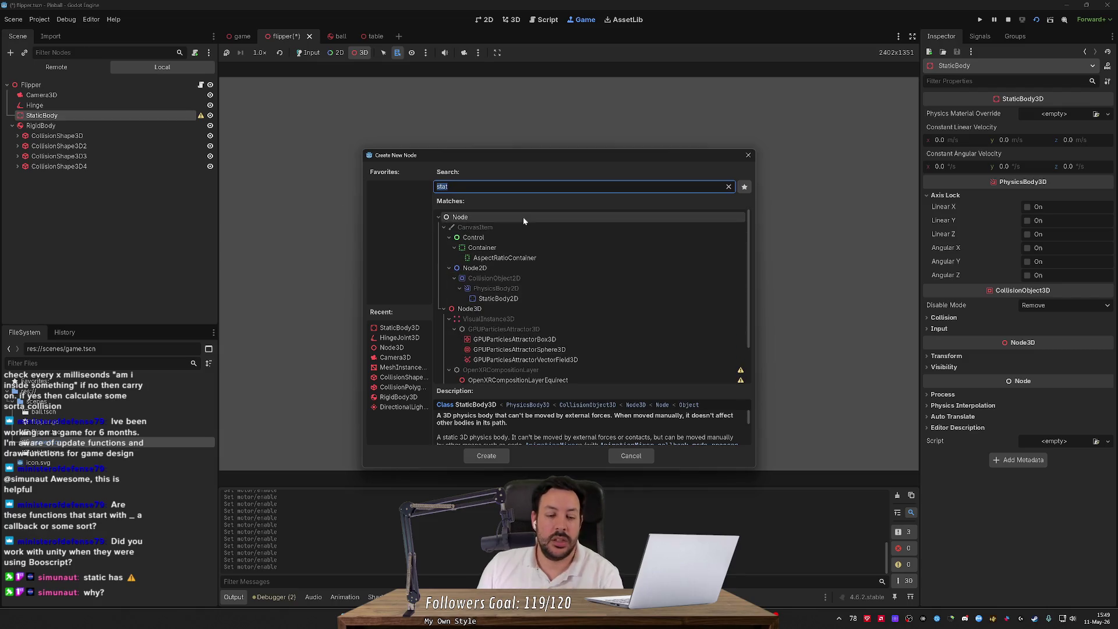
text(coll)
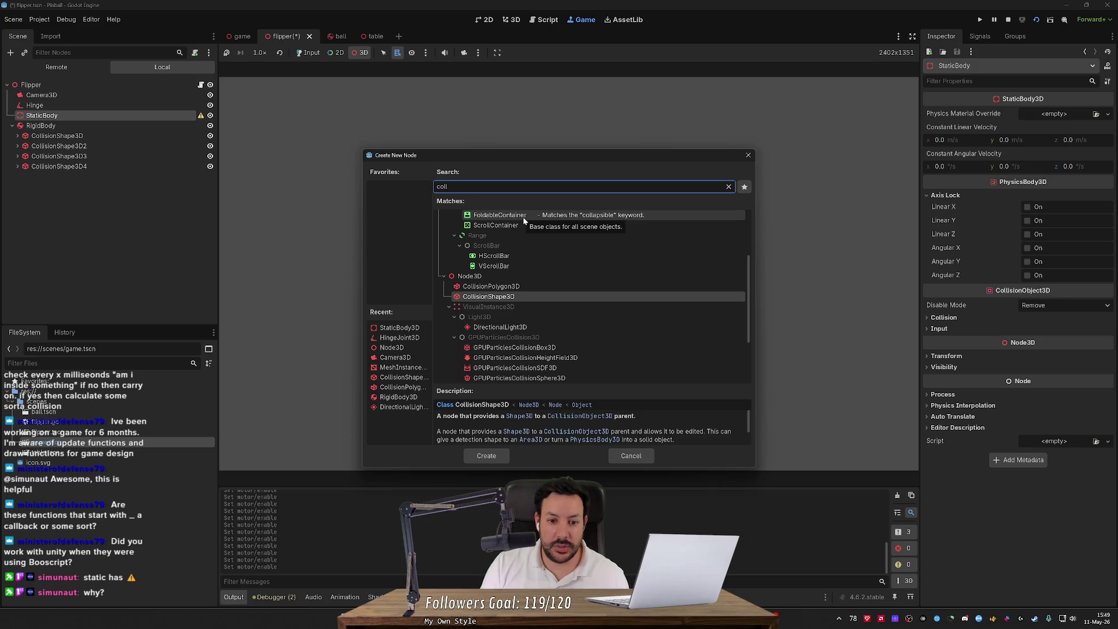
key(Return)
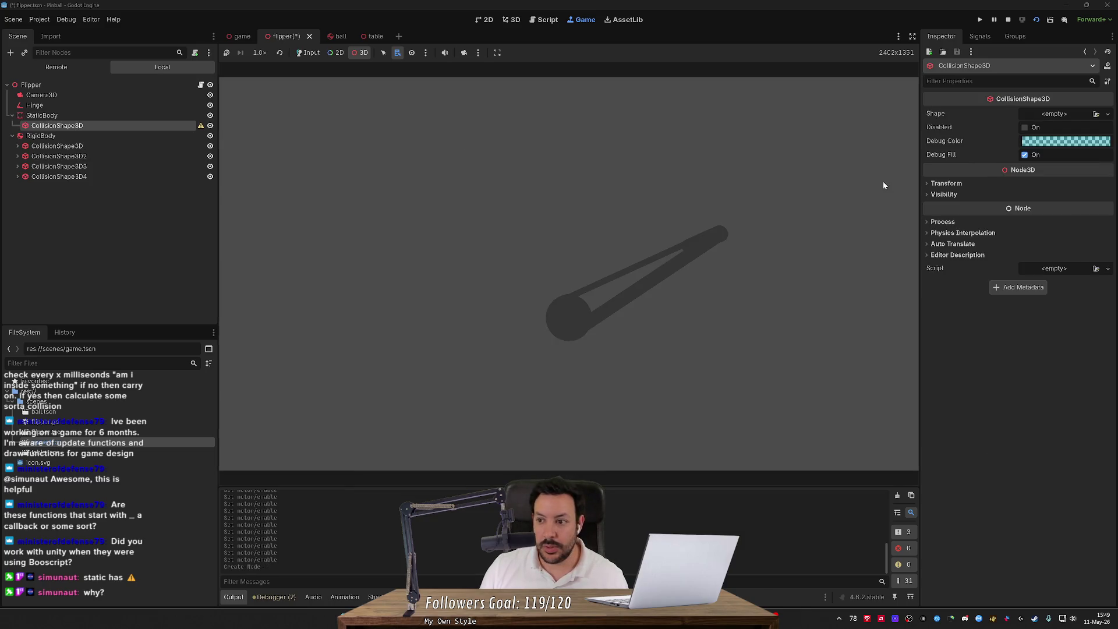
click(1086, 112)
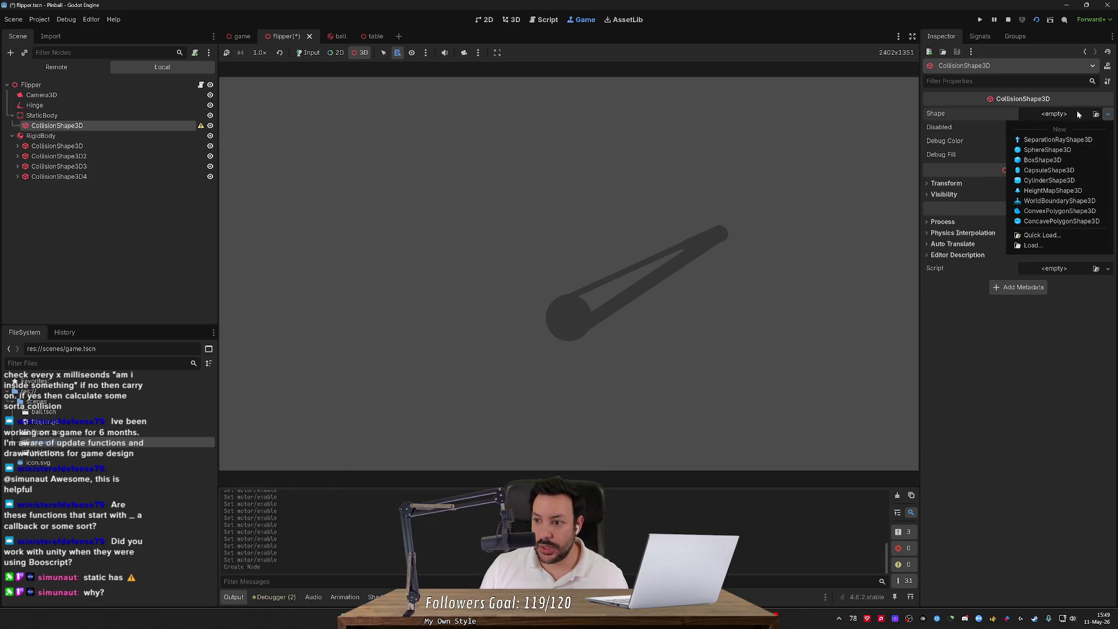
click(1058, 151)
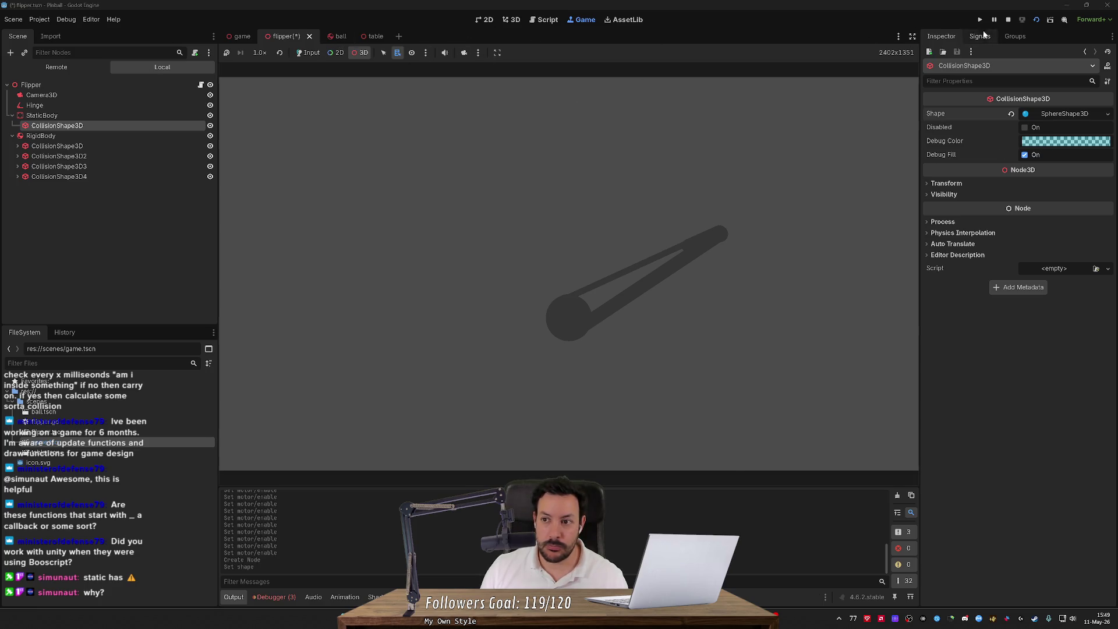
click(1008, 19)
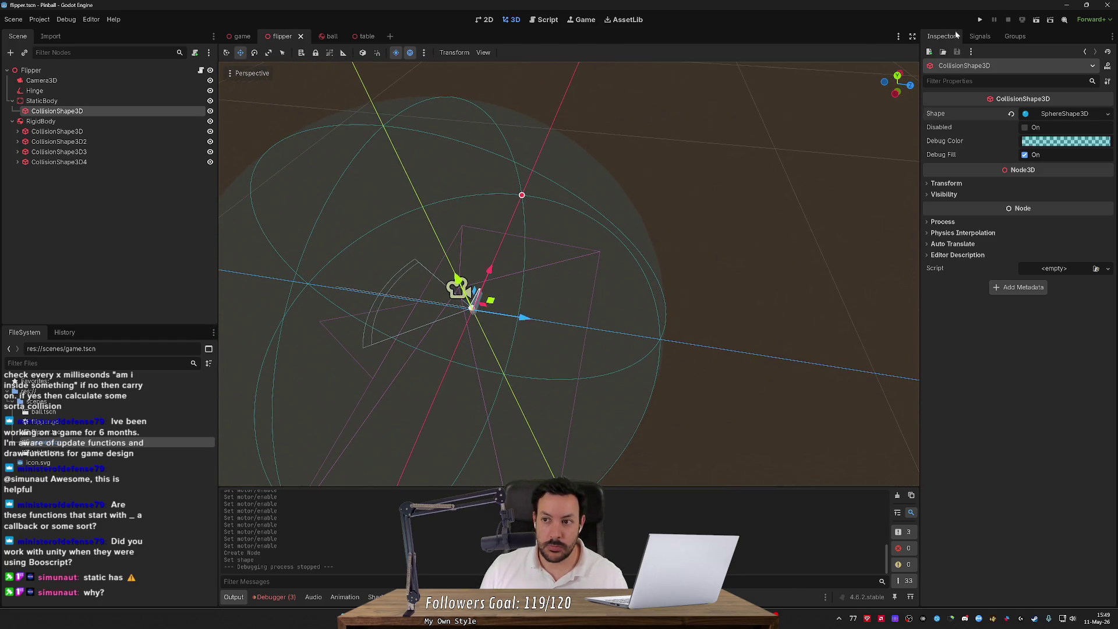
- Set the StaticBody sphere shape's radius to 0.001 m
click(1051, 114)
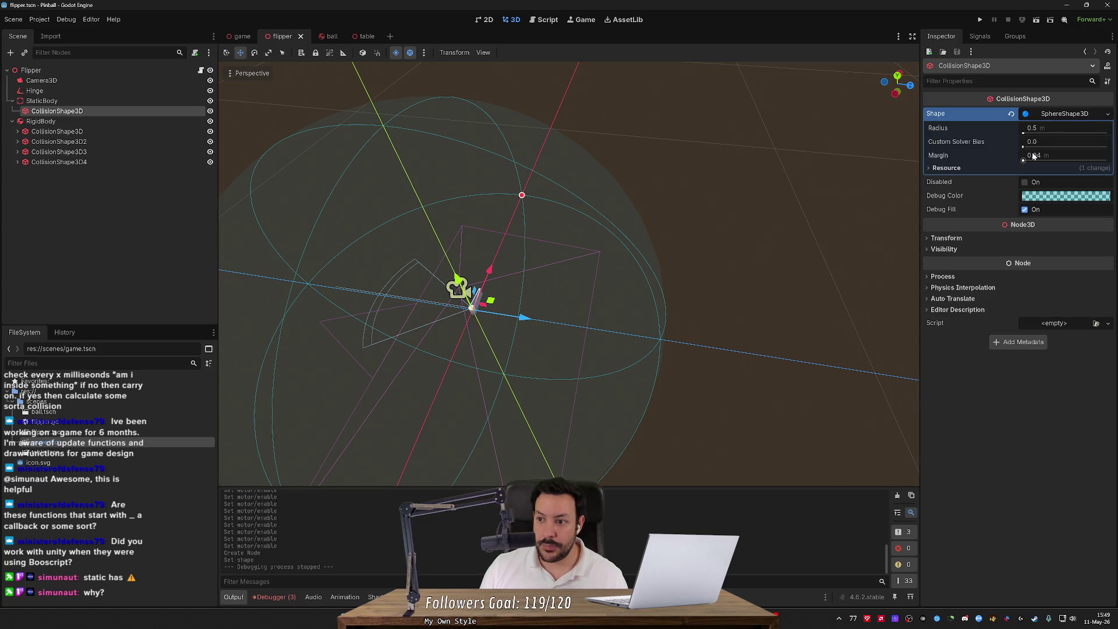
drag(1029, 133, 984, 133)
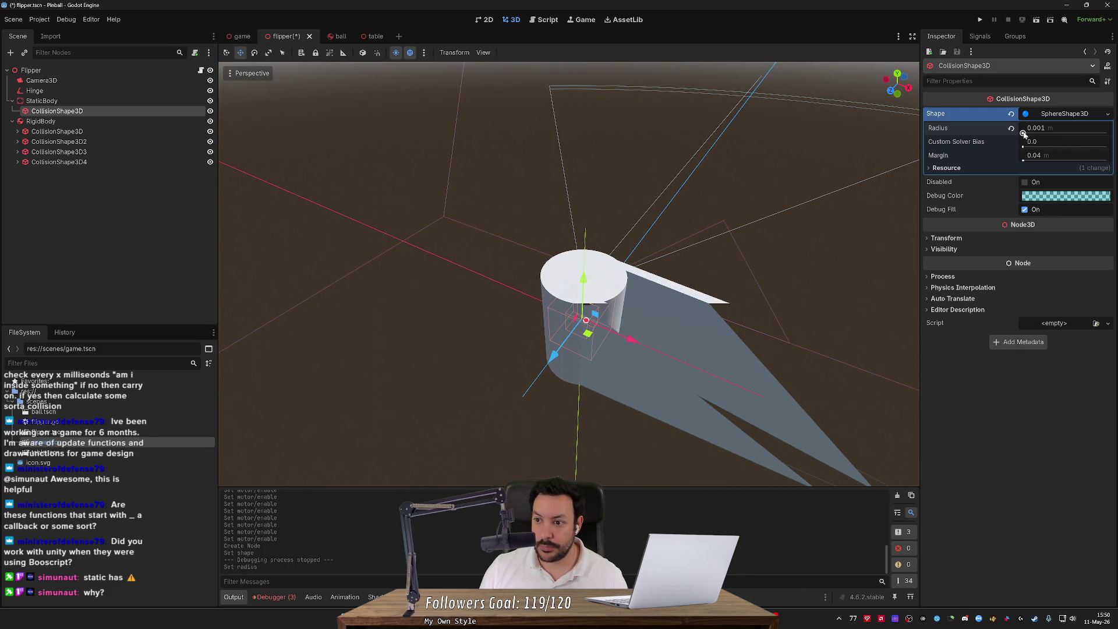
drag(1024, 133, 1023, 133)
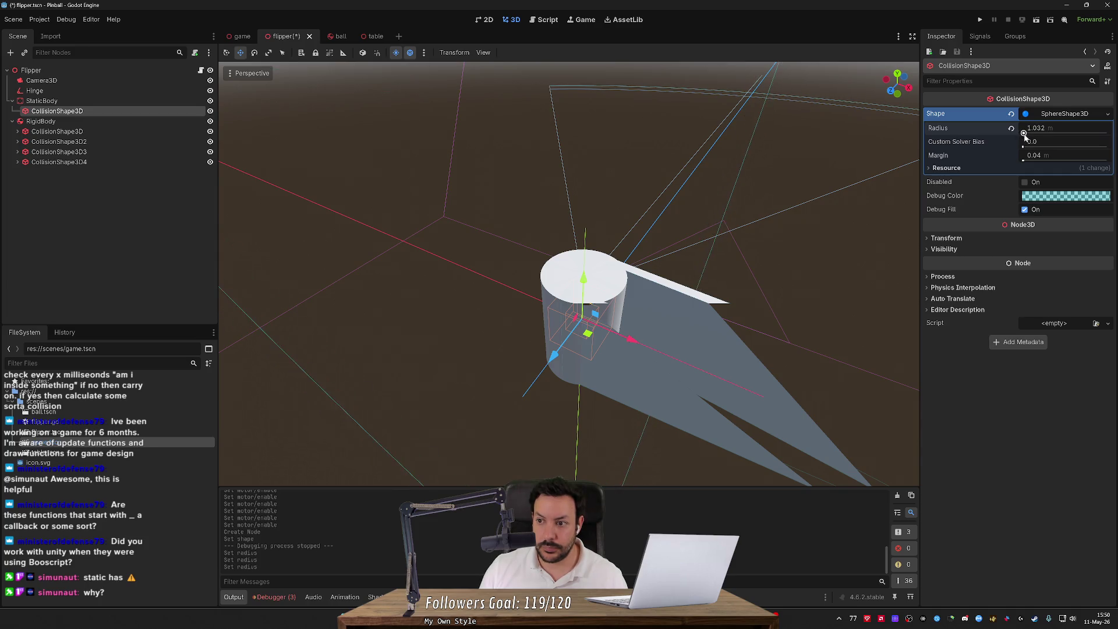
click(1023, 133)
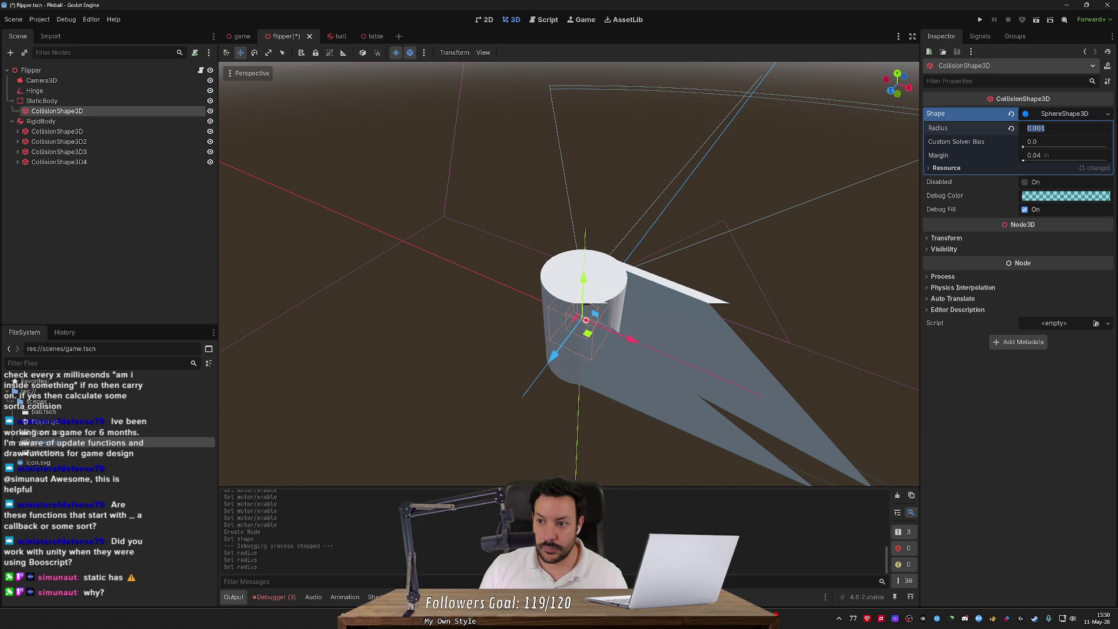
text(0.002)
key(Return)
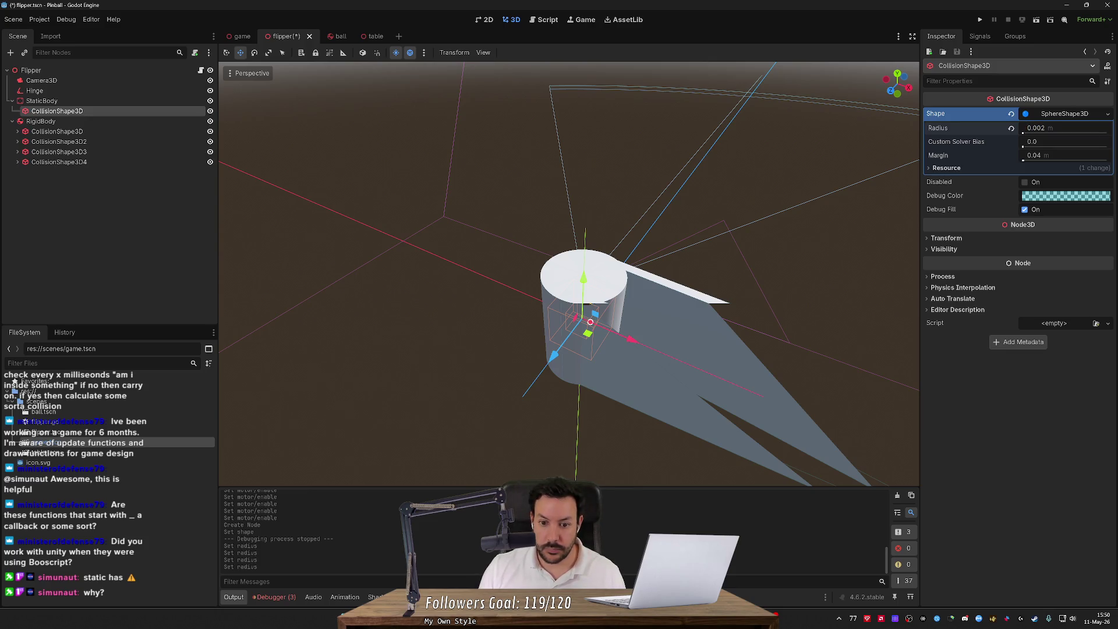
click(1043, 128)
text(0.001)
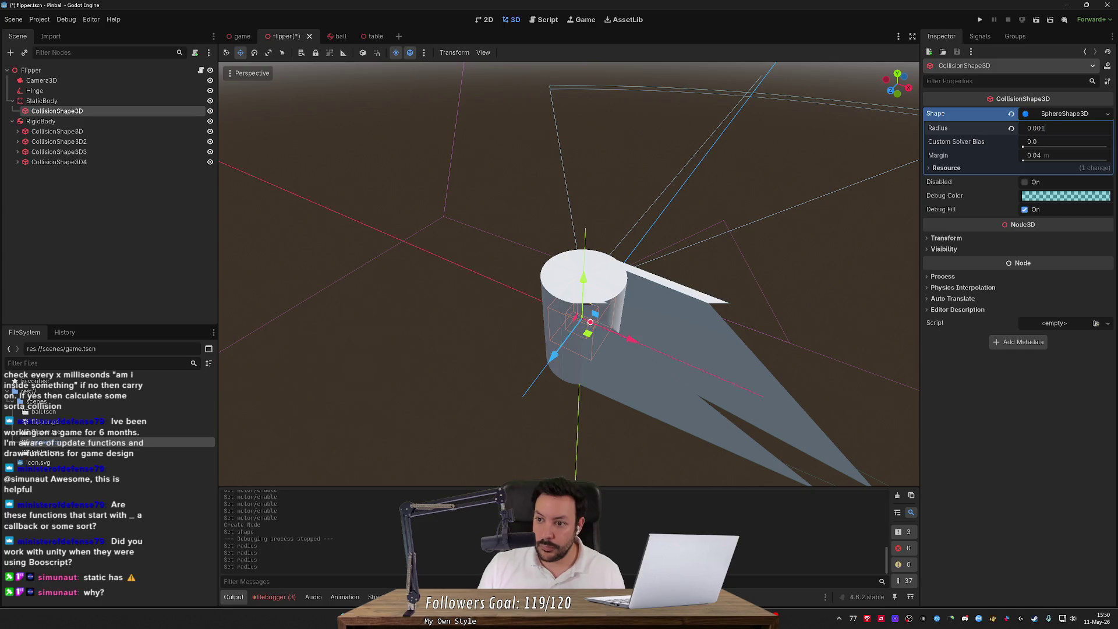
key(Return)
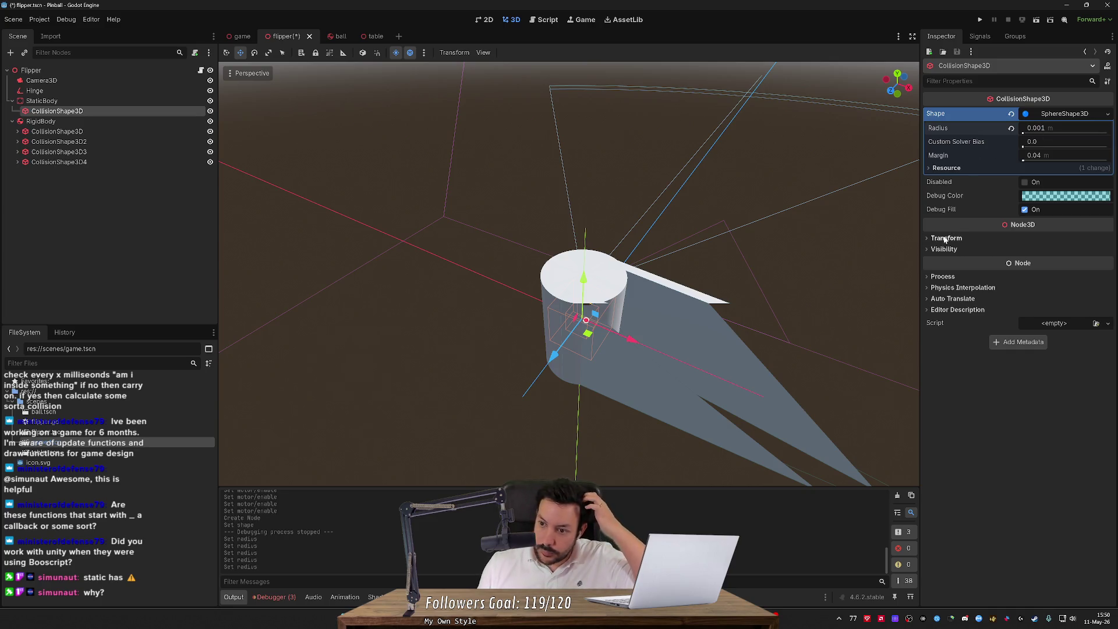
- Check the collision shape's transform, deselect, and save the flipper scene with Ctrl+S
click(946, 240)
click(944, 240)
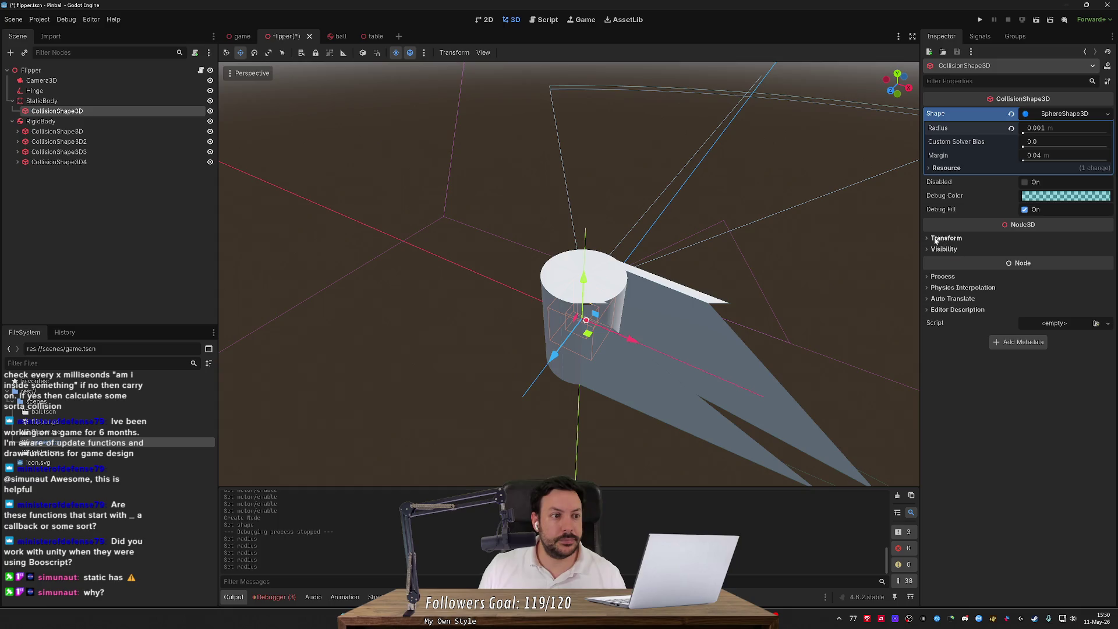
click(125, 222)
key(ctrl+s)
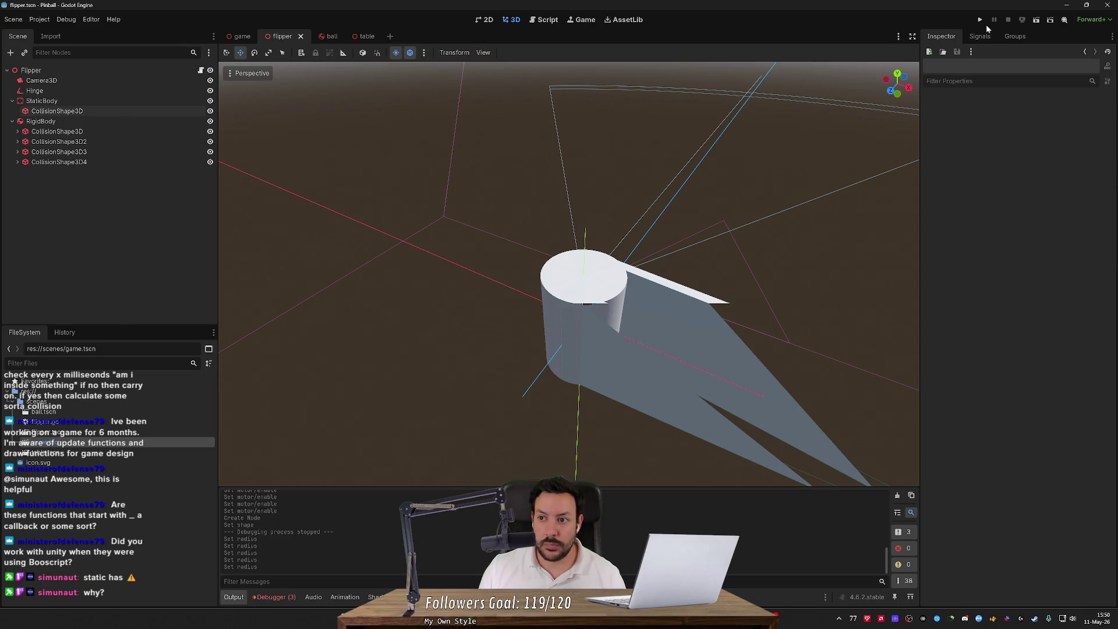
- Run the flipper scene with F6 and enable the Hinge motor so the flipper swings down
click(981, 20)
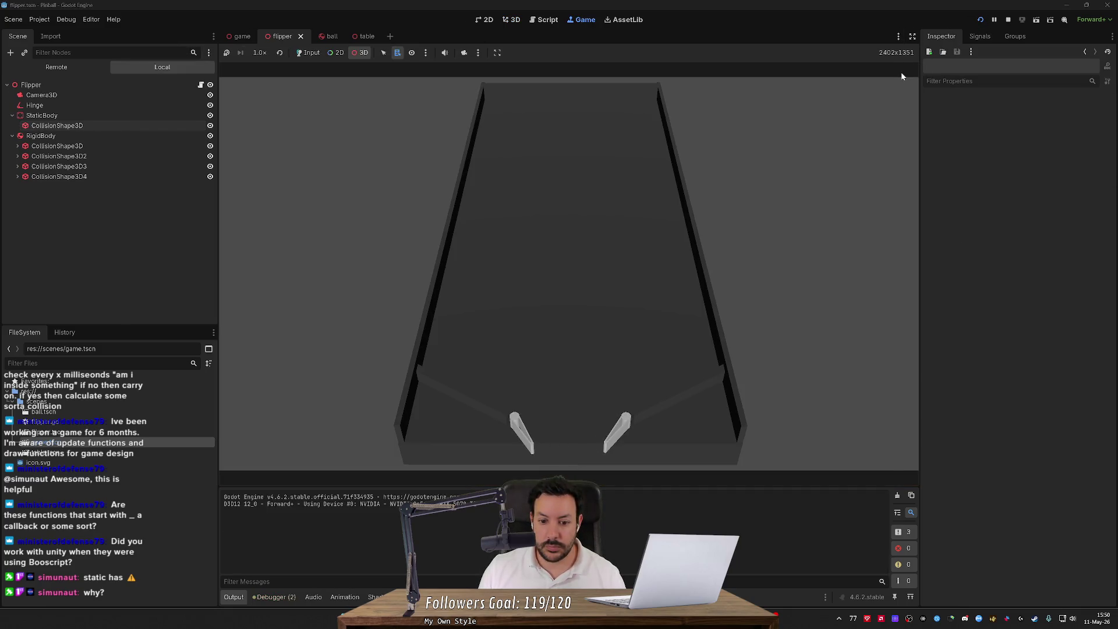
click(1009, 19)
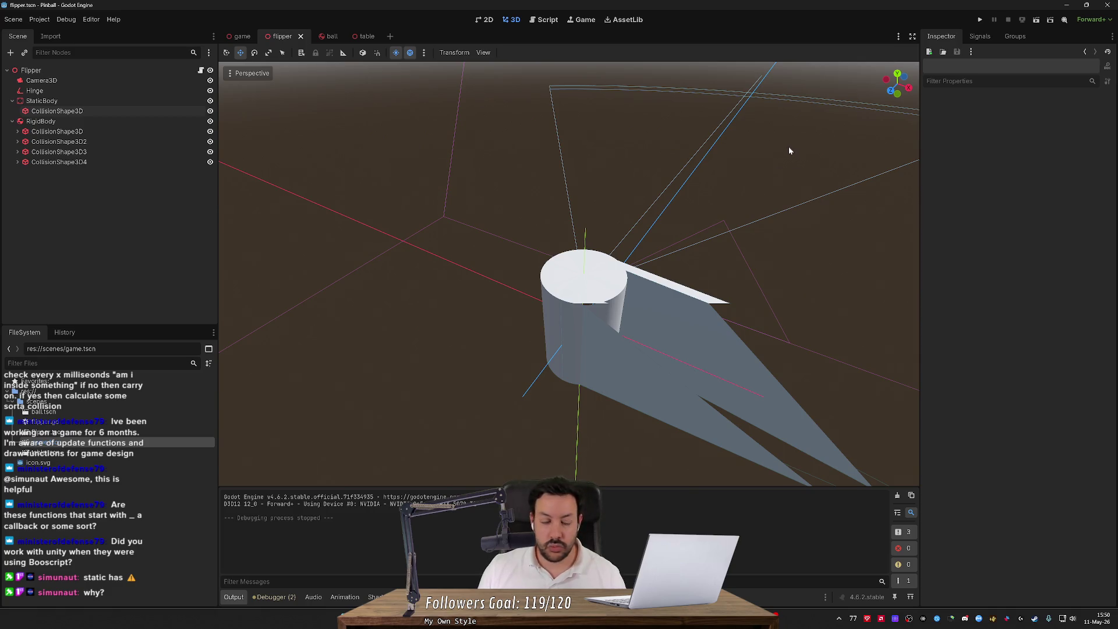
key(F6)
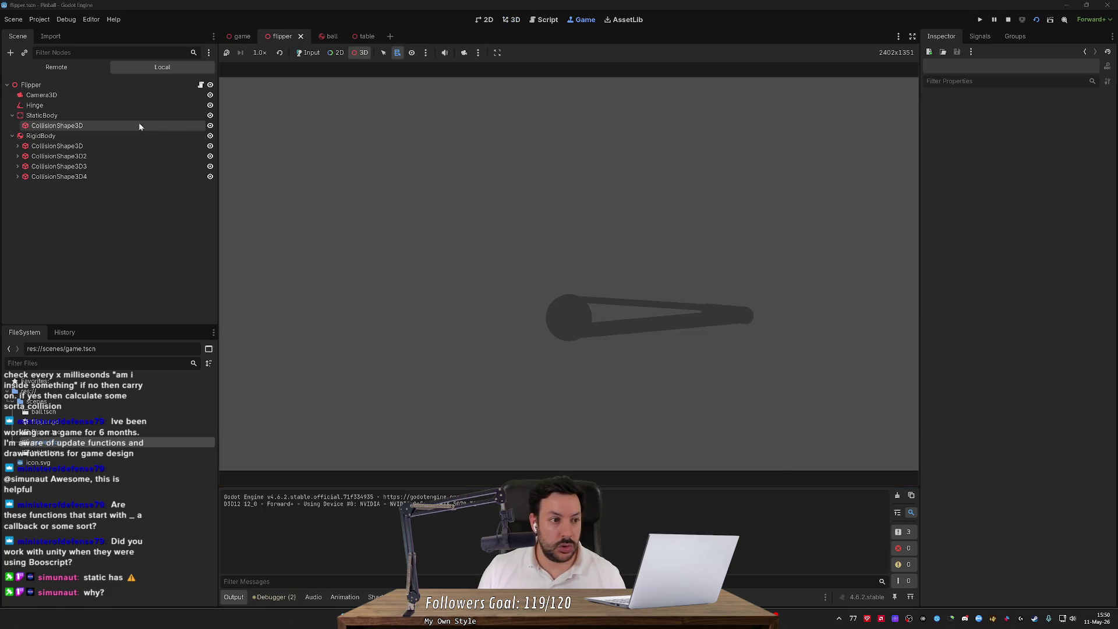
click(134, 109)
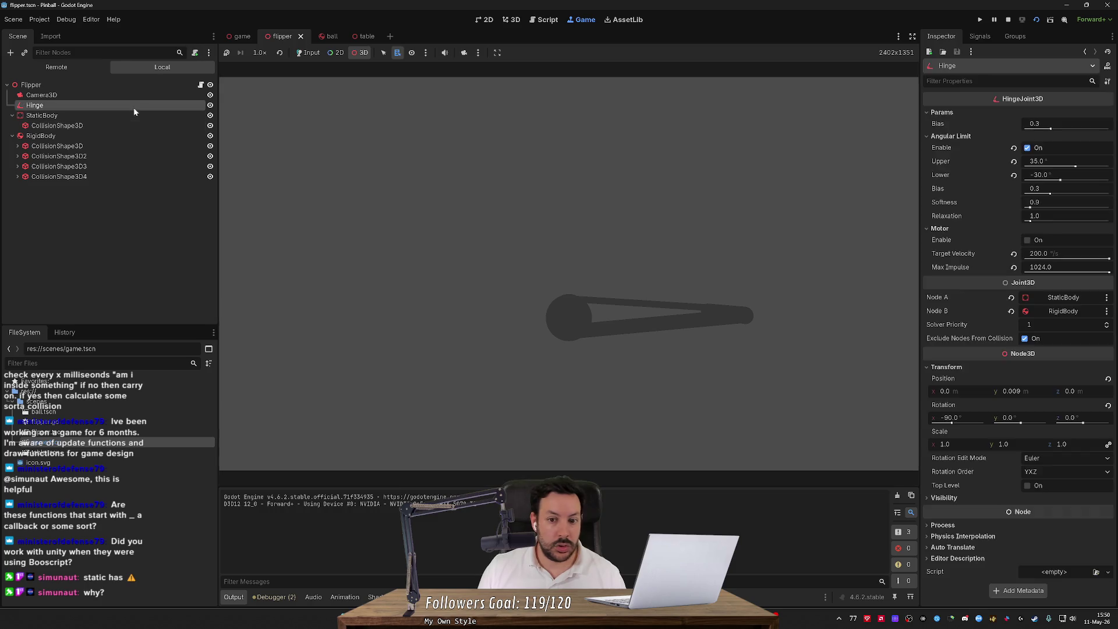
click(1035, 242)
click(1034, 242)
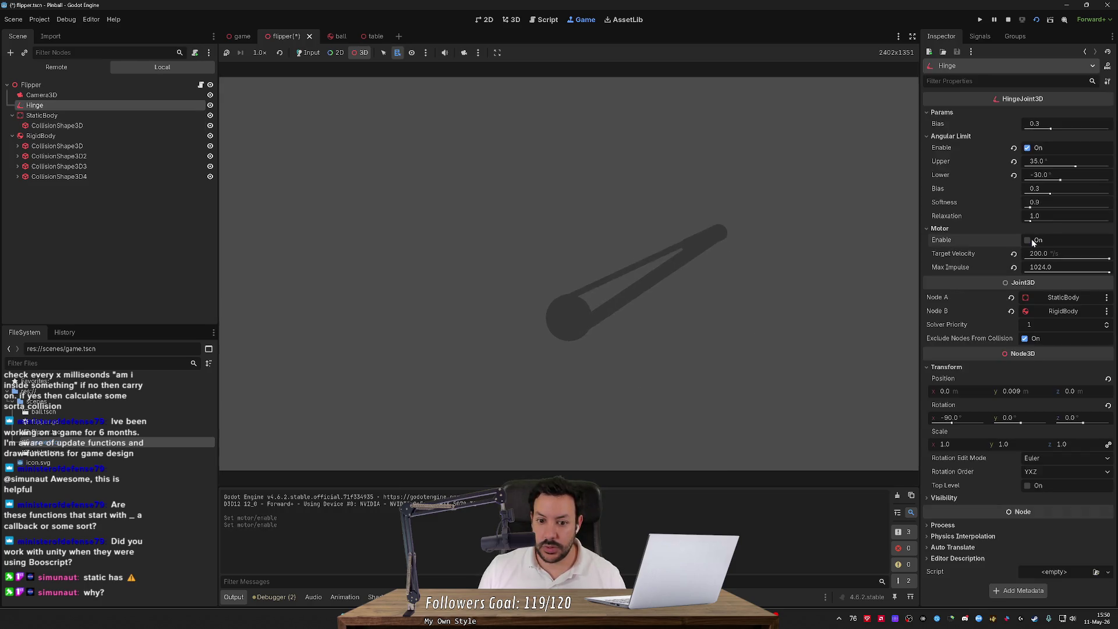
click(1033, 243)
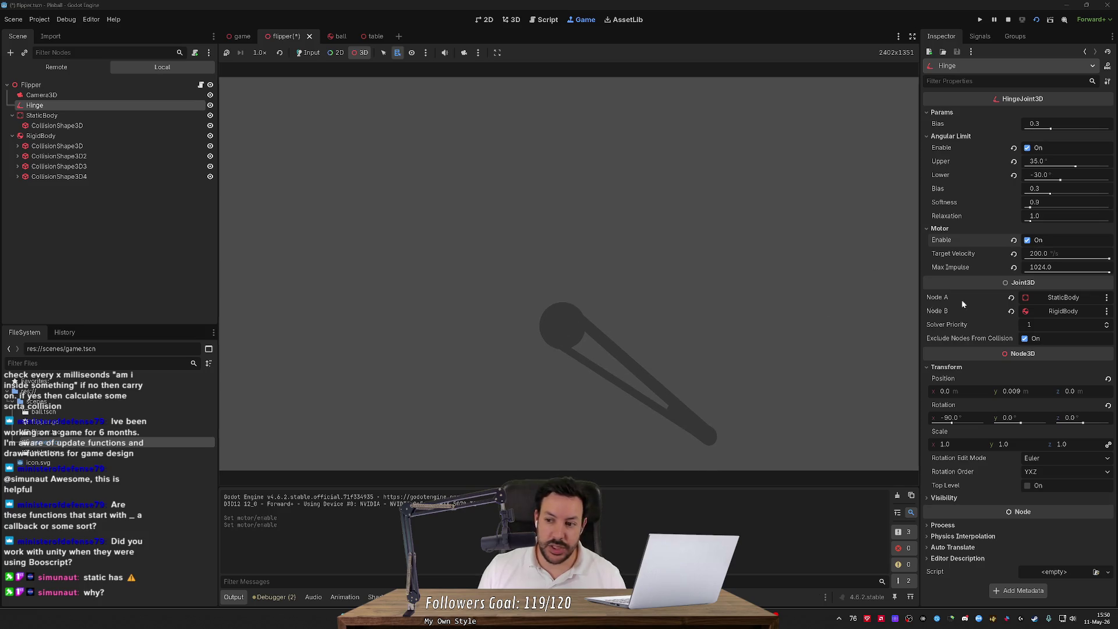
- Stop the game and bring up the flipper.gd script
click(130, 95)
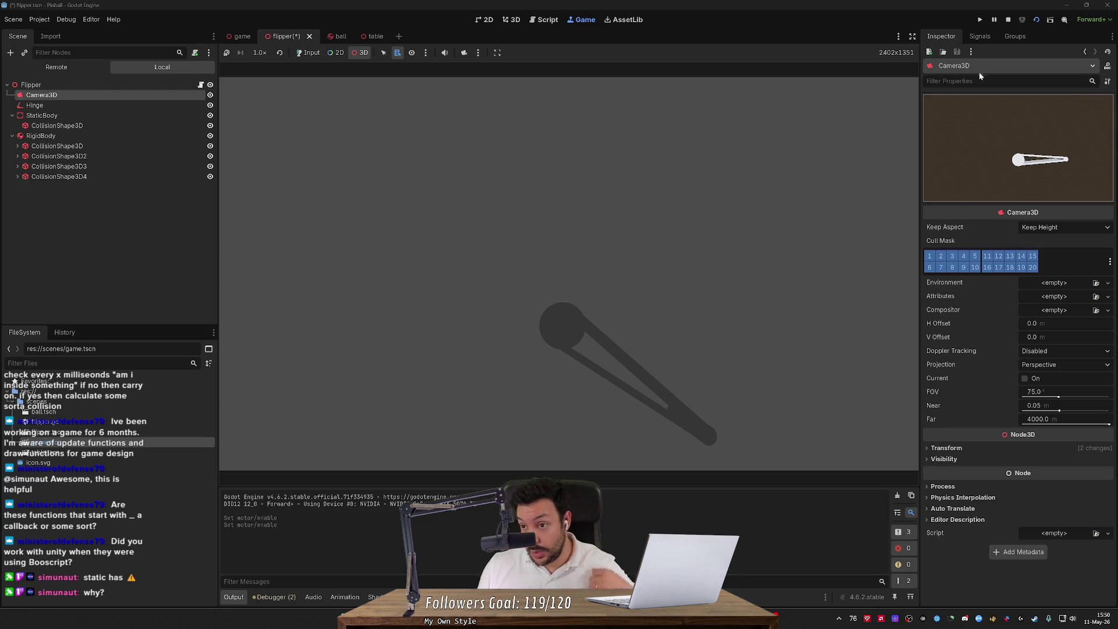
click(1008, 19)
key(alt+Tab)
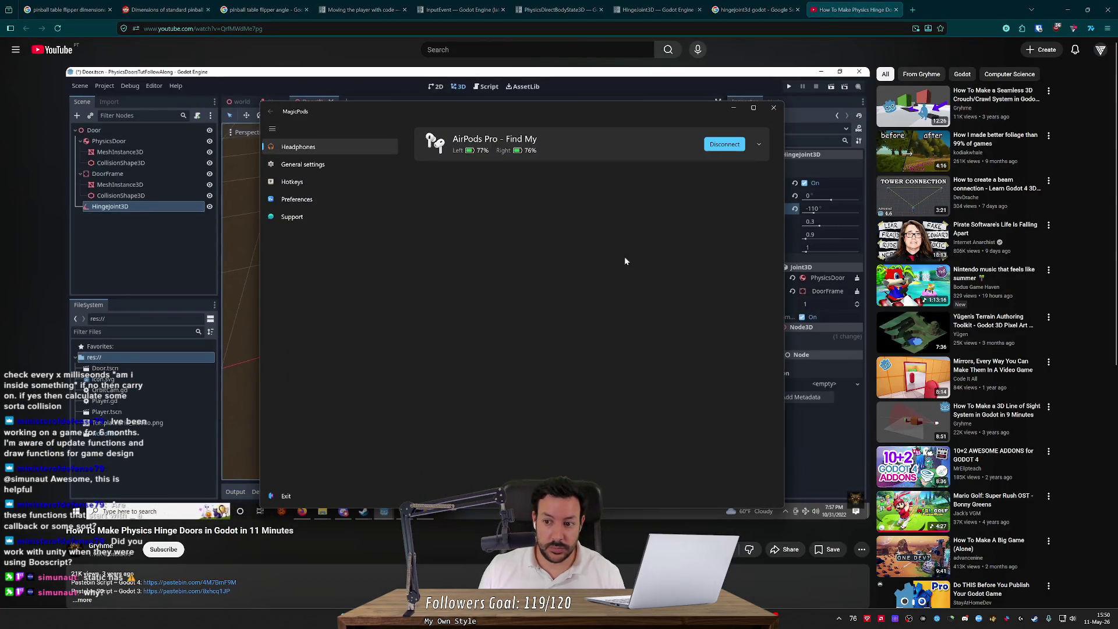
key(alt+Tab)
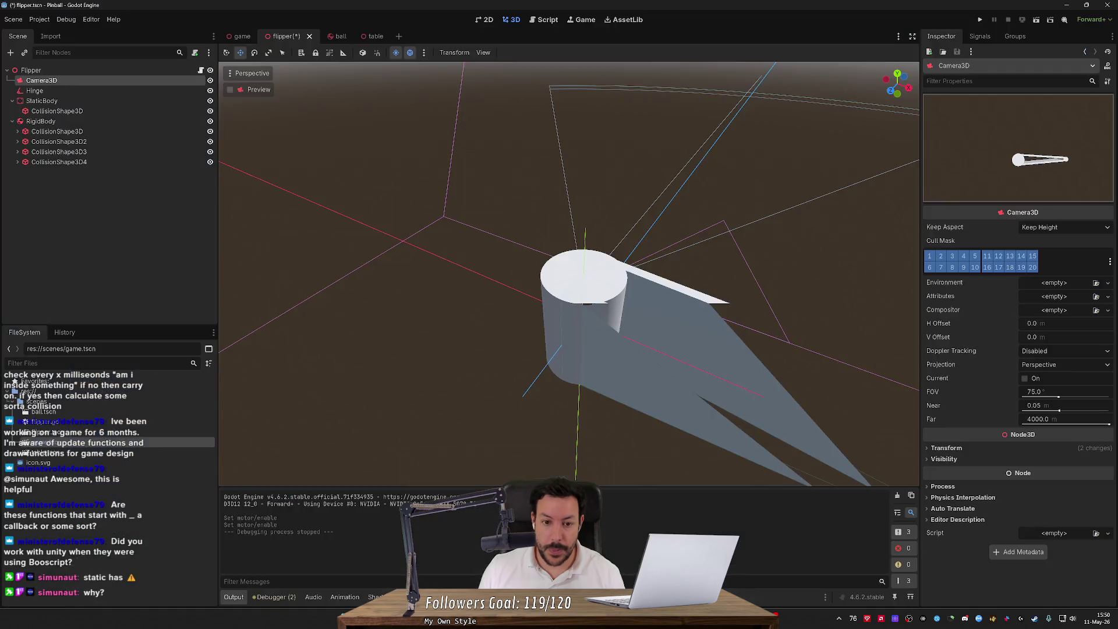
click(546, 19)
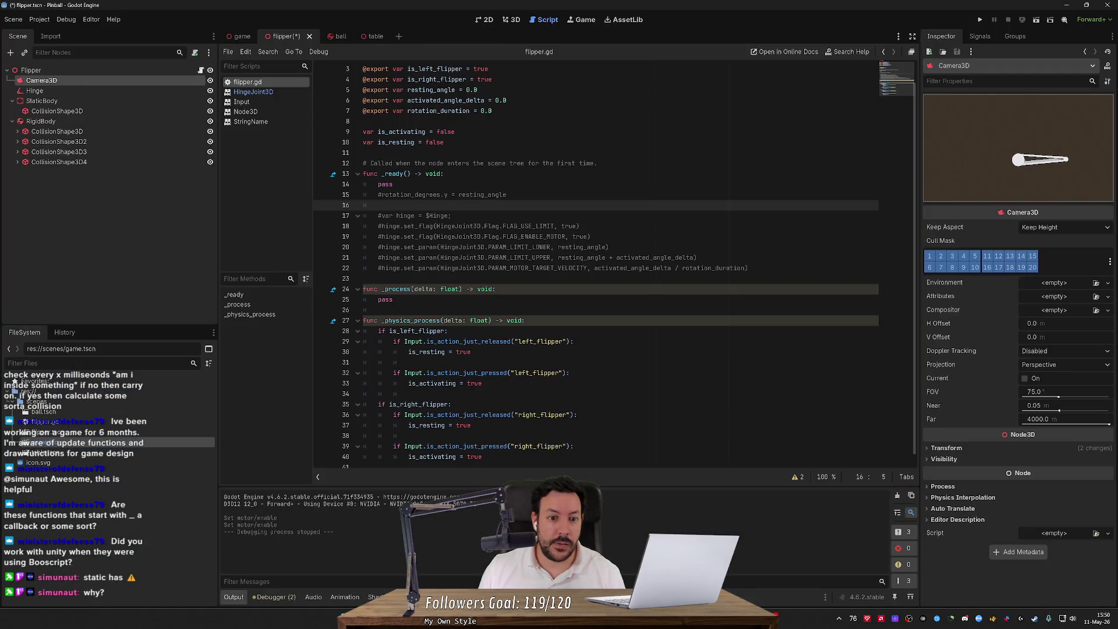
- Remove stray lines and uncomment the hinge setup code in _ready() of flipper.gd
mouse_move(378, 184)
mouse_down()
mouse_move(506, 194)
mouse_move(379, 205)
mouse_up()
key(BackSpace)
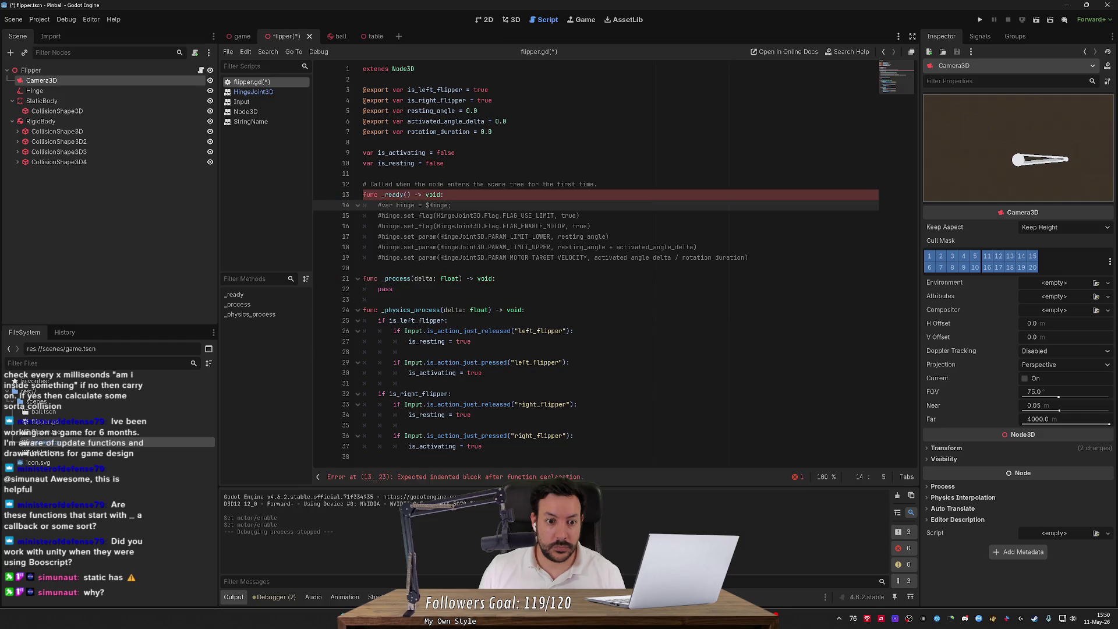
click(385, 258)
drag(379, 205, 402, 240)
click(389, 247)
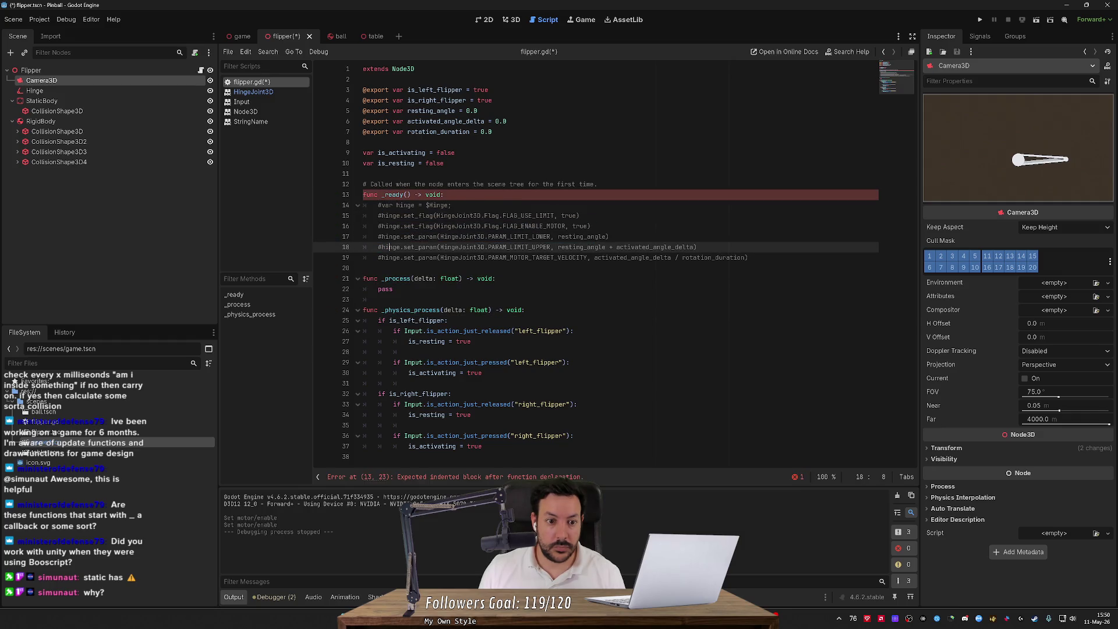
click(381, 205)
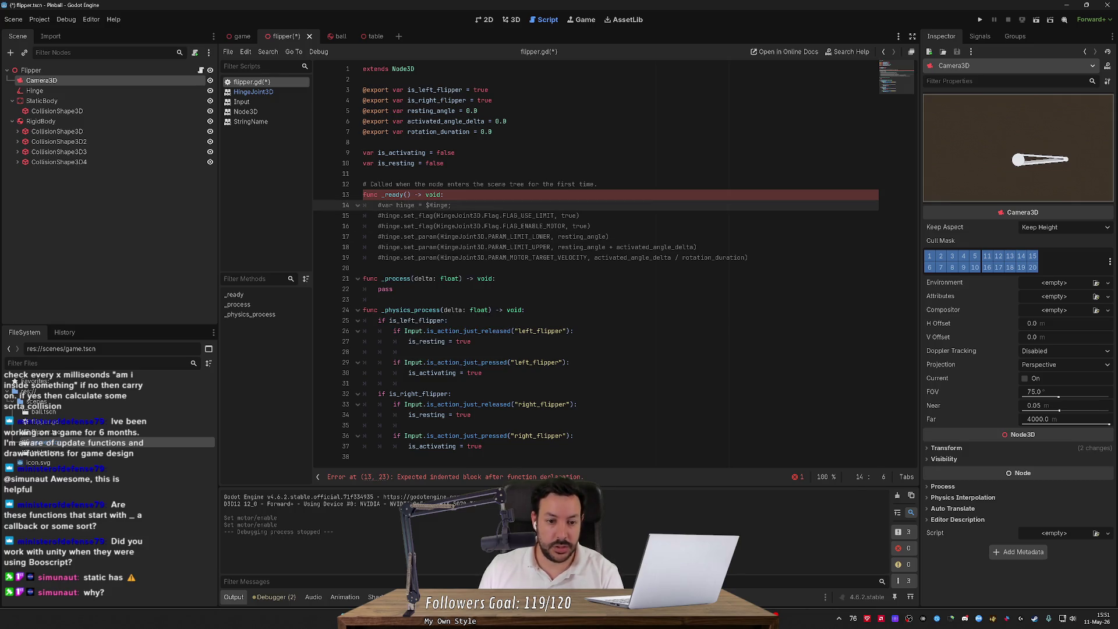
key(BackSpace)
key(Down)
key(Delete)
key(Down)
key(Delete)
key(Down)
key(Delete)
key(Down)
key(Delete)
key(Down)
key(Delete)
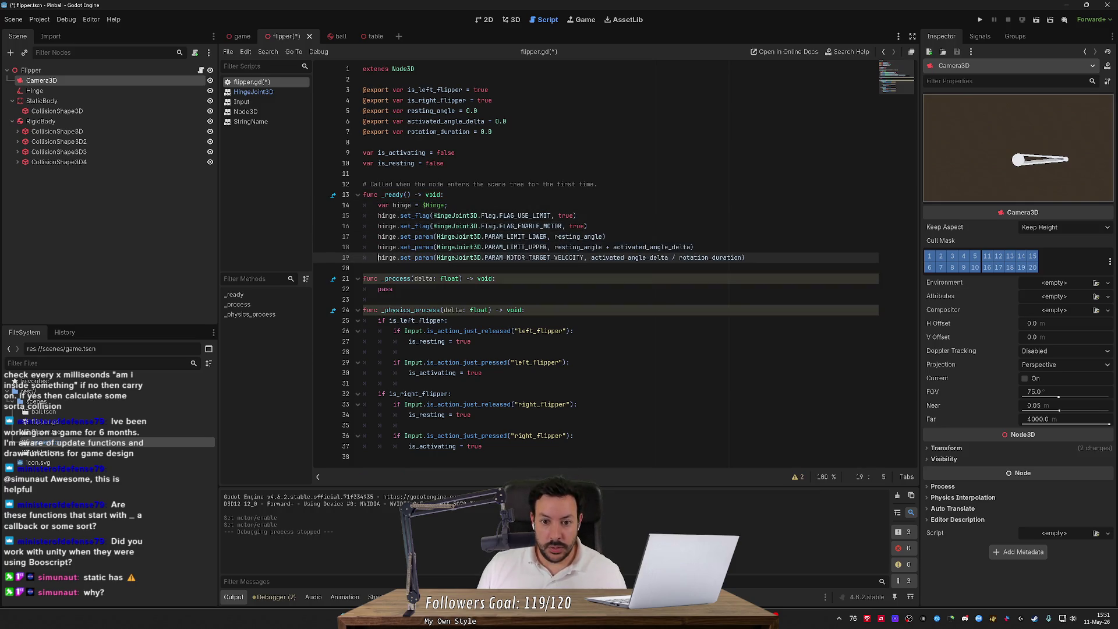
- Save flipper.gd and run the project
key(ctrl+s)
mouse_move(588, 237)
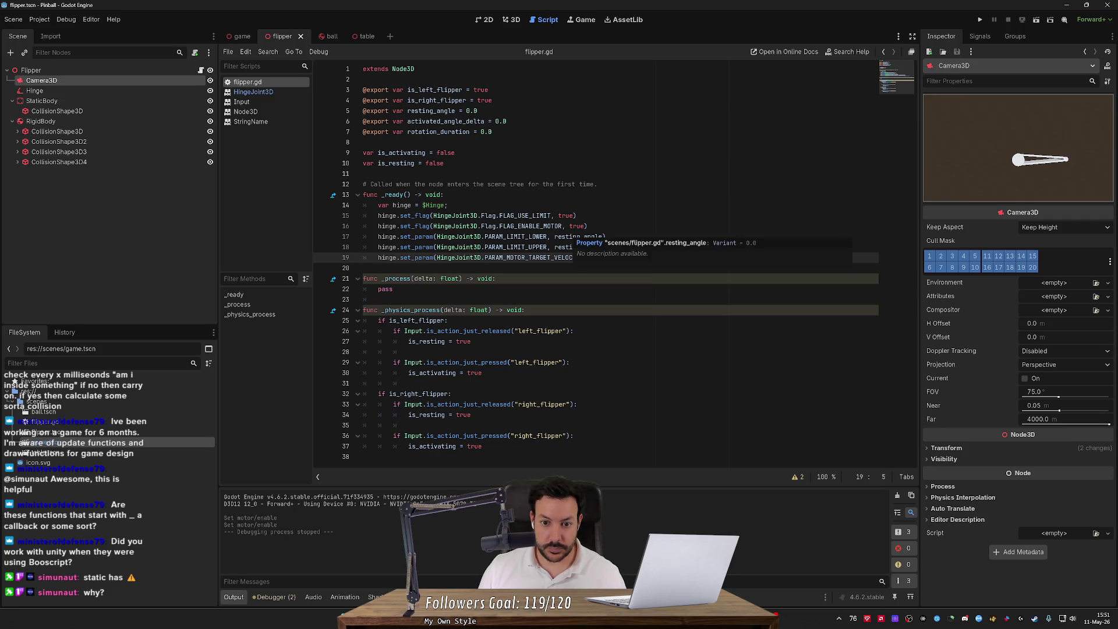
click(981, 20)
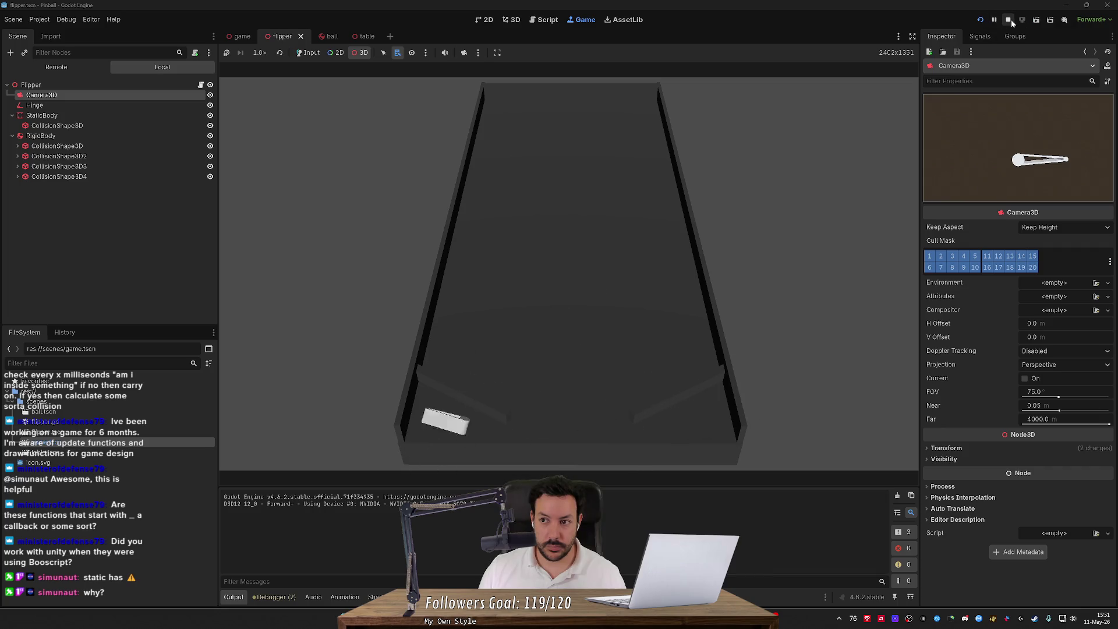
- Stop the game, inspect the RigidBody's CollisionShape3D nodes, and return to the 3D view
click(1011, 19)
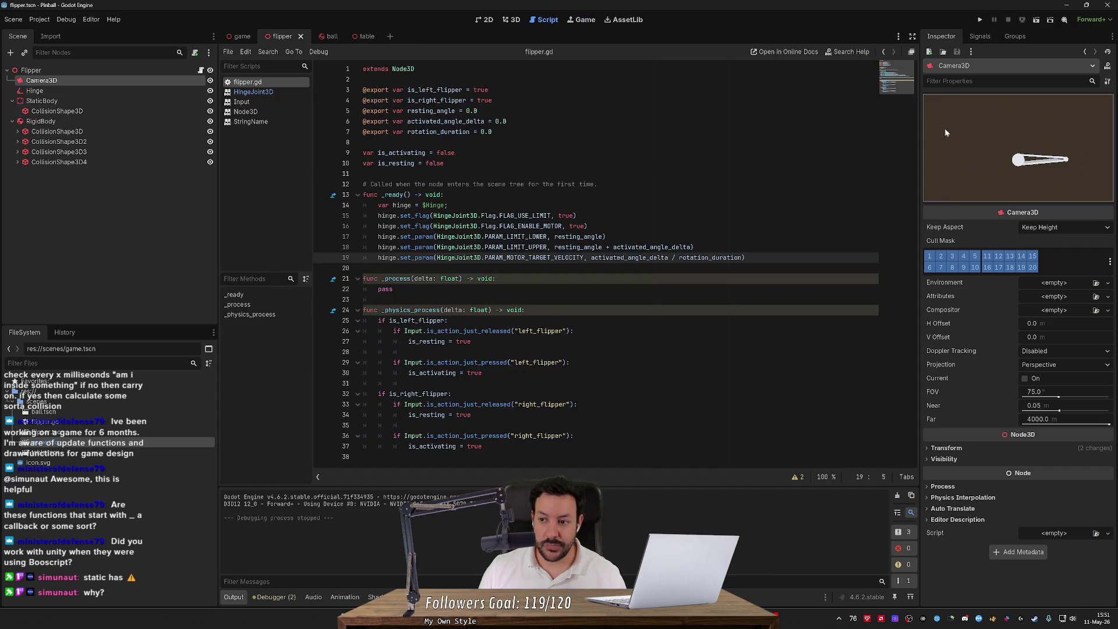
click(58, 132)
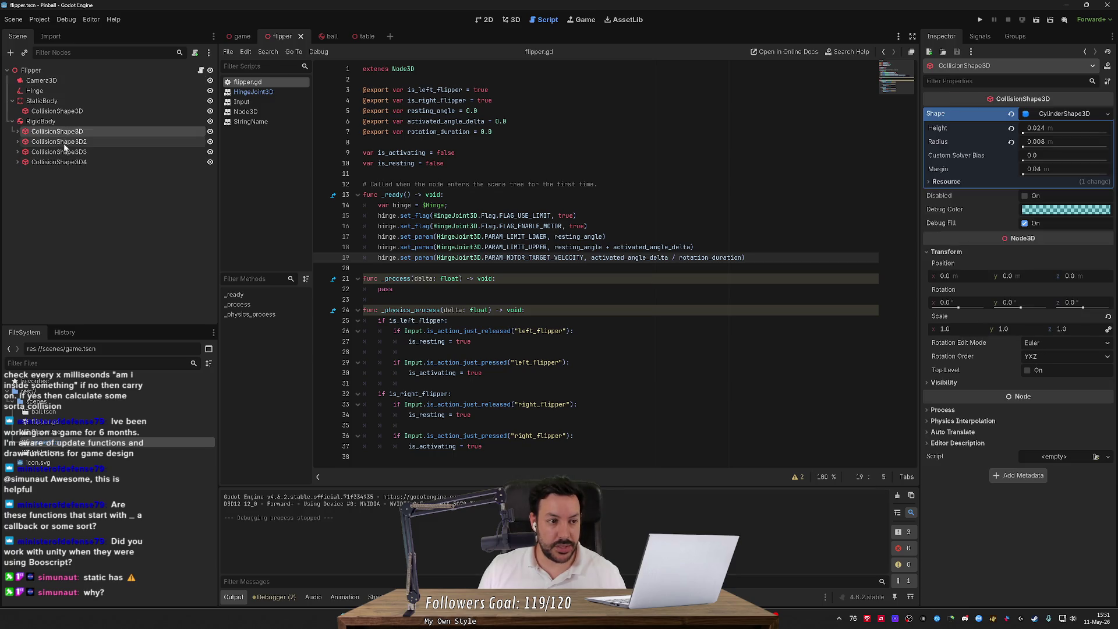
click(64, 144)
click(64, 165)
click(66, 153)
click(74, 144)
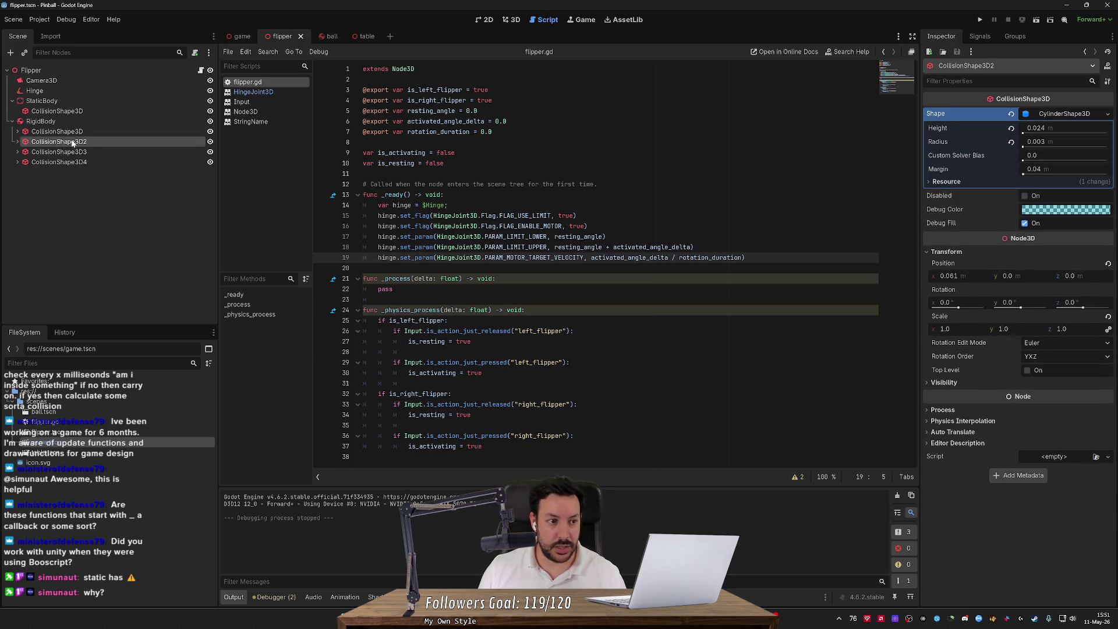
click(74, 133)
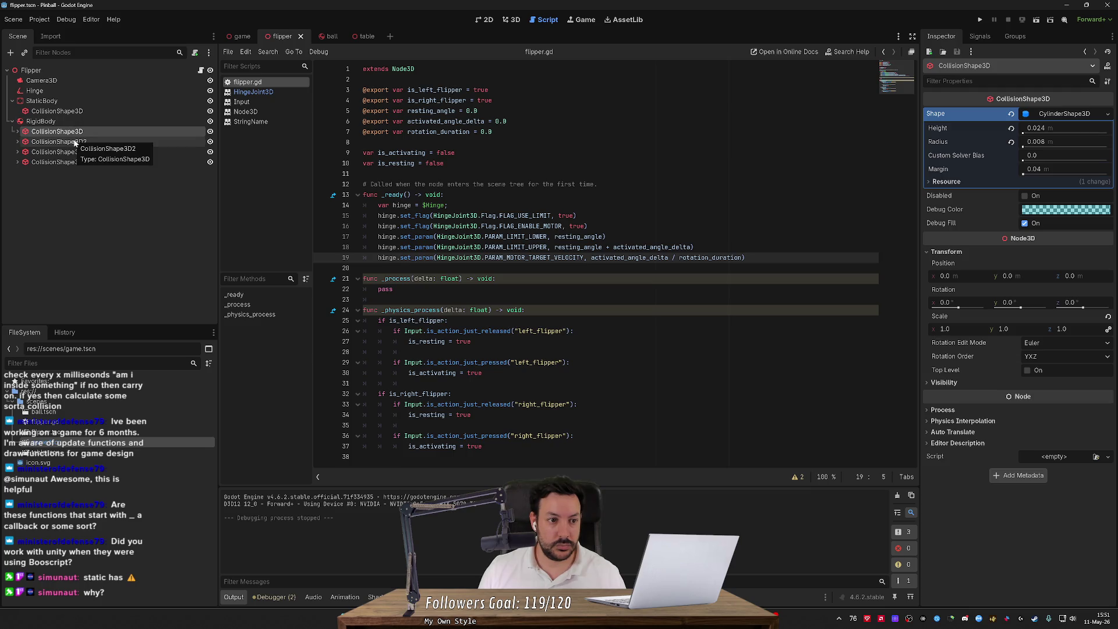
click(511, 24)
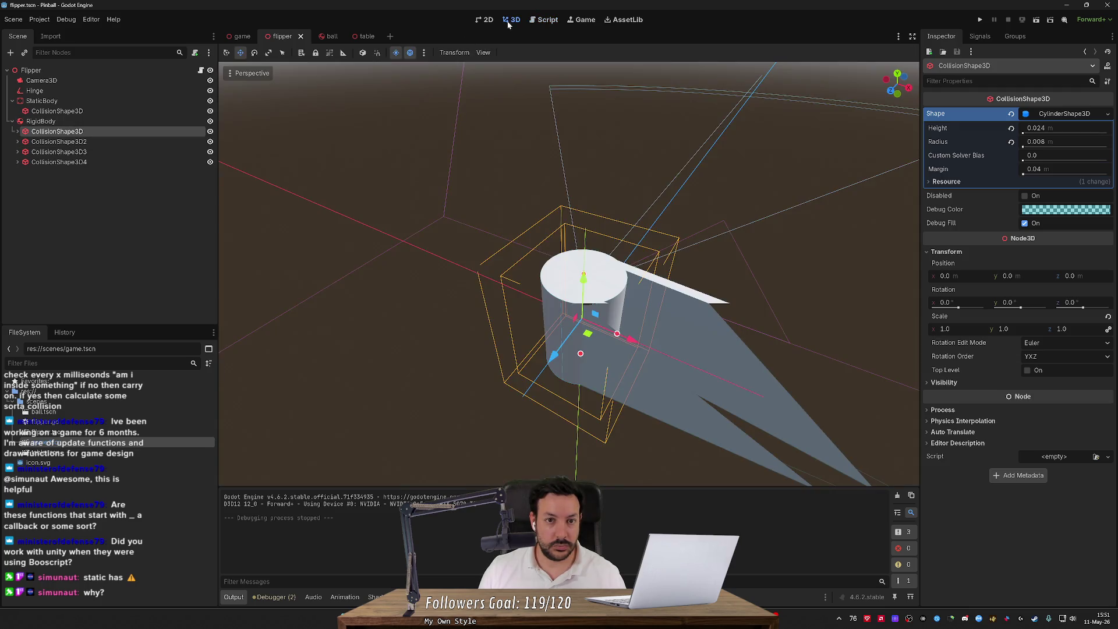
- Raise the CollisionShape3D3 and CollisionShape3D4 boxes along Y to 0.059 and 0.106
click(64, 141)
click(74, 151)
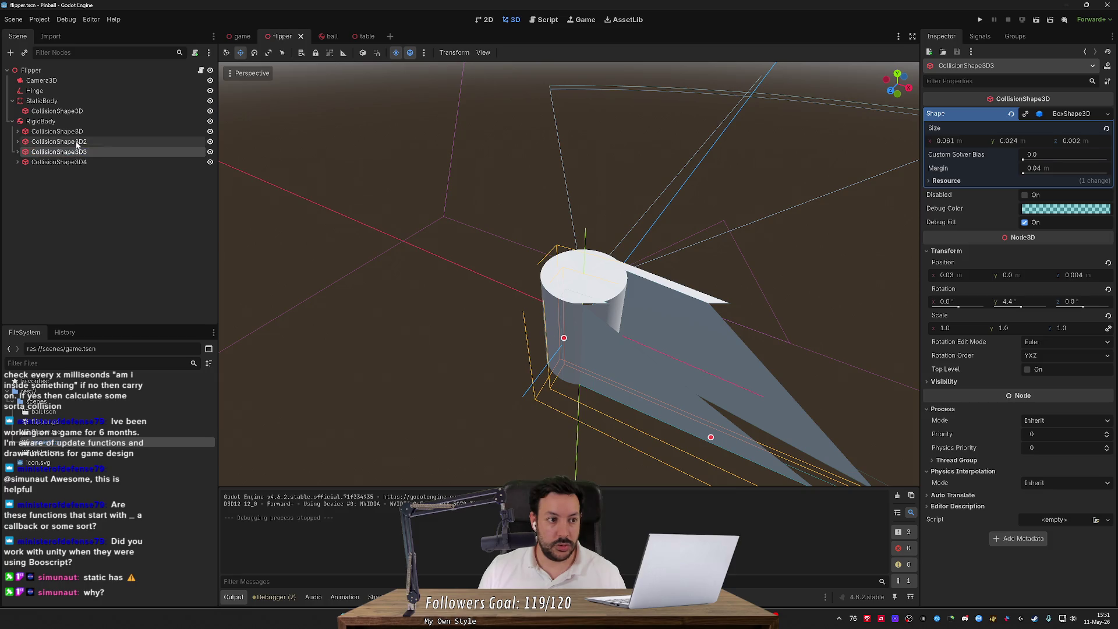
click(75, 142)
scroll(650, 305, down, 5)
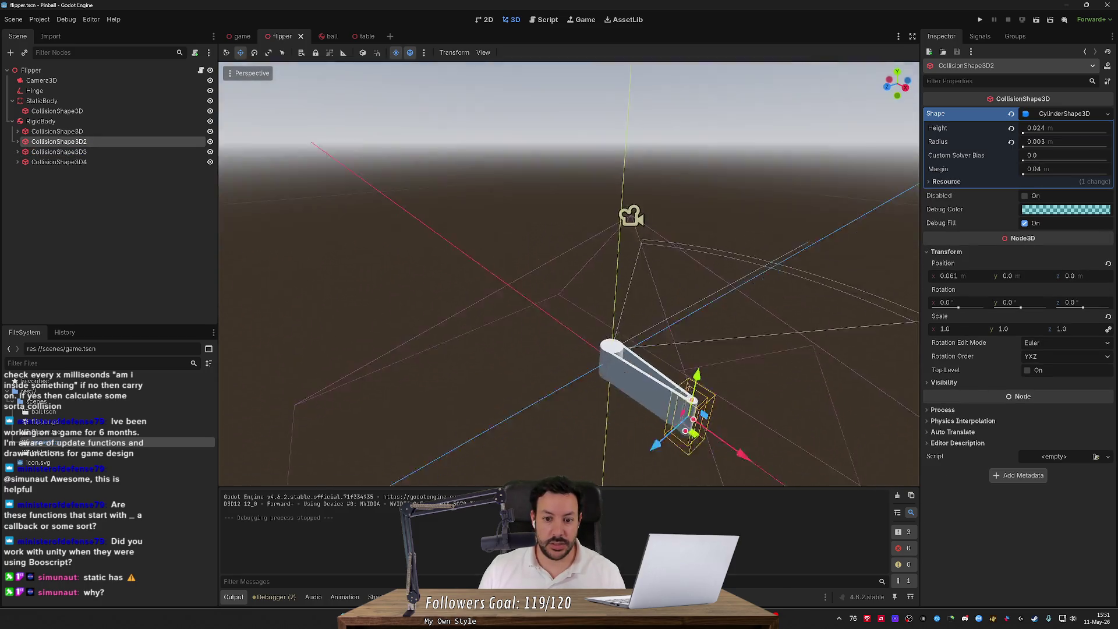
drag(649, 304, 666, 229)
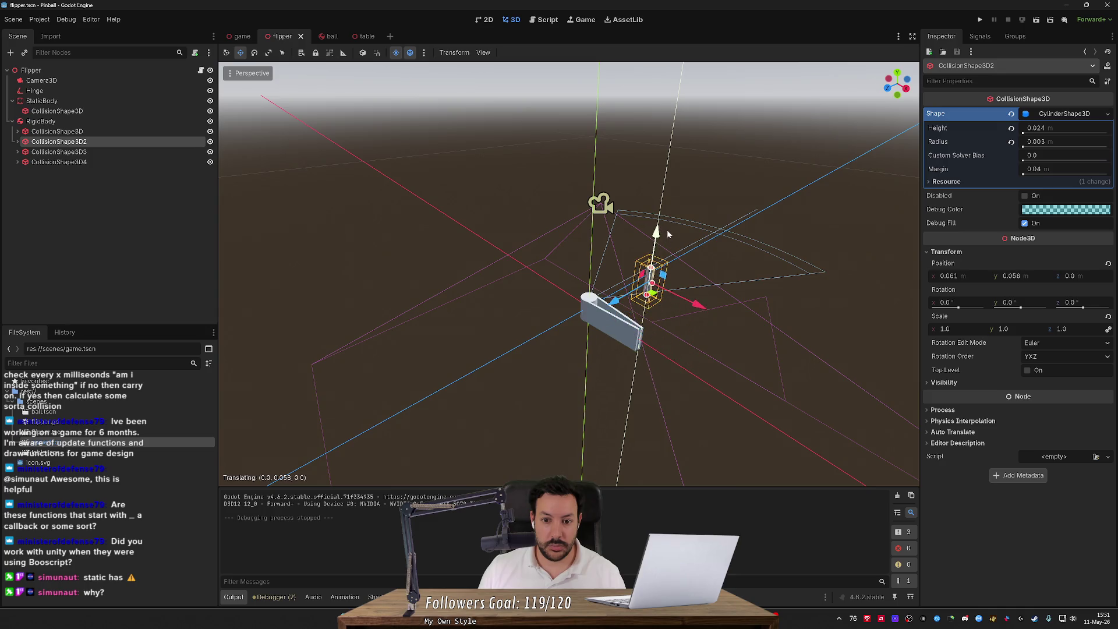
key(ctrl+z)
click(154, 152)
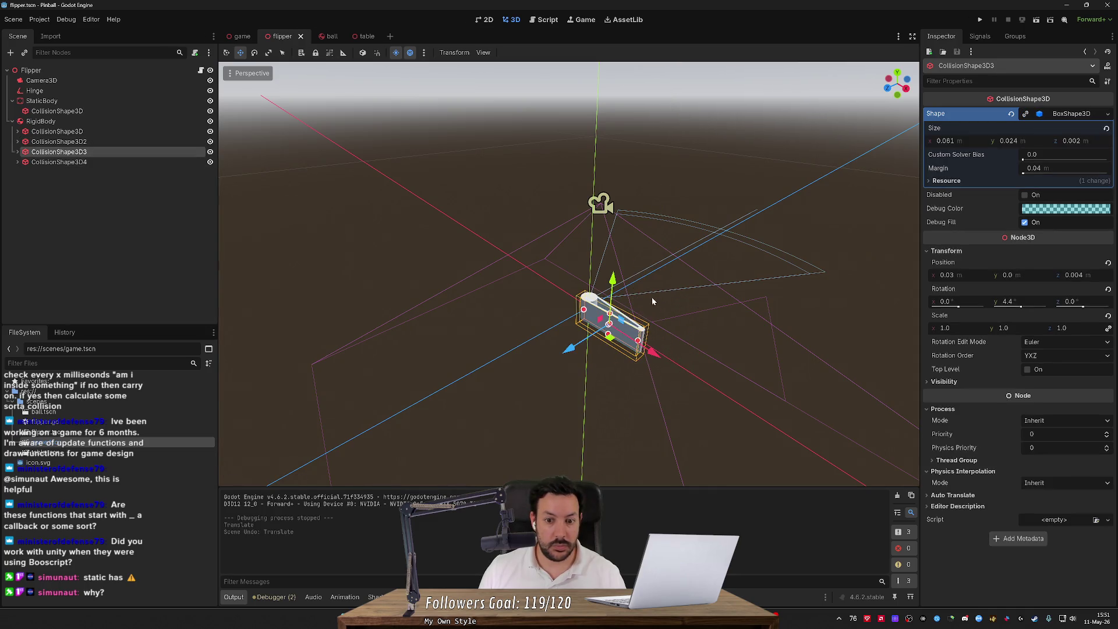
drag(623, 279, 627, 221)
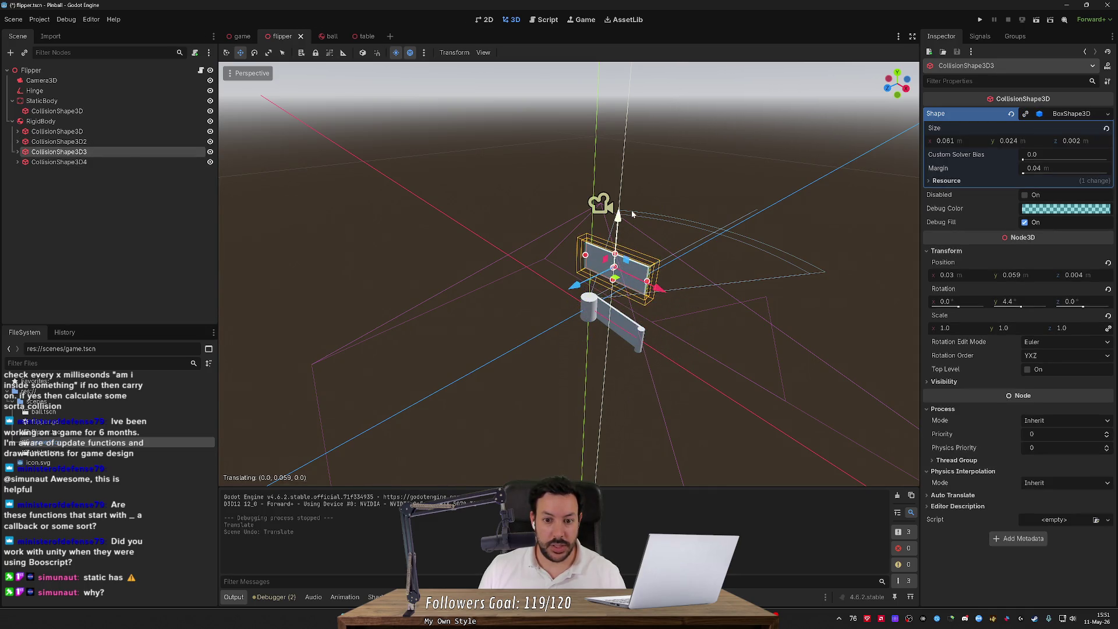
click(112, 161)
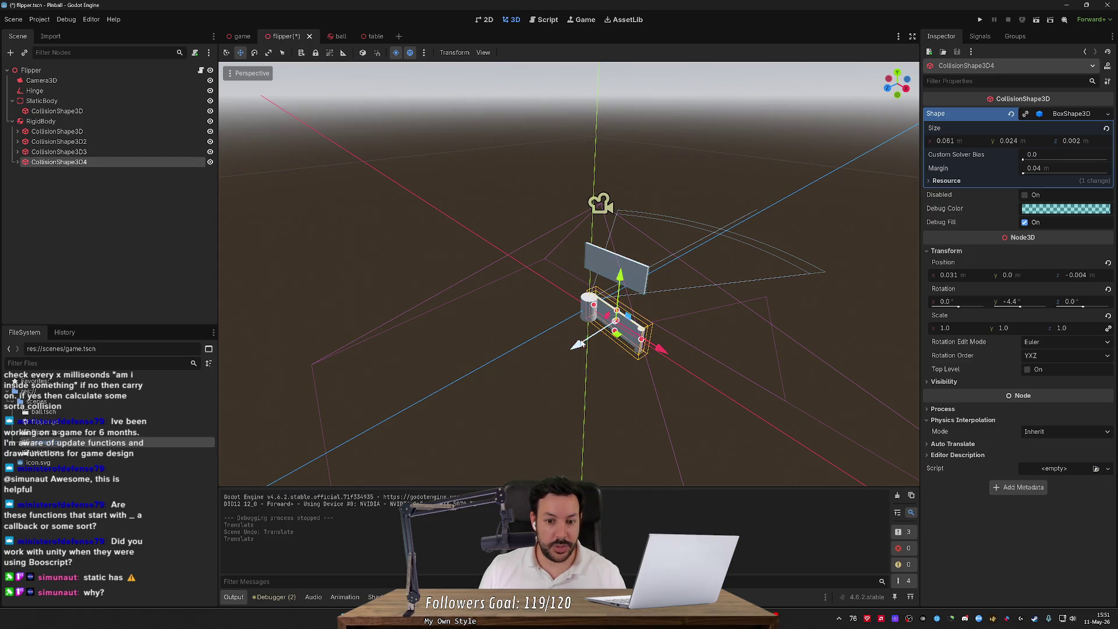
drag(620, 275, 648, 126)
- Save the scene and run the flipper scene
key(ctrl+s)
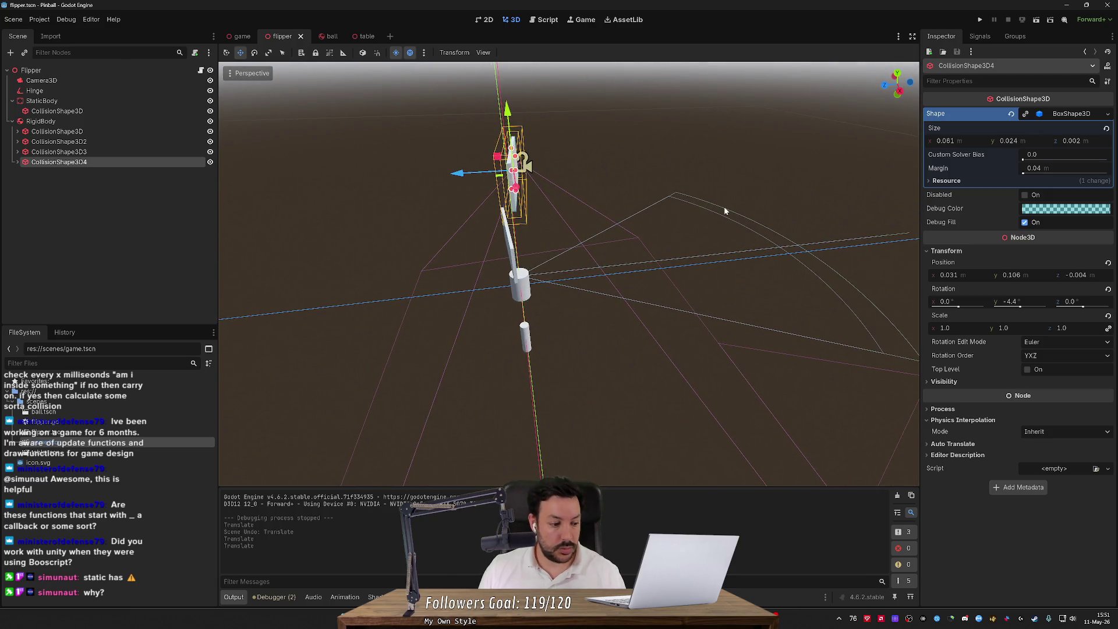
key(w)
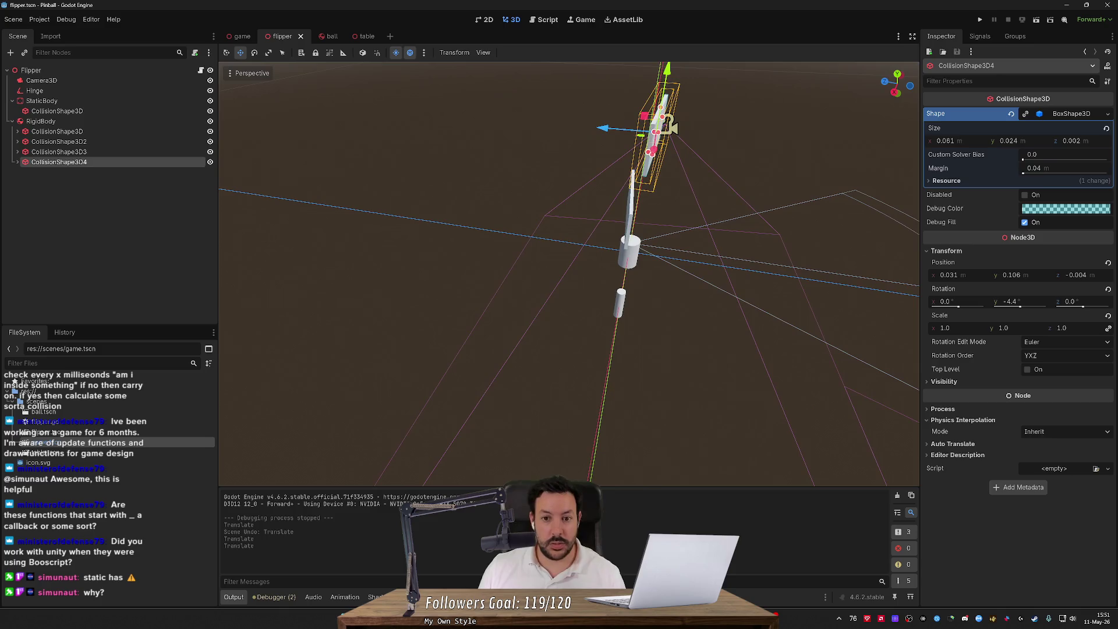
key(s)
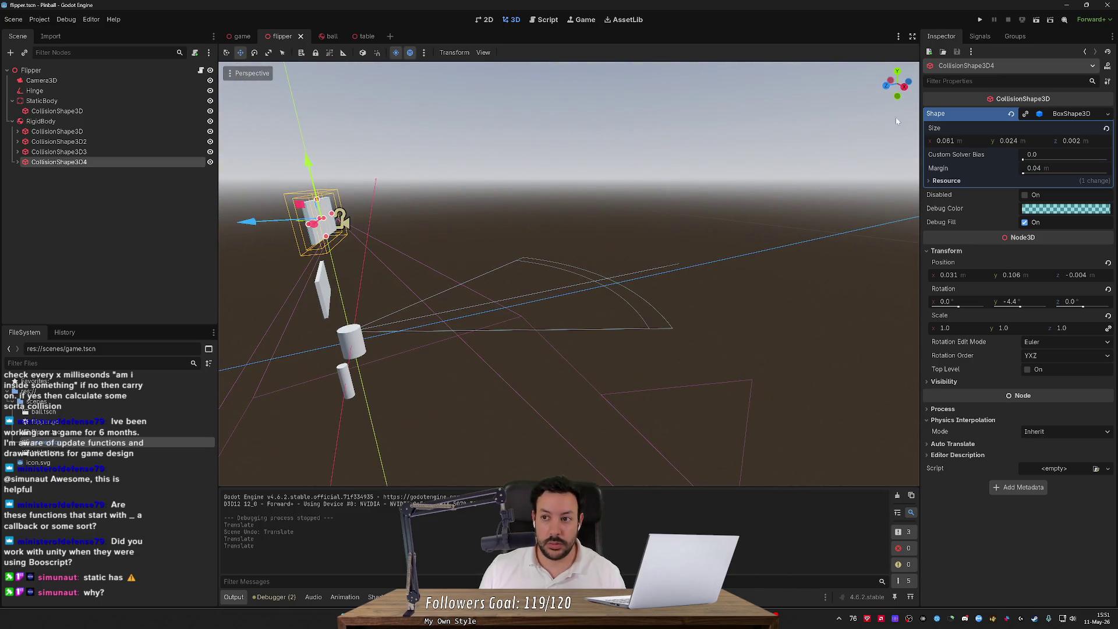
click(1036, 21)
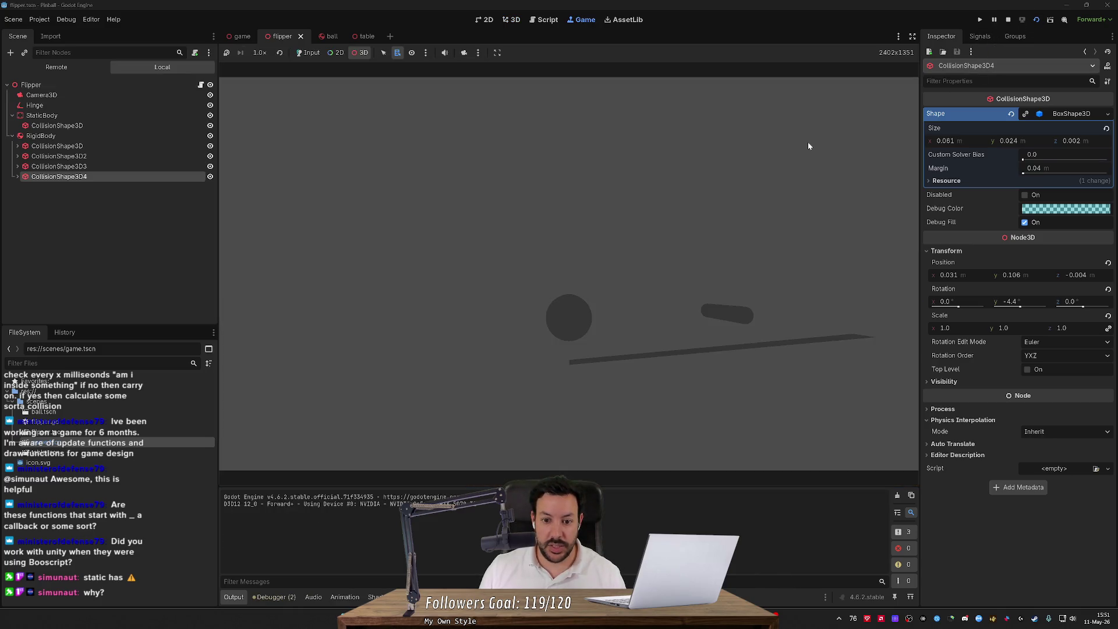
- Toggle the Hinge motor and angular limit, review the 978 debugger errors, and stop with F8
click(100, 105)
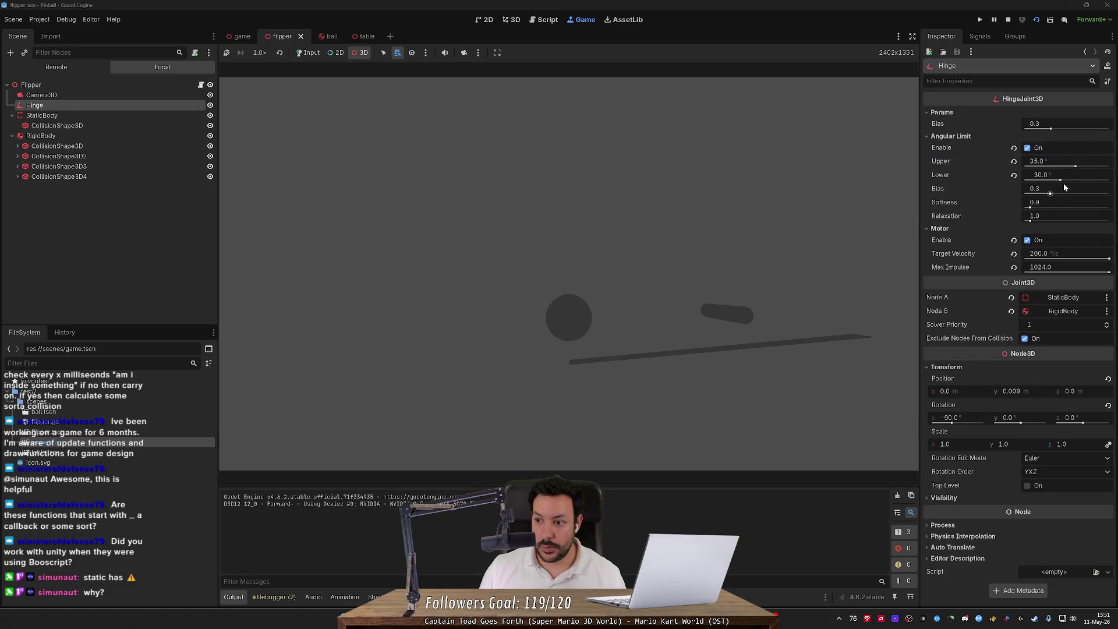
click(1037, 241)
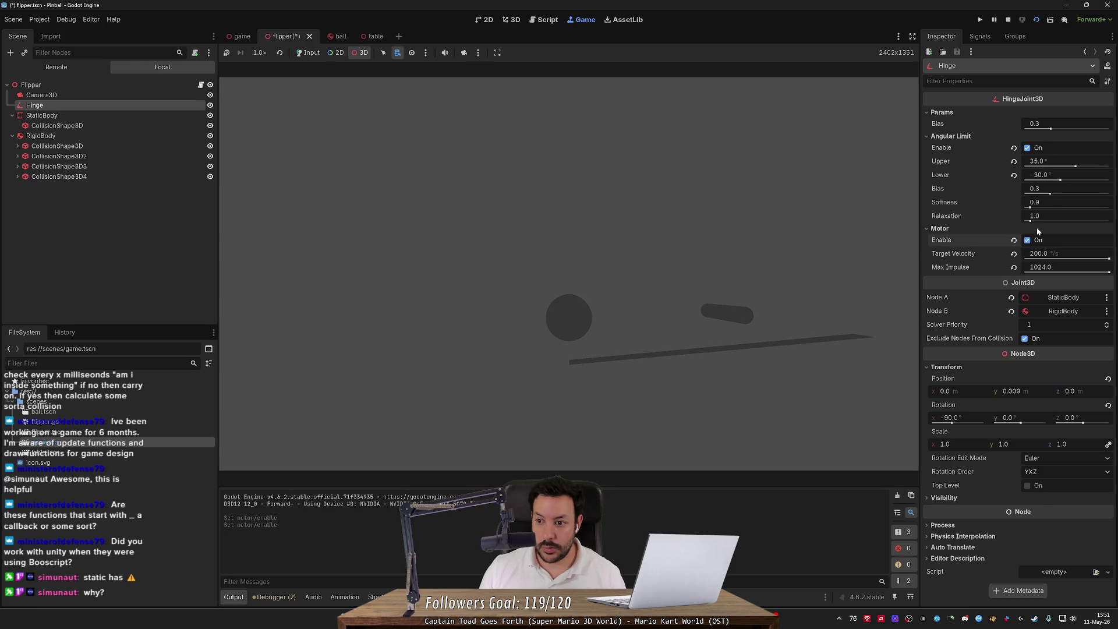
click(1033, 148)
click(1033, 148)
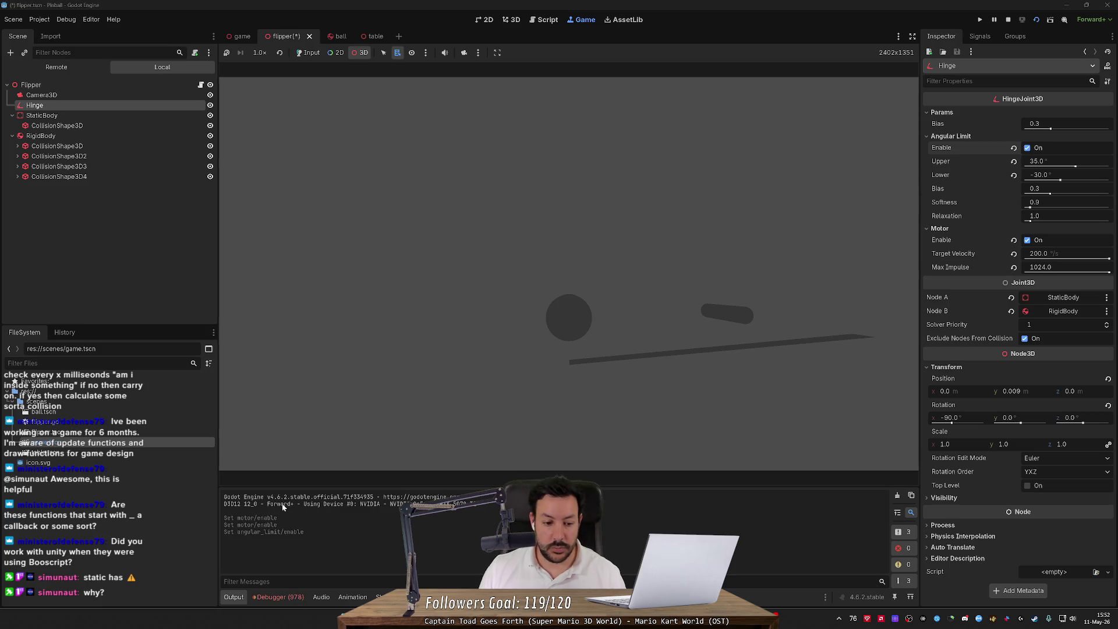
click(279, 597)
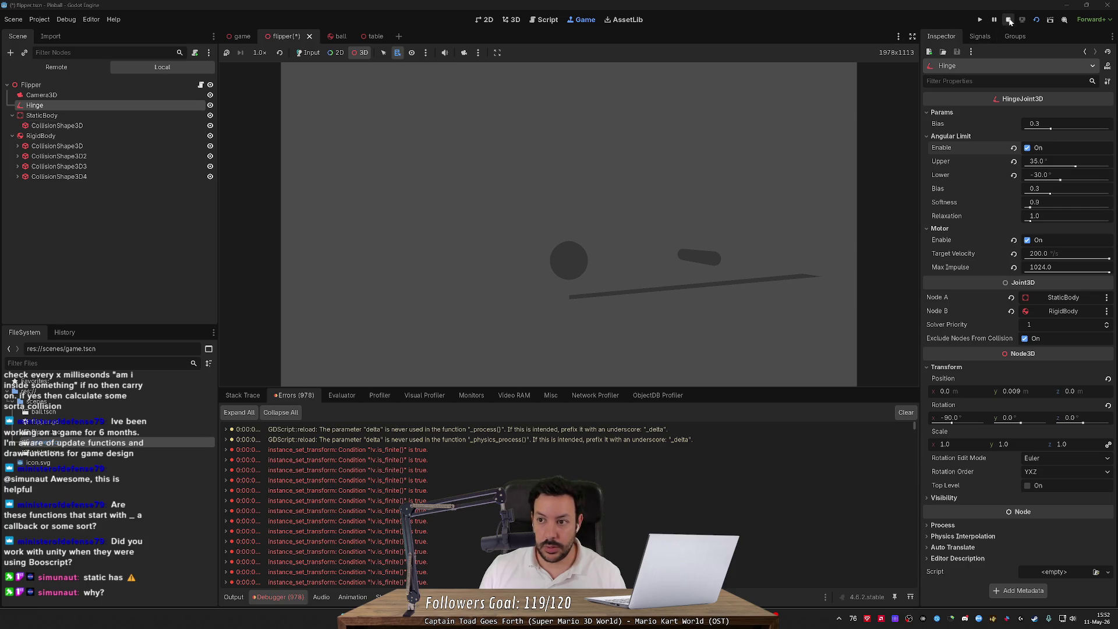
key(F8)
- Set the StaticBody sphere collision radius to 0.01 m
click(57, 111)
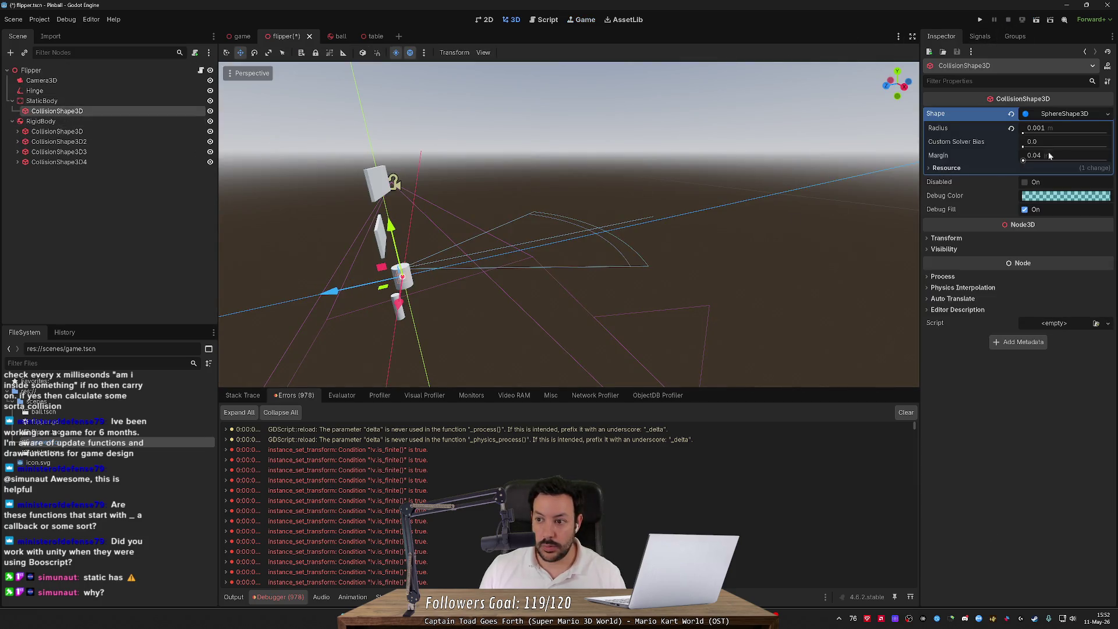
click(1060, 127)
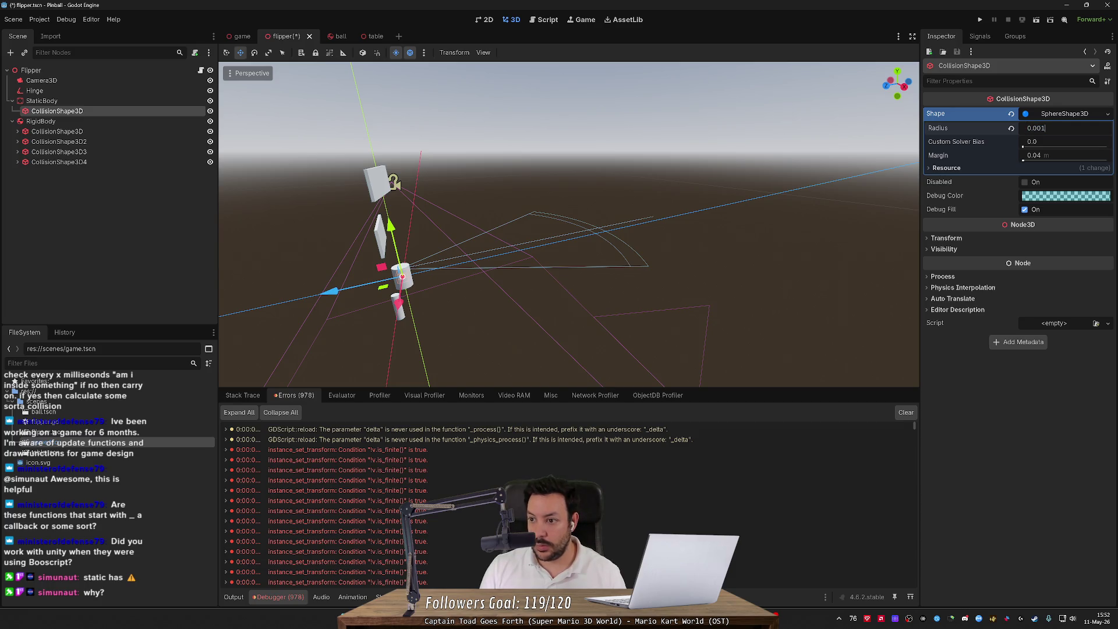
key(BackSpace)
key(BackSpace)
text(1)
key(Return)
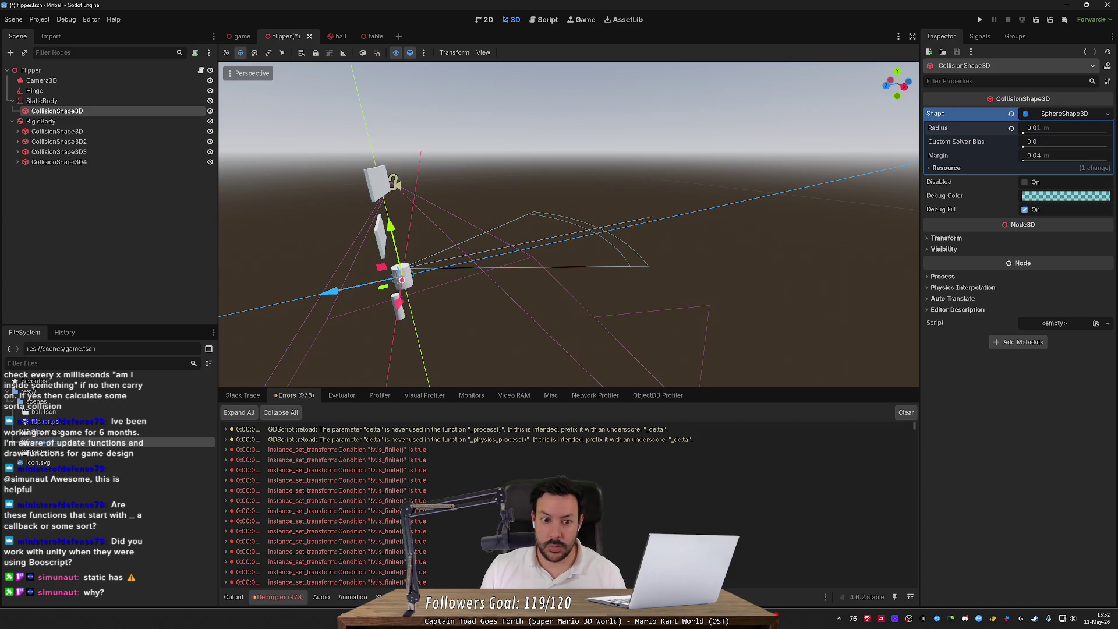
- Save and relaunch, ending with only the flipper scene running
click(980, 20)
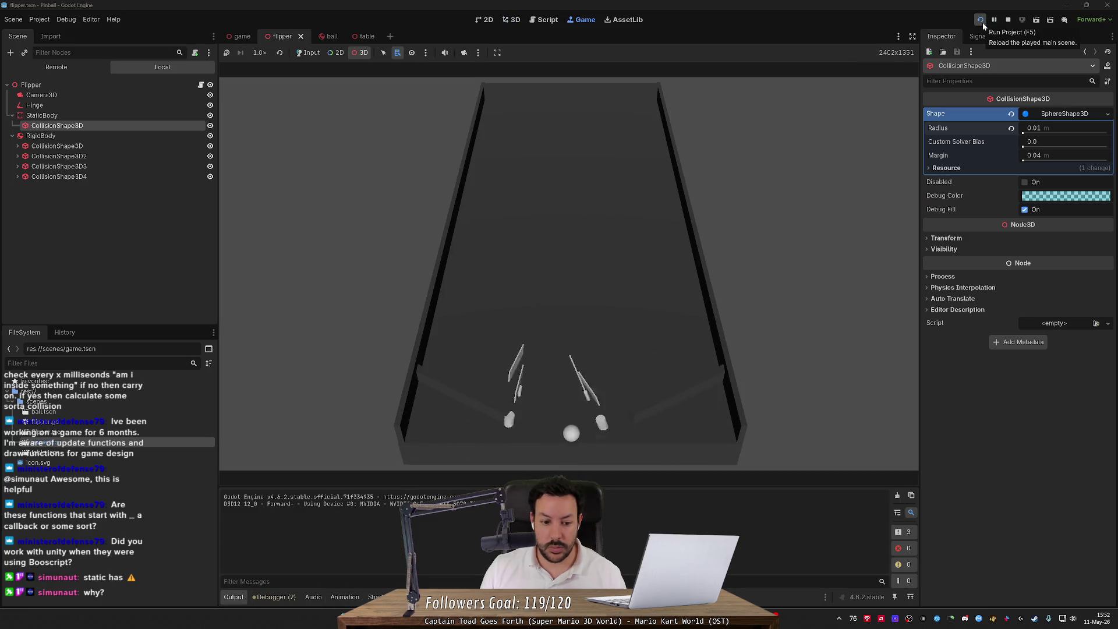
click(982, 21)
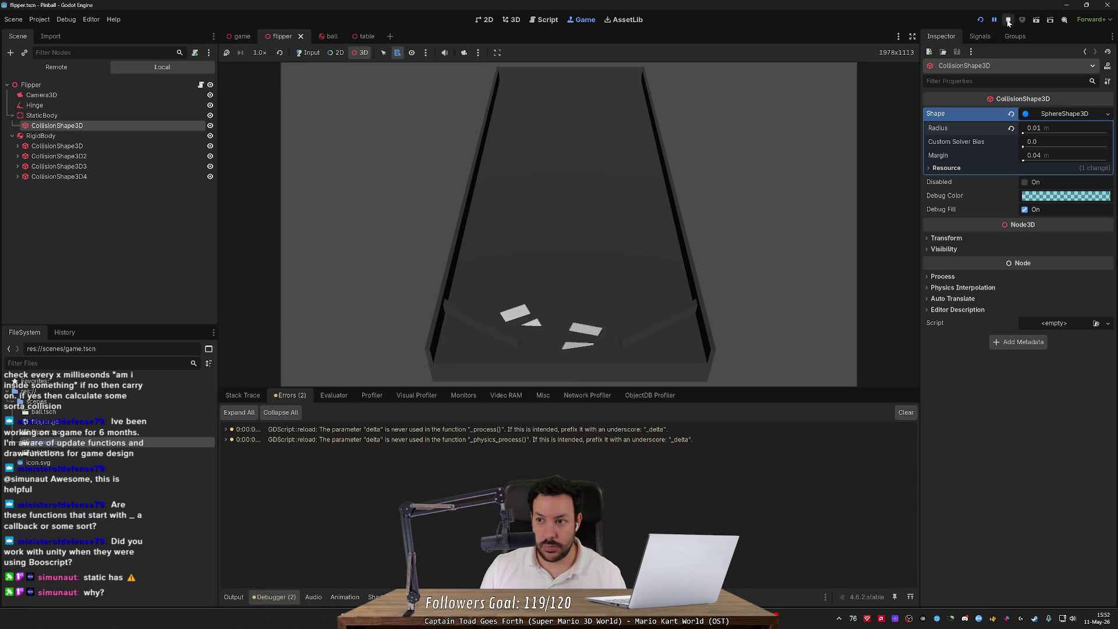
click(1008, 22)
click(1035, 21)
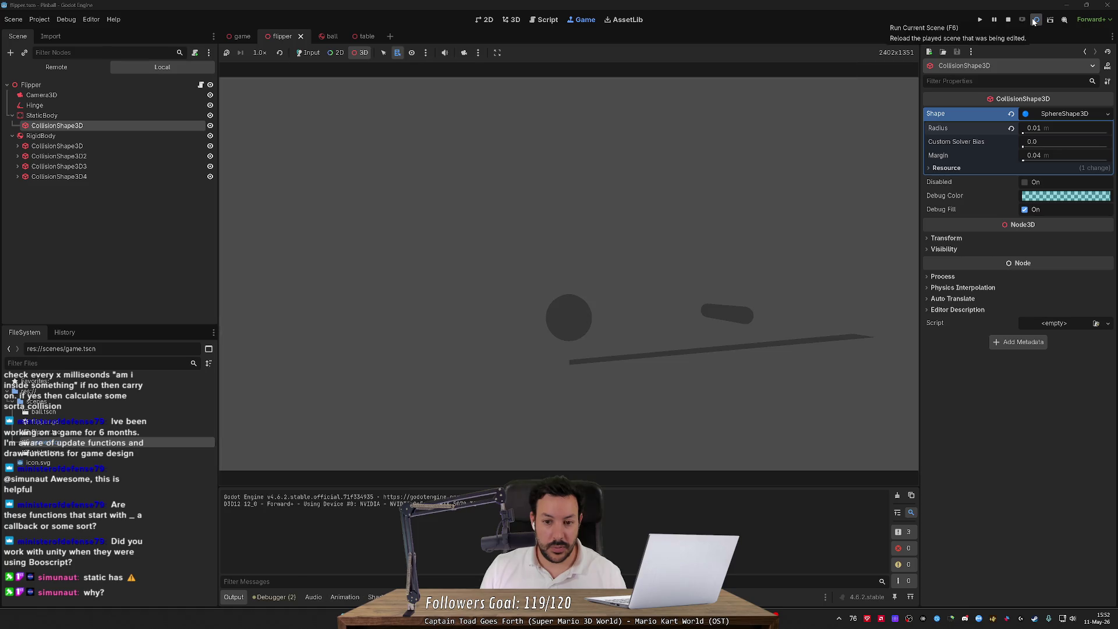
- Turn the Hinge motor off and set the lower angular limit to 6.2°
click(123, 106)
click(1028, 240)
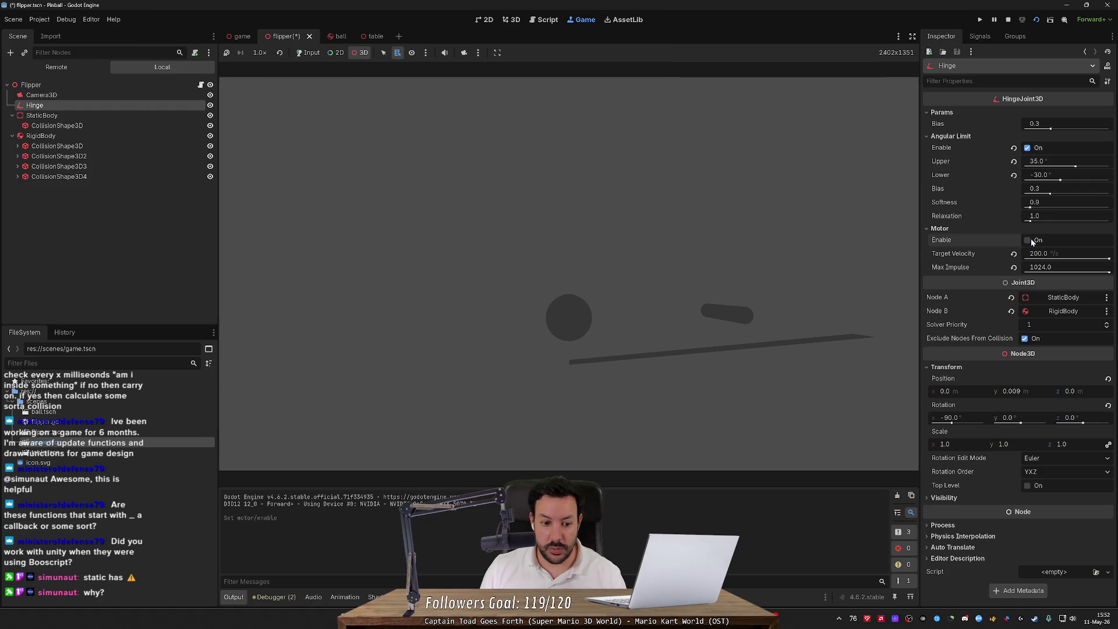
click(1028, 148)
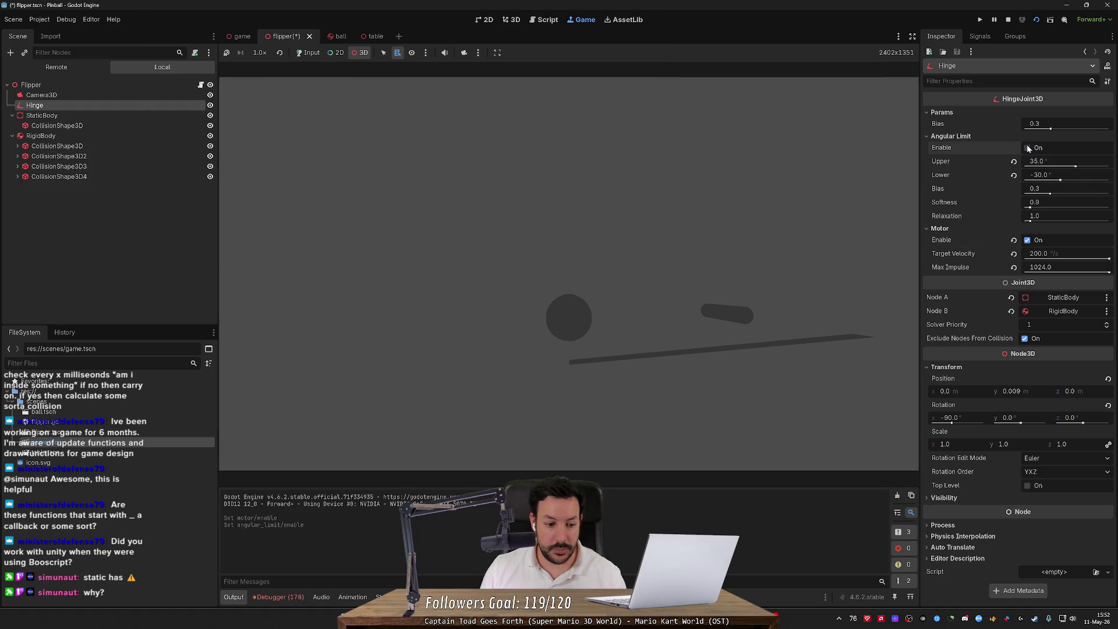
click(1028, 148)
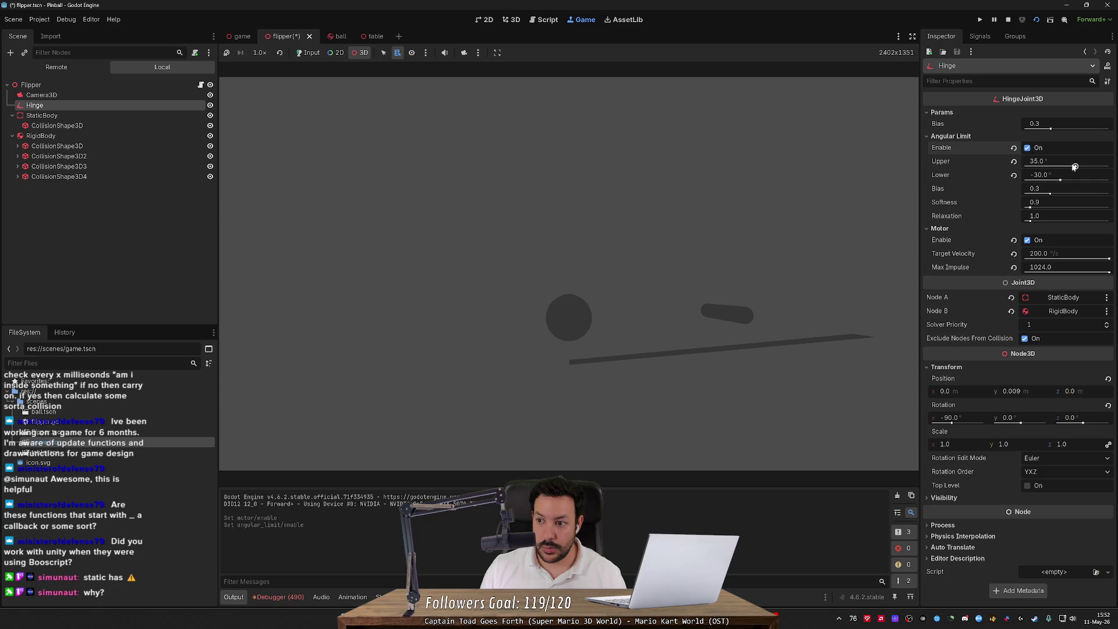
drag(1061, 181, 1069, 181)
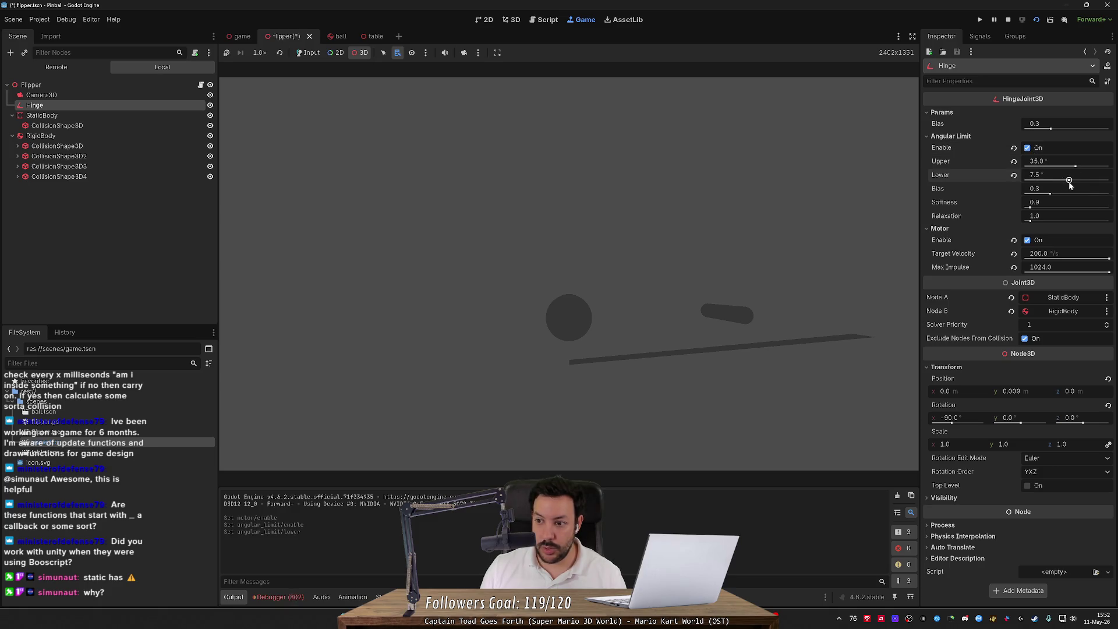
click(1042, 175)
- Restart the game to test the flipper, then stop it
click(1009, 23)
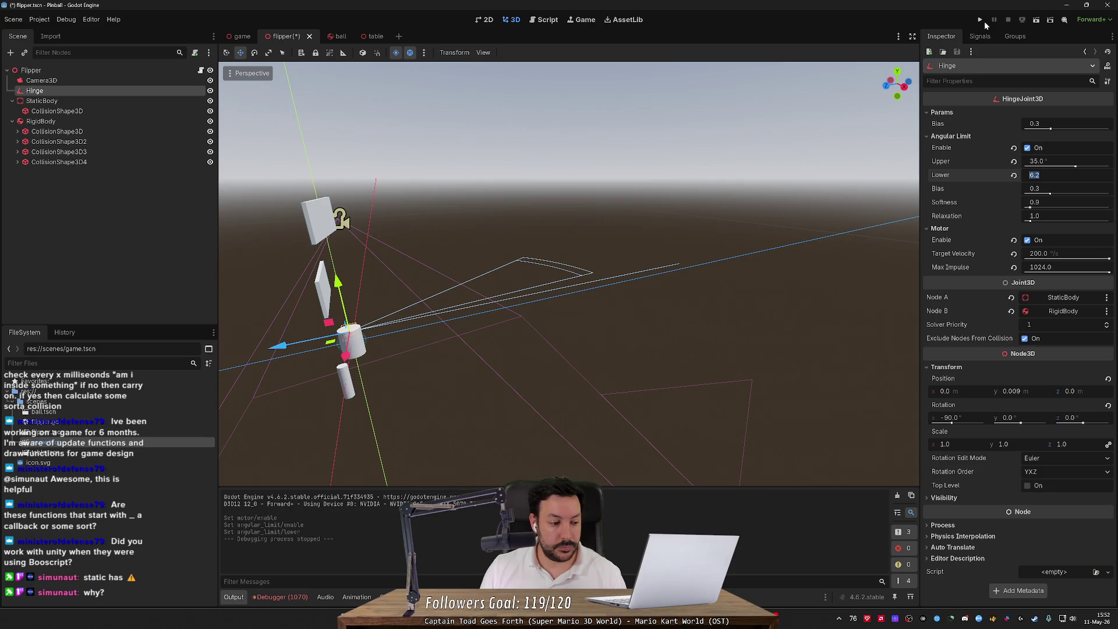
click(982, 20)
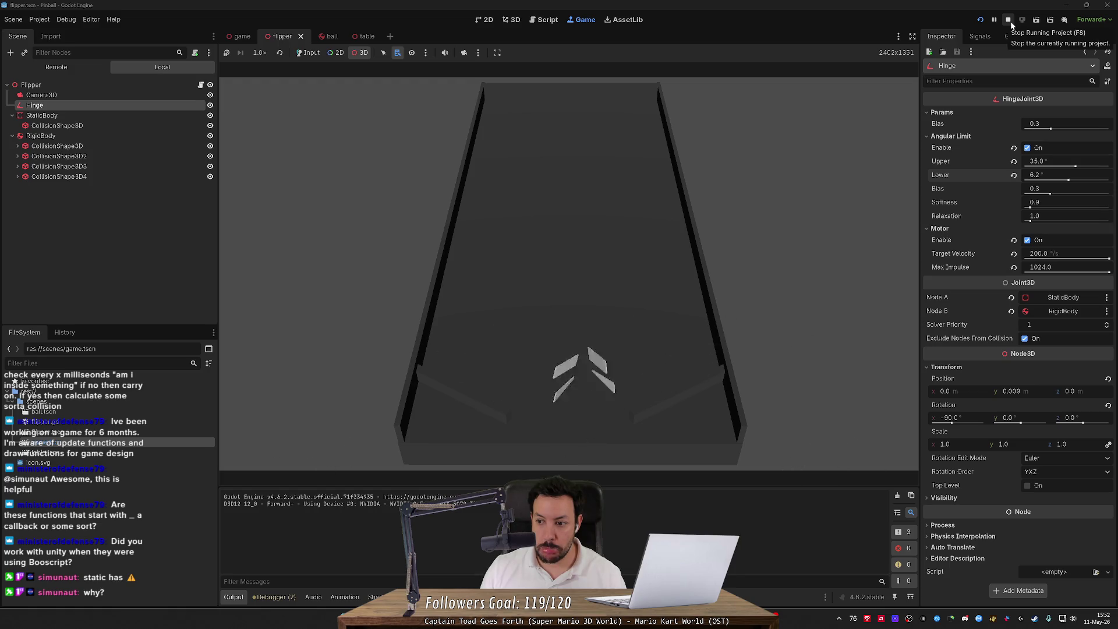
click(1011, 22)
key(alt+Tab)
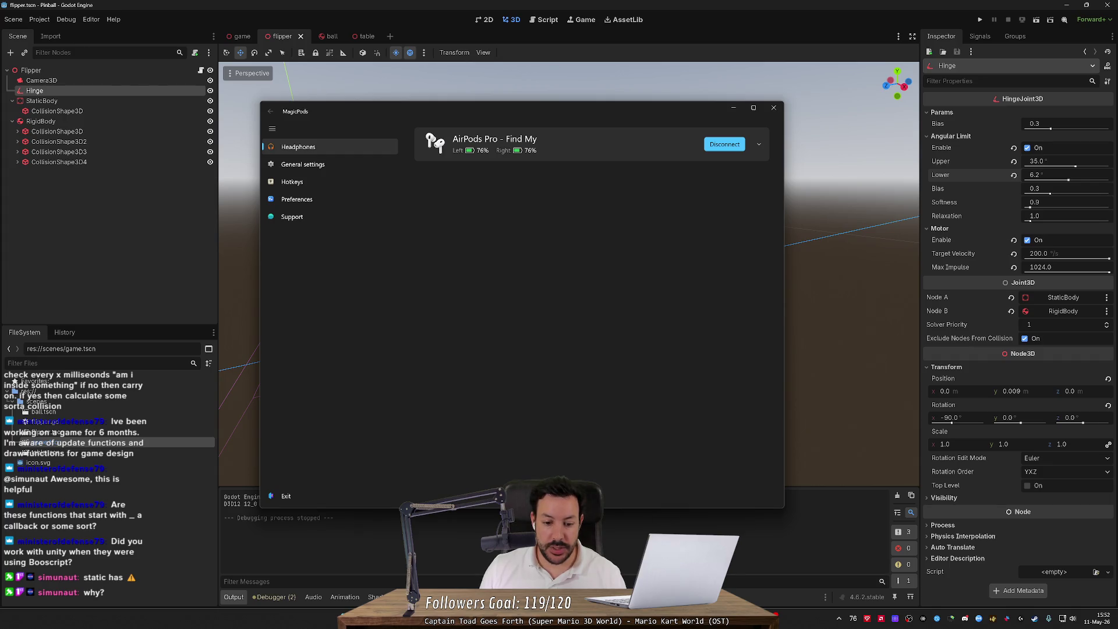
- Play the 'How To Make Physics Hinge Doors in Godot in 11 Minutes' tutorial, pausing and resuming it once
key(alt+Tab)
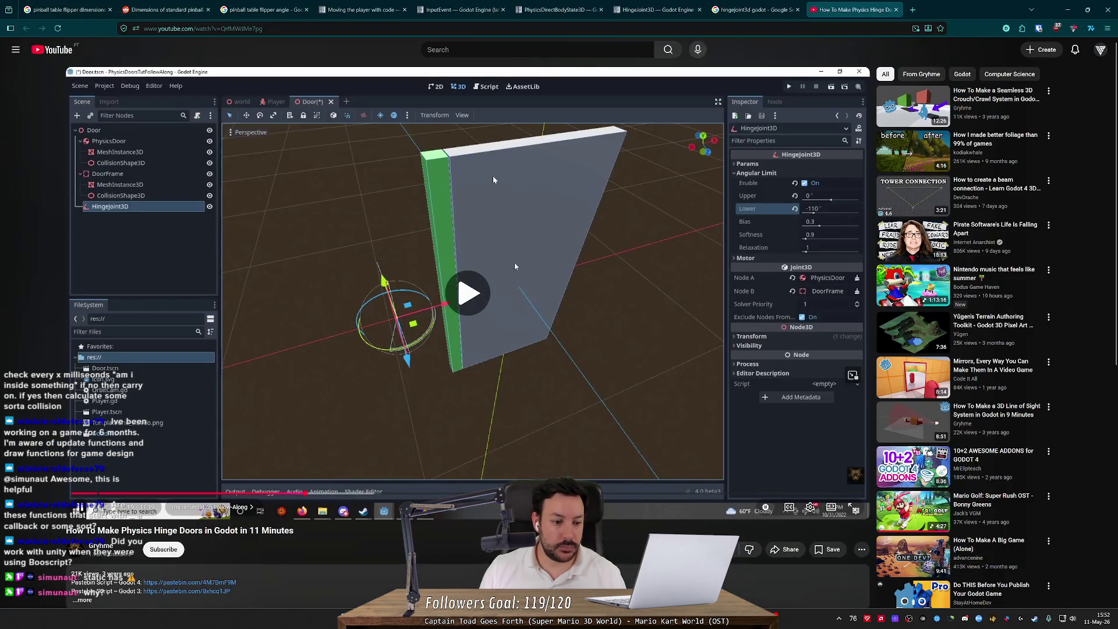
click(493, 180)
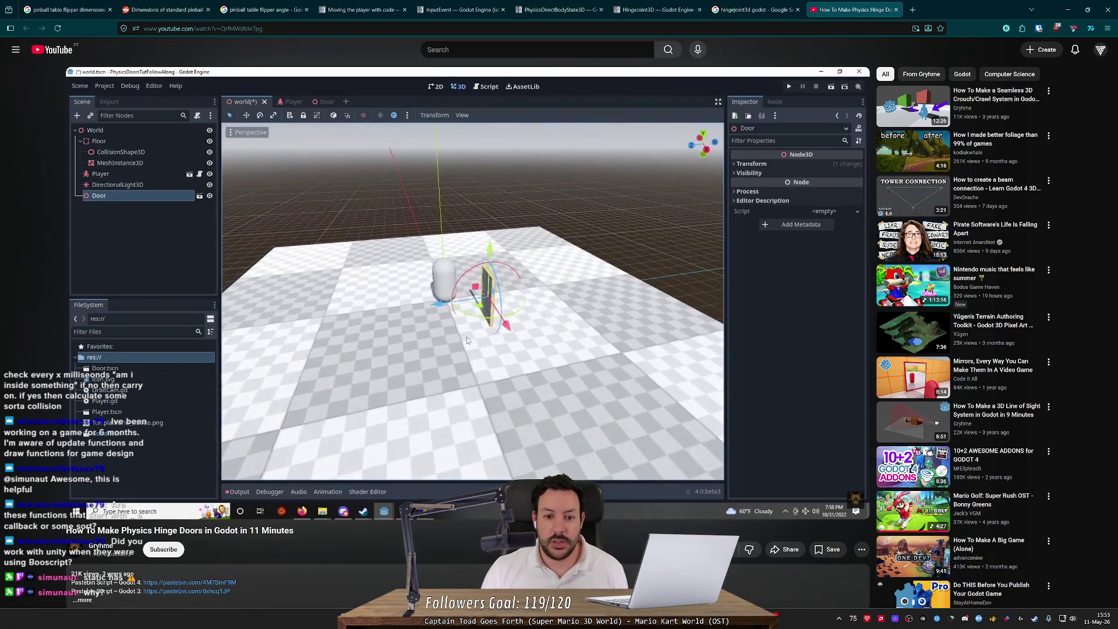
click(493, 180)
click(493, 180)
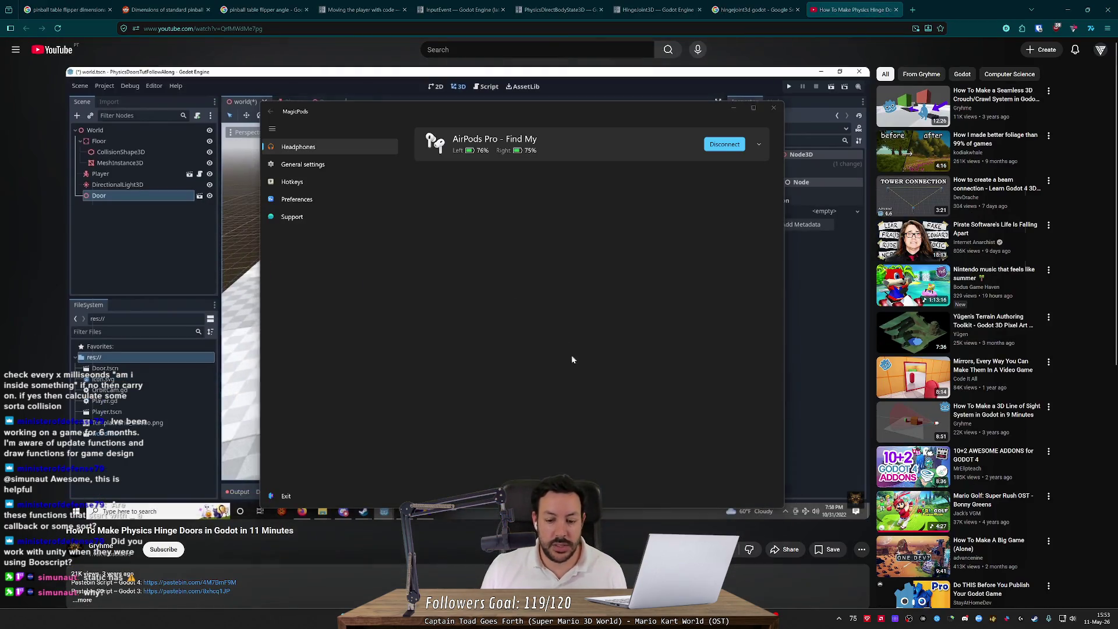
- Frame the Hinge, try Y positions of 0 and then 0.001, and save the flipper scene
key(alt+Tab)
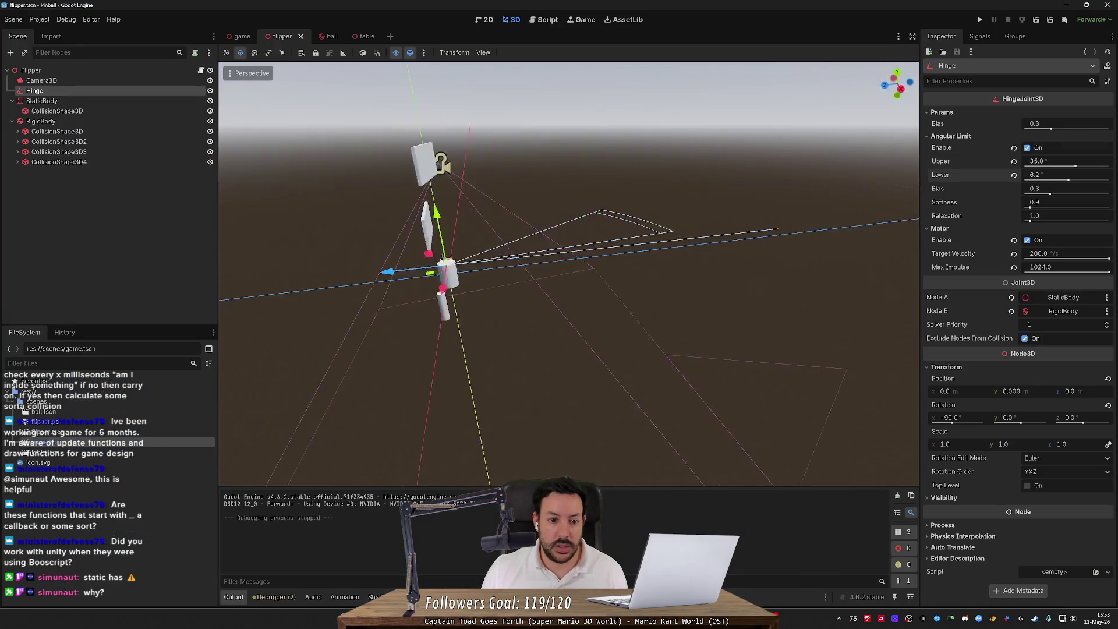
key(f)
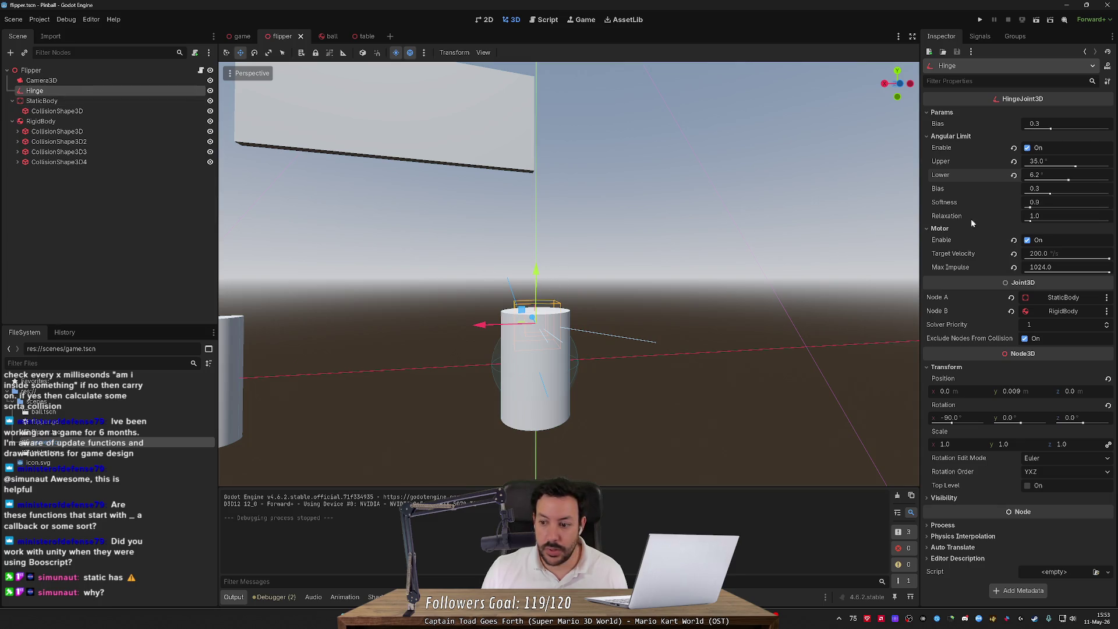
click(1012, 392)
text(0)
key(Return)
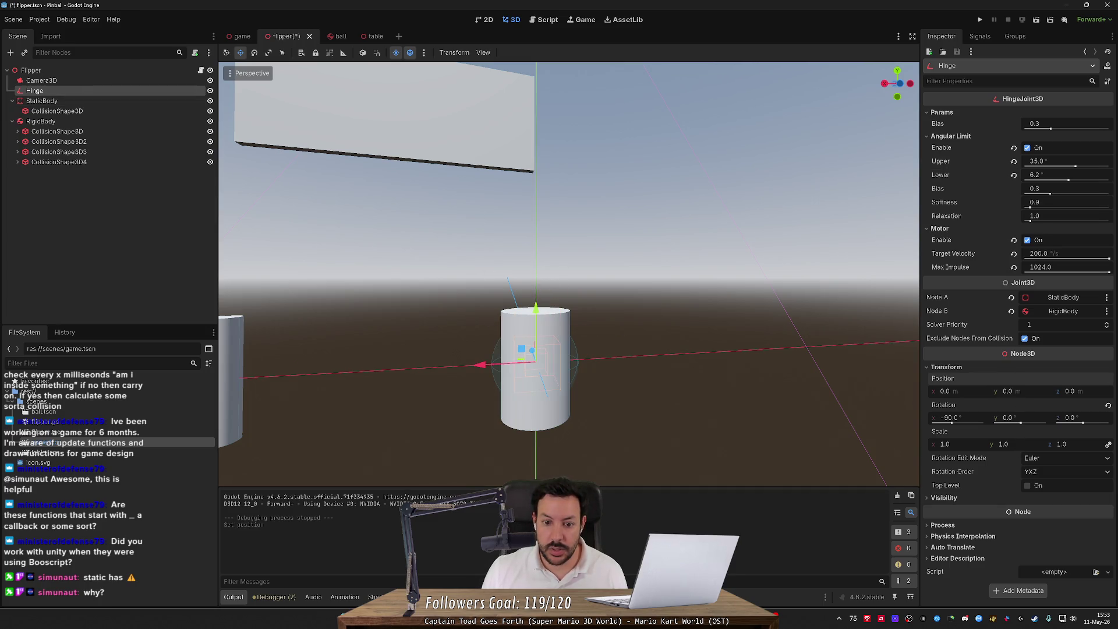
click(1021, 393)
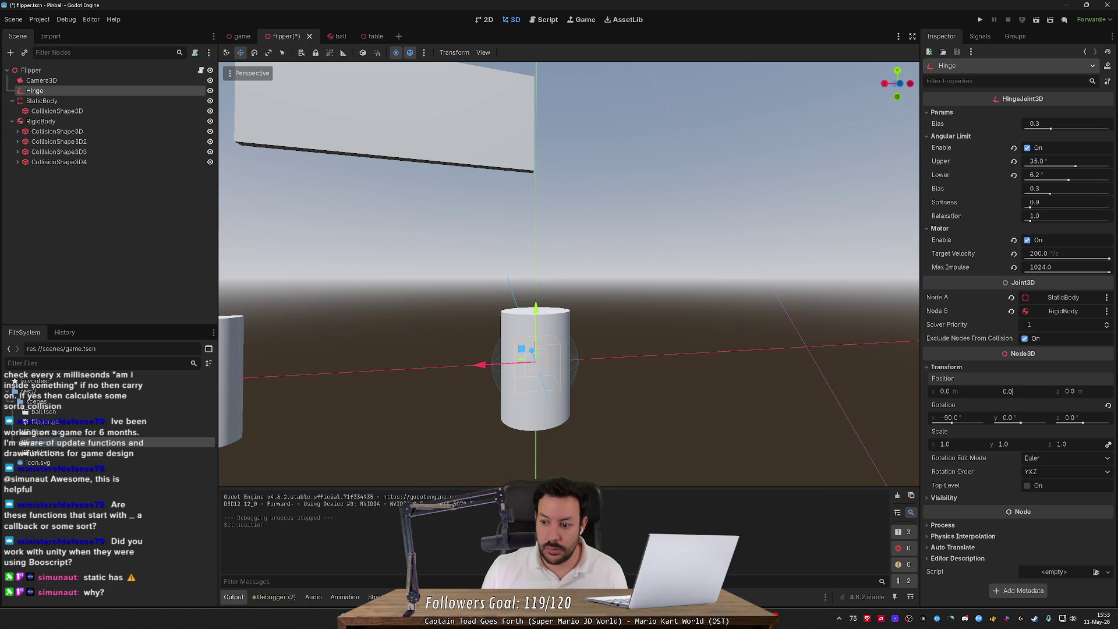
text(0.001)
key(Return)
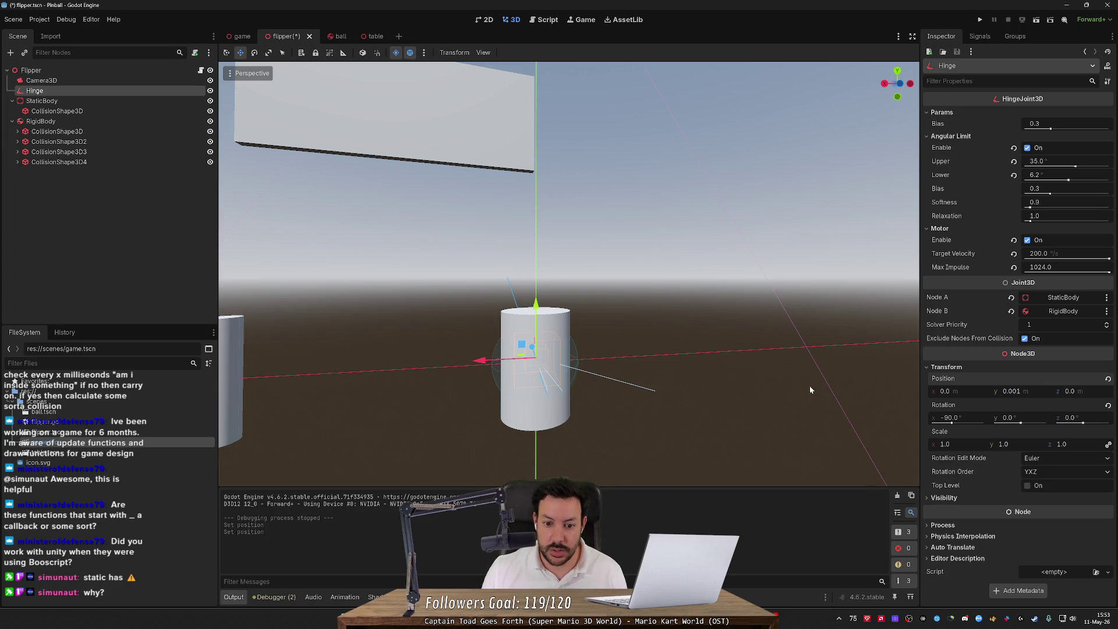
scroll(810, 390, down, 5)
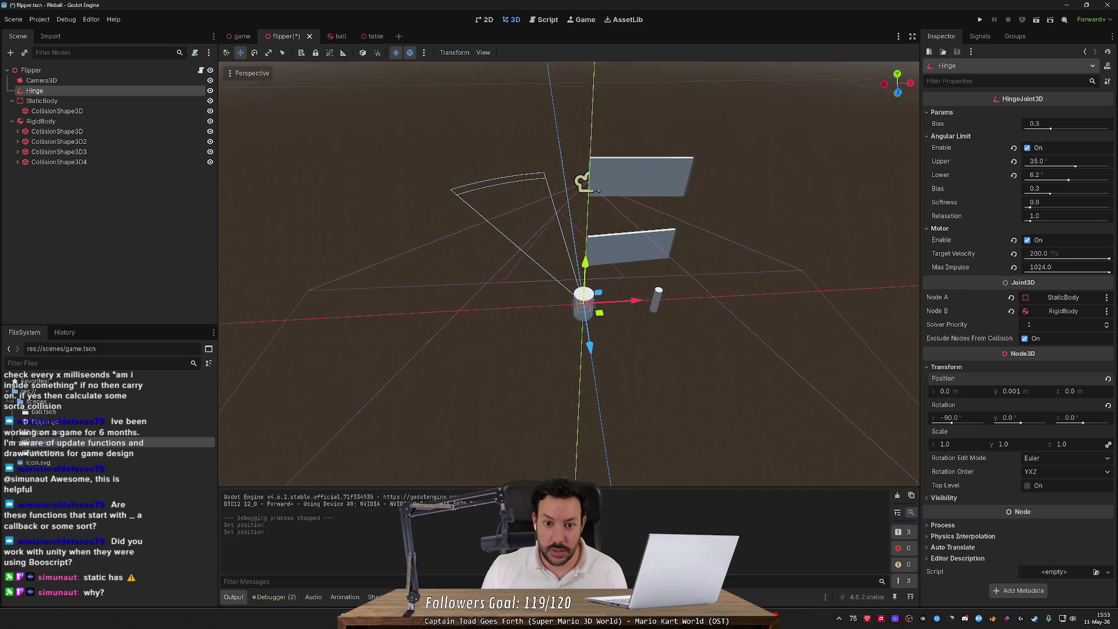
scroll(569, 273, up, 3)
key(ctrl+s)
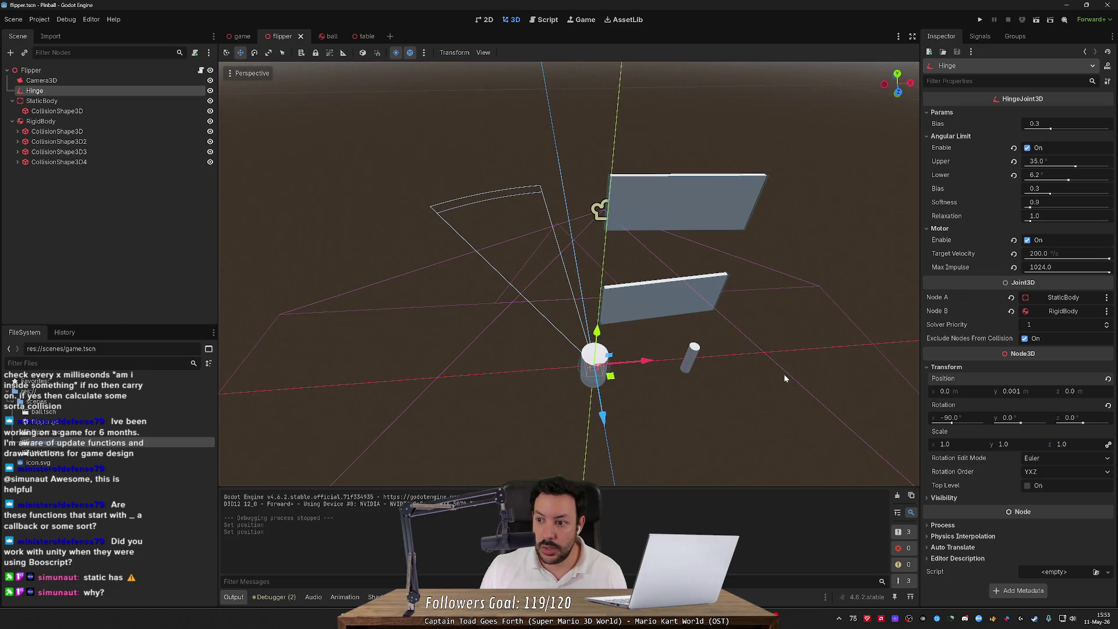
- Set the Hinge's lower angular limit to -25°
click(1045, 175)
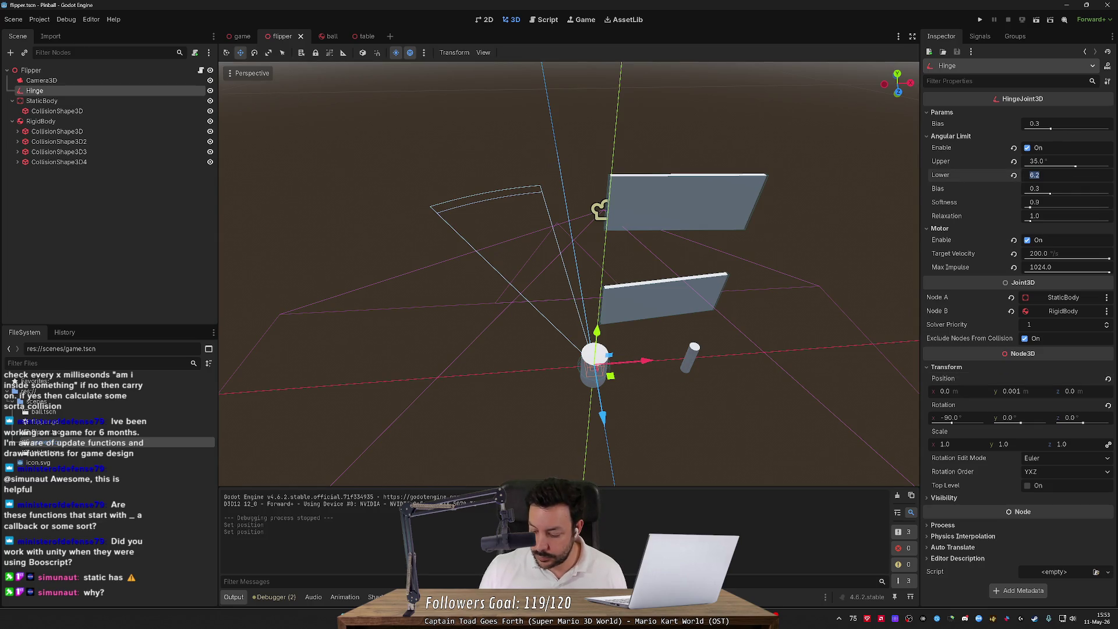
text(-25)
key(Return)
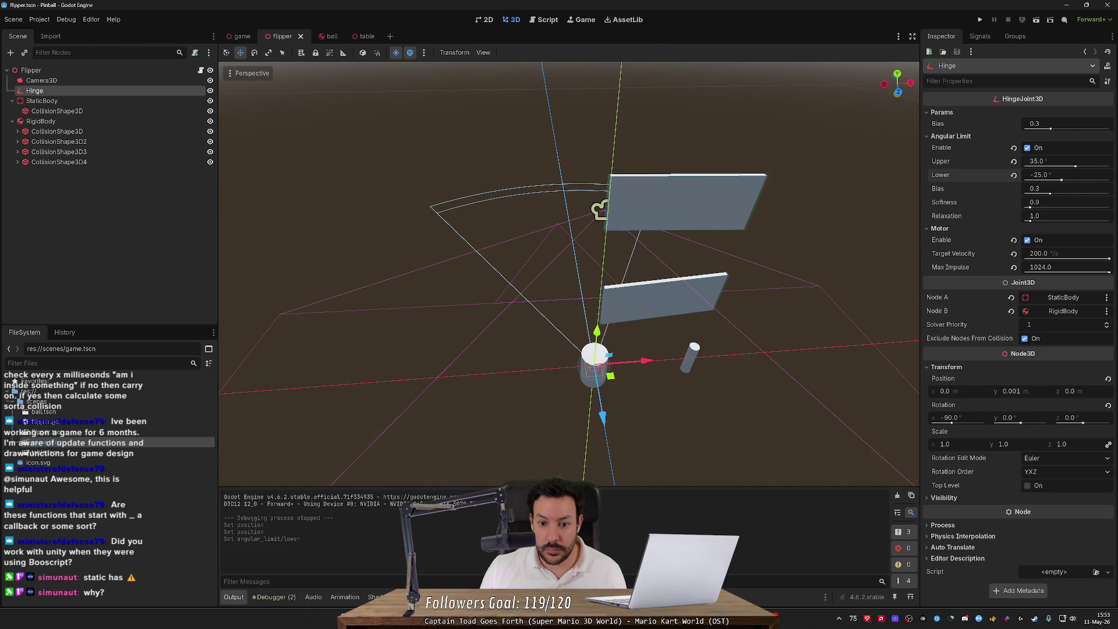
mouse_move(571, 262)
mouse_down()
mouse_move(641, 245)
mouse_move(576, 265)
mouse_up()
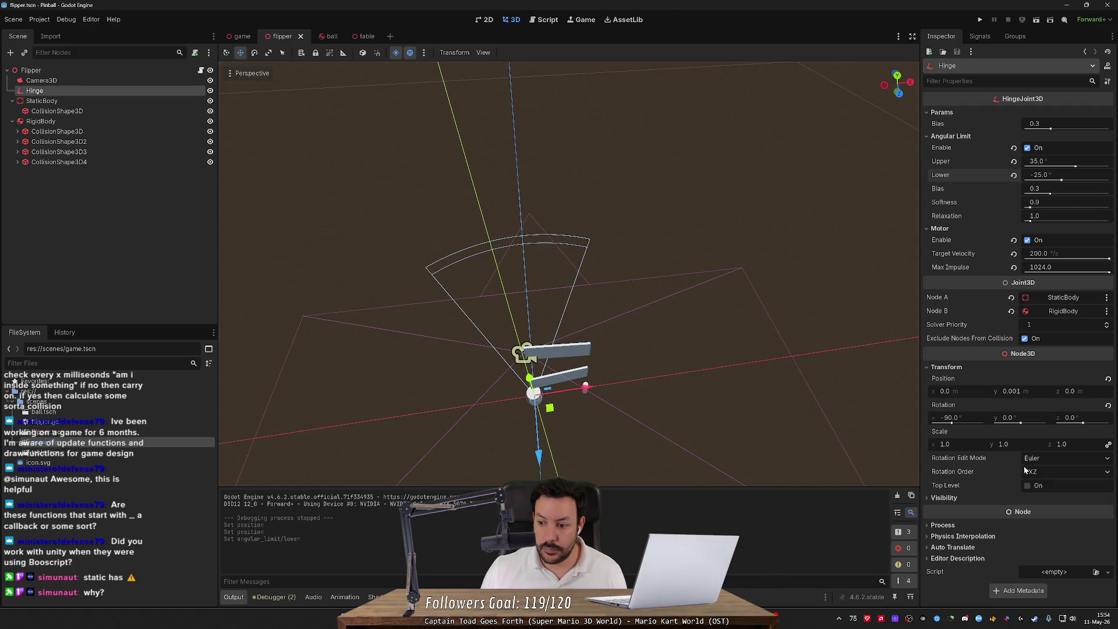
- Adjust the Hinge's Y position from 0.005 through 0 to 0.01, then save the scene
click(1021, 391)
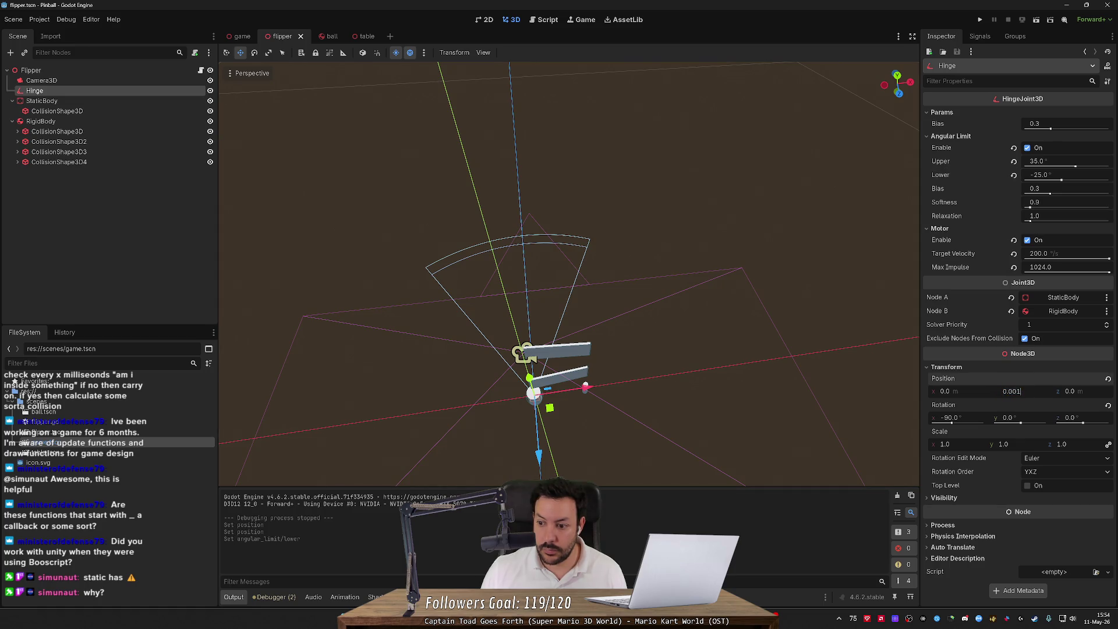
key(BackSpace)
text(5)
key(Return)
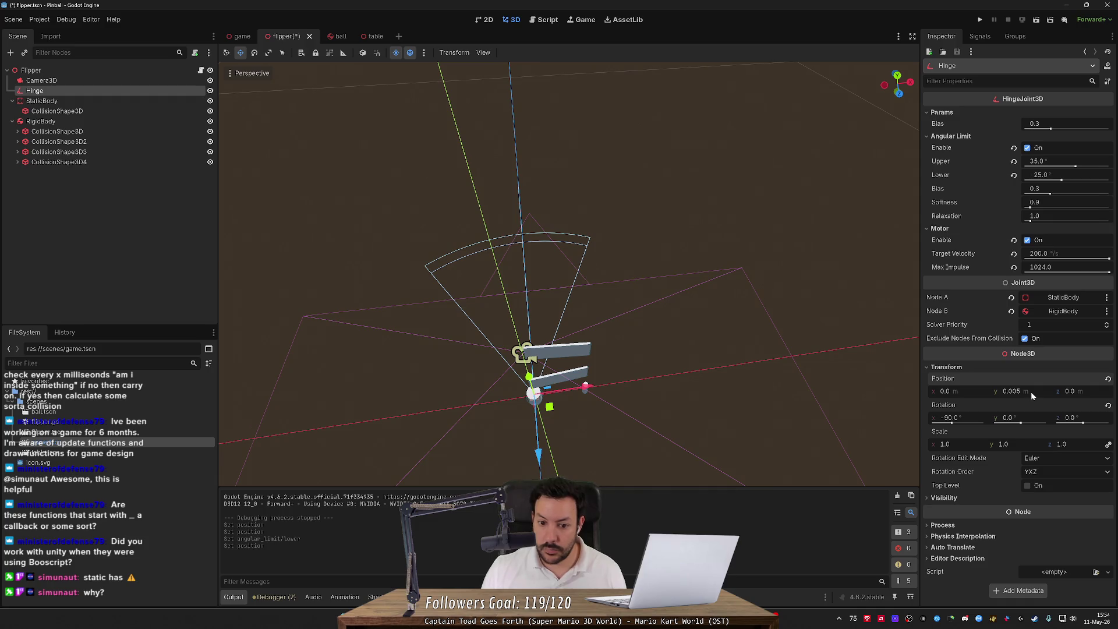
drag(1030, 393, 1013, 392)
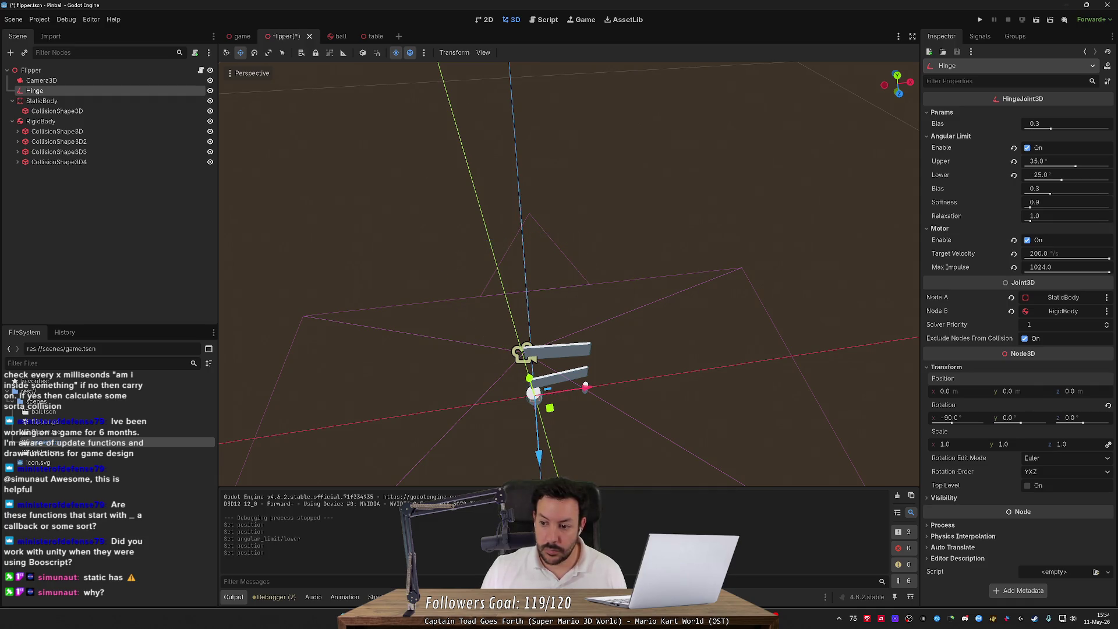
click(1007, 391)
text(1)
key(Return)
drag(724, 369, 724, 329)
key(ctrl+s)
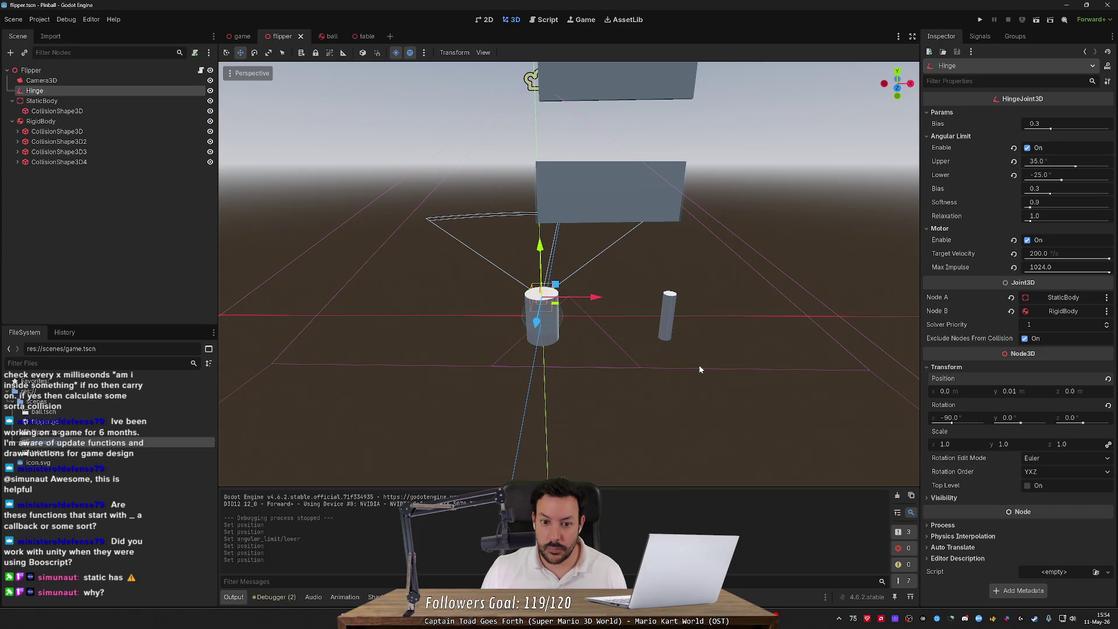
- Select the StaticBody node in the Scene tree
scroll(699, 364, up, 2)
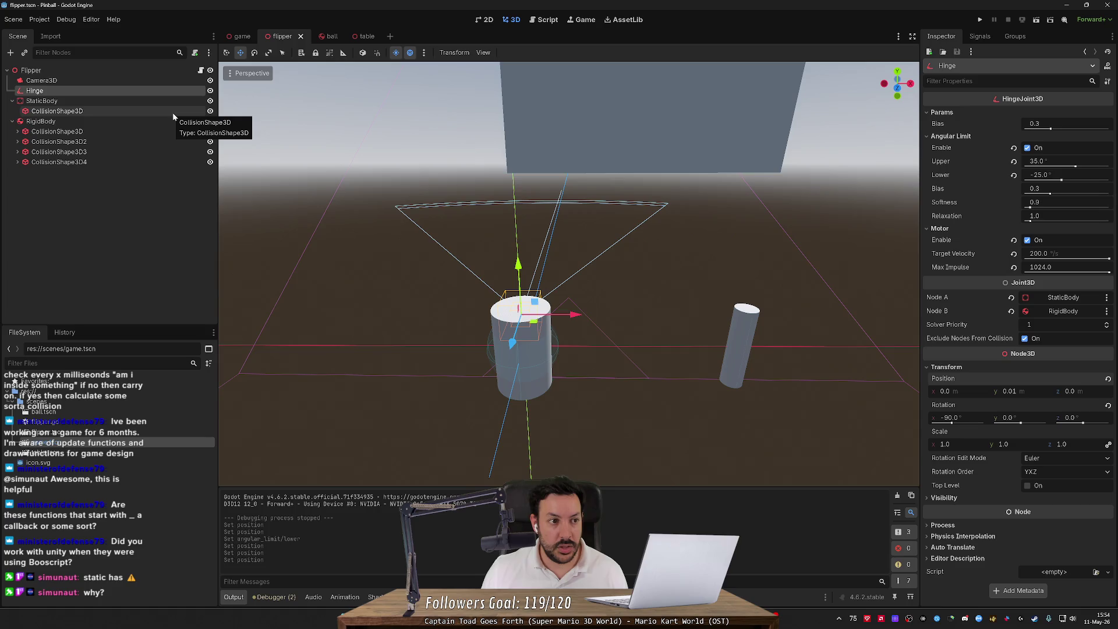
click(154, 131)
click(154, 121)
click(155, 103)
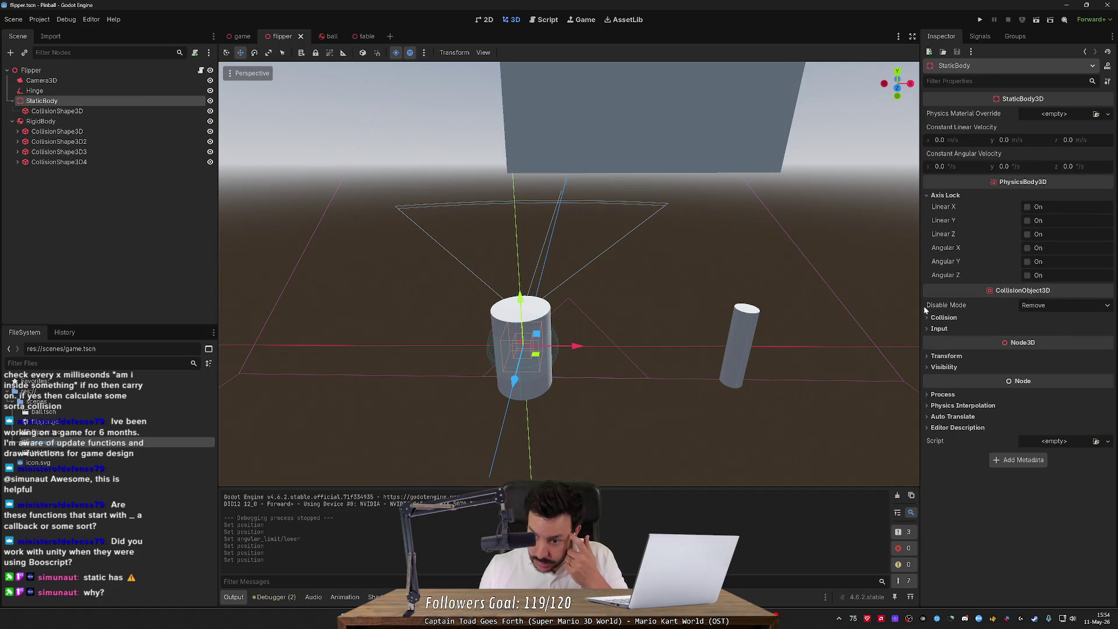
- Expand the StaticBody's Collision section and toggle its collision layer 1 bit
click(926, 318)
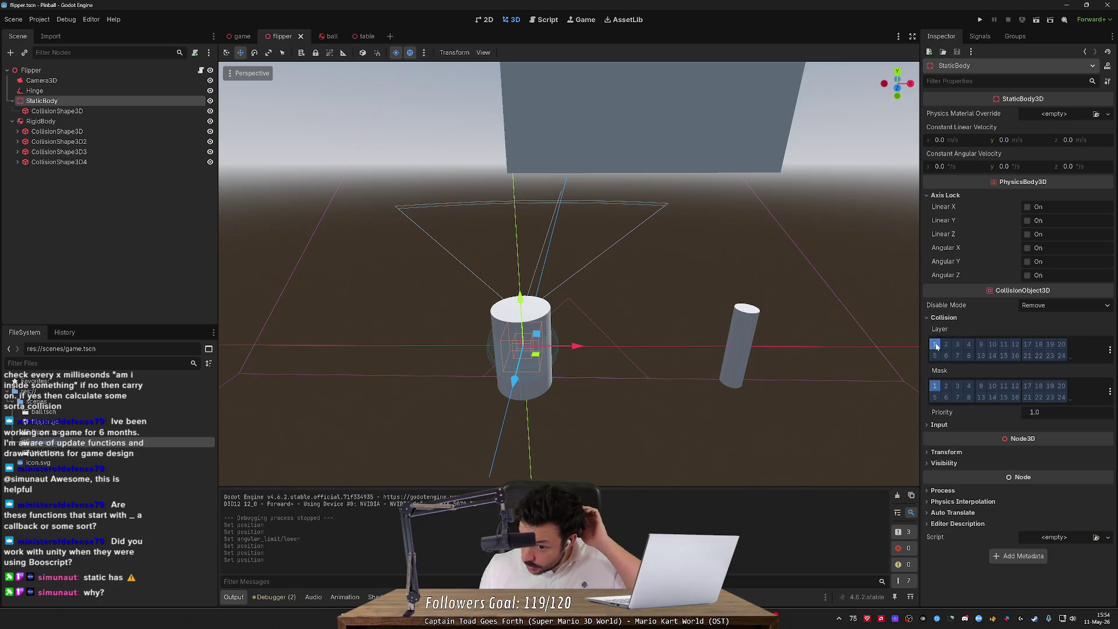
click(935, 345)
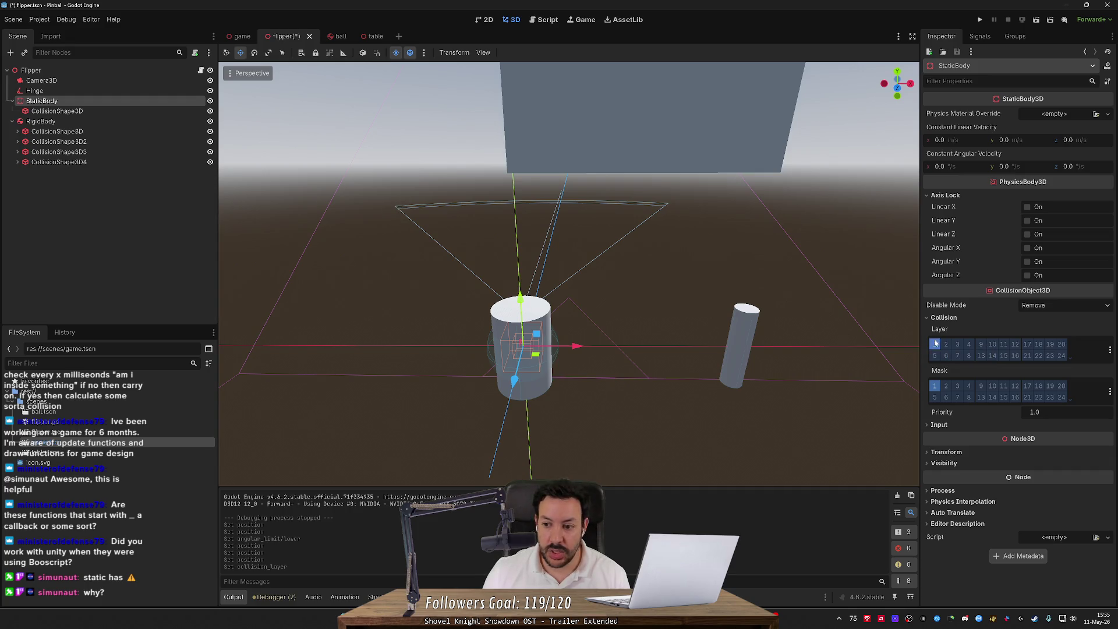
- Move the StaticBody to collision layer 2 only and save the flipper scene
click(1110, 350)
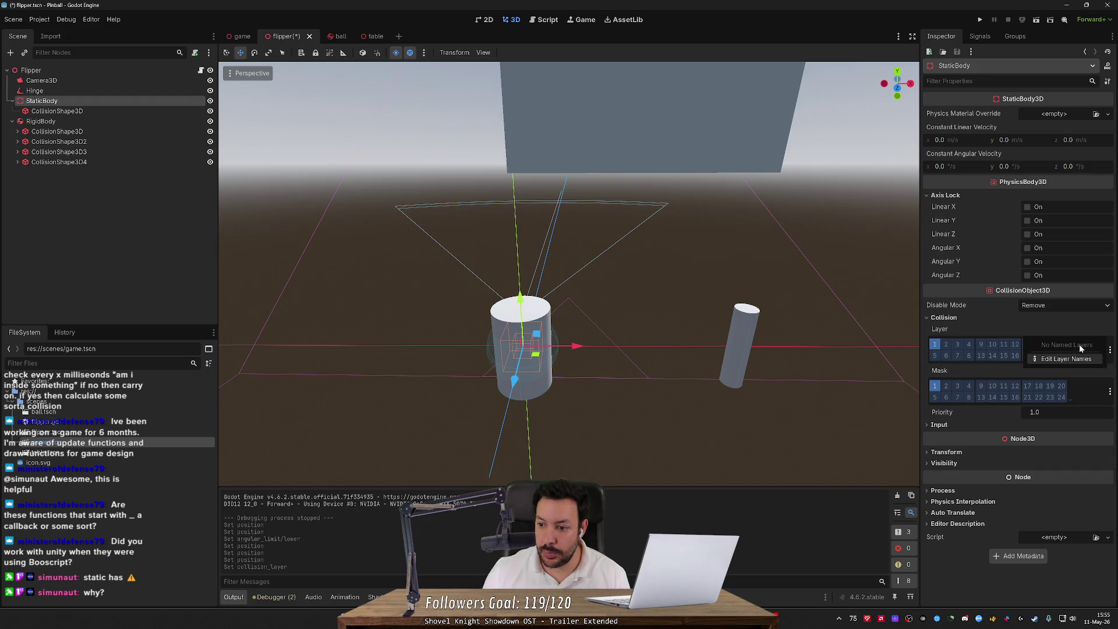
click(967, 339)
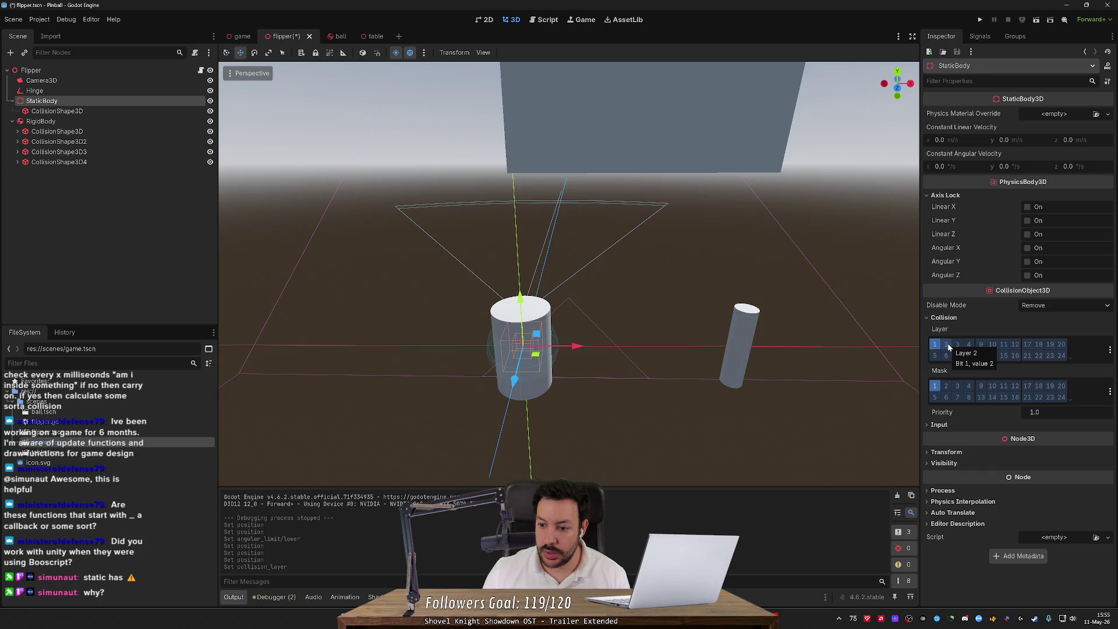
click(947, 344)
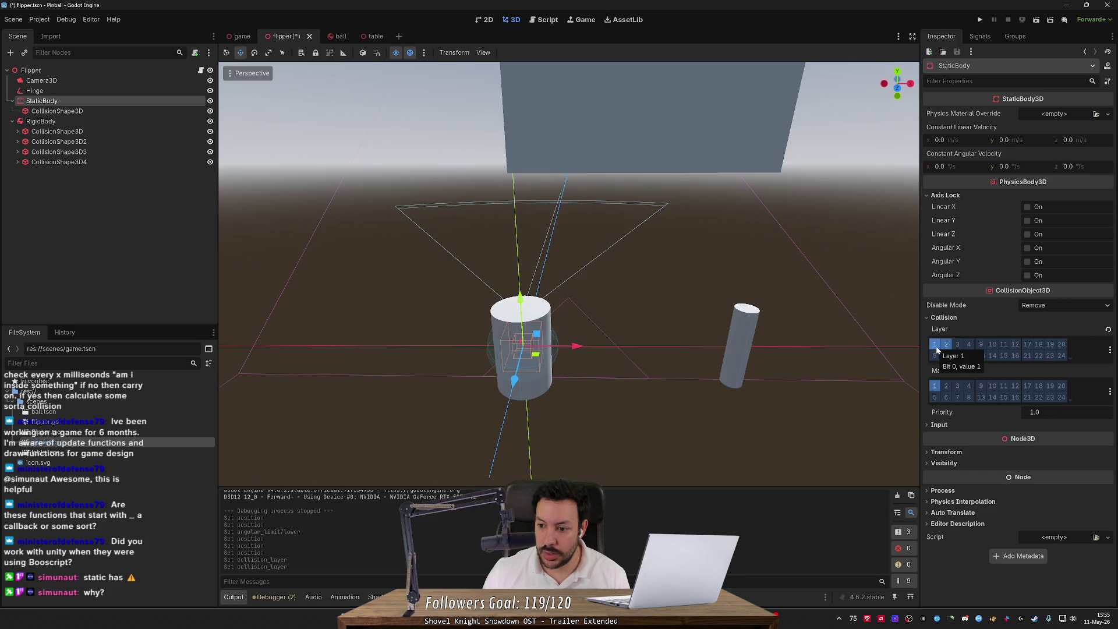
click(935, 346)
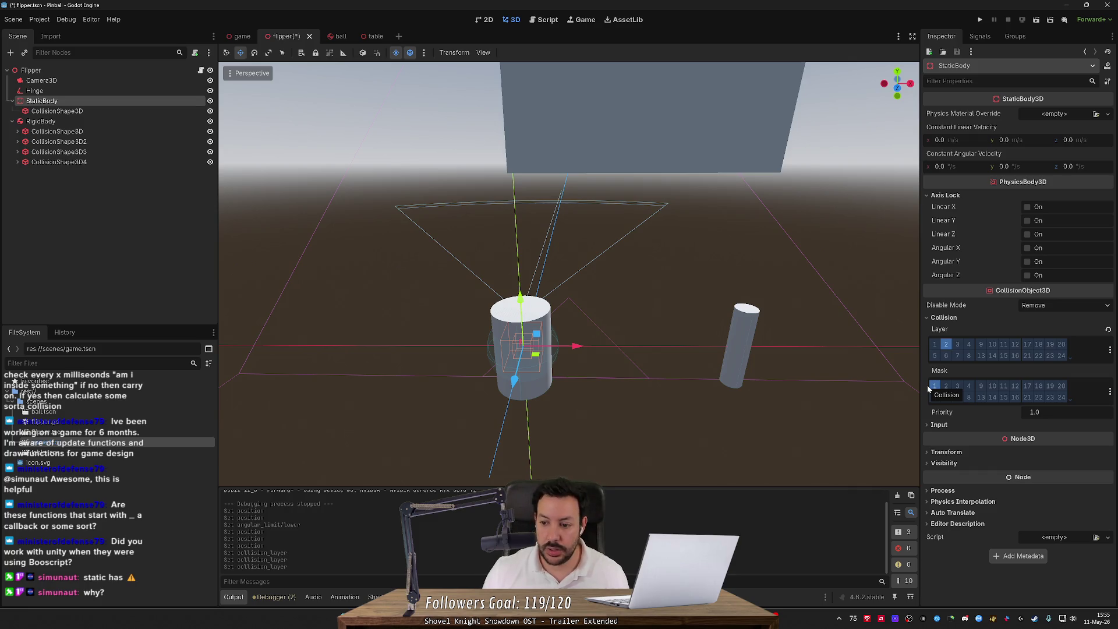
key(ctrl+s)
- Move the RigidBody to collision layer 2 only, save, and open the ball scene
click(174, 121)
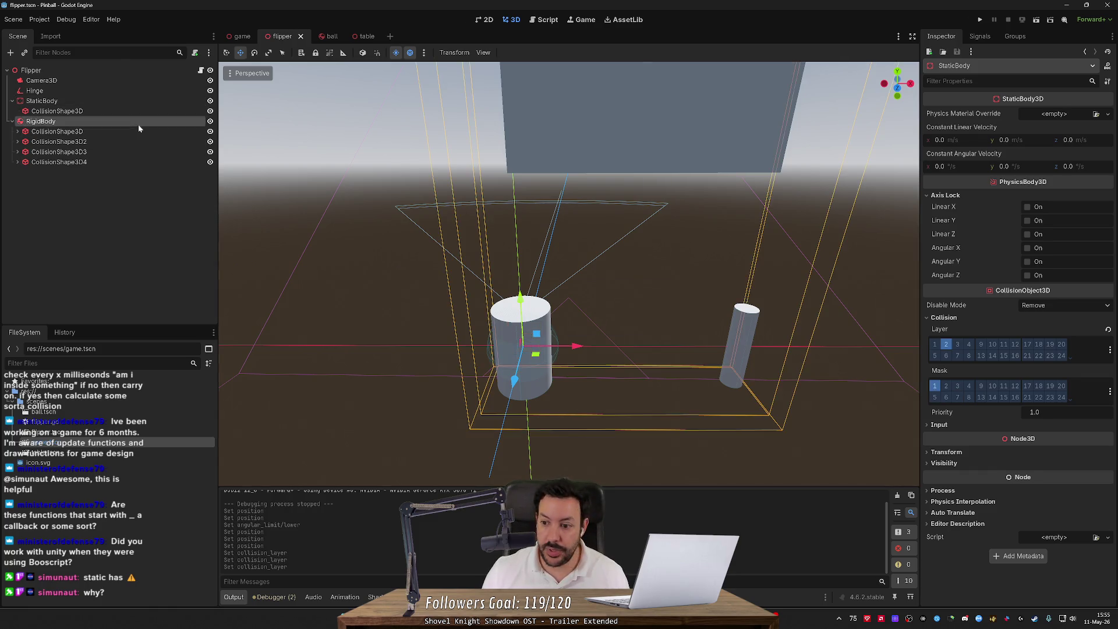
click(942, 283)
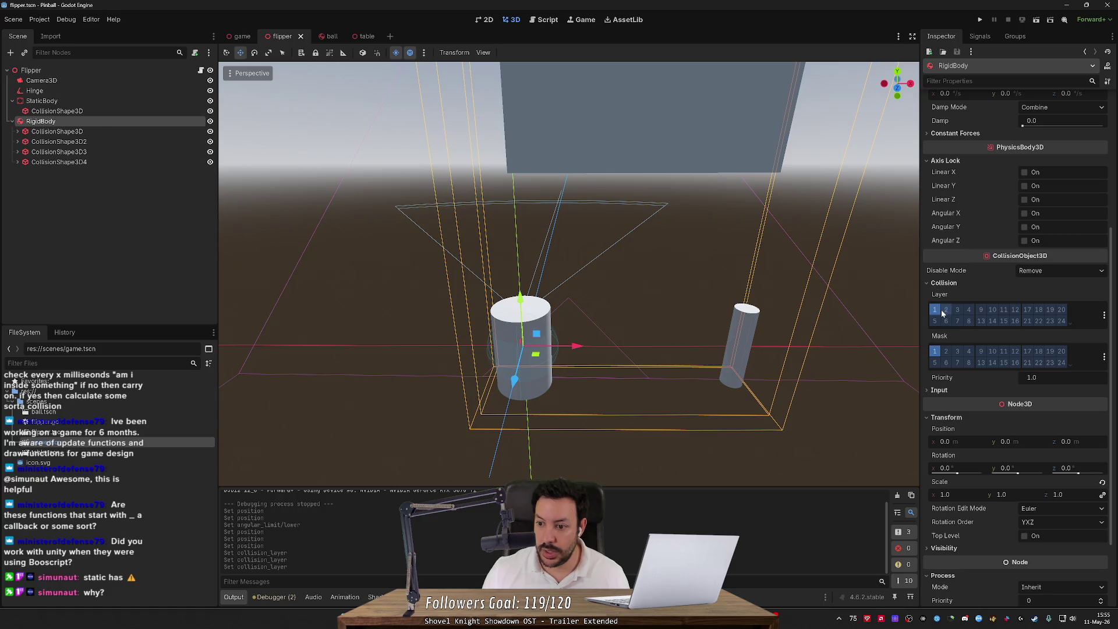
click(934, 310)
key(ctrl+s)
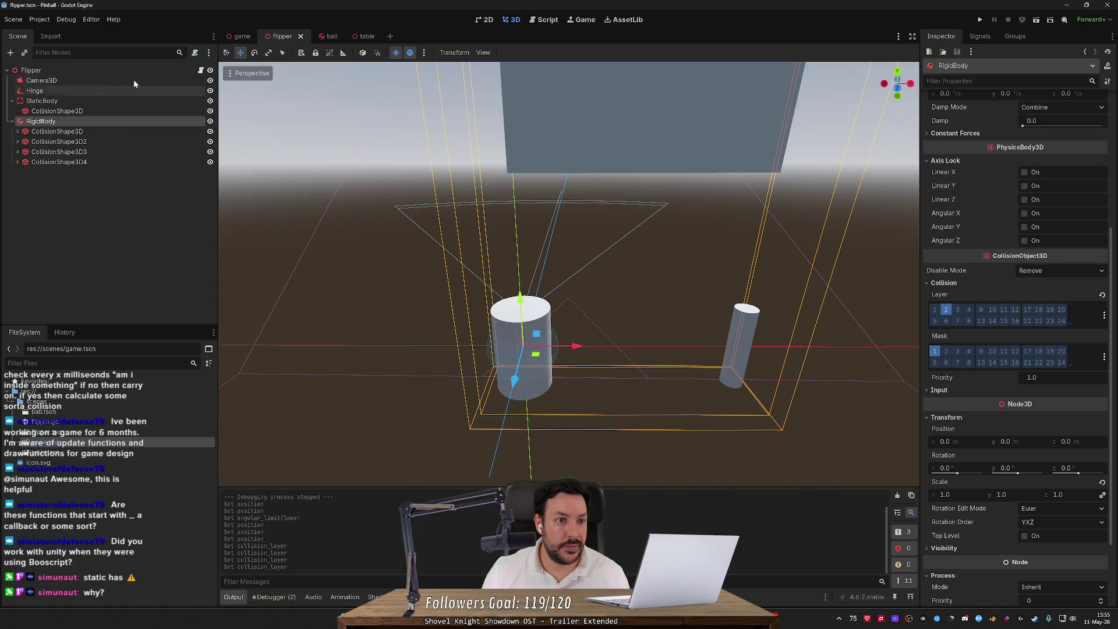
click(329, 36)
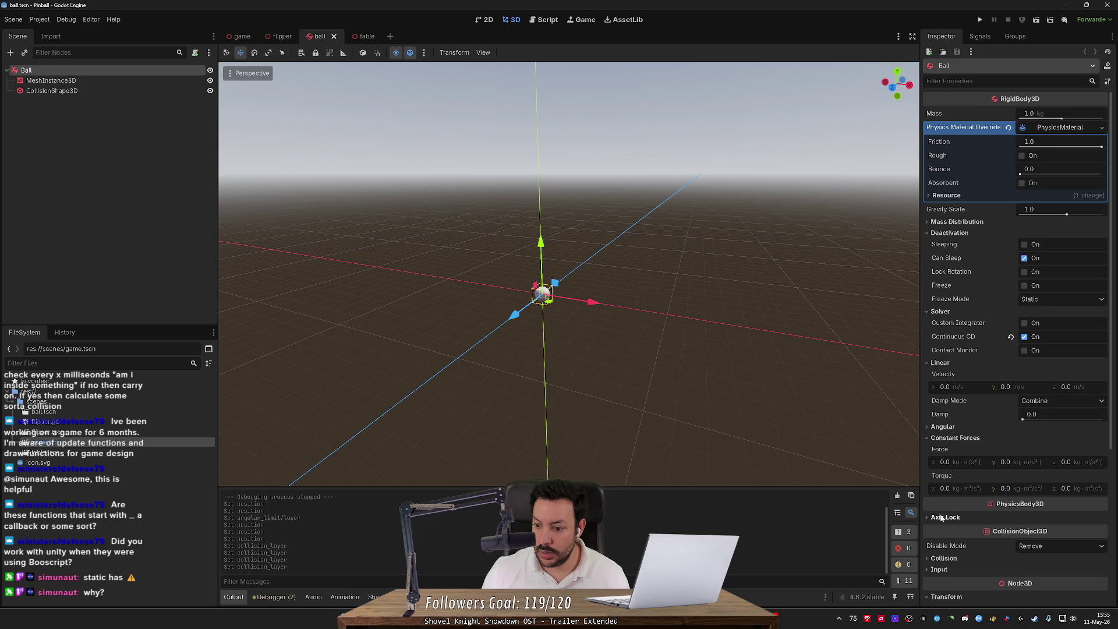
- Add collision layer 2 to the Ball and save the ball scene
scroll(948, 401, down, 5)
click(944, 335)
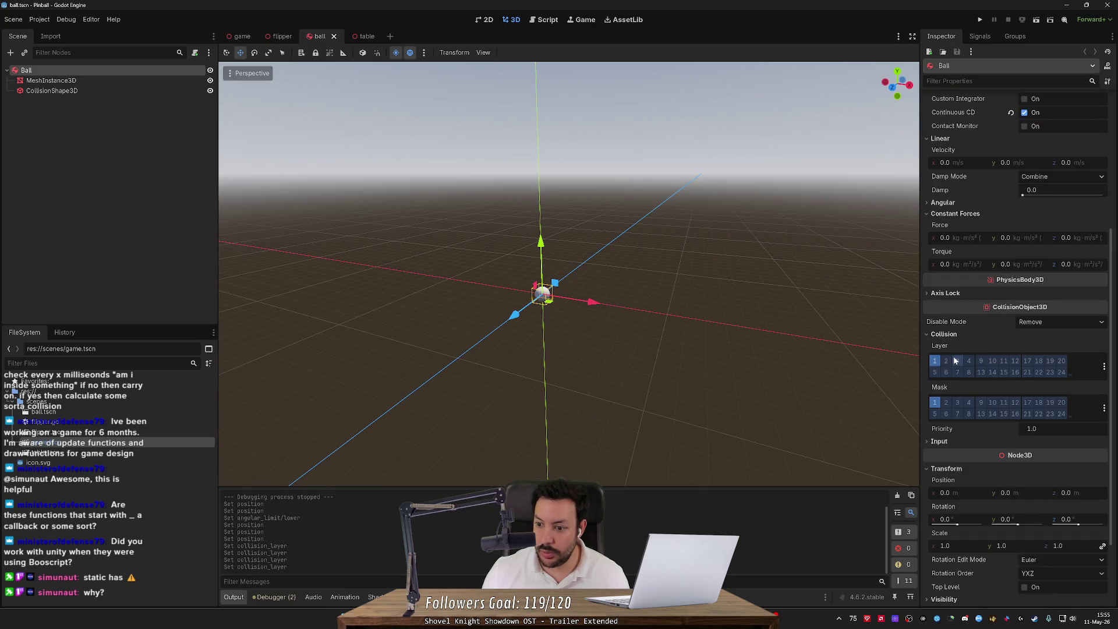
click(946, 361)
key(ctrl+s)
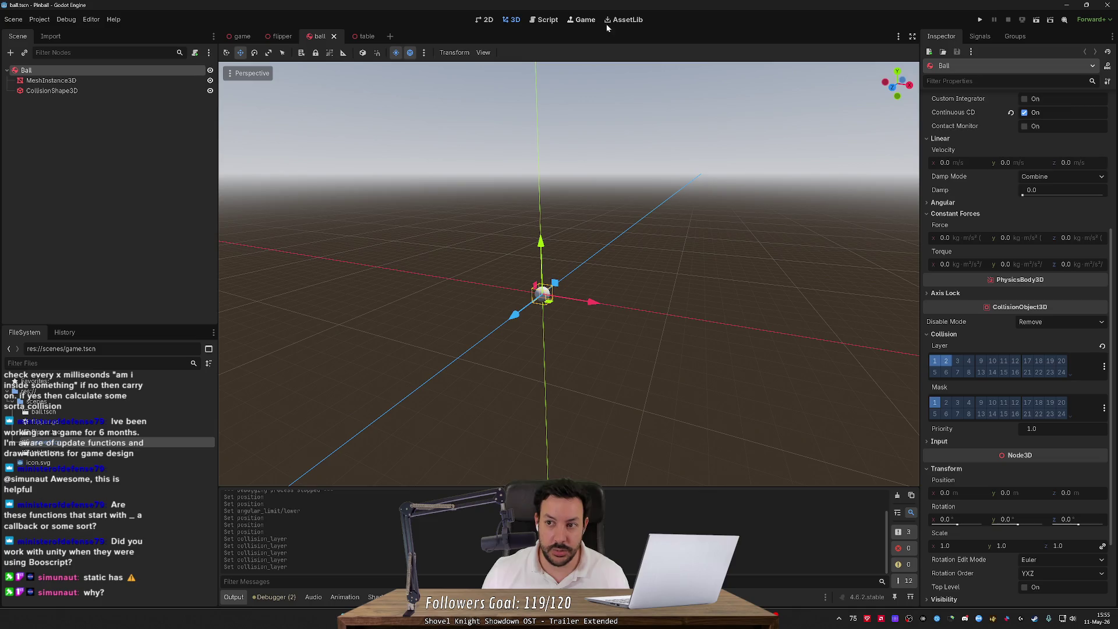
- Test-run the pinball game, stop it, and resume the hinge-door tutorial video
click(982, 21)
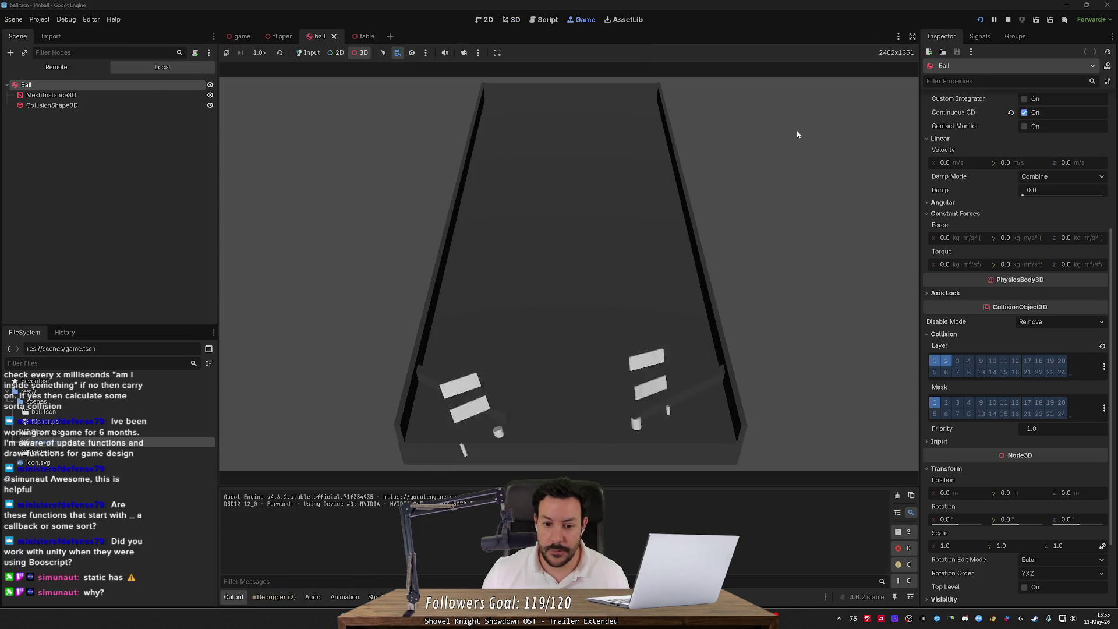
click(1008, 19)
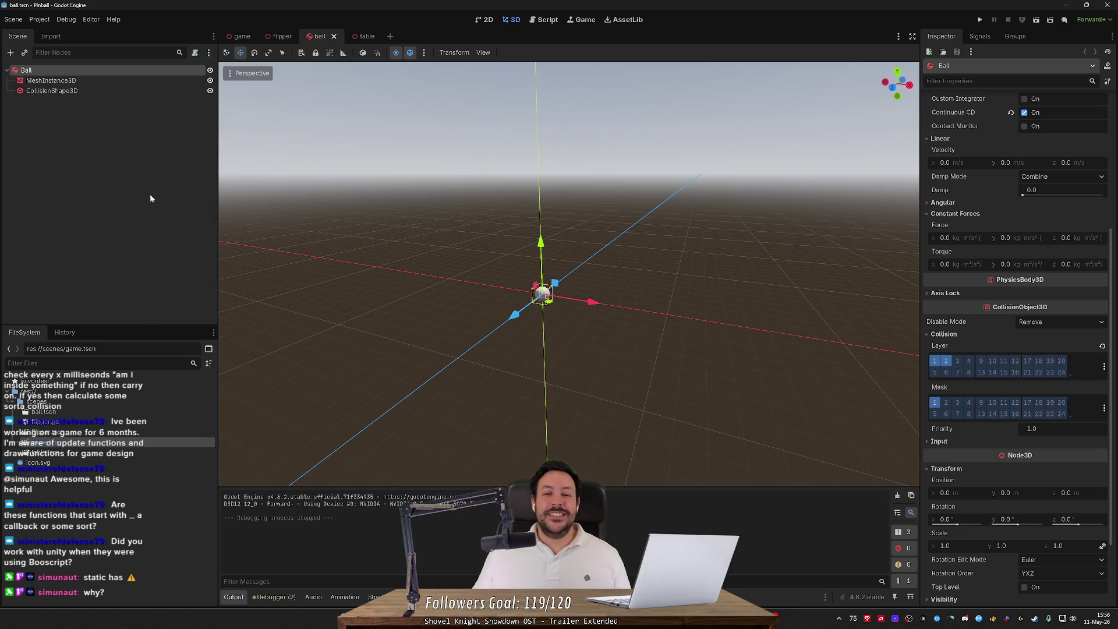
key(alt+Tab)
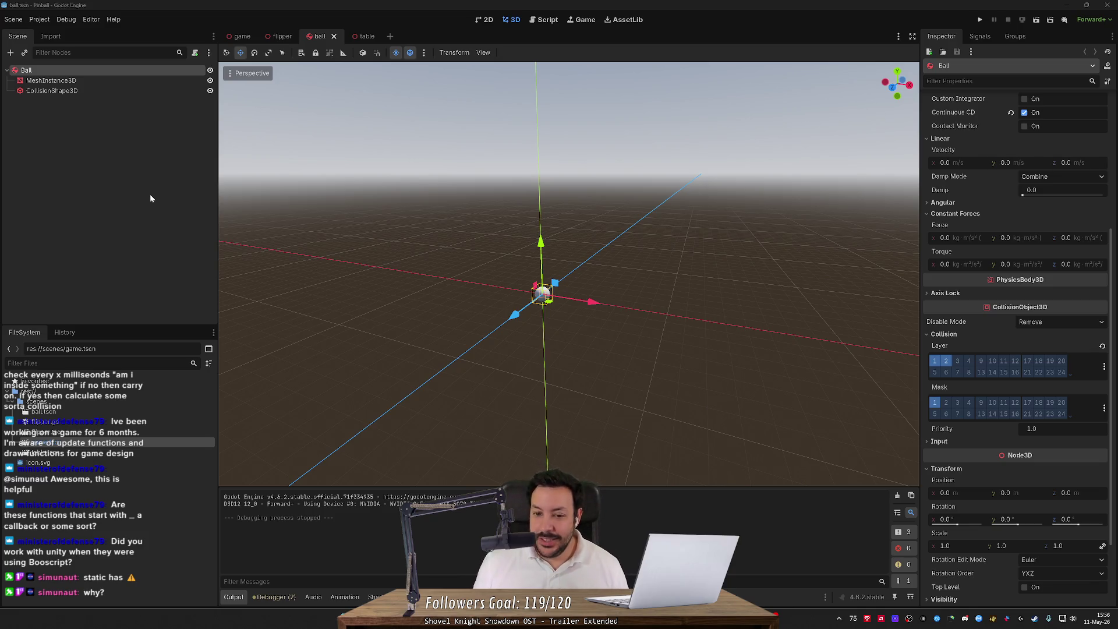
click(176, 313)
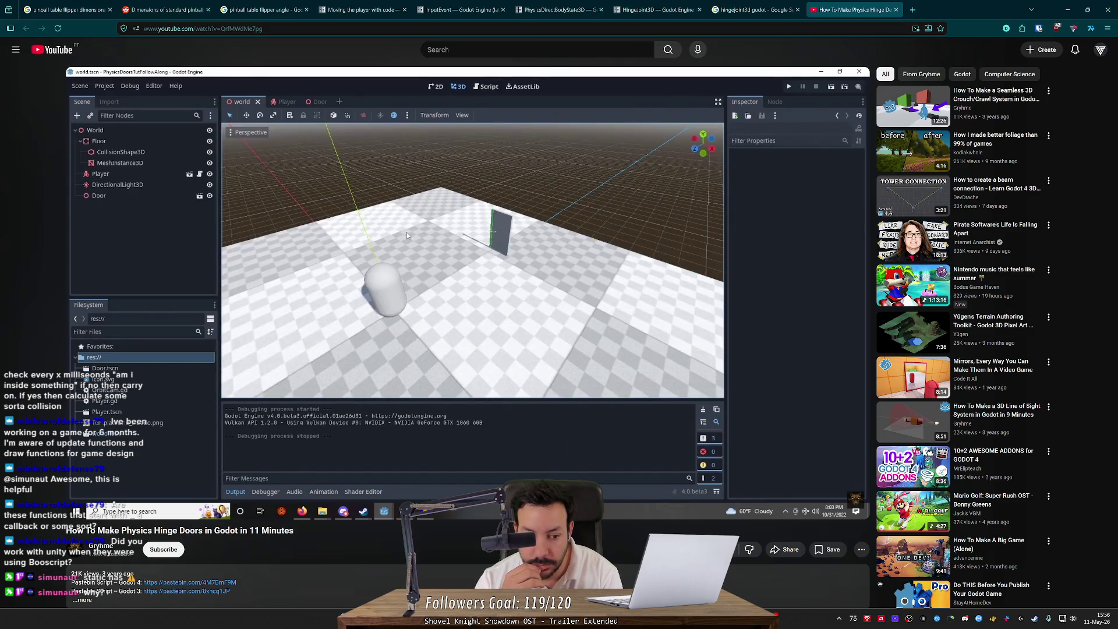
- Seek the tutorial from around 3:35 forward to the Door scene's cube mesh setup
key(Right)
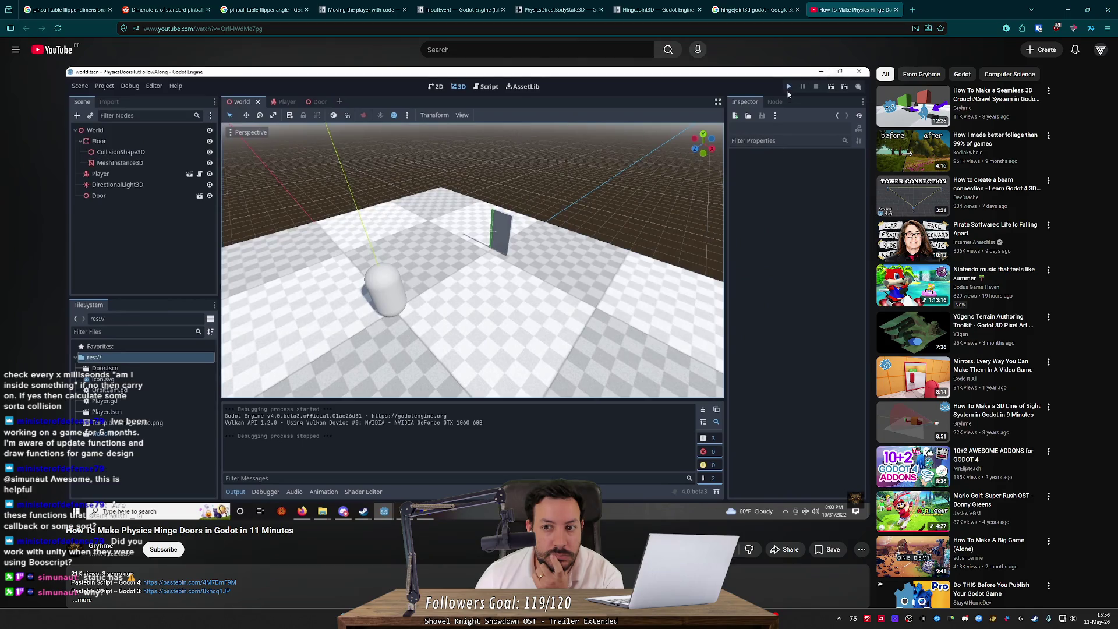
key(Left)
key(Left)
key(Left)
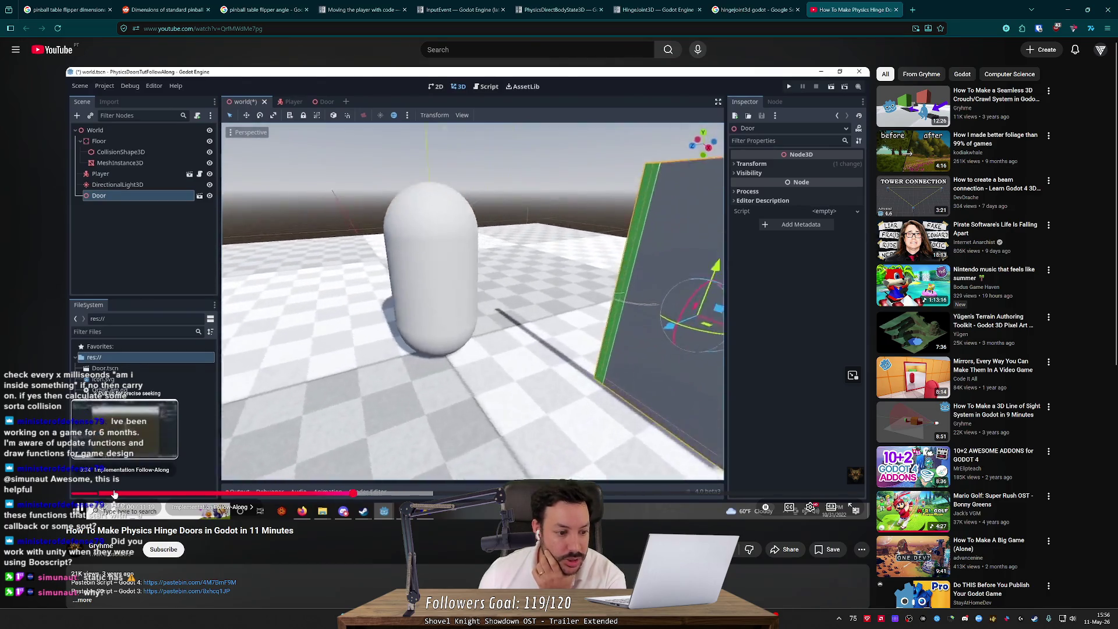
click(114, 494)
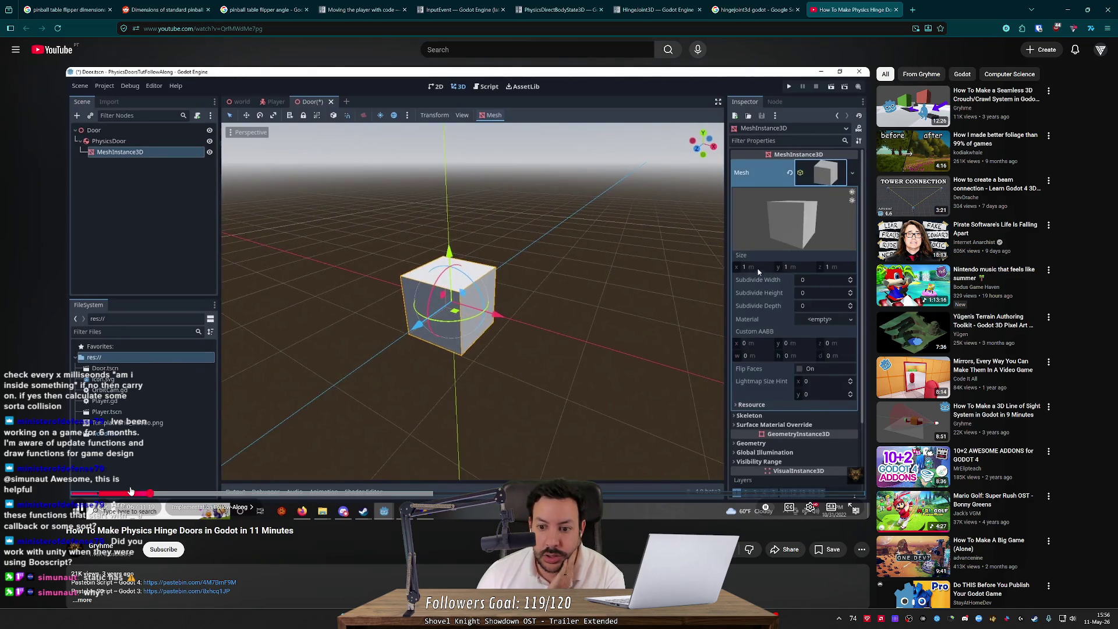
key(Left)
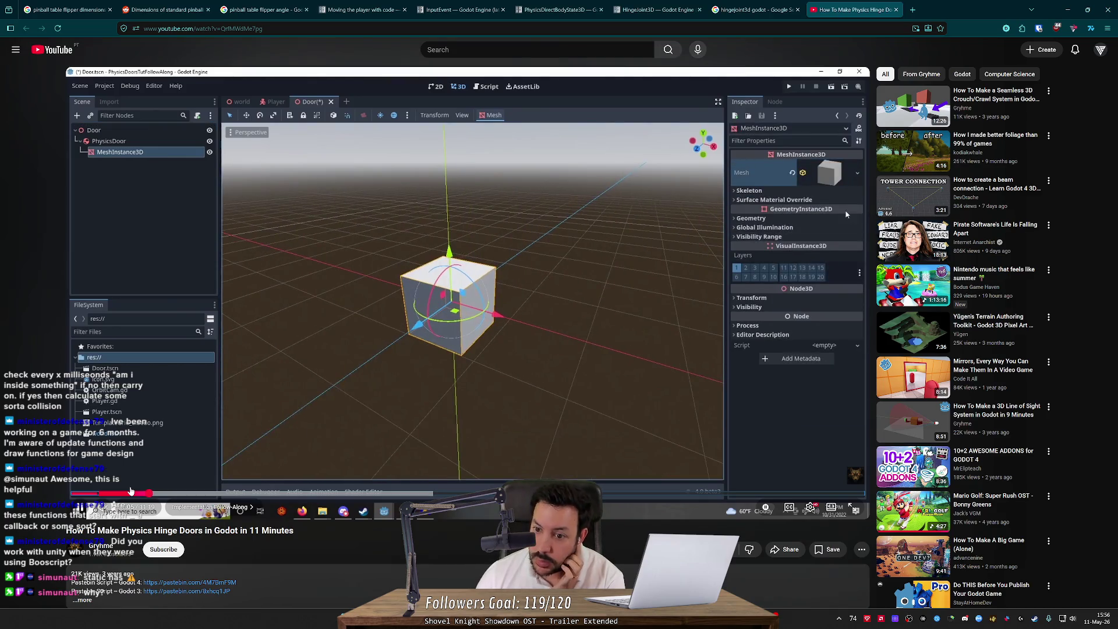
key(Right)
key(Right)
key(Right)
key(Right)
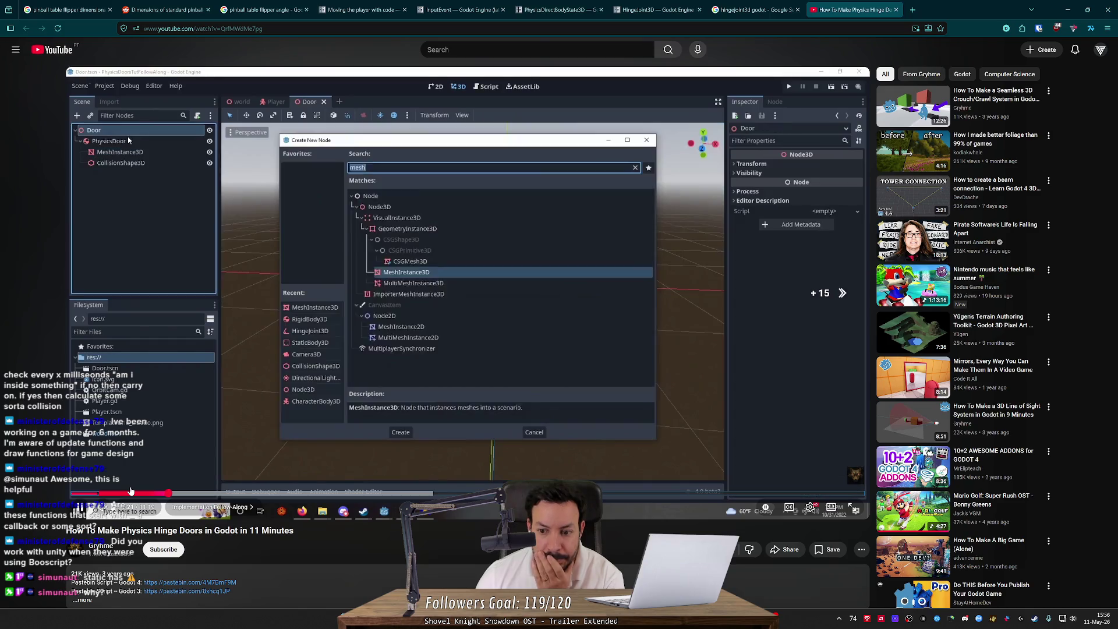
key(Right)
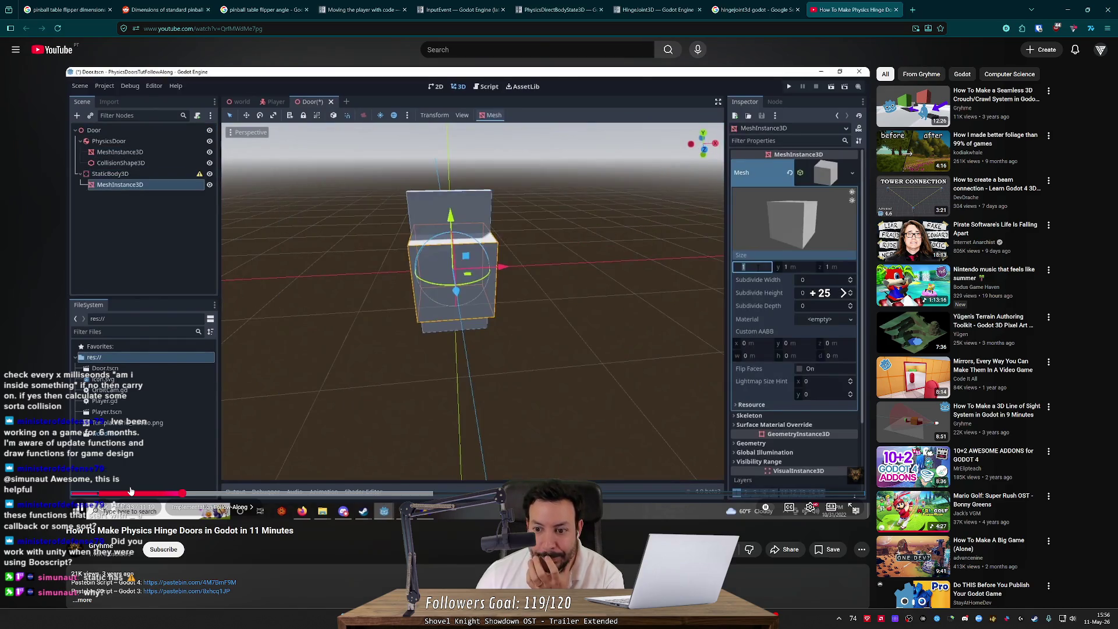
key(Right)
key(Right)
key(Right)
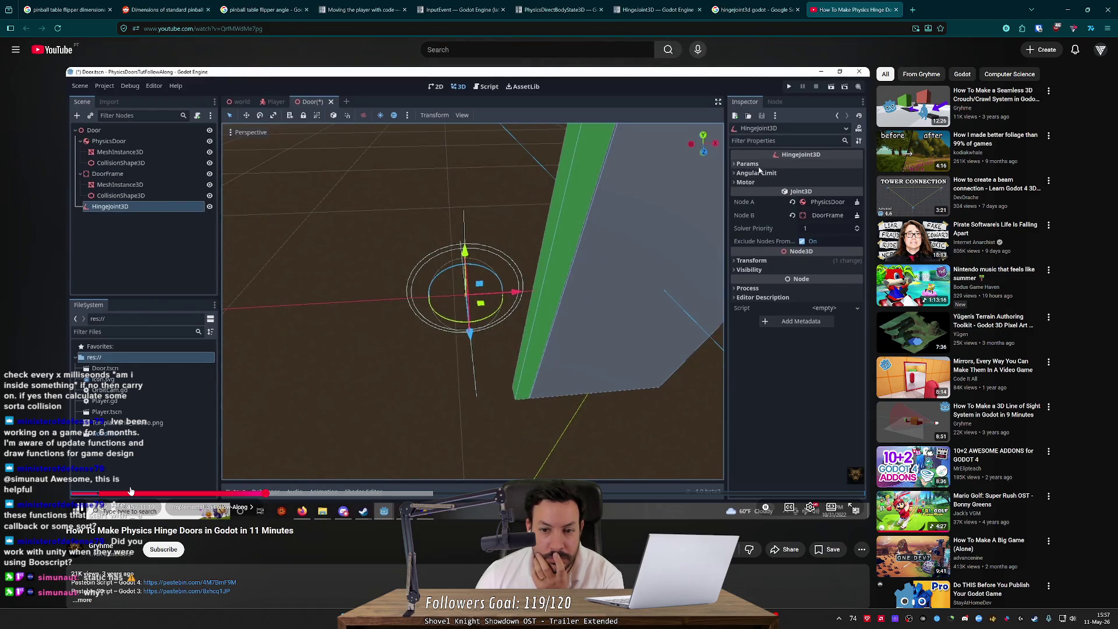
- Skip past the angular limit tuning and pause on PhysicsDoor's collision layer and mask settings
key(Right)
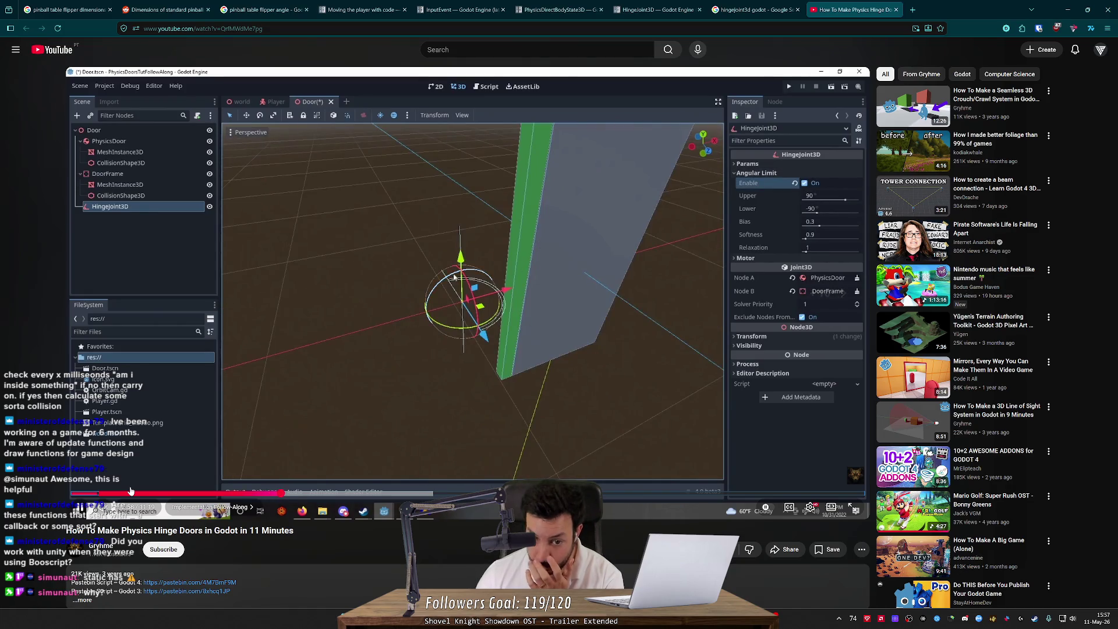
key(Right)
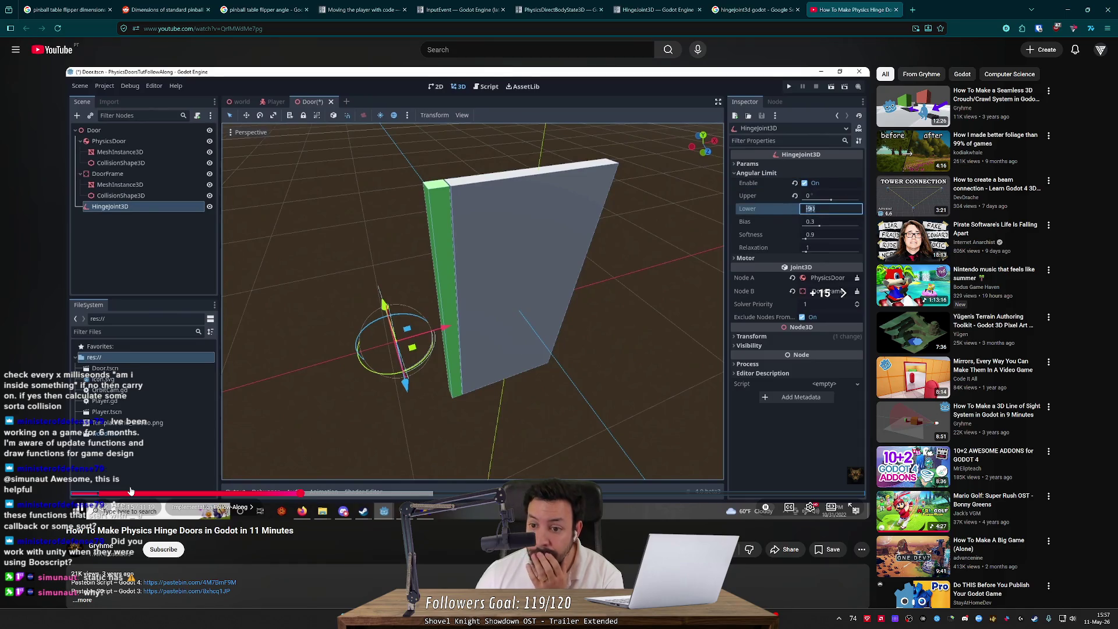
key(Right)
key(Right)
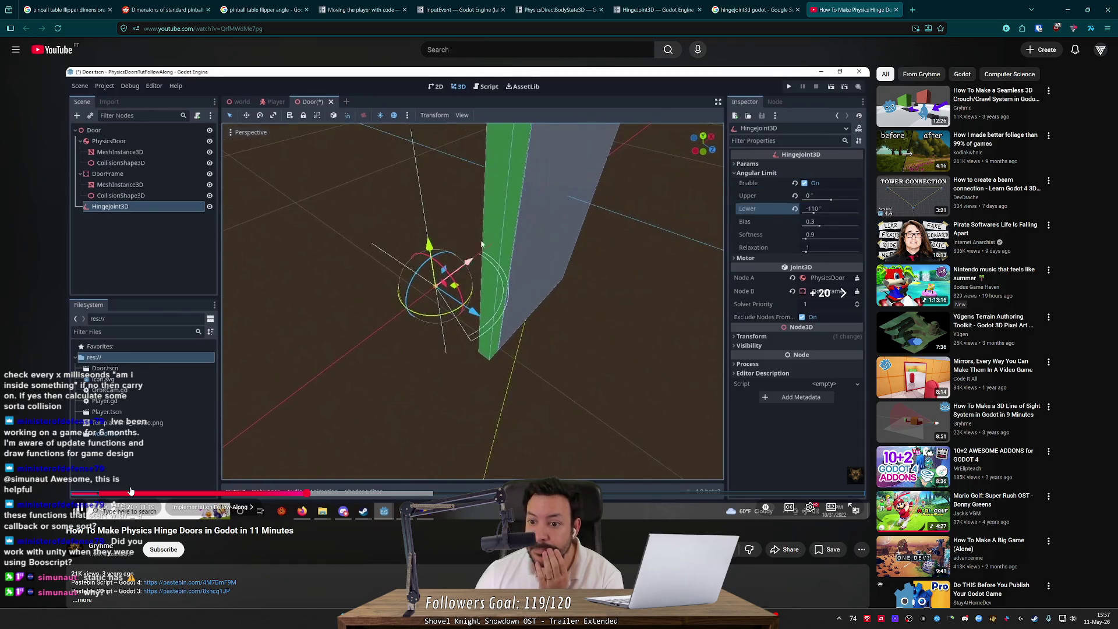
key(Right)
key(Right)
key(Right)
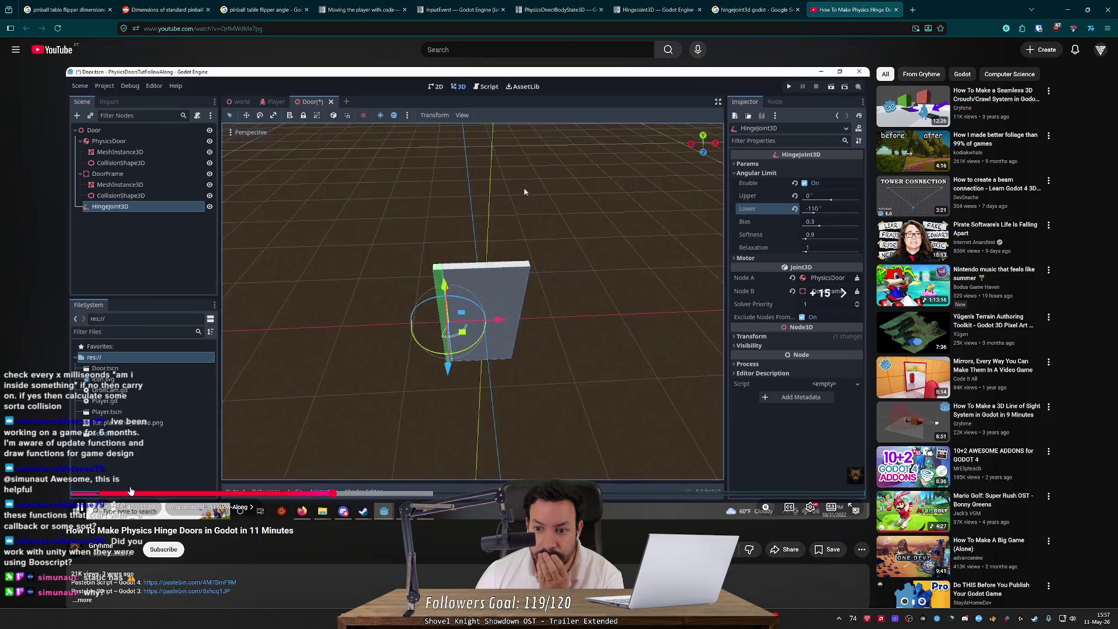
key(Right)
key(Right)
key(Right)
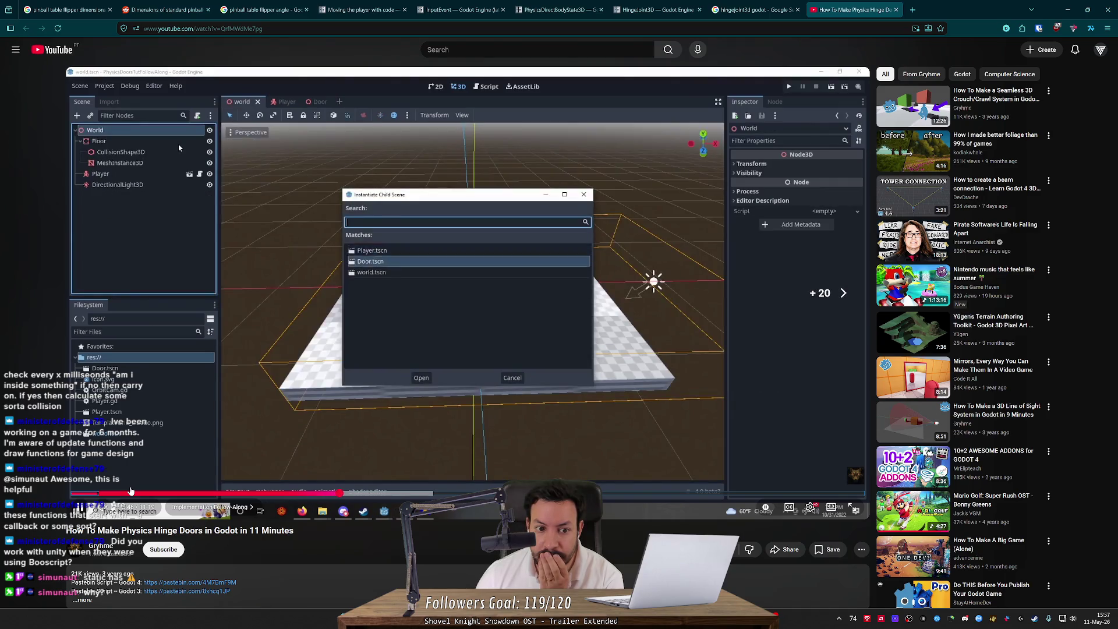
key(Right)
key(Right)
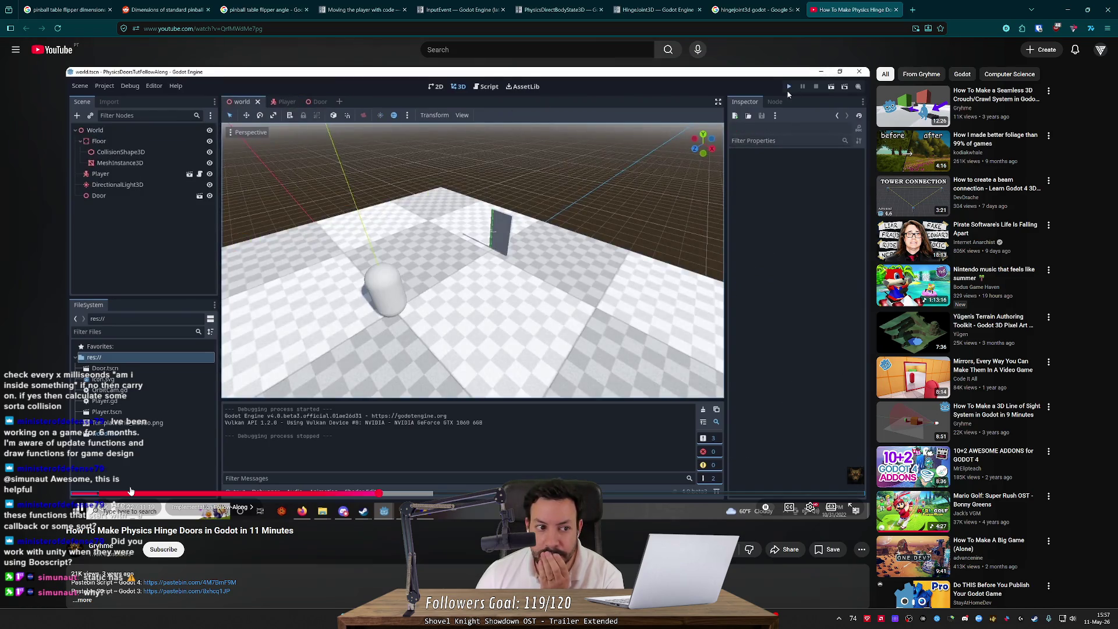
key(Left)
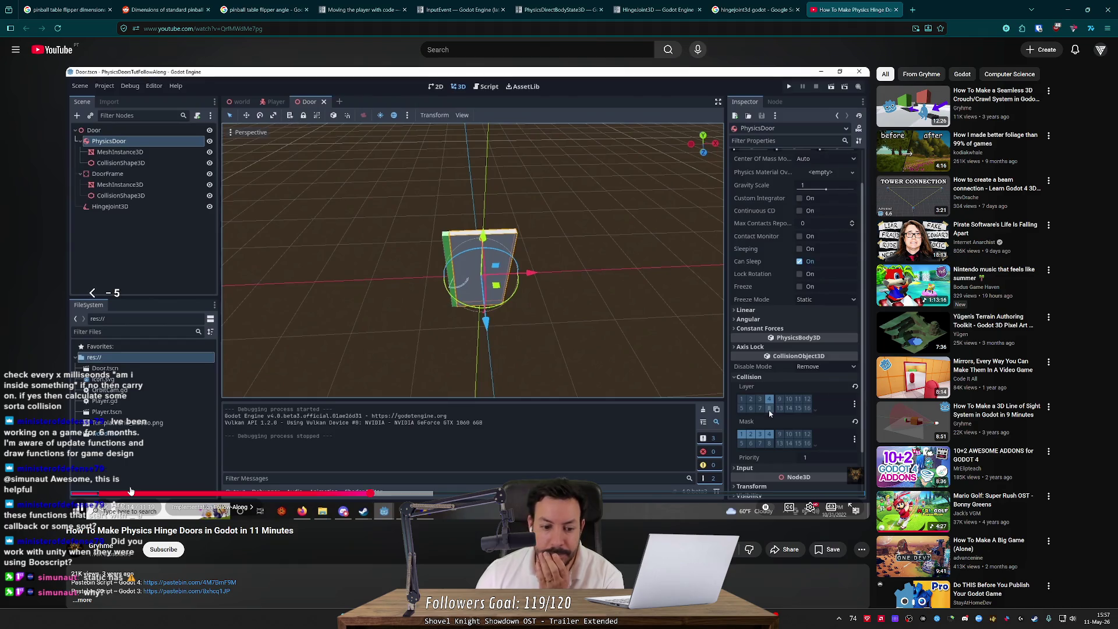
key(space)
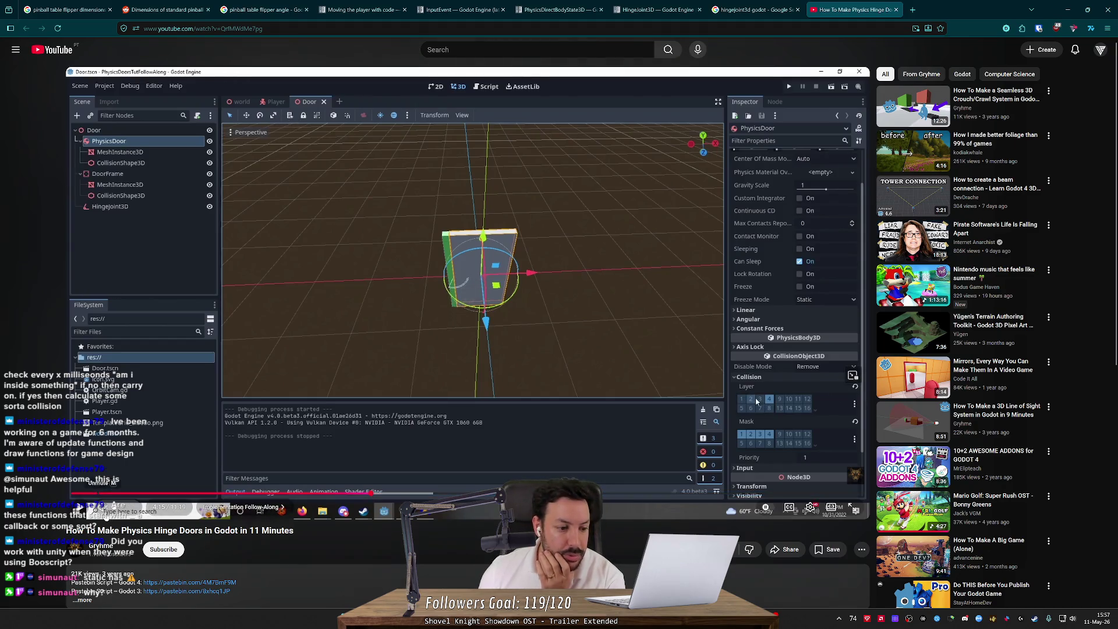